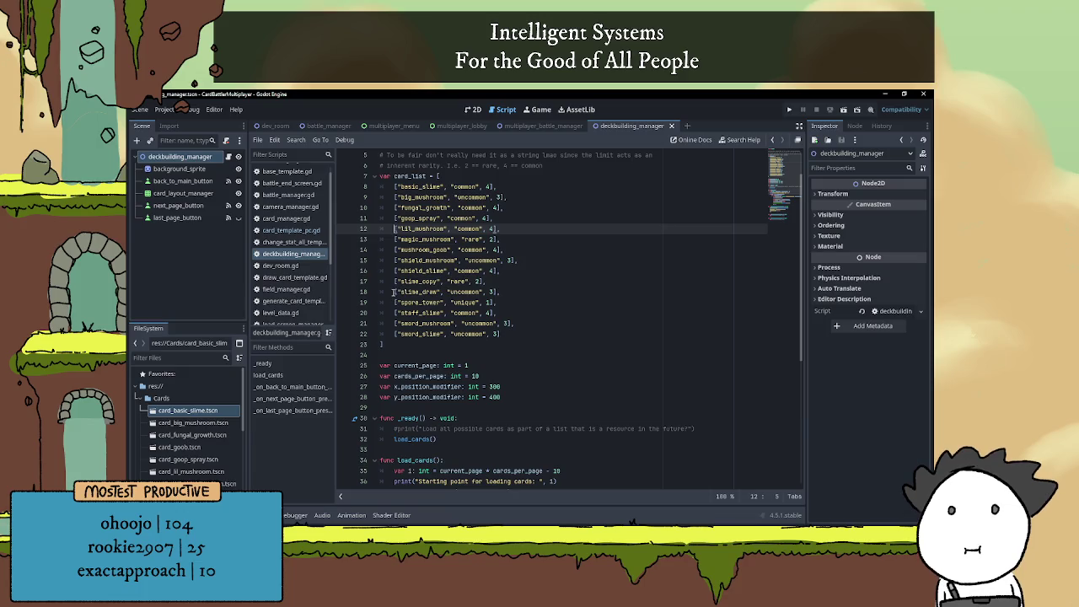
Review the card_list array, then place the caret at the end of the load_cards for-loop line
click(393, 281)
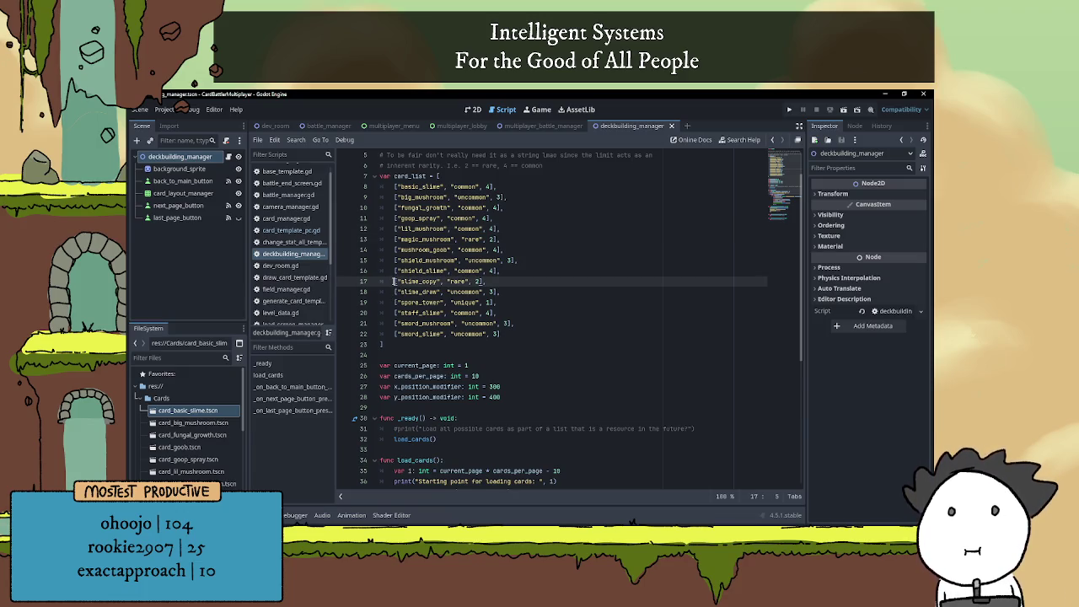
scroll(393, 280, down, 1)
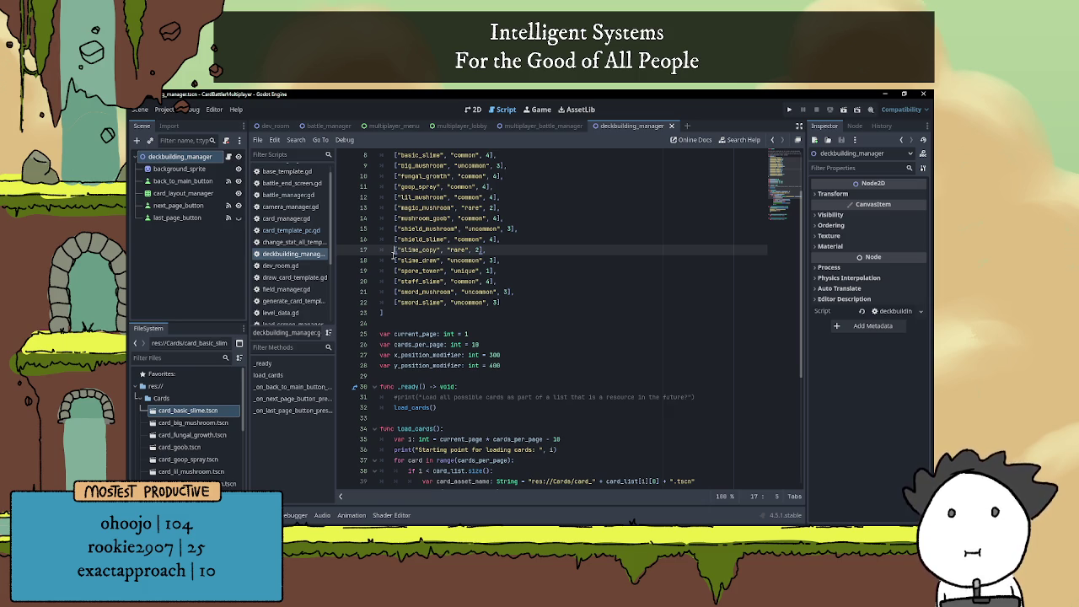
scroll(393, 253, up, 1)
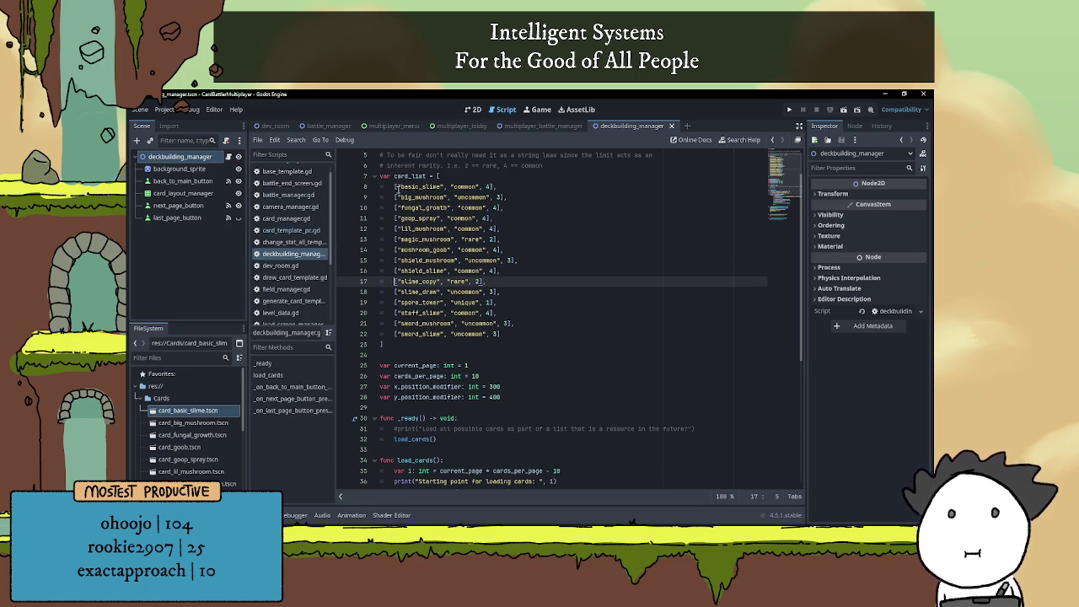
click(404, 344)
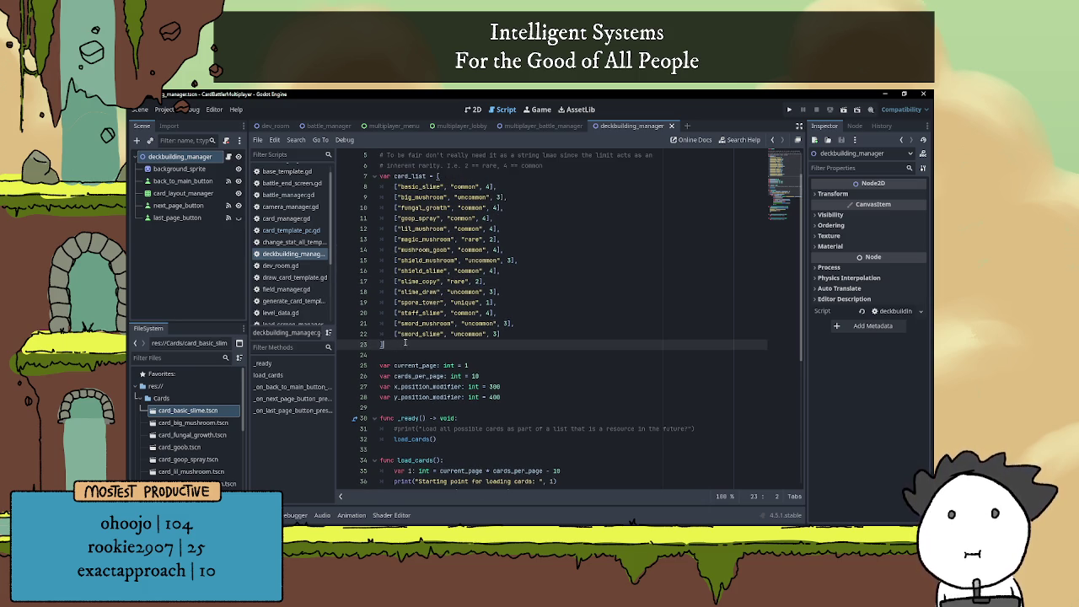
scroll(634, 424, down, 4)
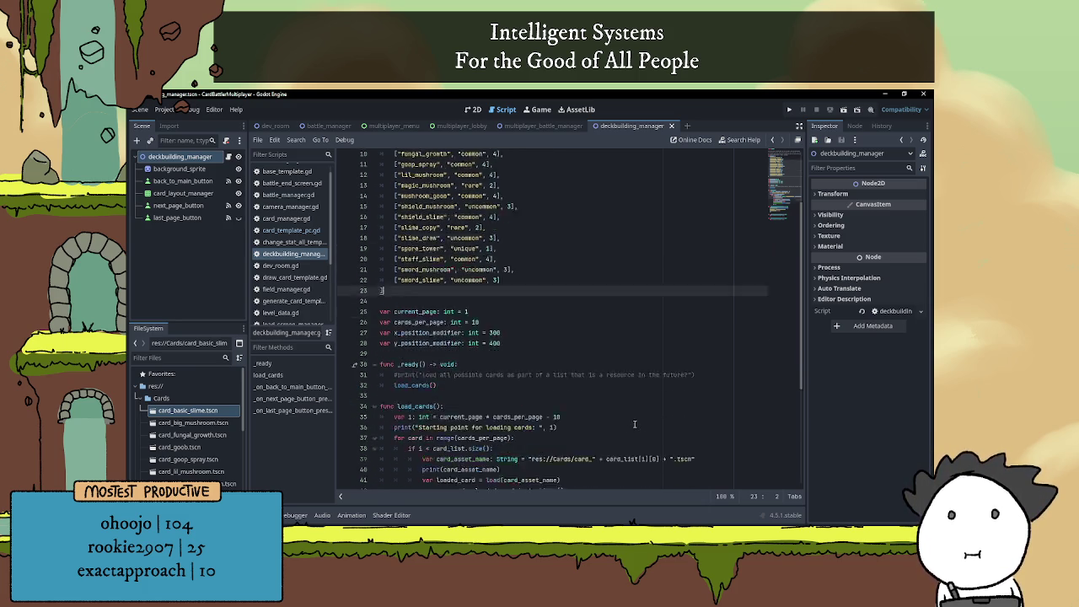
click(516, 375)
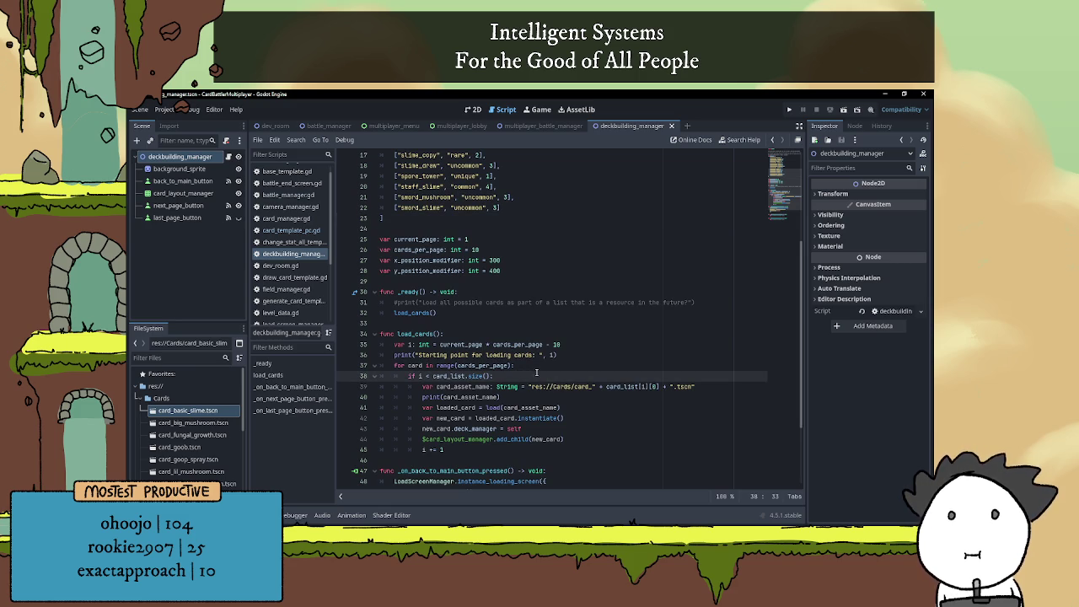
click(536, 367)
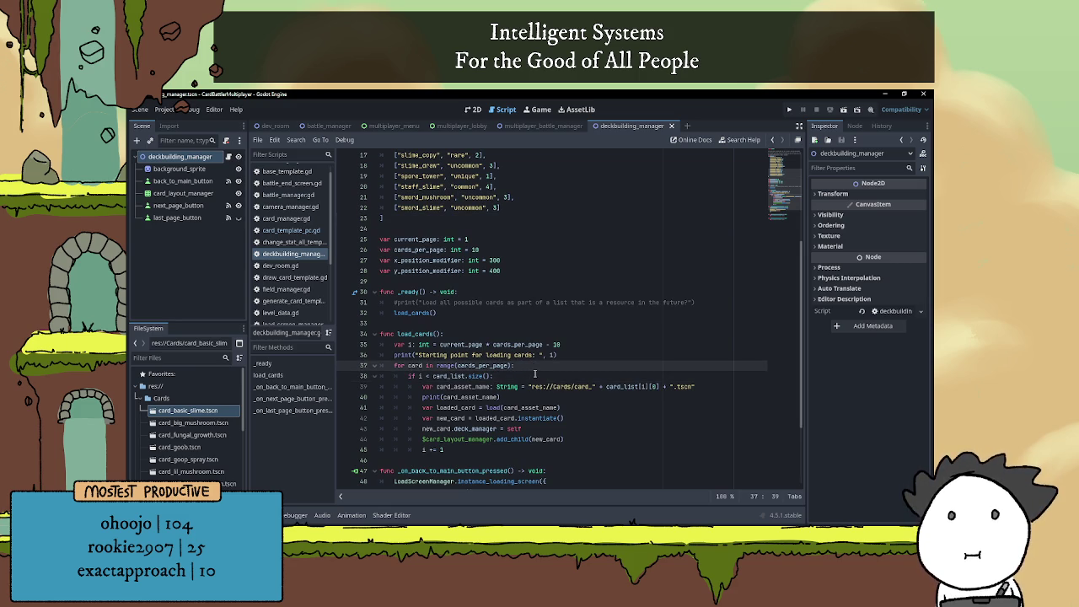
Add print("Testing size checker works by comparing i: ", i, " to card_list size: ", card_list.size()) inside the loop
key(Return)
text(print)
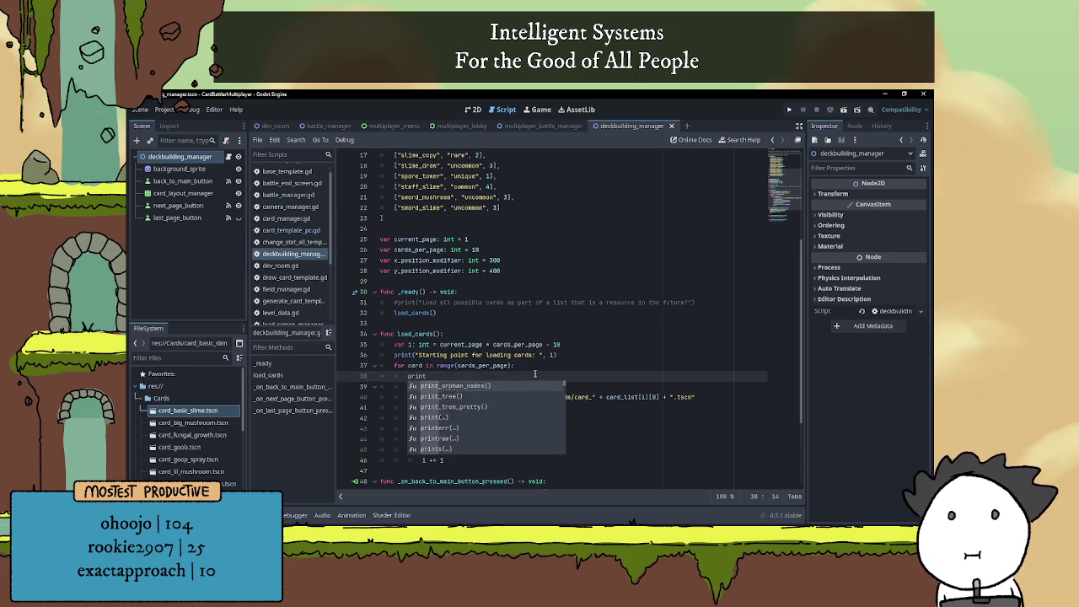
text(()"")
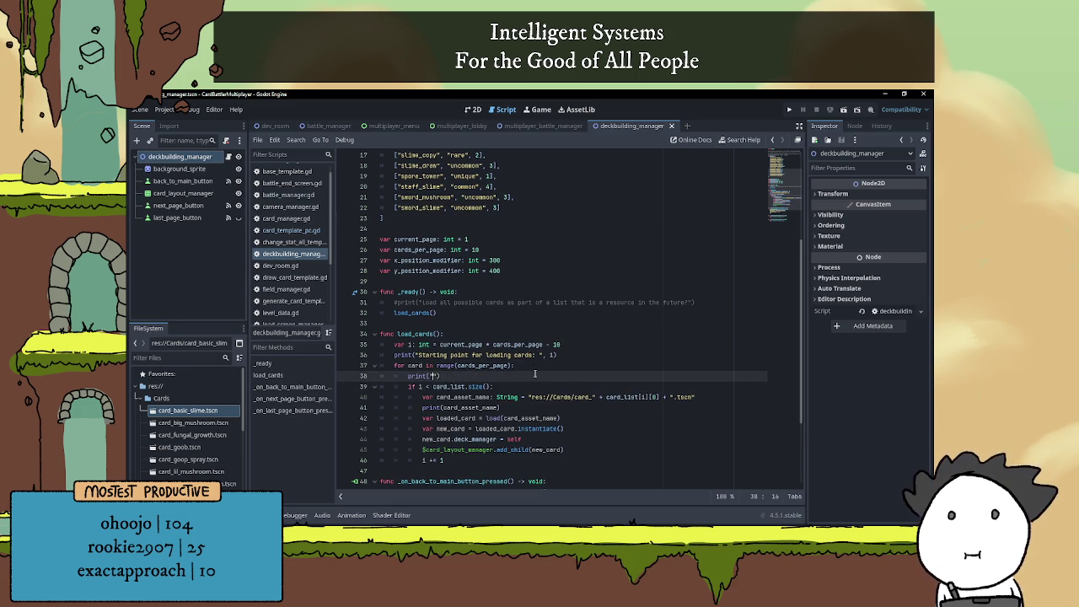
text(Testing )
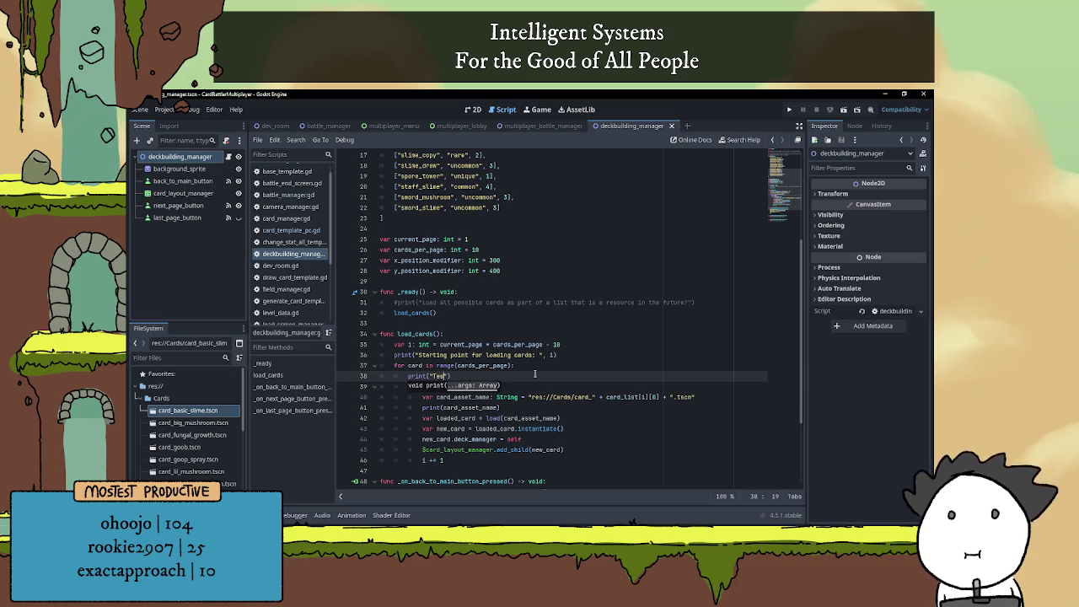
text(ize checker)
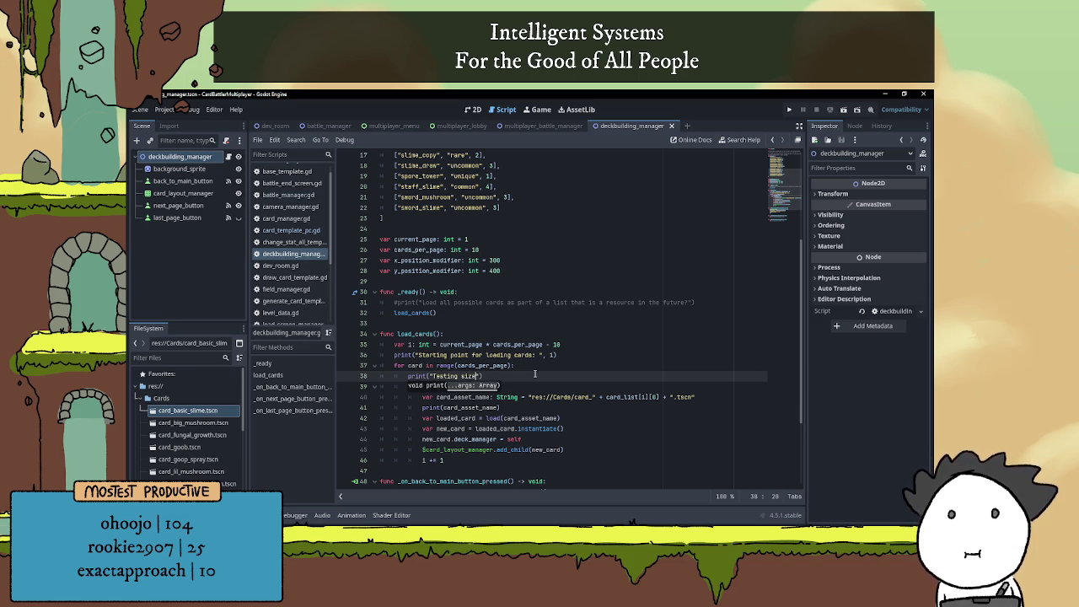
text( works)
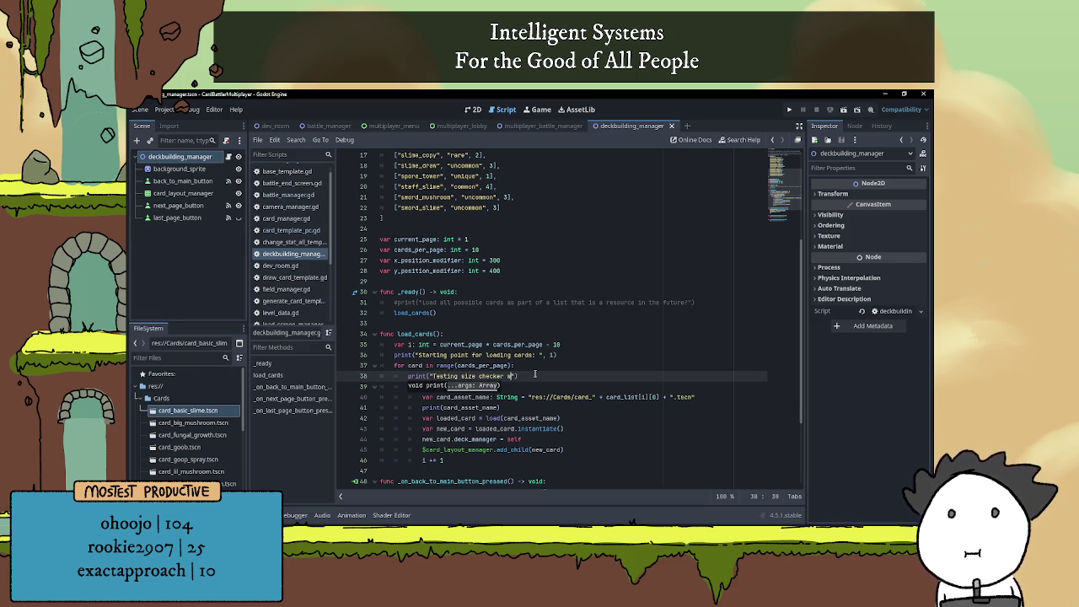
text(: ", )
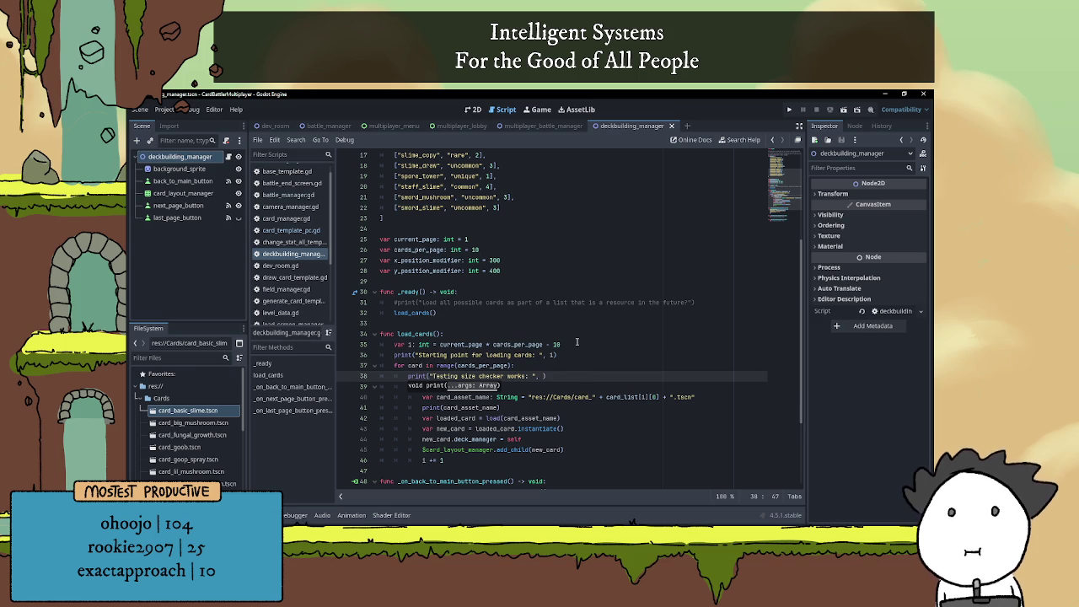
text(i,)
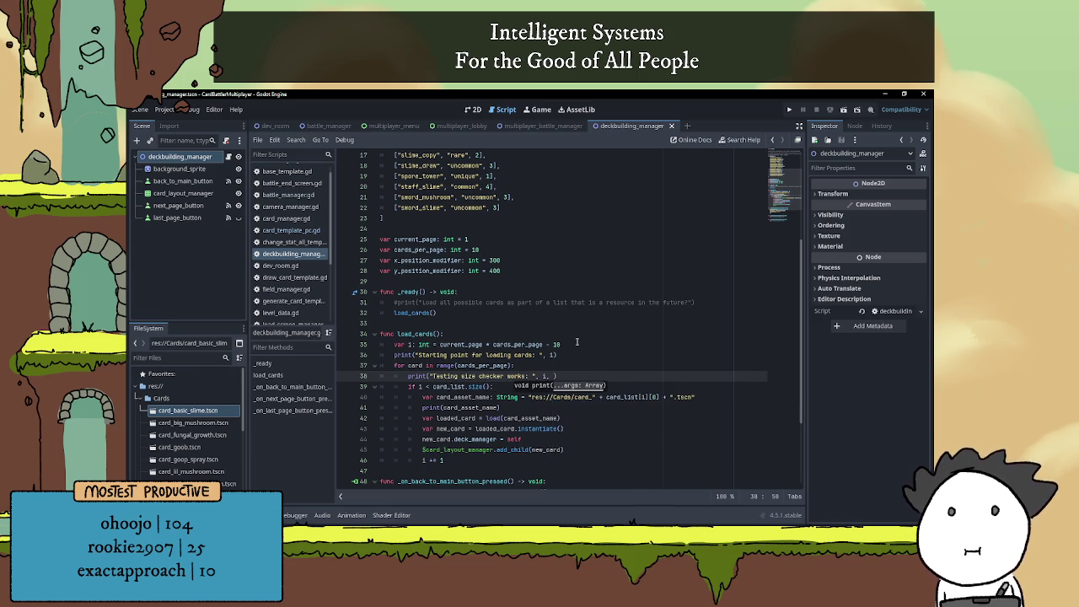
key(Left)
key(Left)
key(Left)
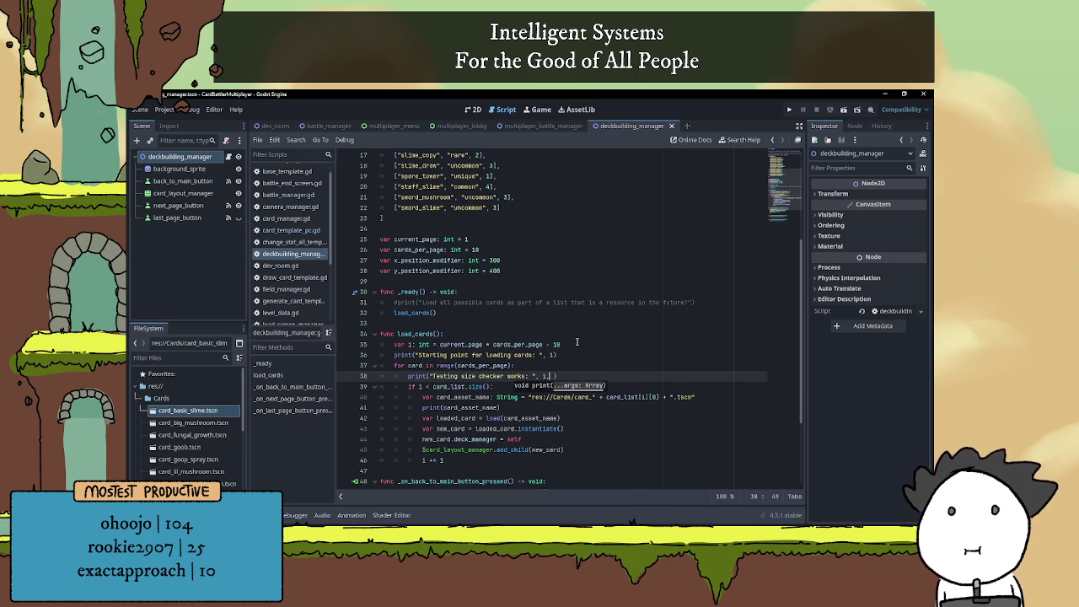
text(by compar)
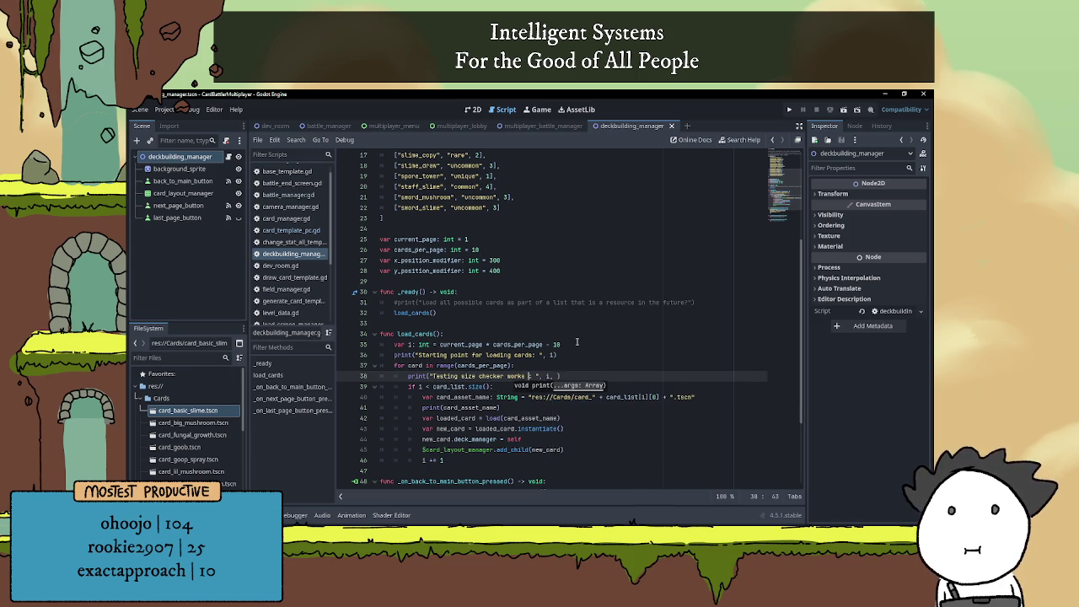
text(ing )
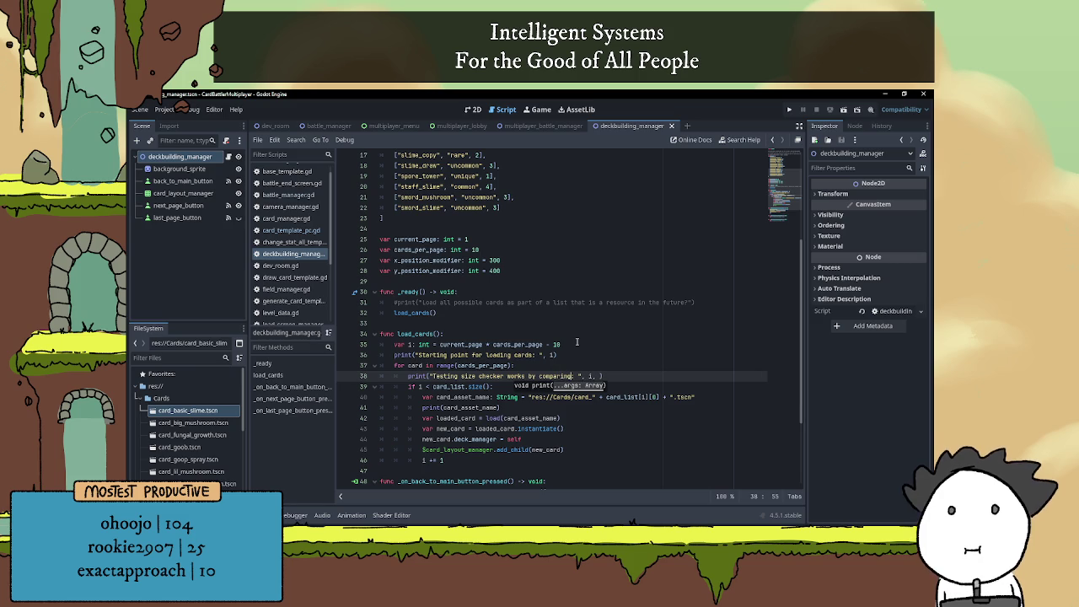
text(i:)
key(Right)
key(Right)
key(Right)
text(" to )
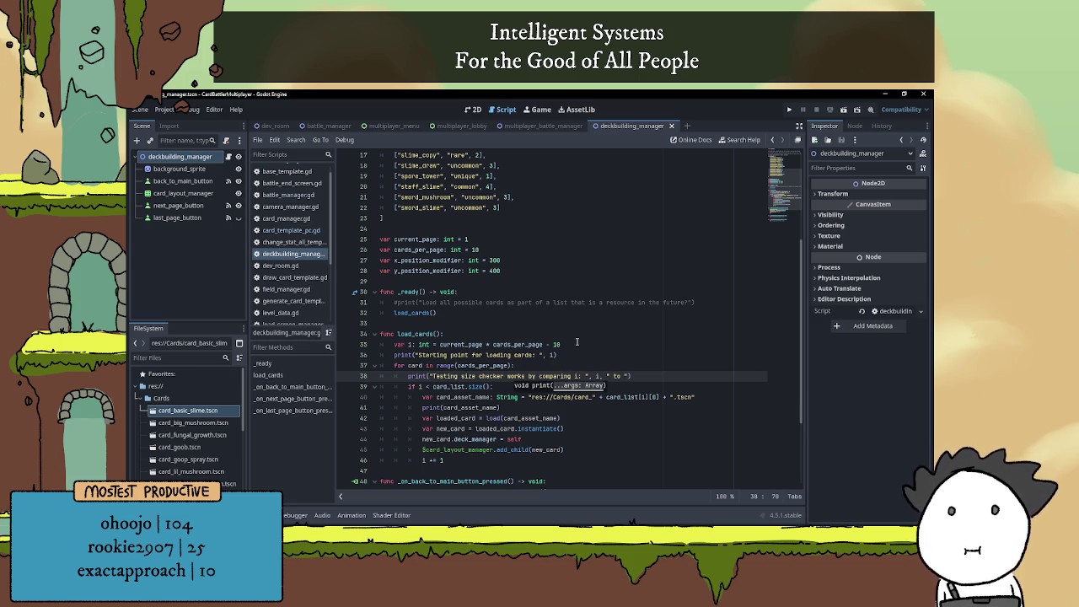
text(card_list)
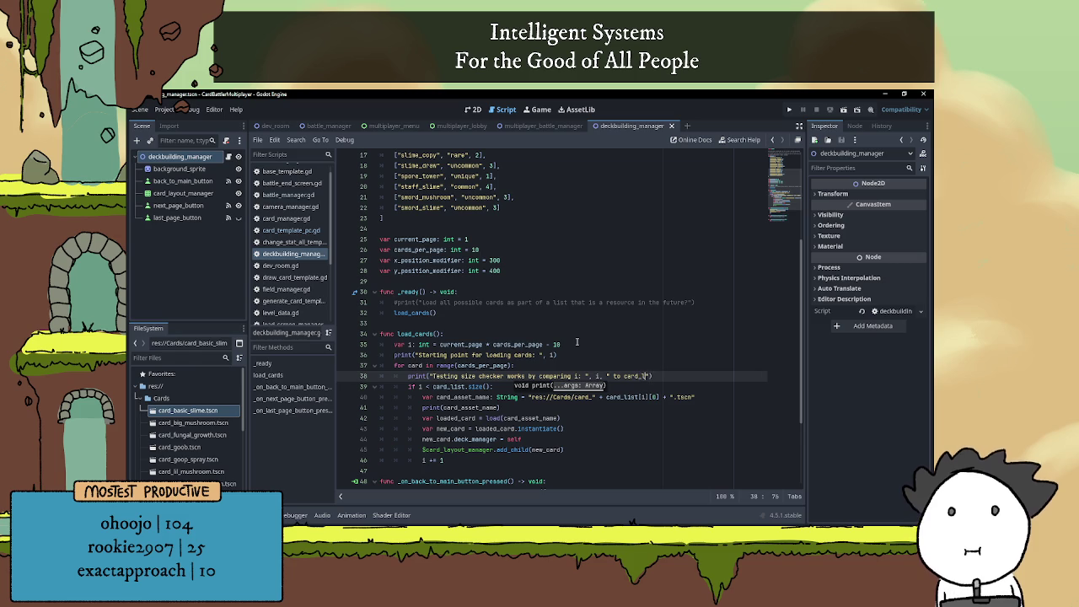
text(_size)
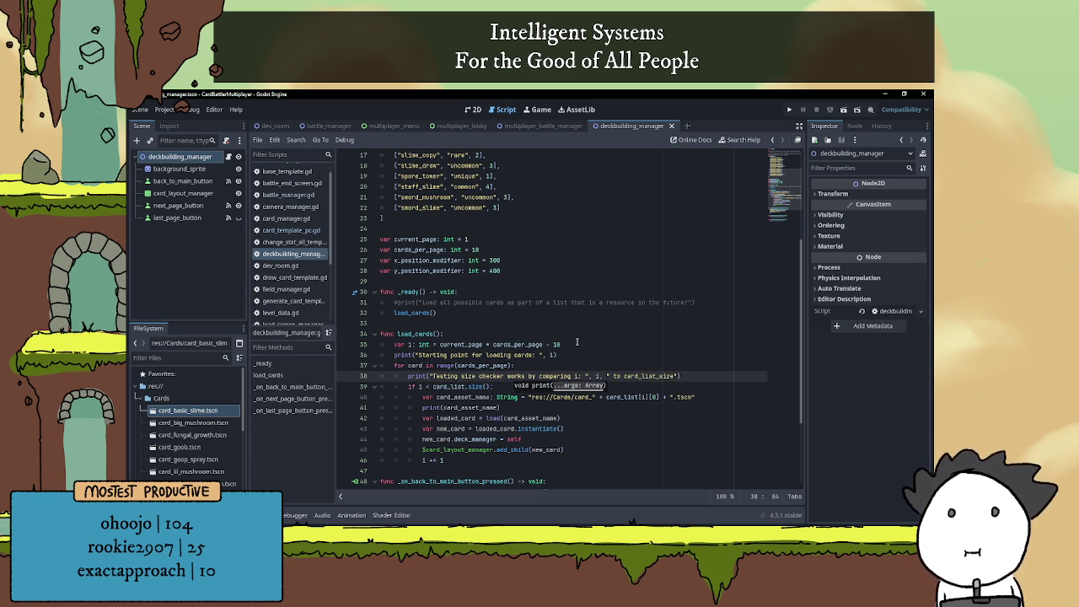
key(Delete)
text(size)
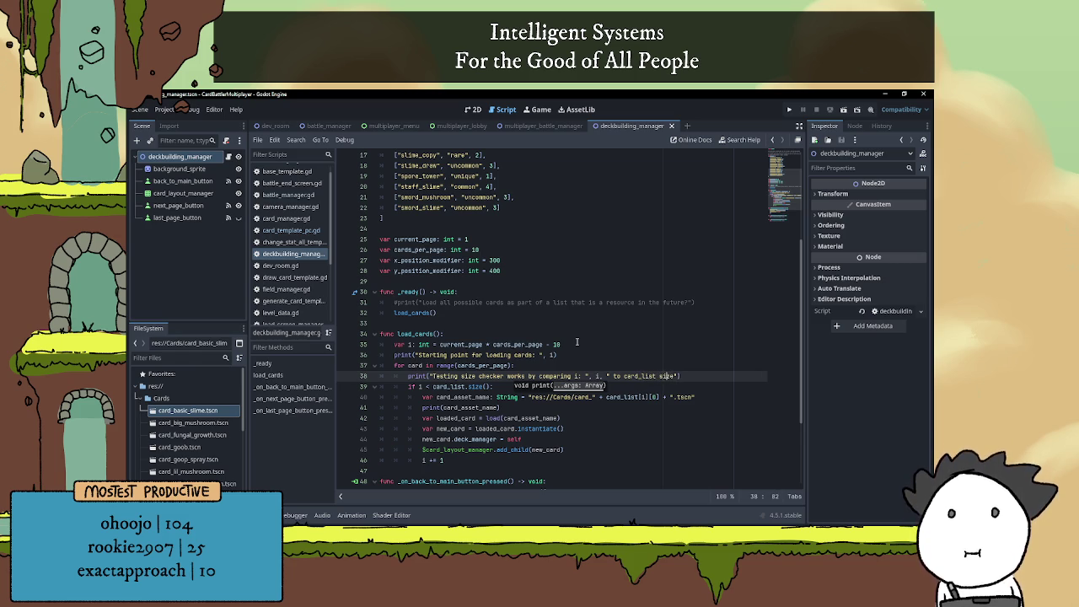
text(: ", car)
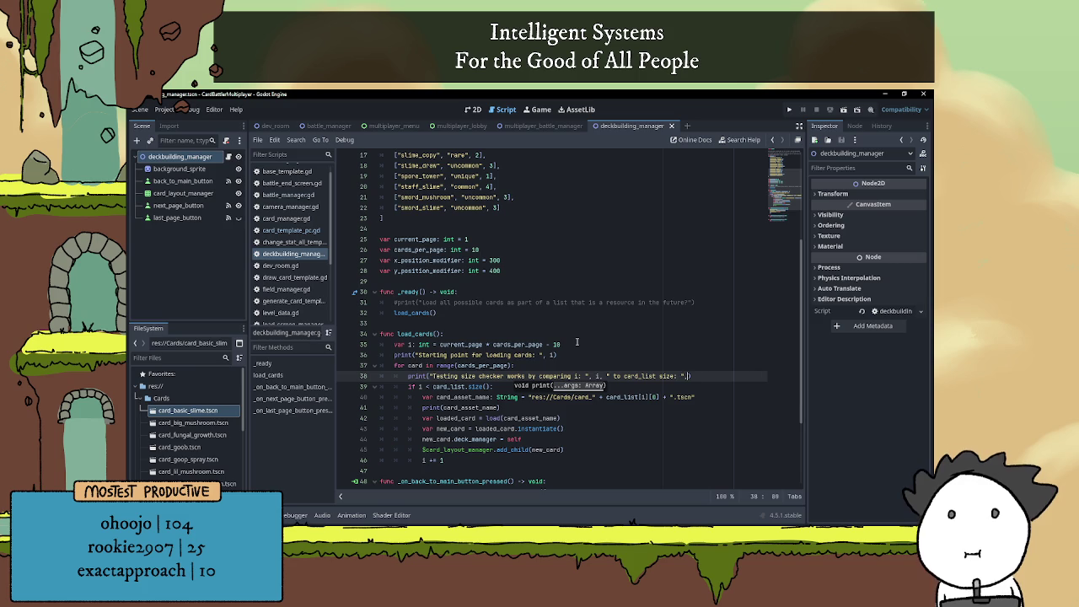
text(d_list.size)
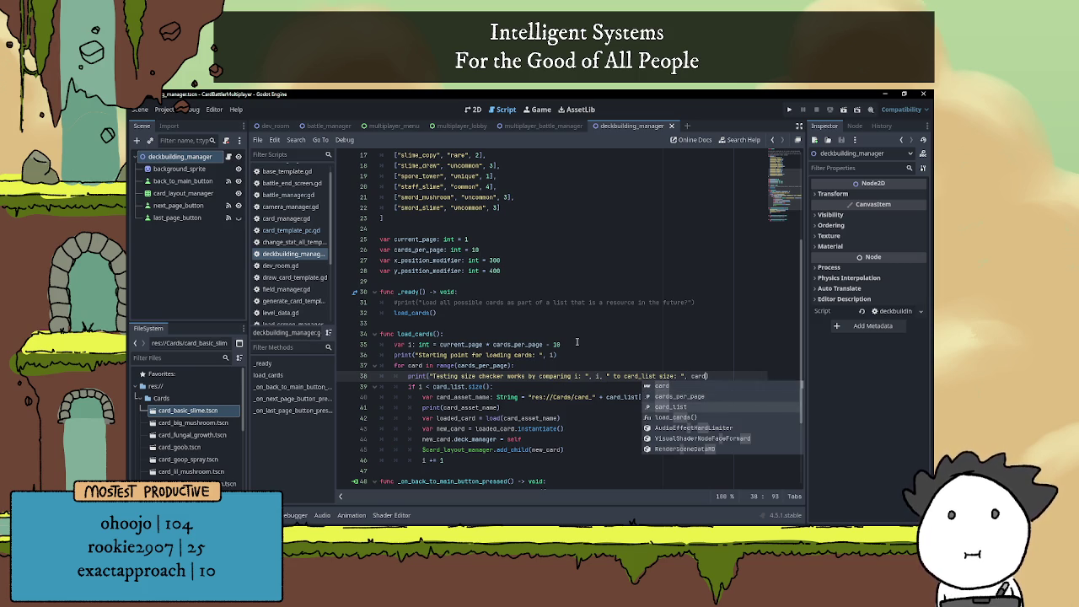
text(())
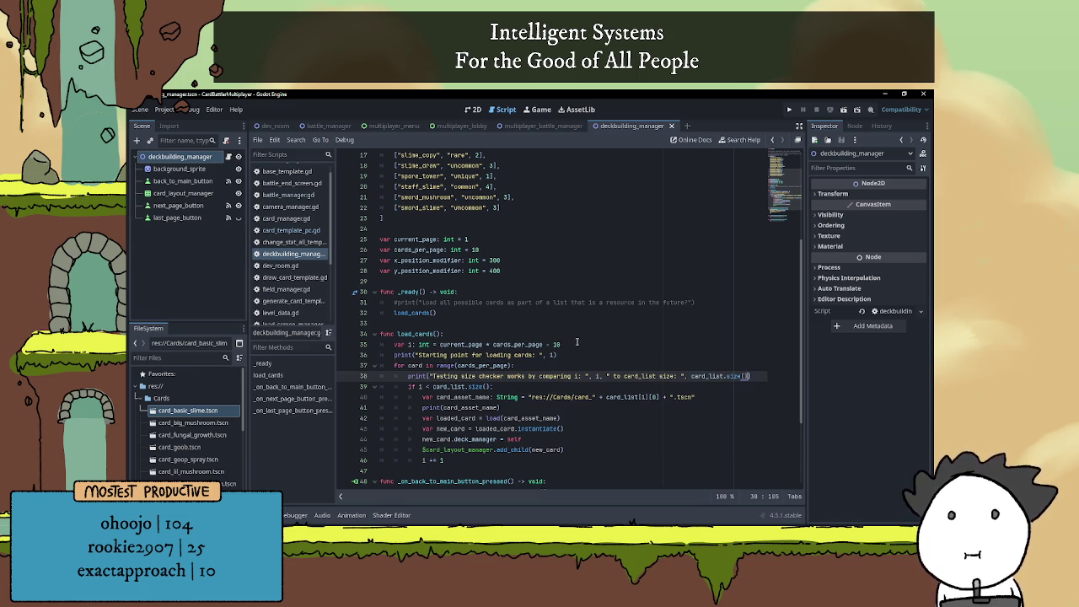
key(Up)
key(Up)
key(Up)
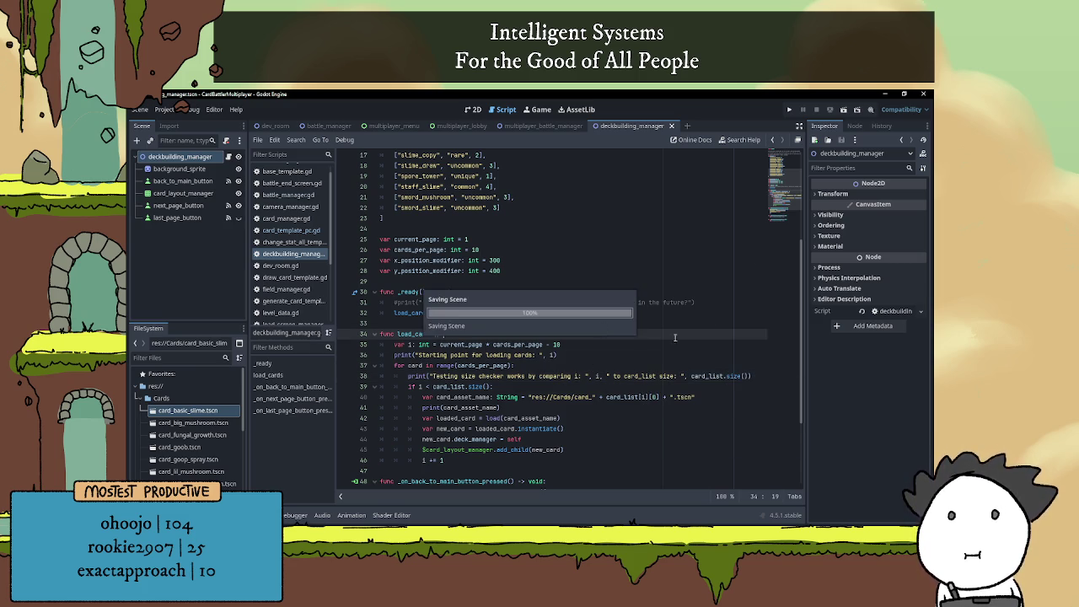
Run the game, stop and rerun it, then bring the editor back to see the output log
click(789, 112)
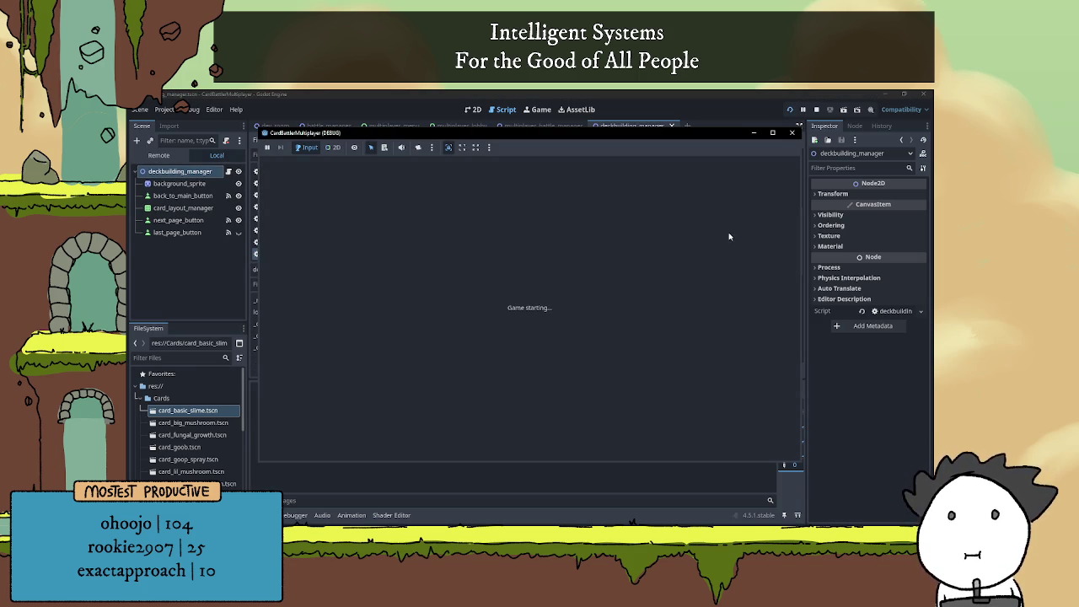
click(816, 109)
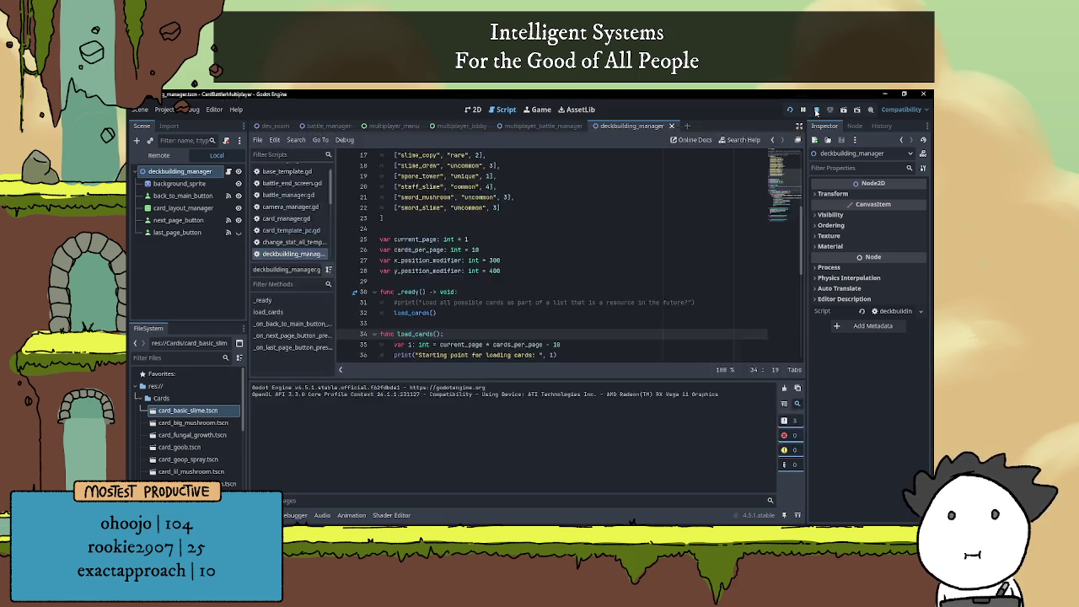
click(843, 111)
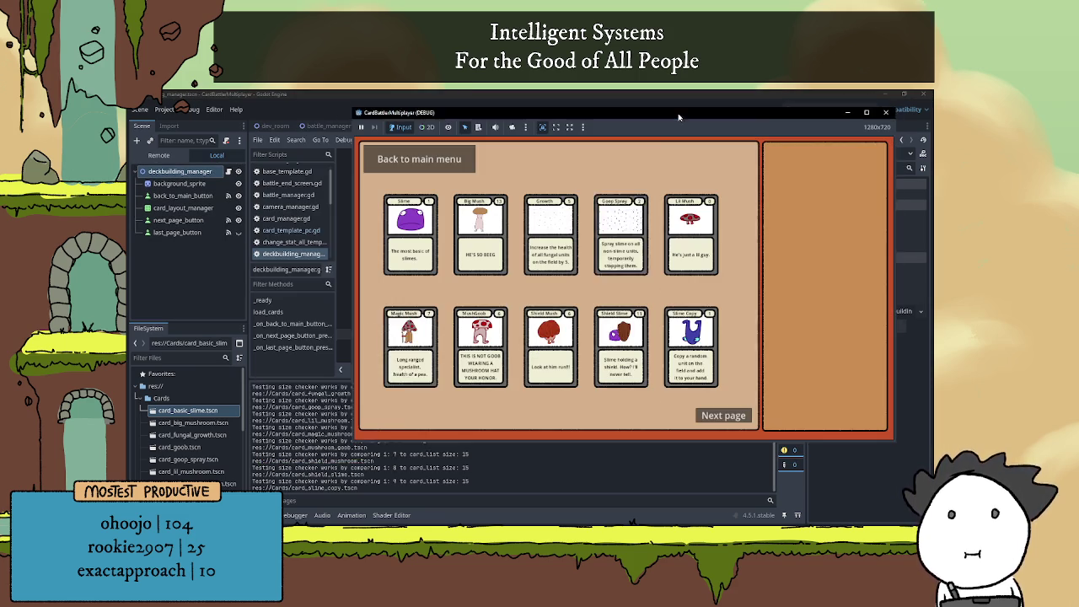
click(381, 437)
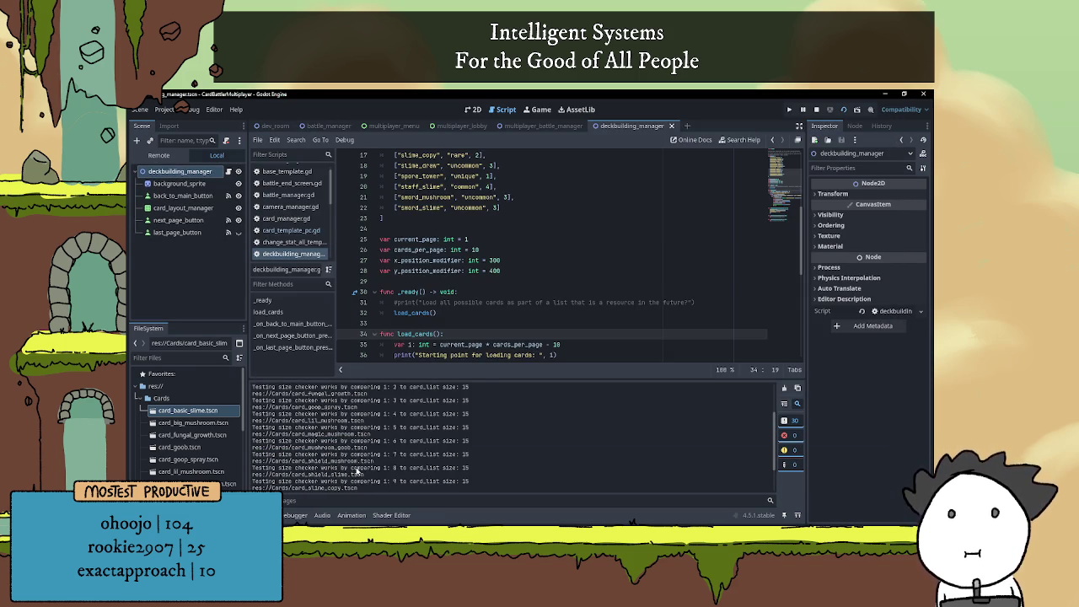
Scroll through the Output log, checking the i values against the card_list size of 15
scroll(362, 463, up, 10)
scroll(361, 465, down, 1)
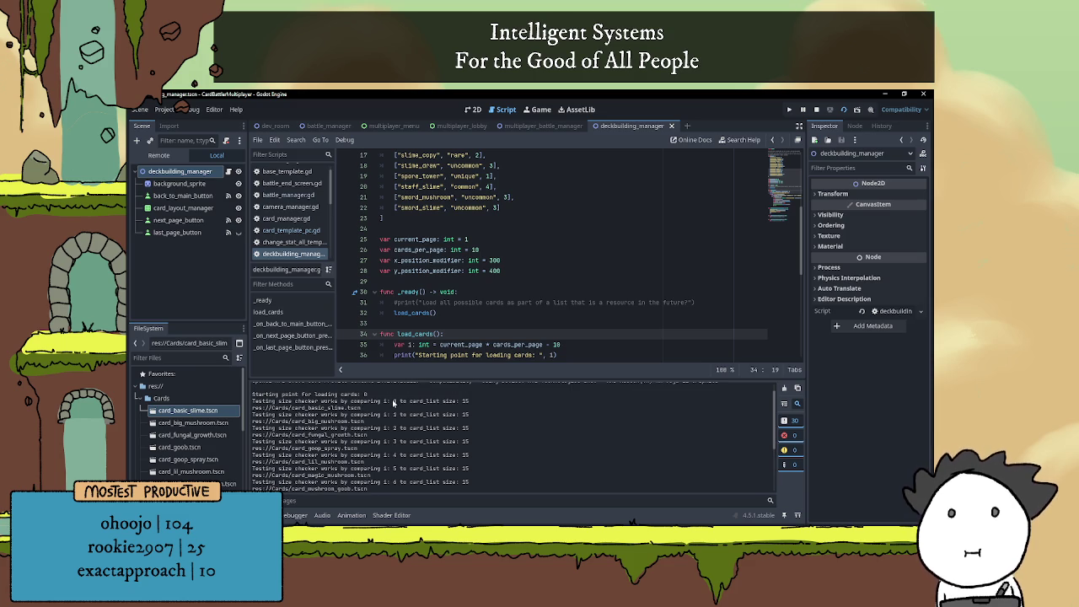
scroll(412, 425, down, 2)
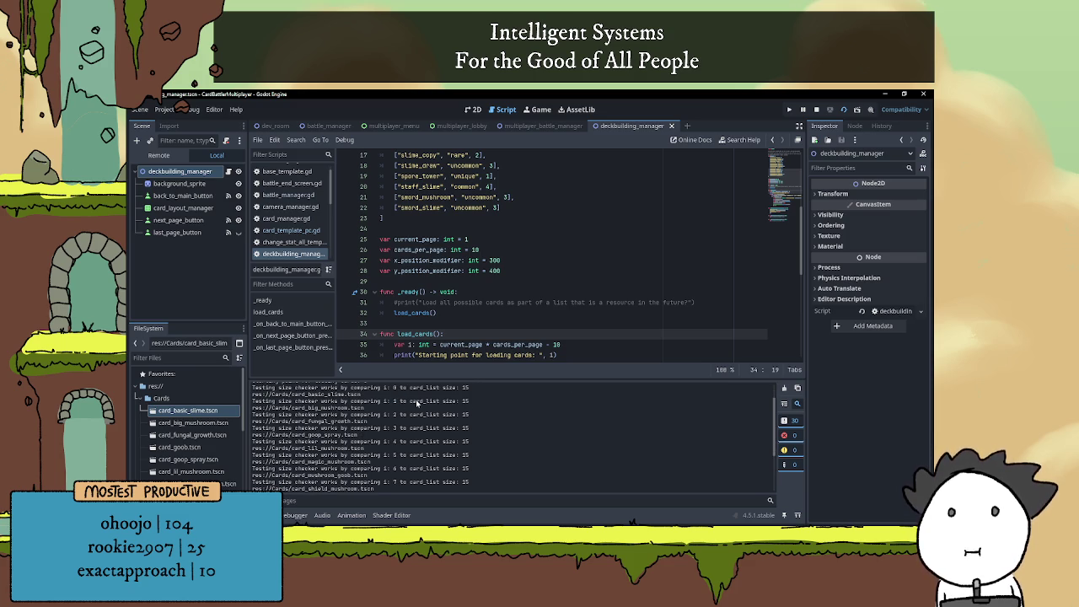
scroll(402, 460, down, 1)
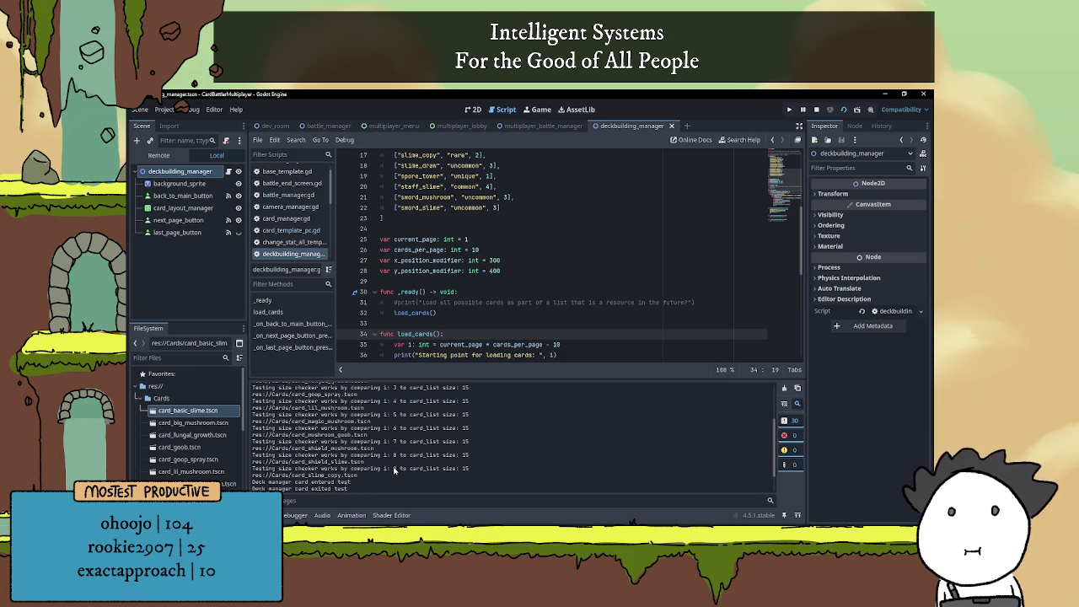
drag(460, 468, 475, 470)
click(468, 469)
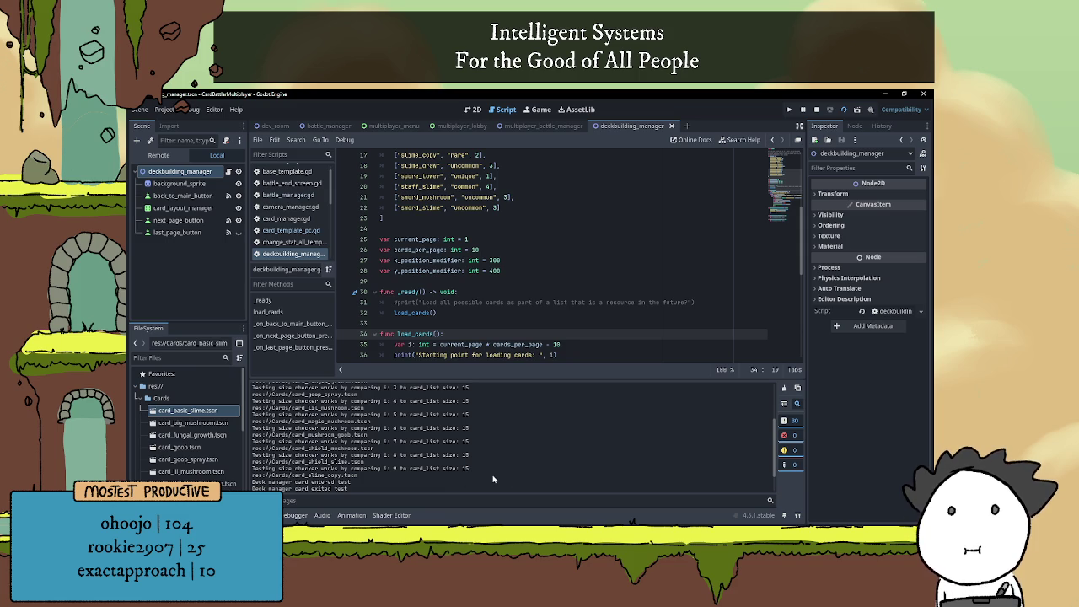
scroll(493, 474, up, 4)
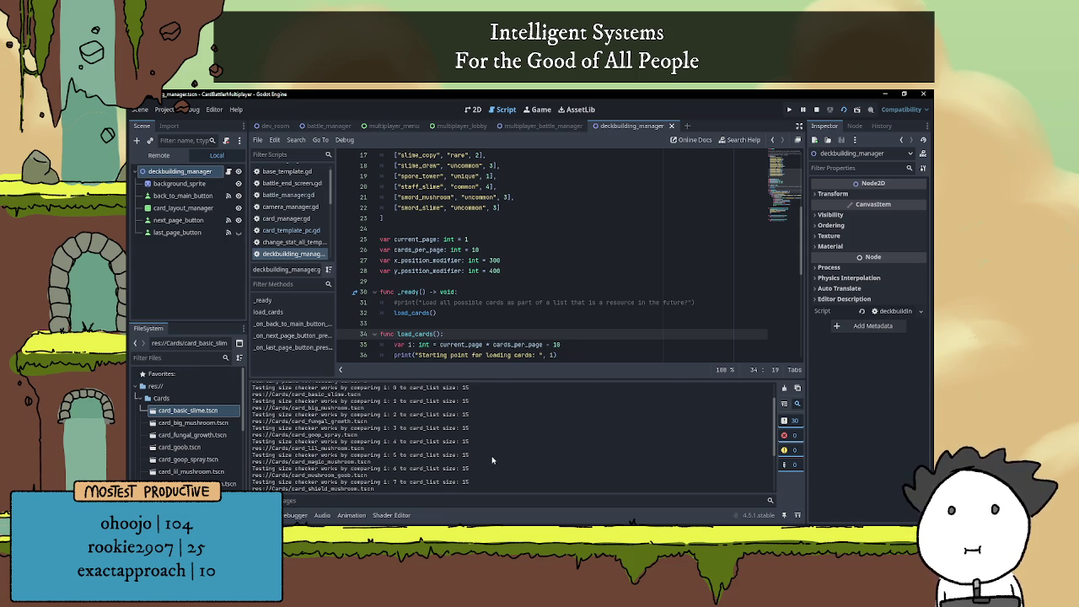
scroll(485, 454, down, 5)
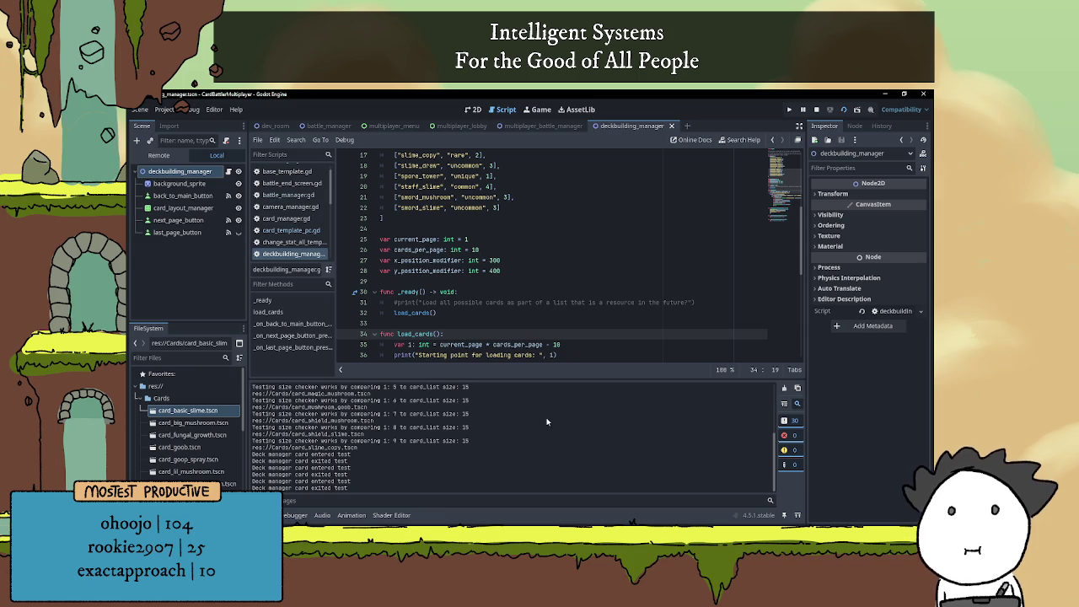
scroll(544, 419, up, 1)
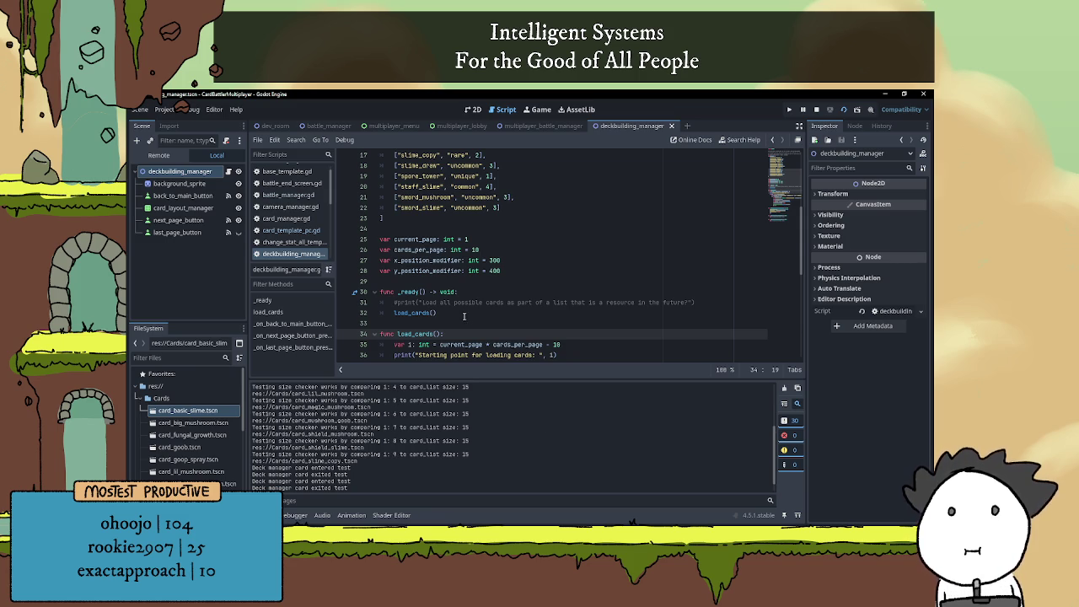
scroll(464, 316, up, 3)
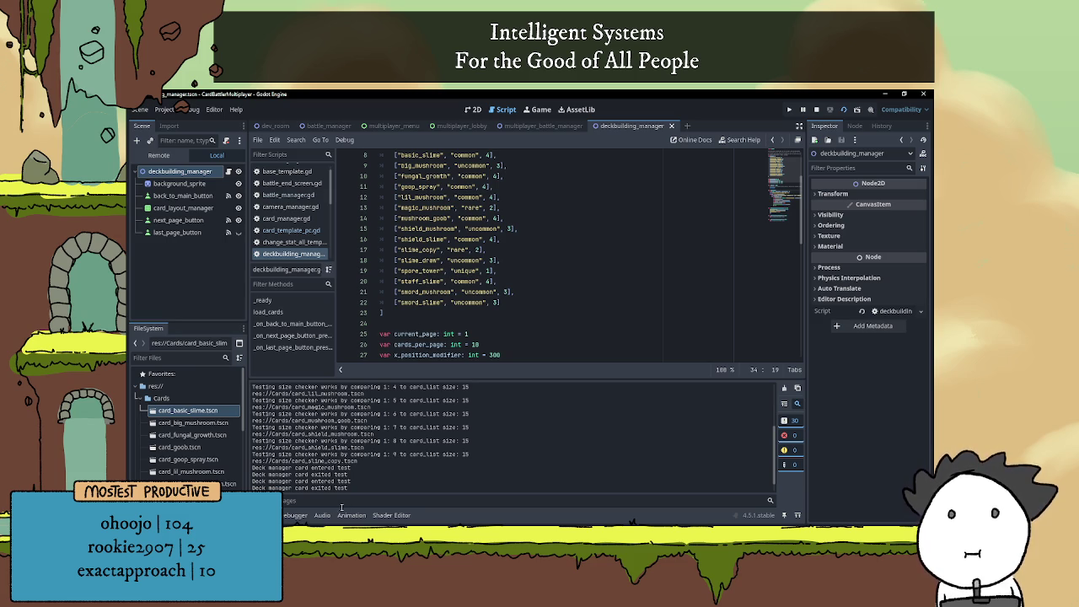
Add 'Page 2 is' under Deck building in the Notepad to-do list, then return to Godot
key(alt+Tab)
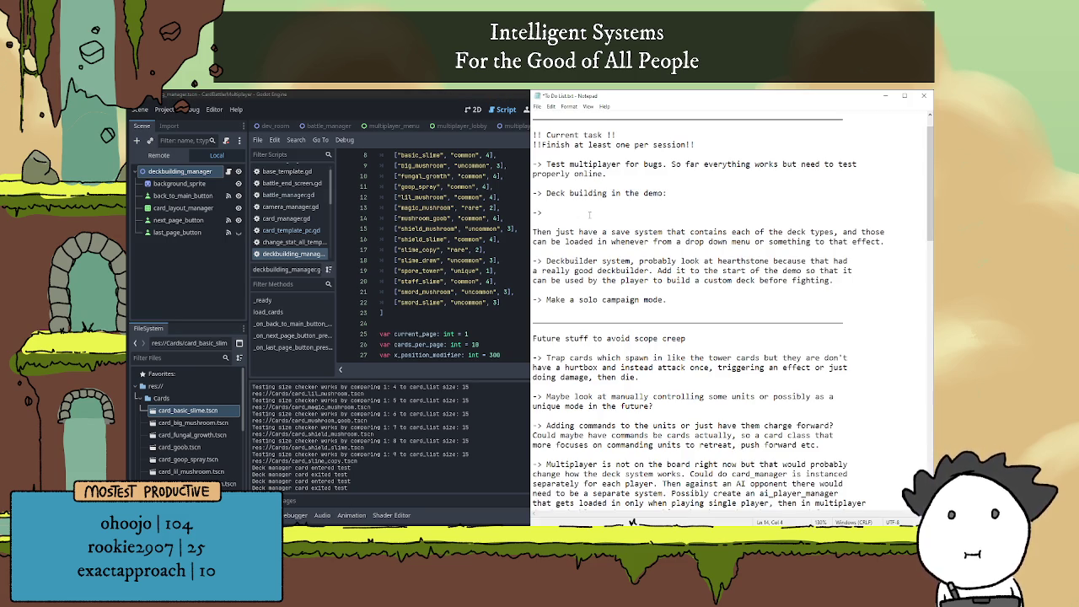
text(Page 2 is)
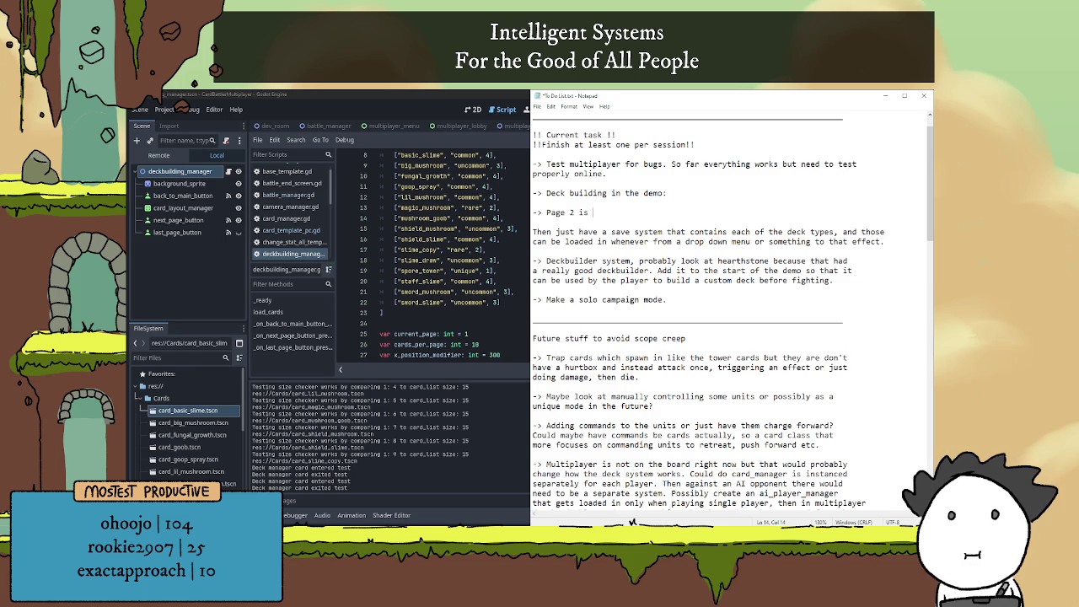
key(alt+Tab)
scroll(477, 302, up, 1)
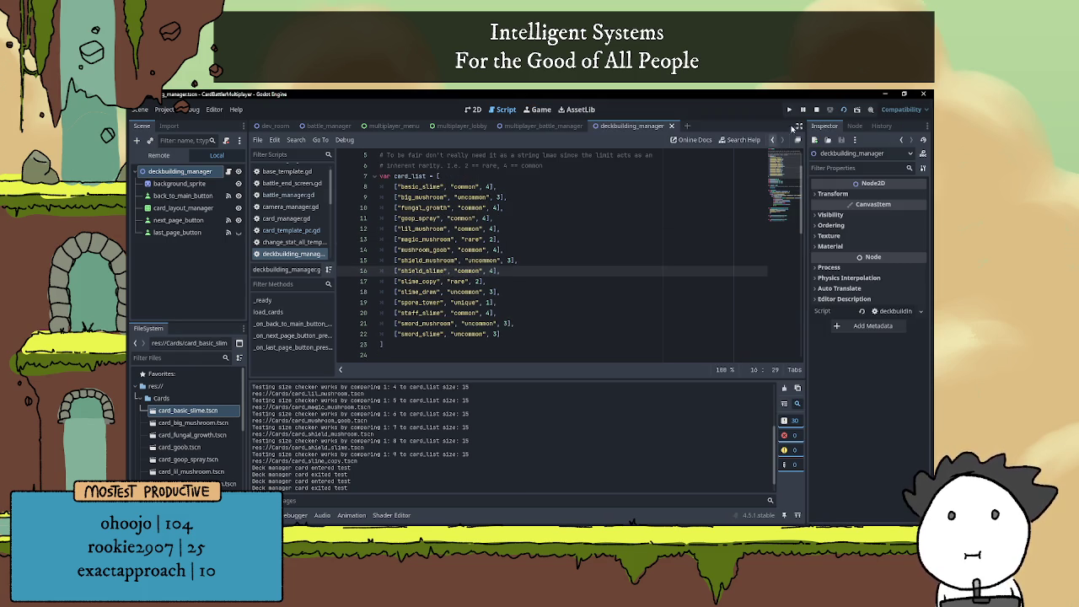
scroll(477, 301, down, 3)
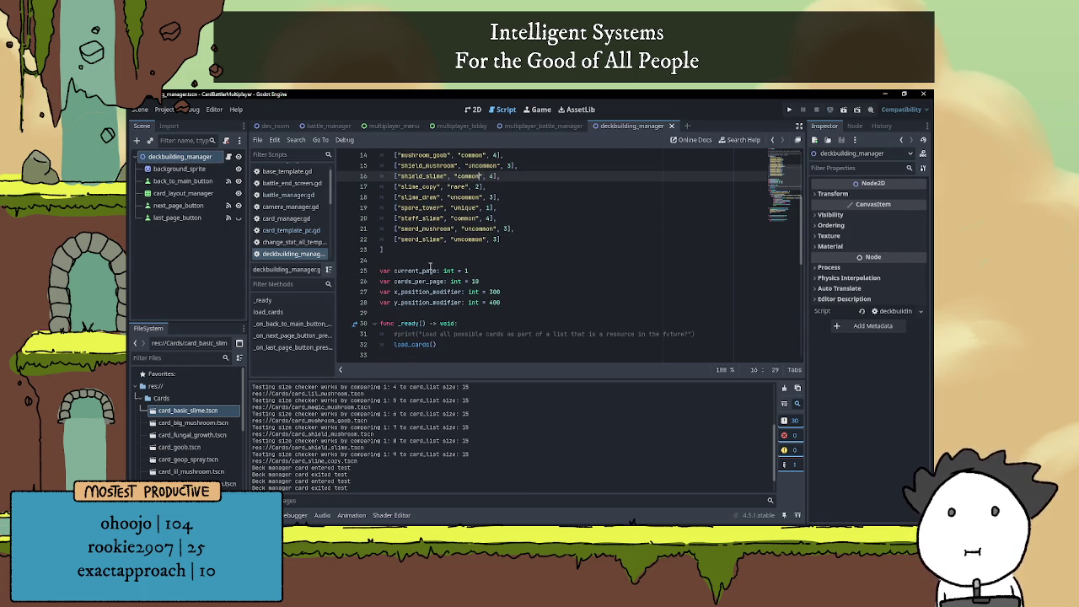
Set current_page to 2, run the scene to view the second page of cards, then close it
click(480, 270)
text(2)
click(485, 260)
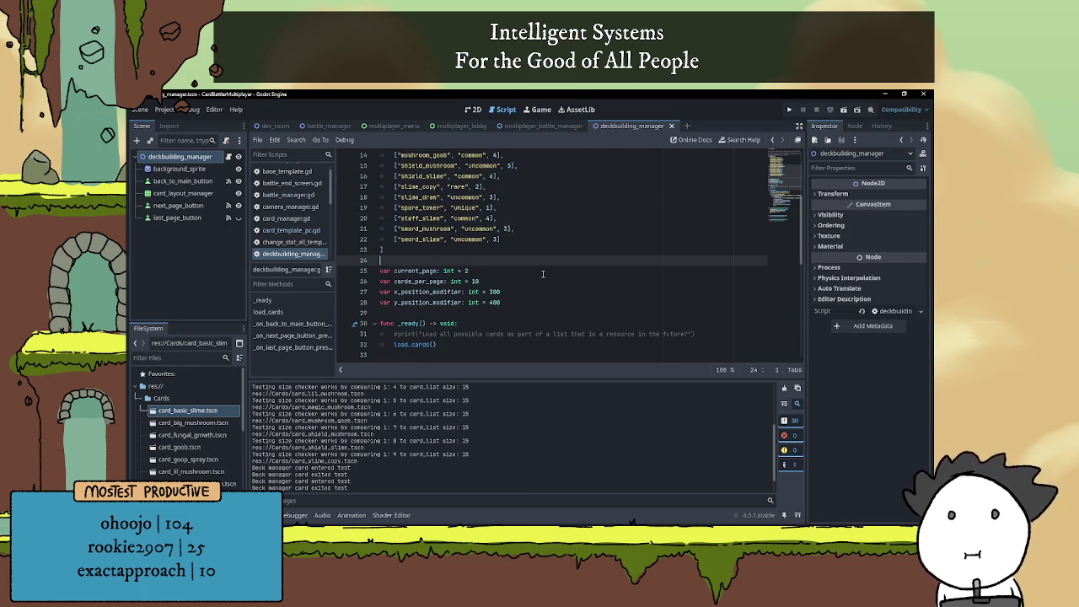
click(843, 112)
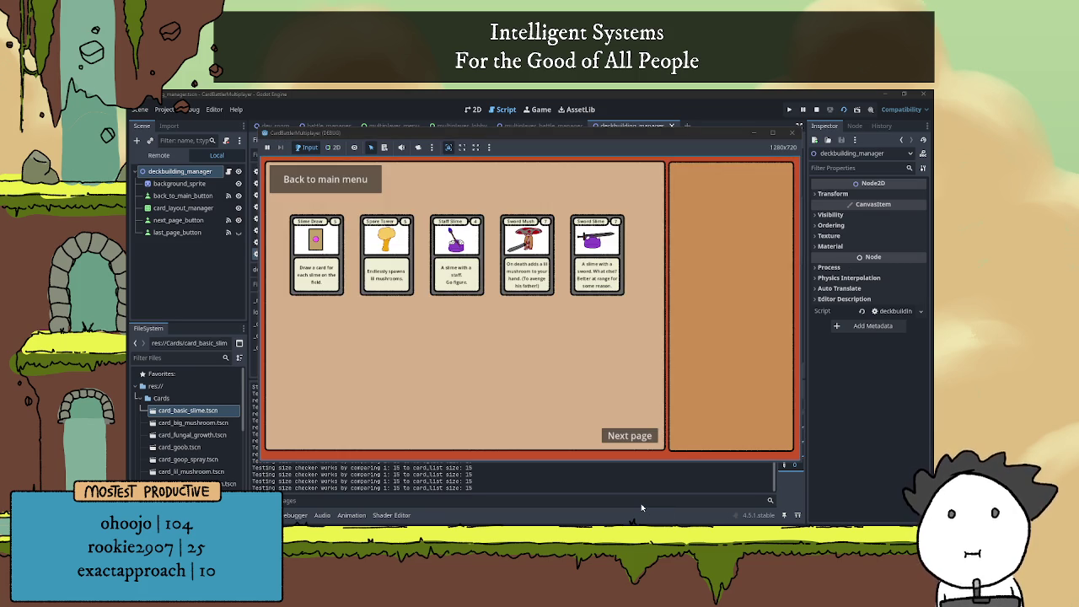
click(510, 484)
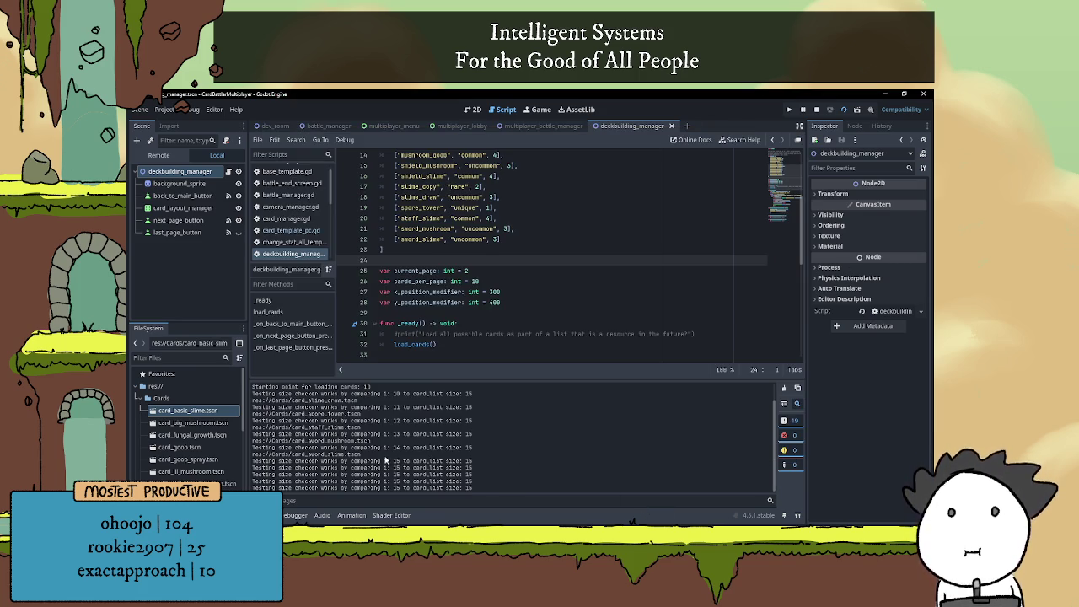
scroll(417, 474, up, 1)
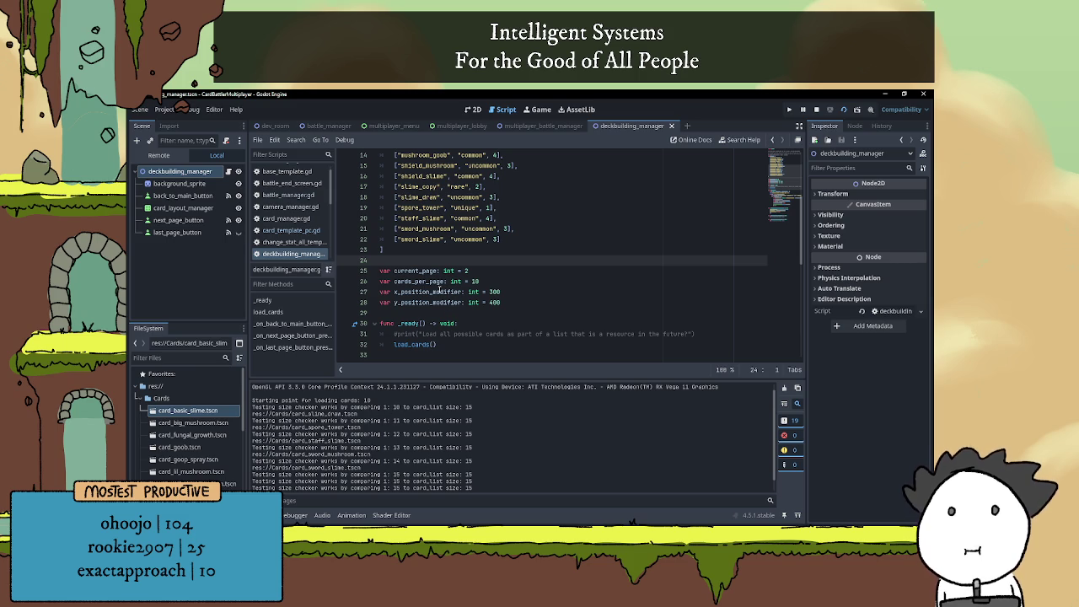
click(419, 239)
click(440, 252)
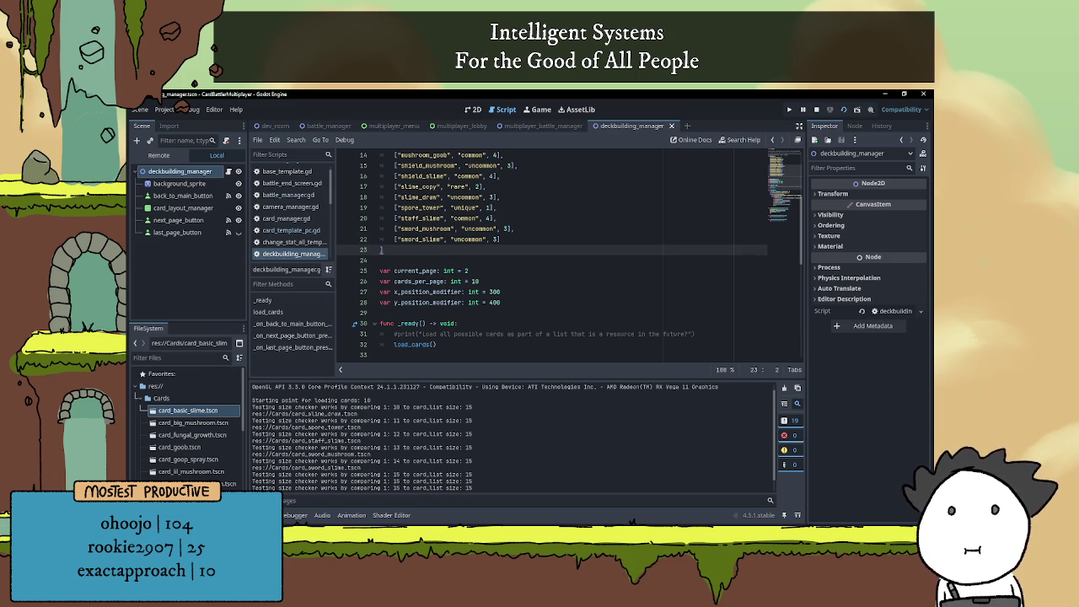
click(308, 510)
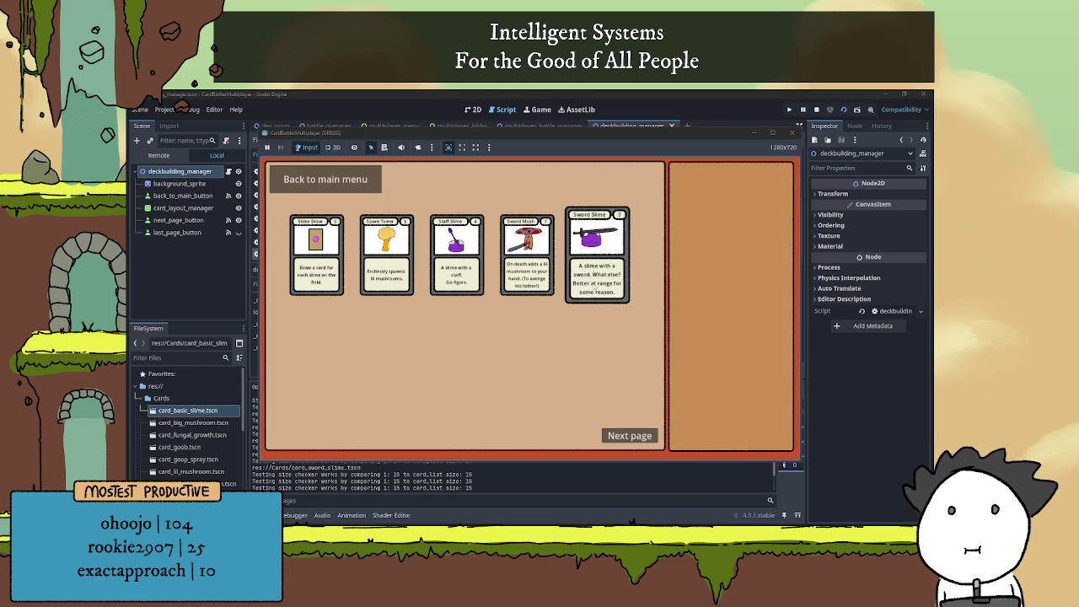
click(539, 484)
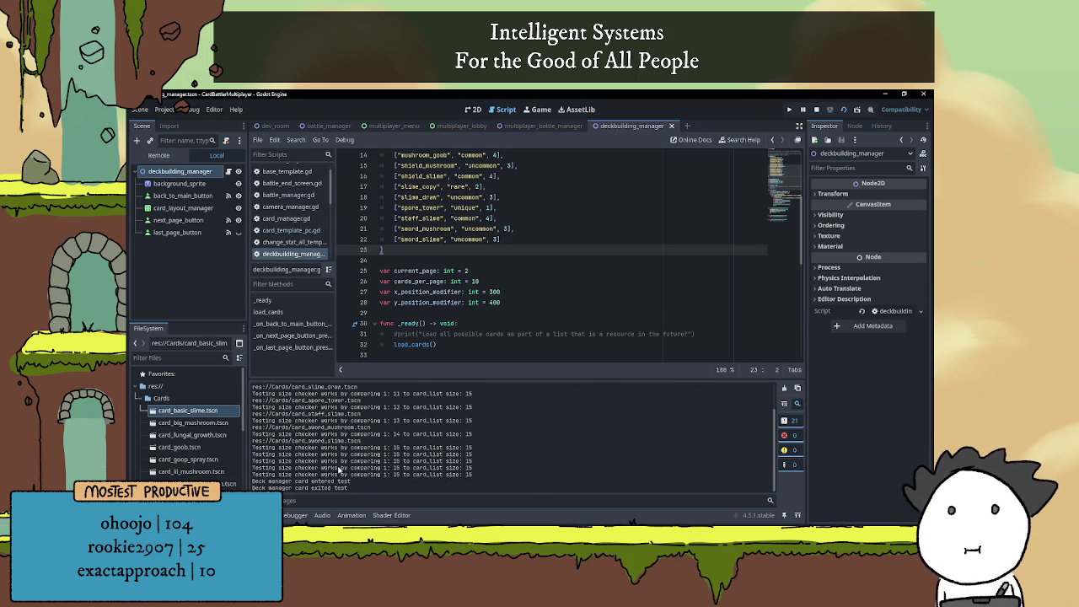
scroll(333, 468, up, 3)
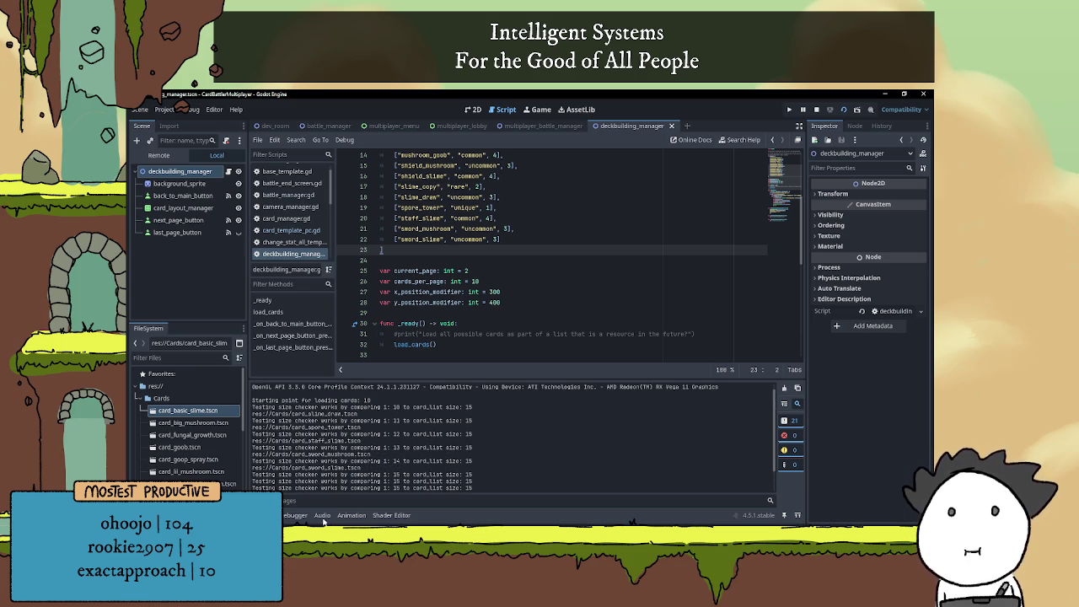
Remove the blank line under the Page 2 note in the to-do list and rerun the scene with F6
key(alt+Tab)
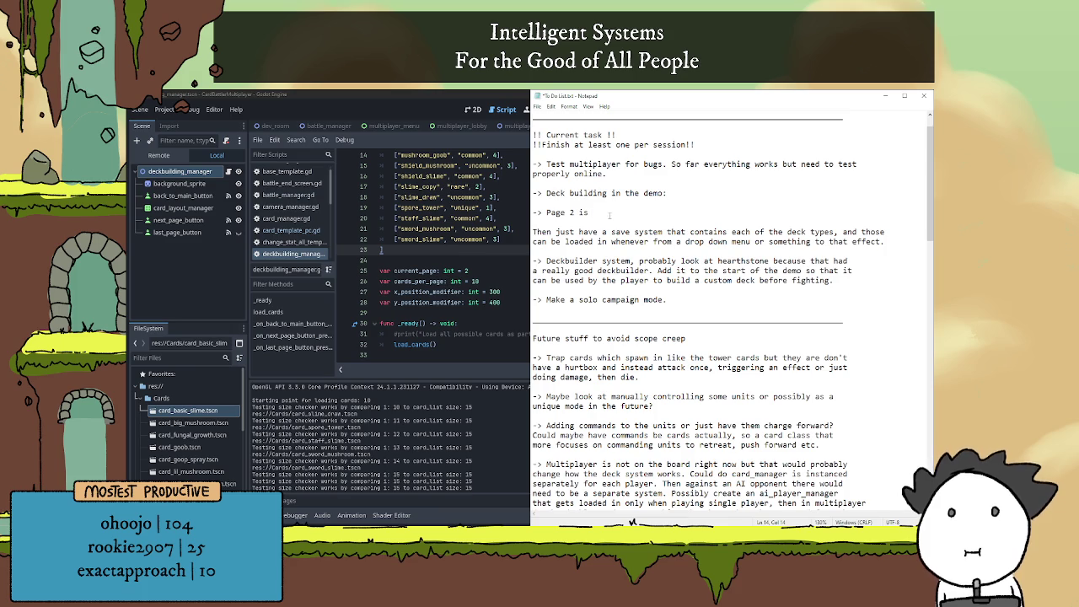
key(BackSpace)
key(Delete)
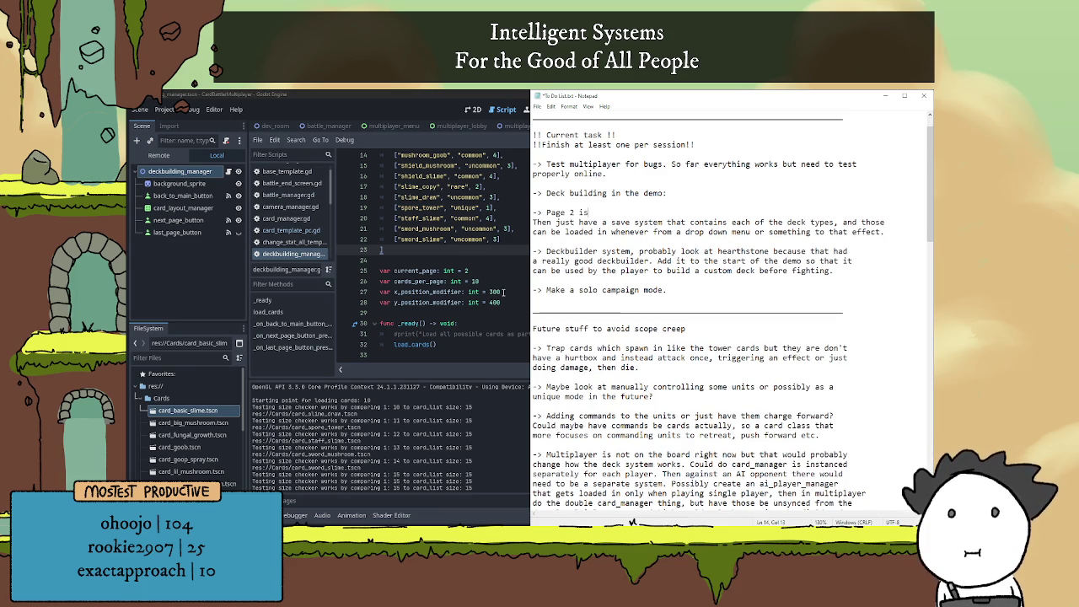
key(alt+Tab)
key(F6)
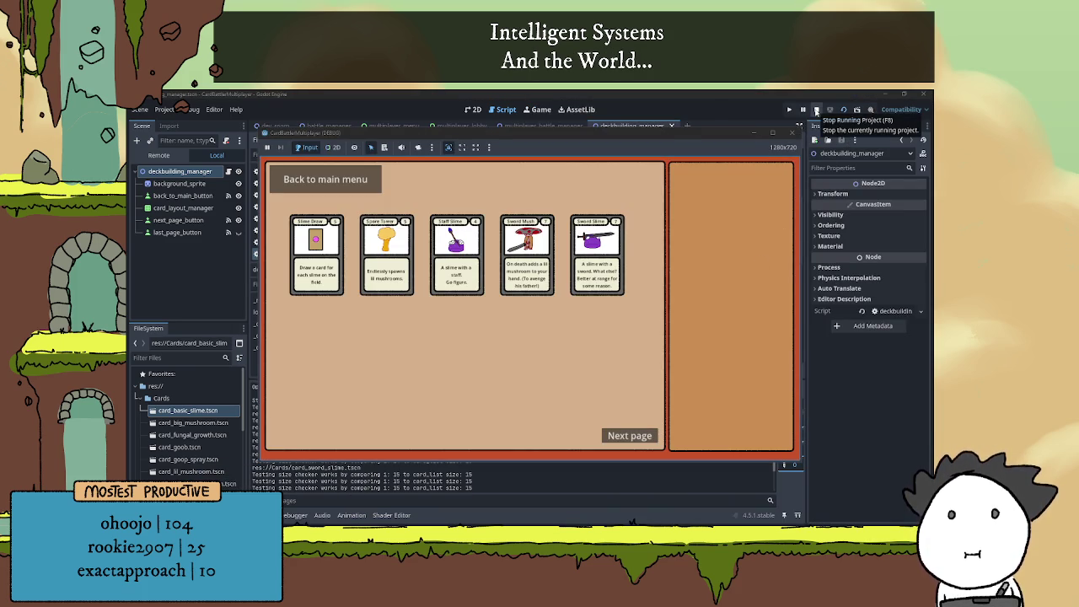
Stop the game, set current_page back to 1, save the script, and collapse the Output panel
click(816, 110)
click(477, 271)
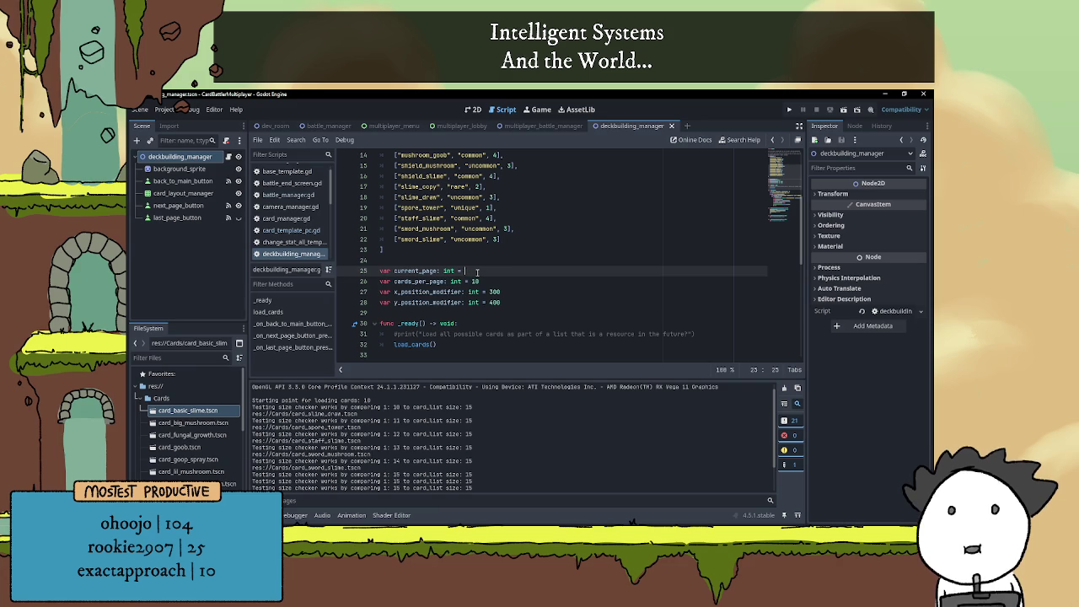
click(521, 312)
scroll(522, 303, down, 4)
key(ctrl+s)
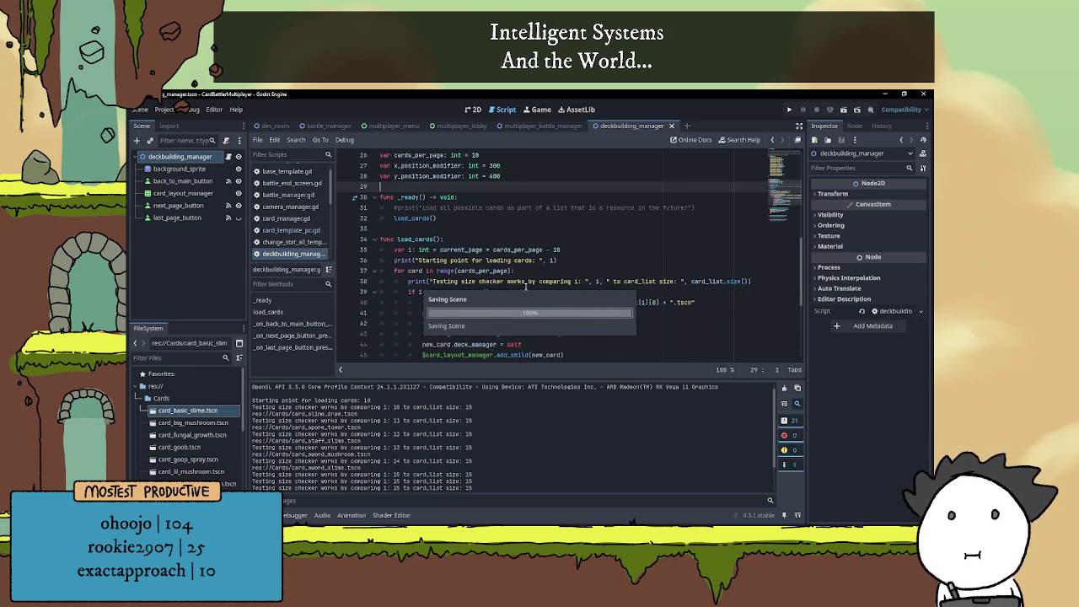
scroll(525, 288, down, 5)
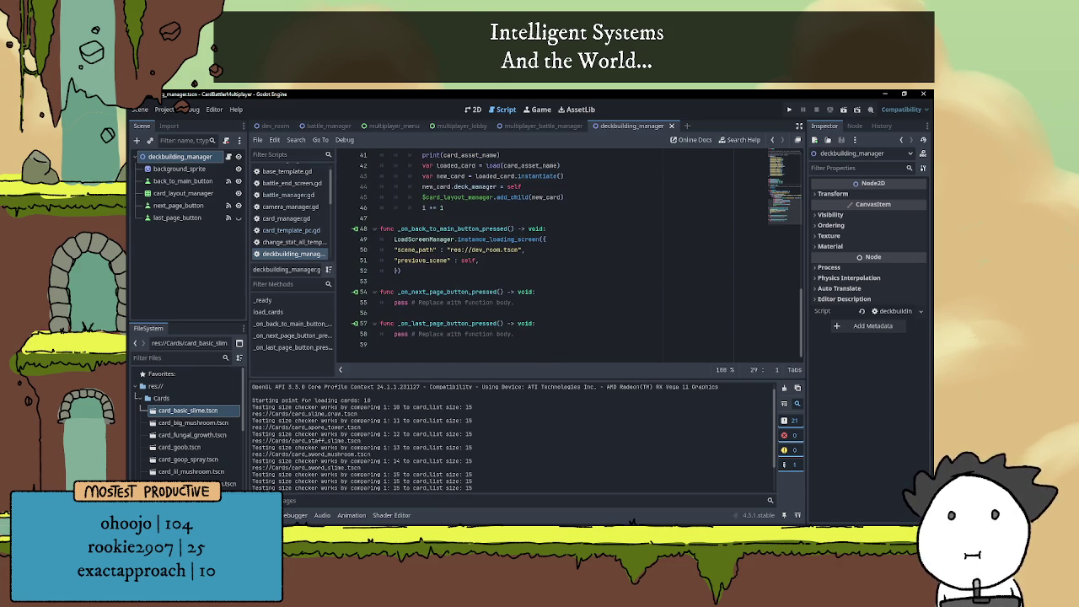
click(271, 515)
Select the placeholder pass line in _on_next_page_button_pressed
click(487, 421)
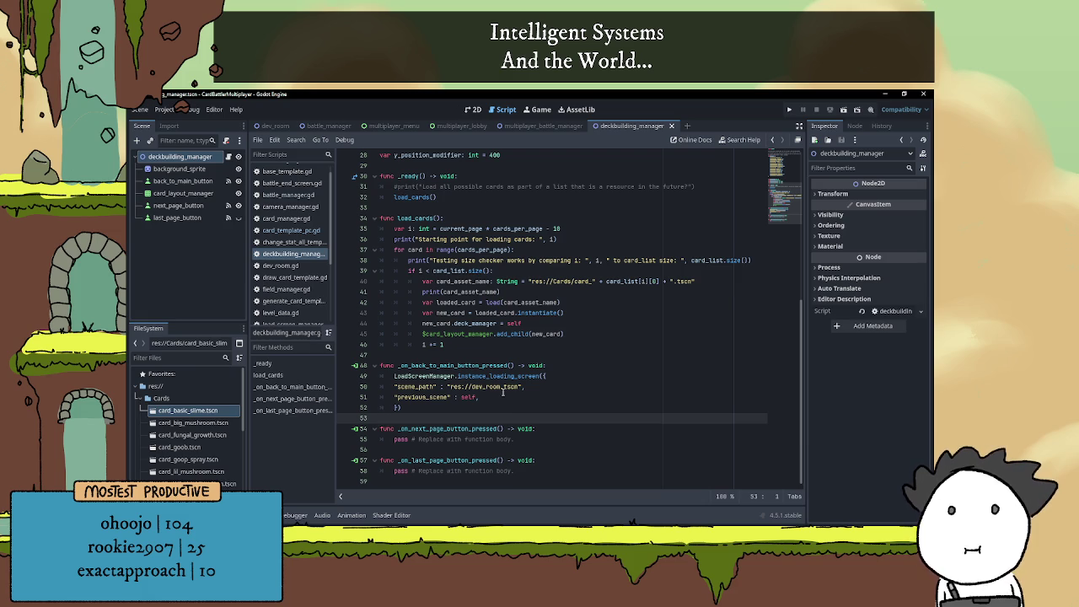
scroll(499, 392, up, 4)
scroll(497, 411, up, 5)
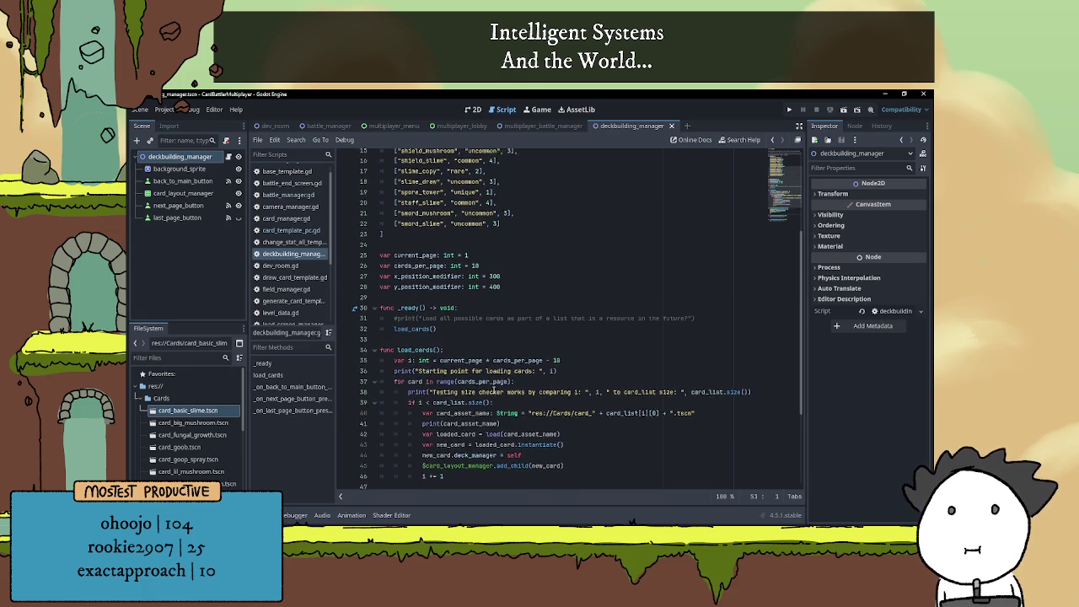
scroll(435, 293, down, 4)
scroll(435, 294, down, 5)
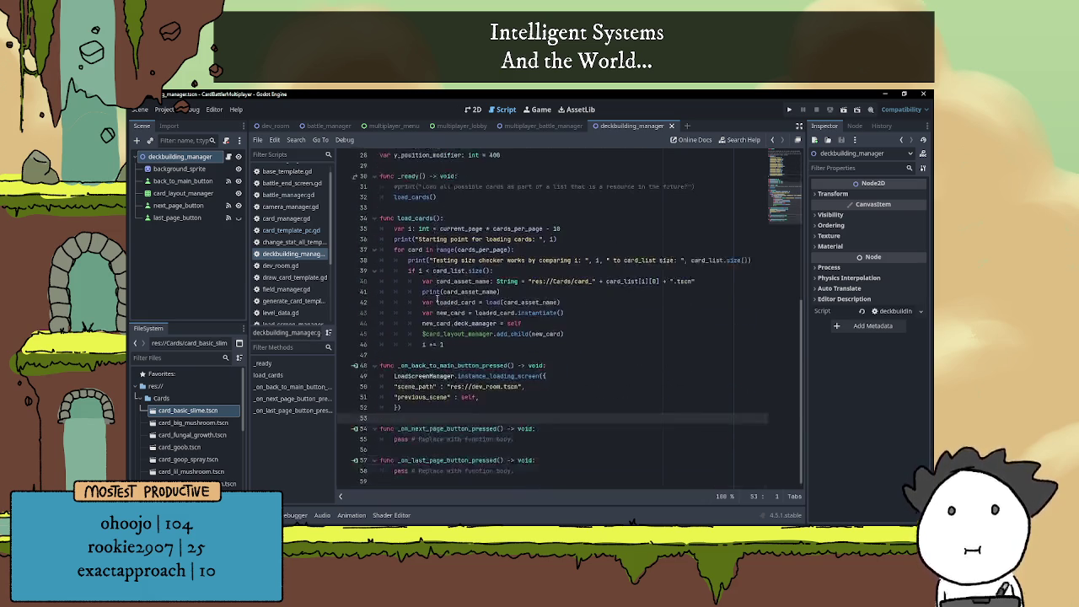
drag(394, 439, 514, 439)
Replace pass with var new_starting_point: i = current_page + 1 in the next-page handler
text(var )
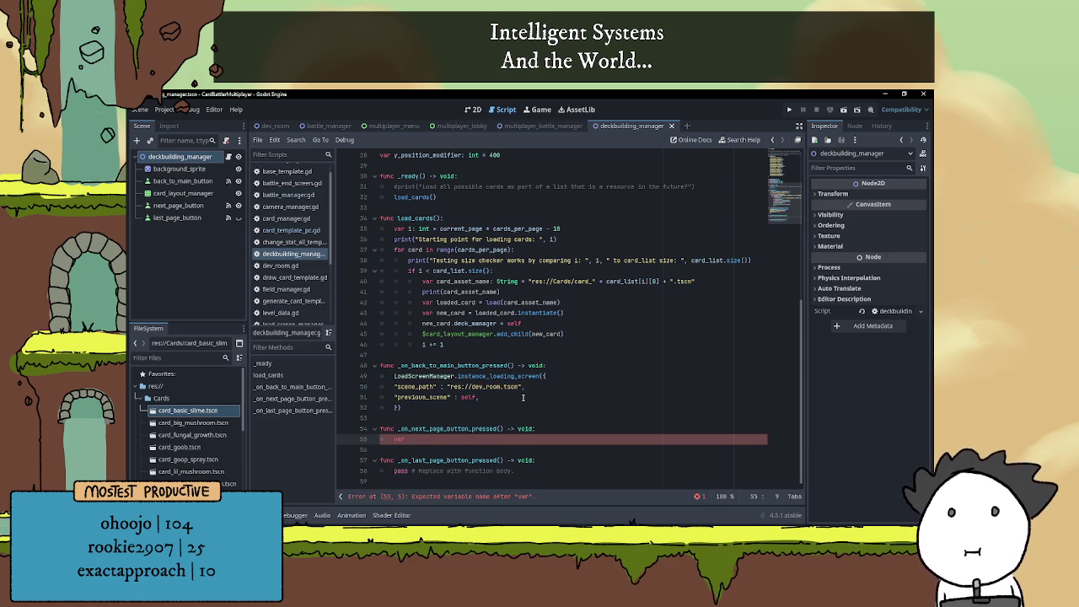
text(new_starting_)
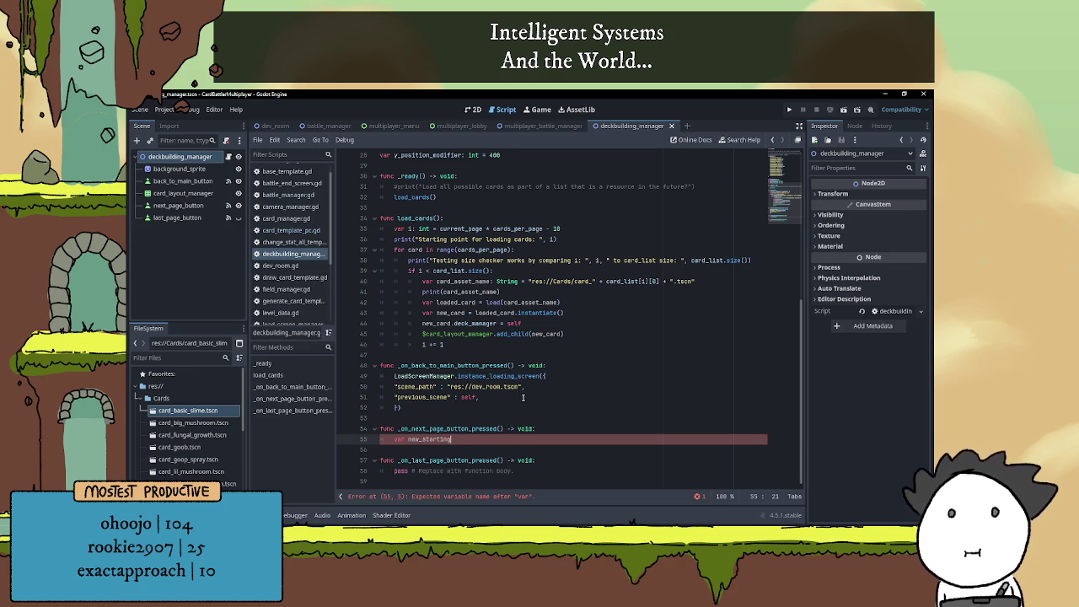
text(point)
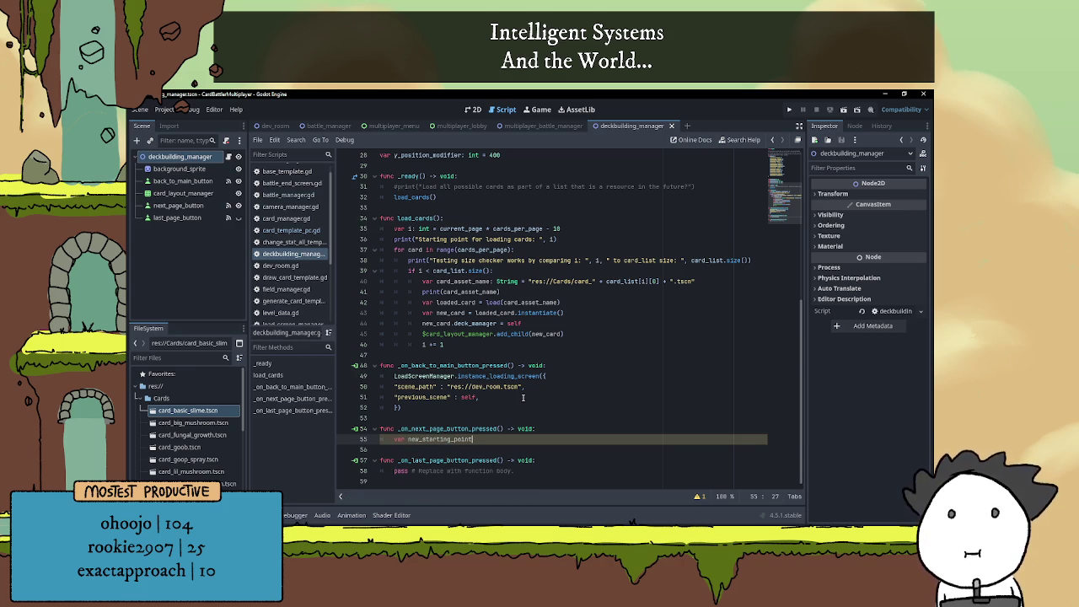
text(: 1 )
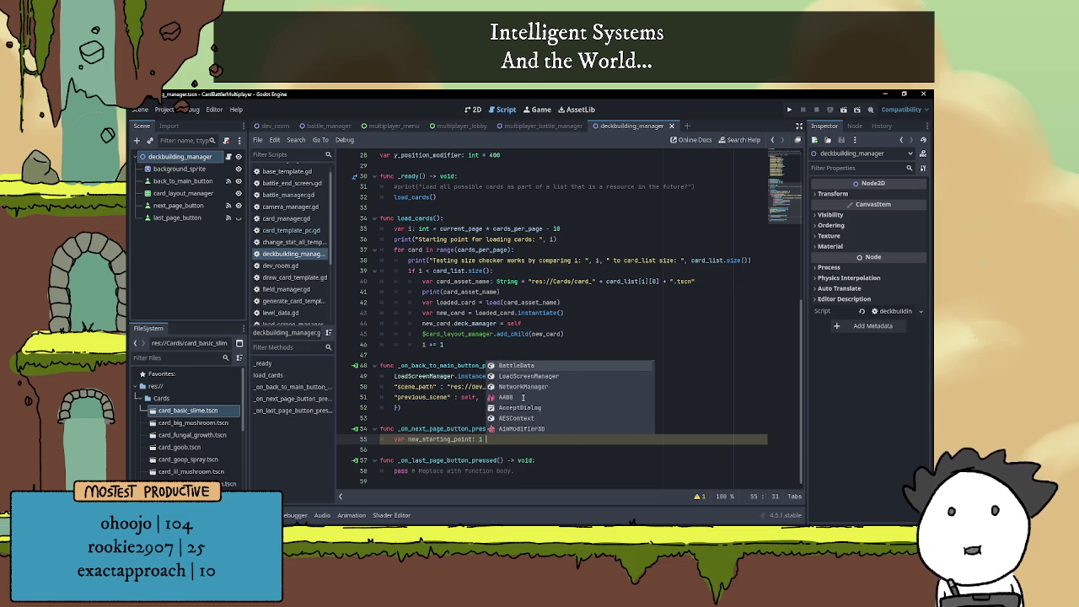
text(= )
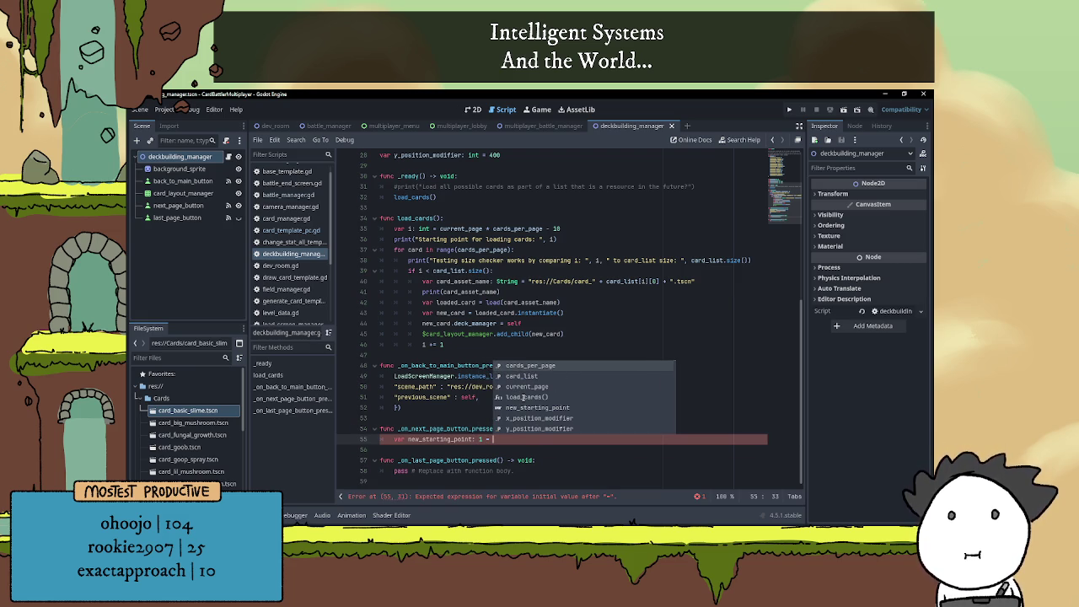
text(cur)
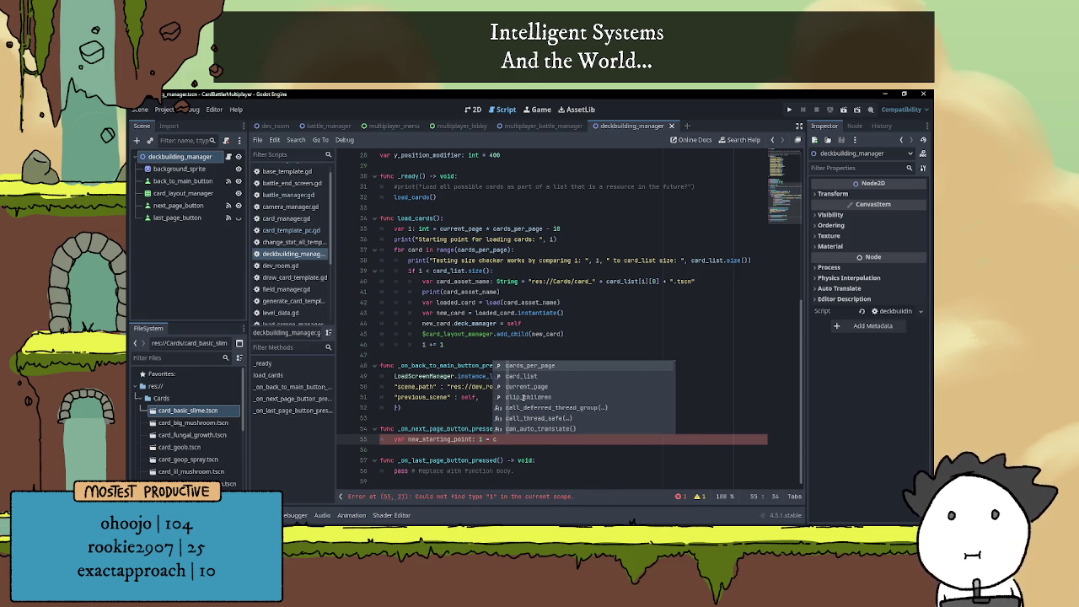
key(Return)
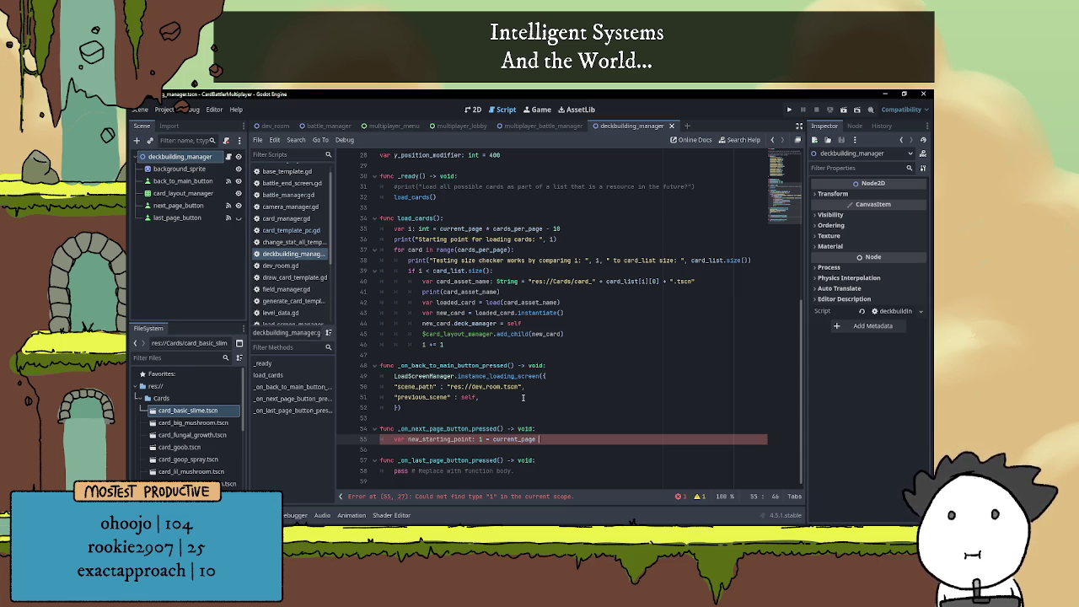
key(BackSpace)
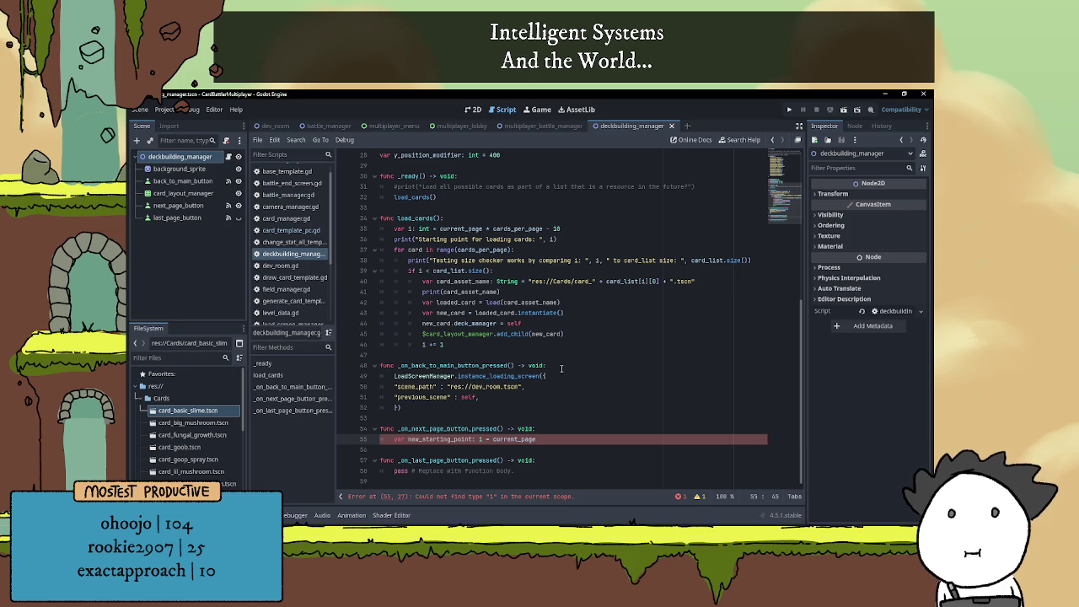
text( + 1)
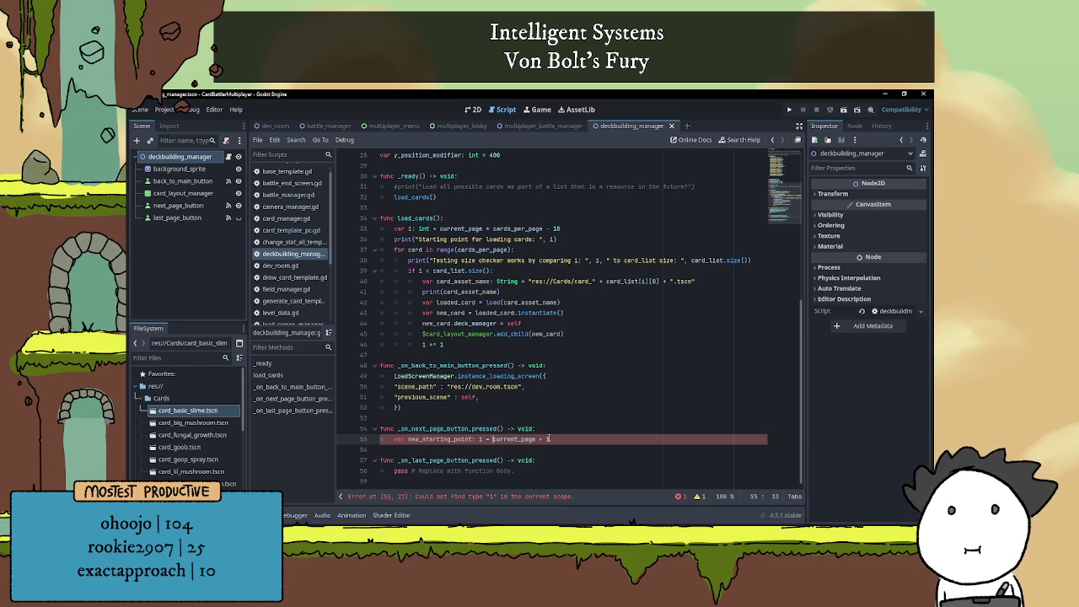
Remove the stray equals sign and change new_starting_point's type hint to int
click(543, 439)
text(=)
click(522, 429)
click(495, 439)
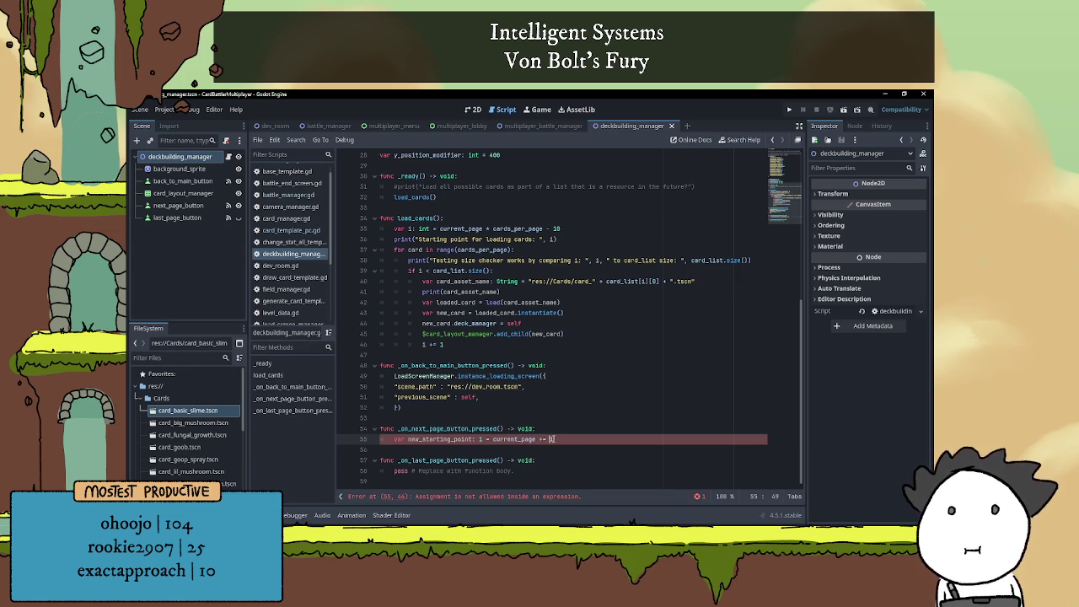
click(543, 439)
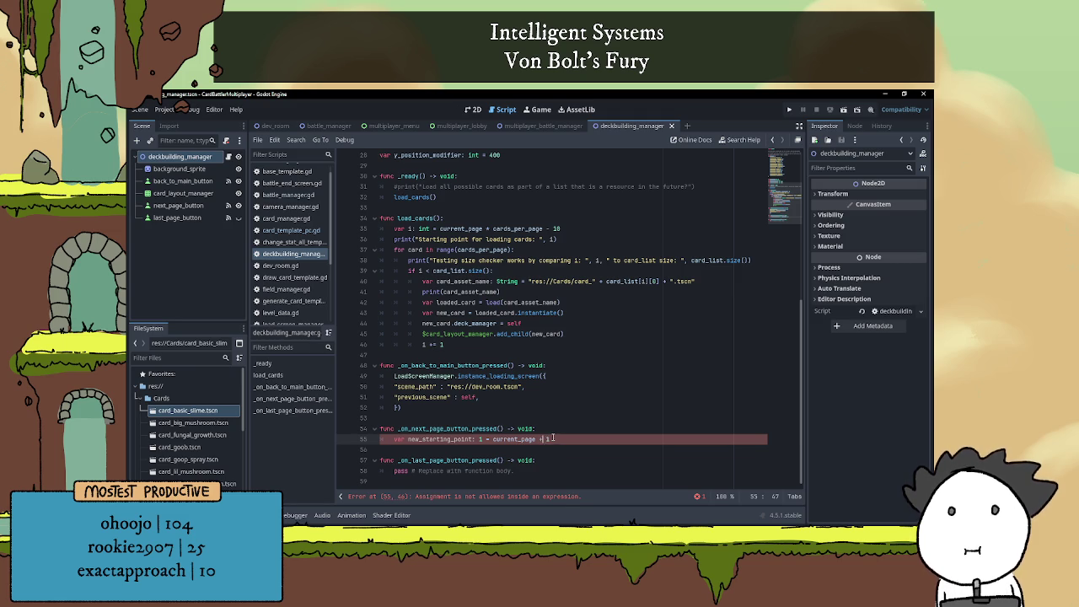
key(BackSpace)
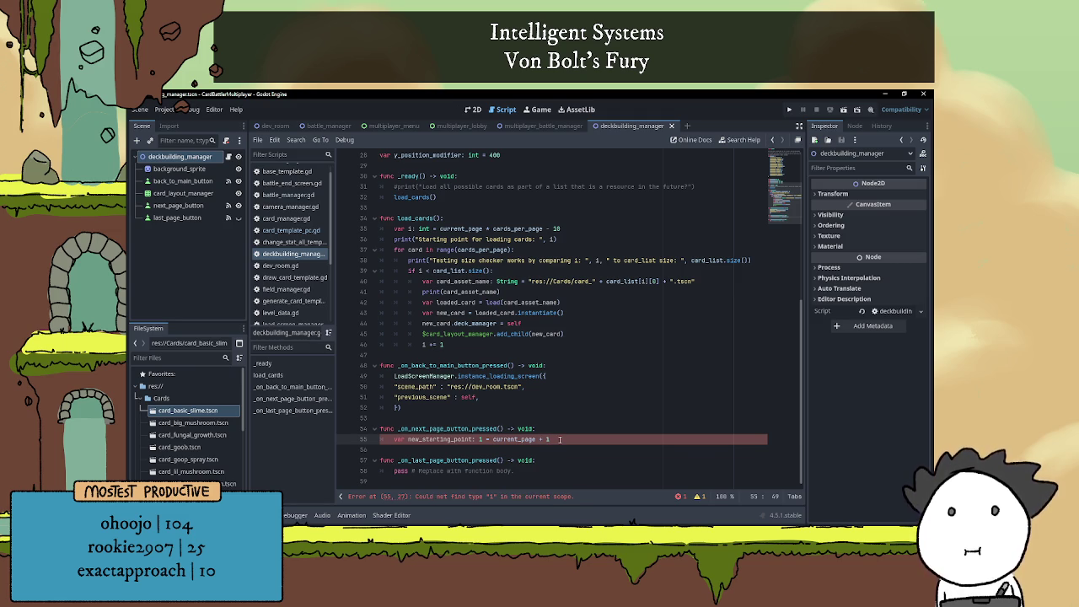
click(479, 439)
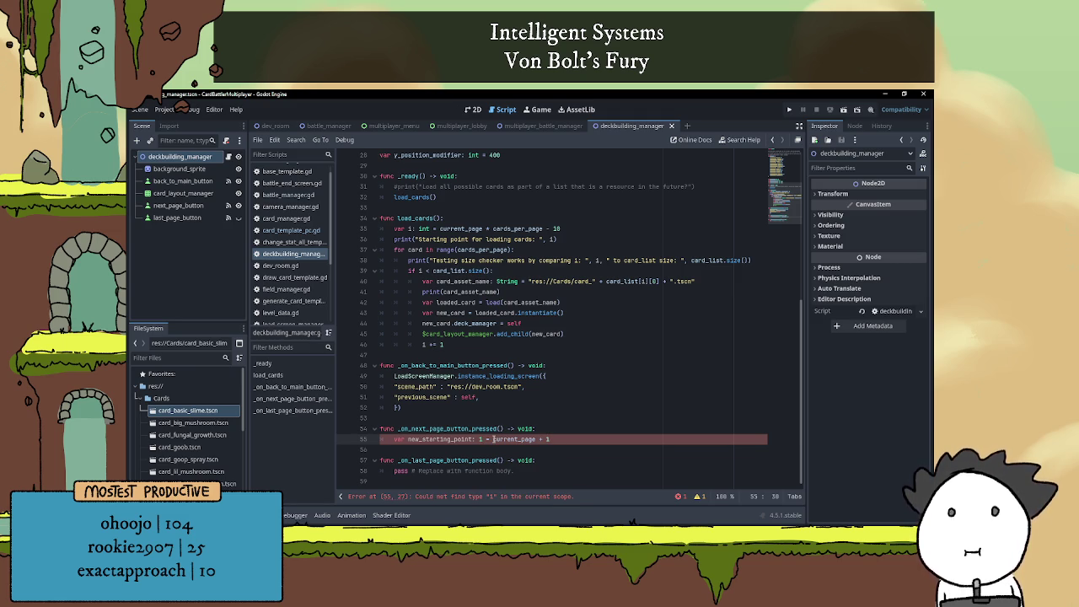
text(nt)
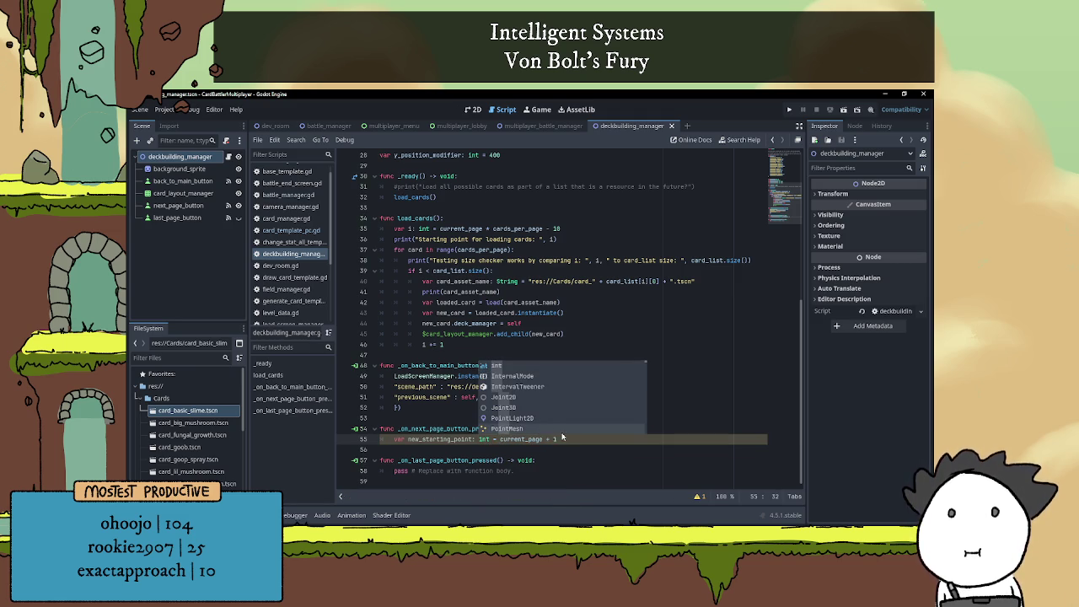
click(575, 439)
Wrap current_page + 1 in parentheses on the new_starting_point line
click(559, 434)
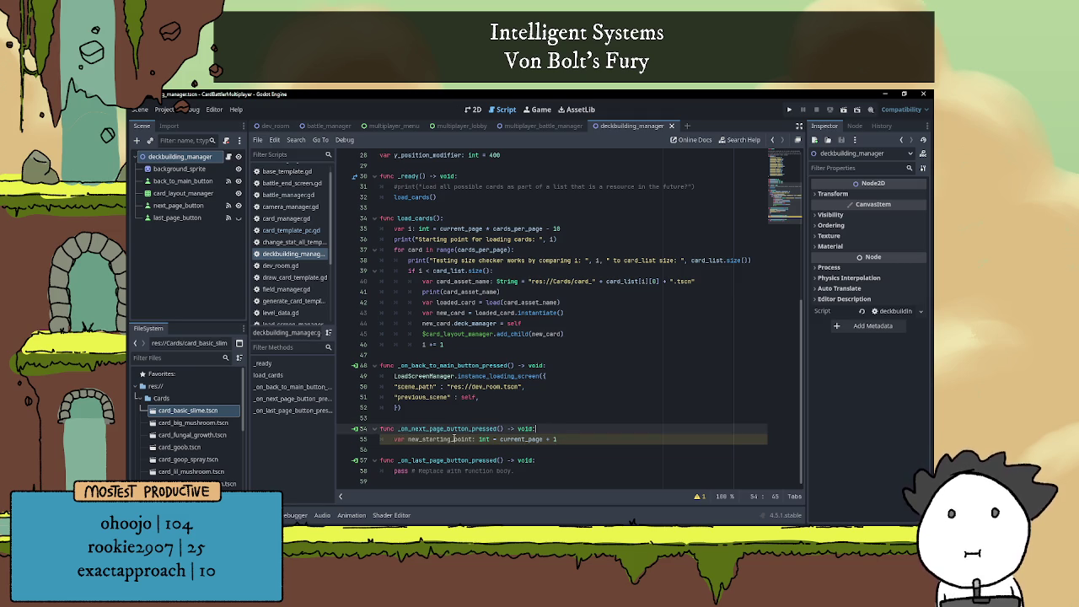
click(556, 438)
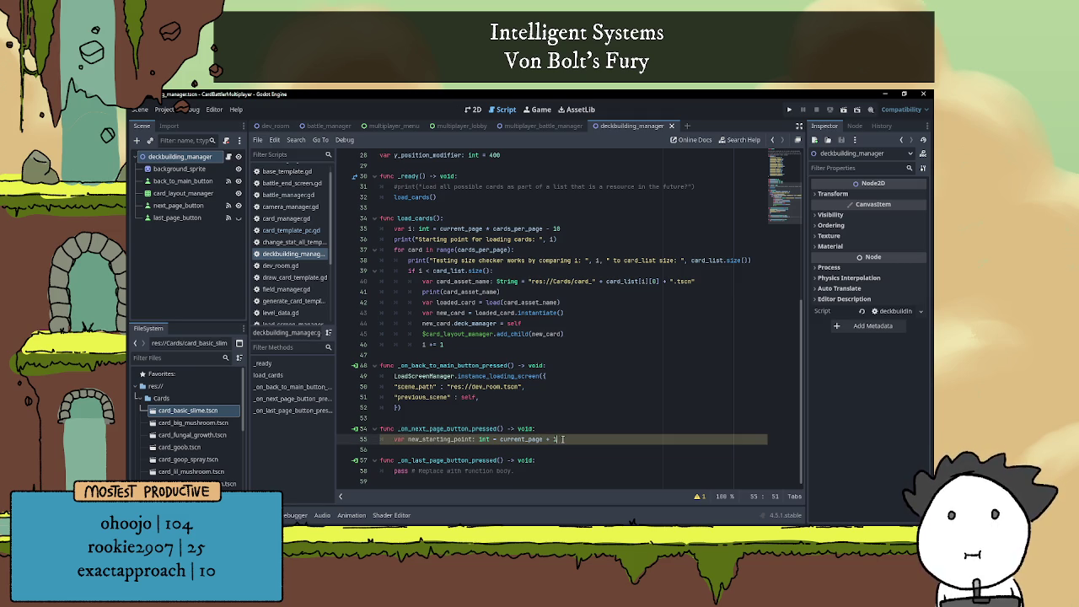
click(500, 439)
text(()
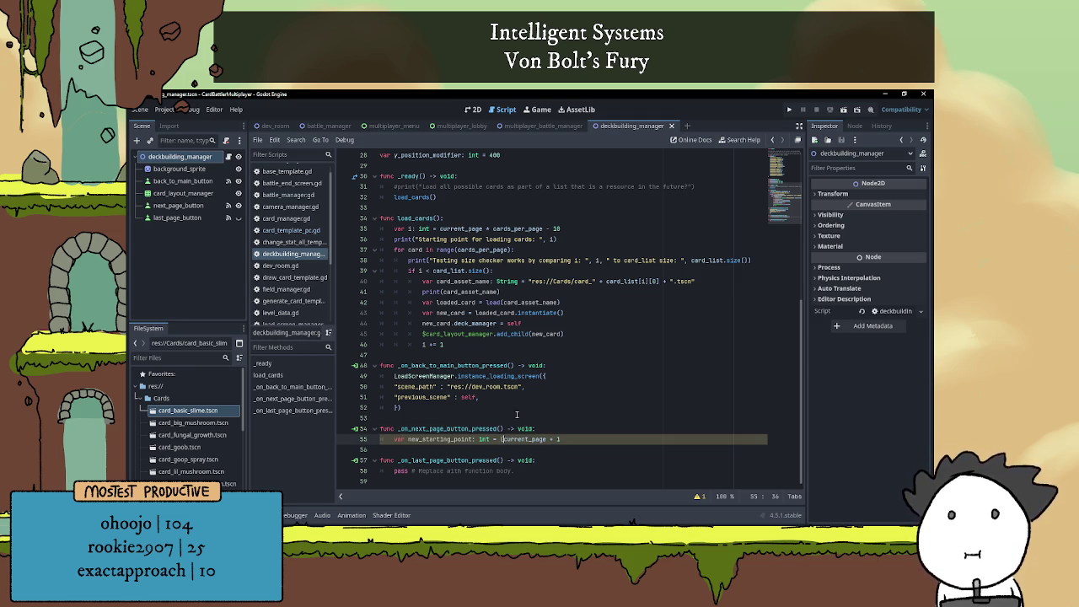
key(Right)
key(End)
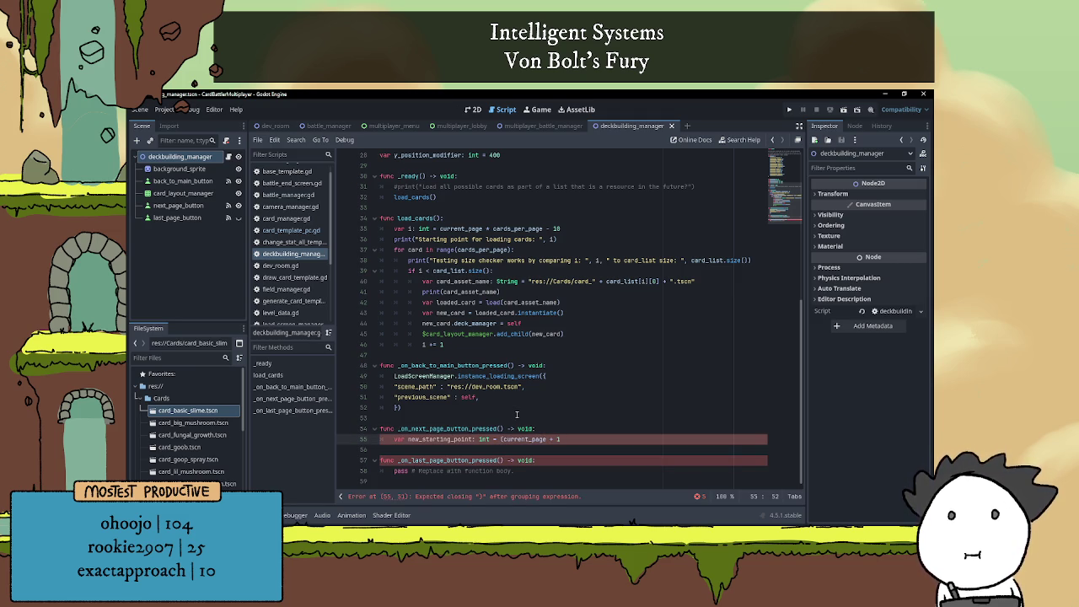
text() *)
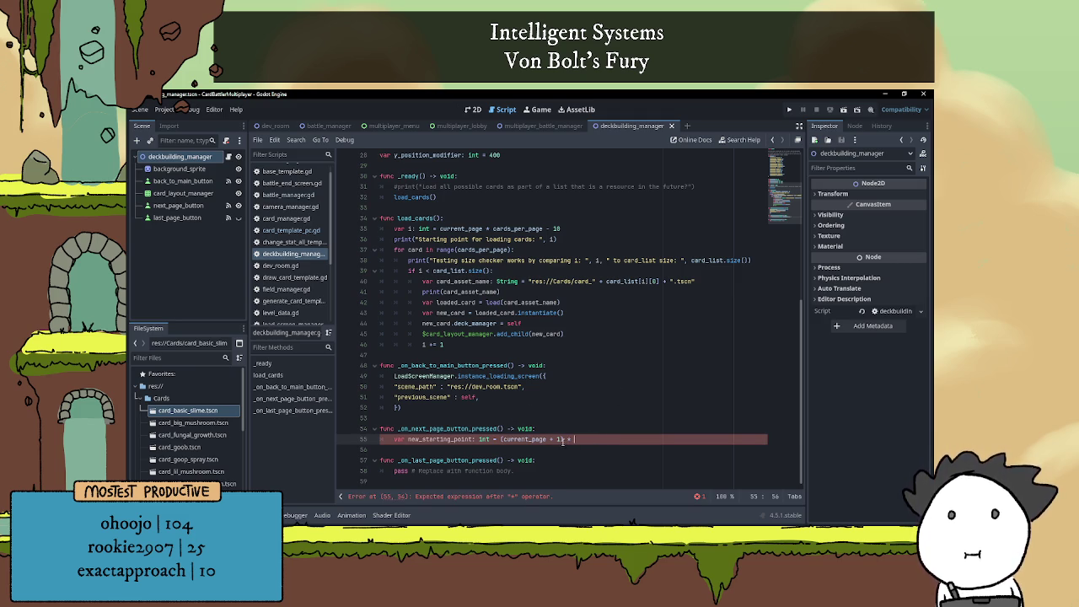
Add a current_page += 1 line at the top of the next-page handler
click(504, 439)
click(557, 430)
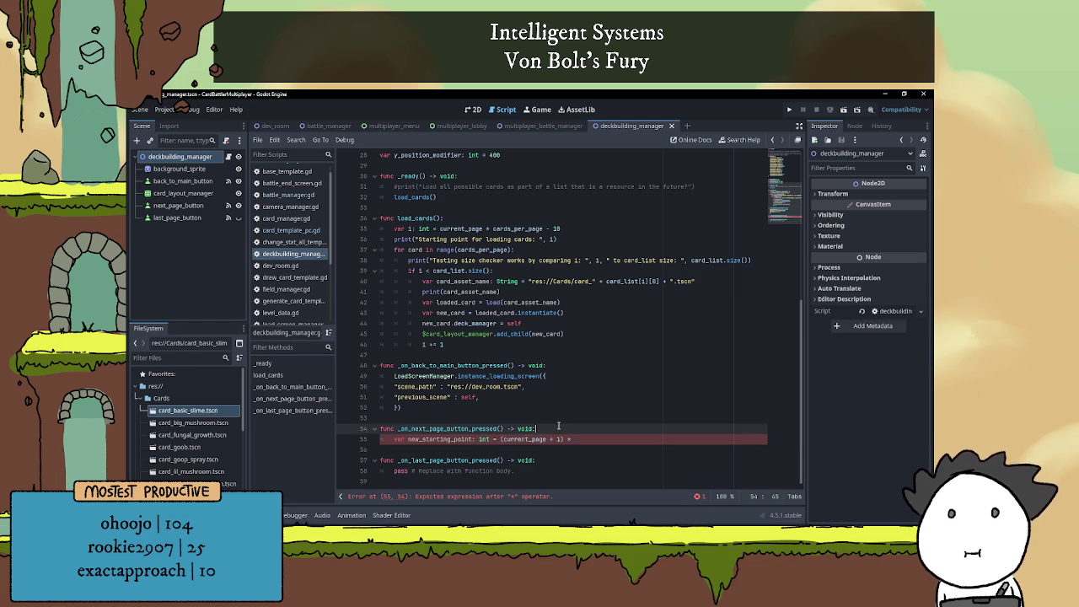
key(Return)
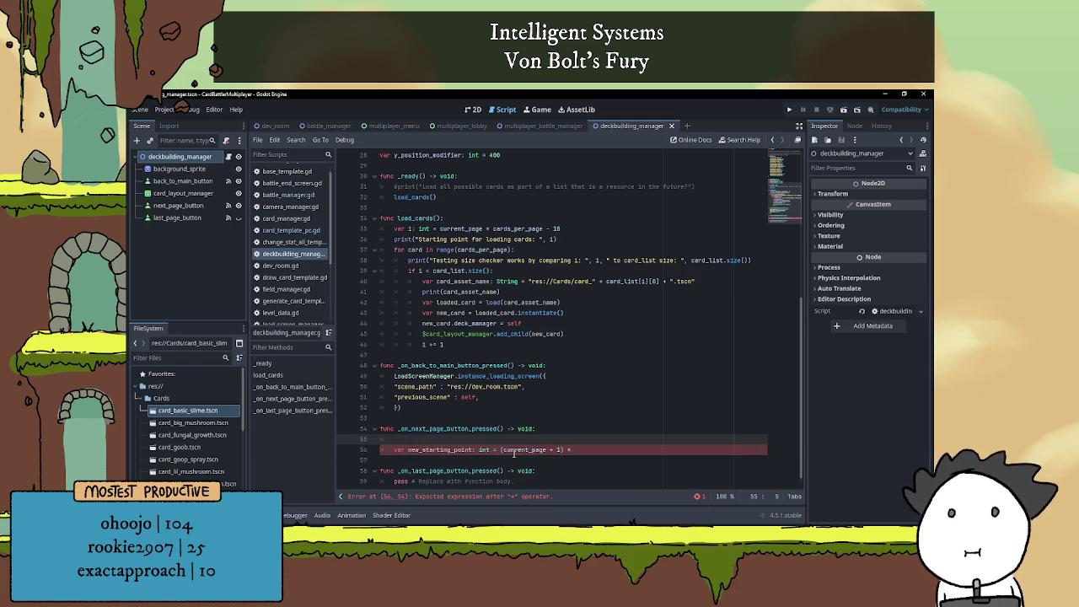
text(curre)
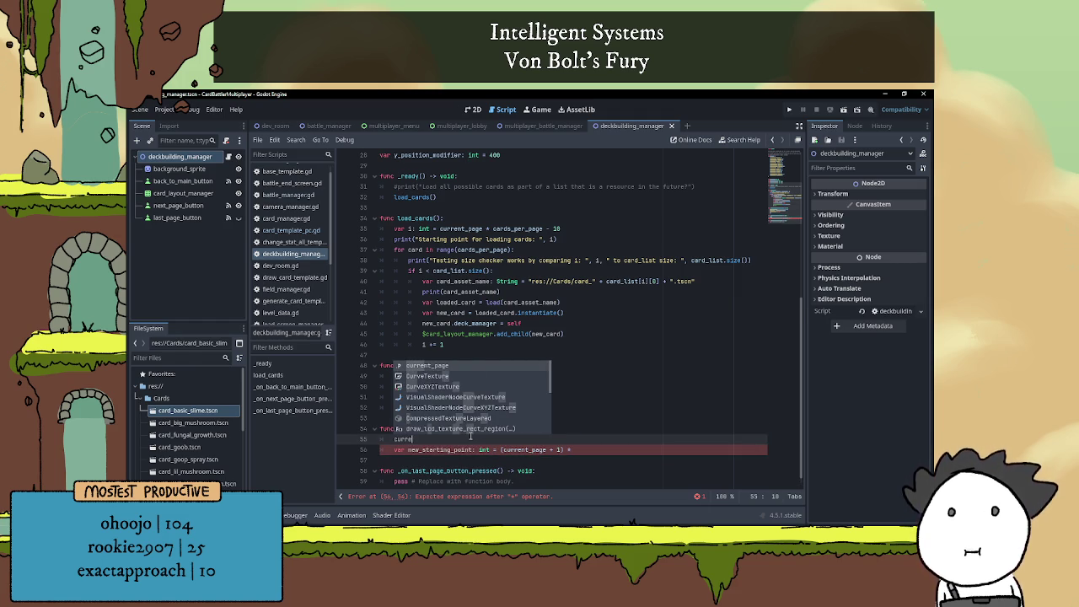
key(Return)
text(+= 1)
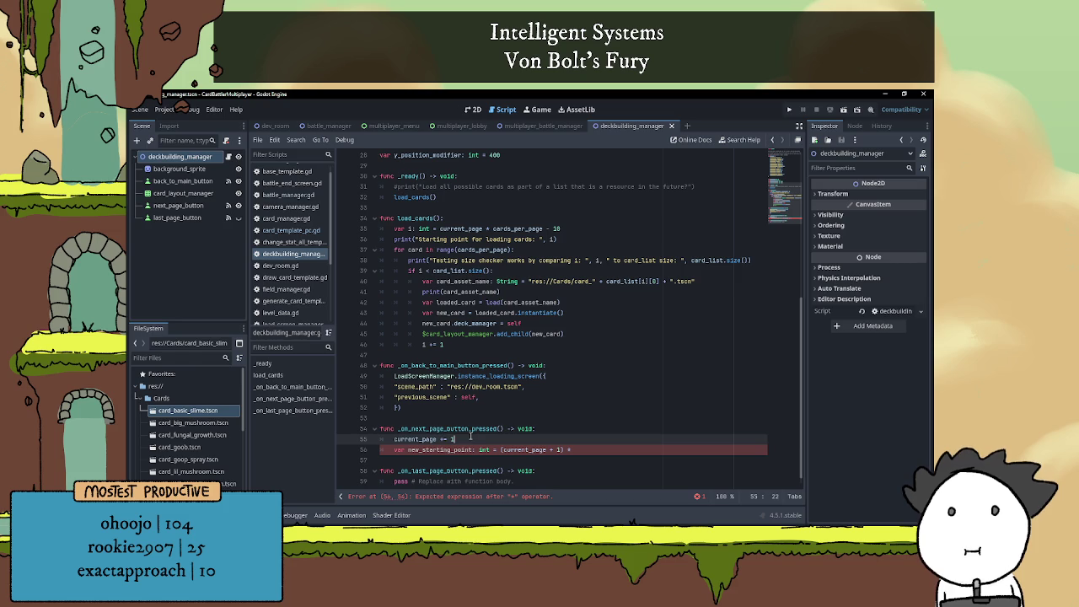
Change the new_starting_point expression to current_page + cards_per_page
click(501, 449)
drag(500, 449, 576, 449)
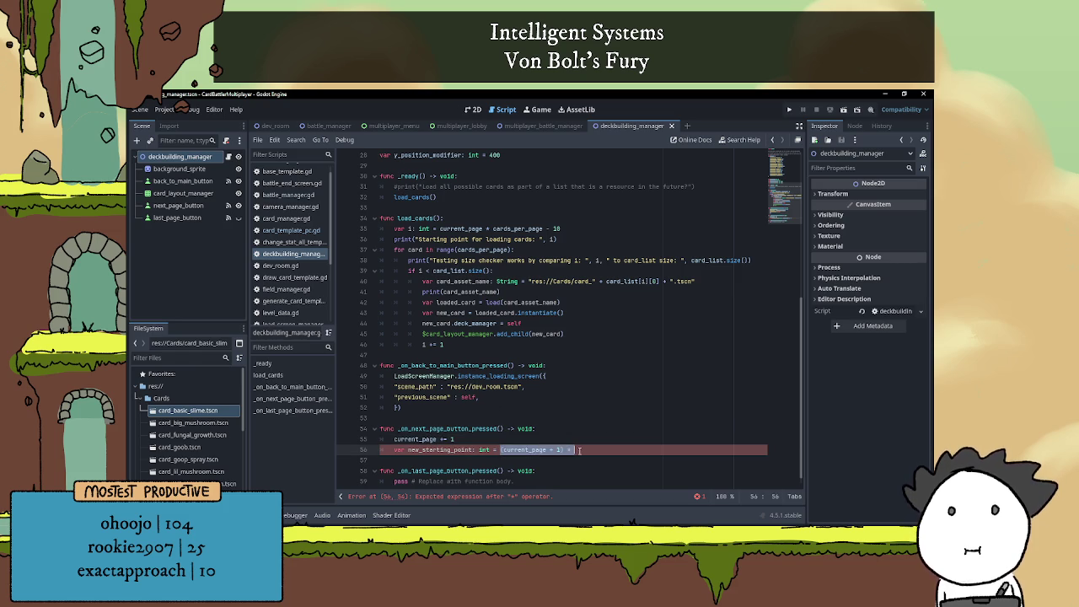
key(BackSpace)
scroll(531, 443, down, 1)
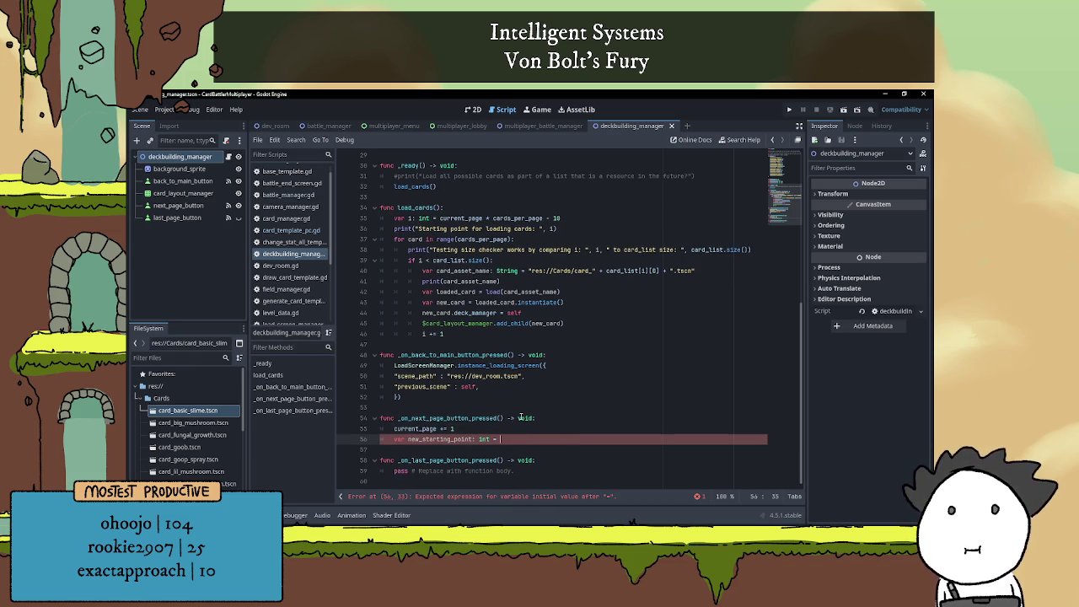
text(current_page * pa)
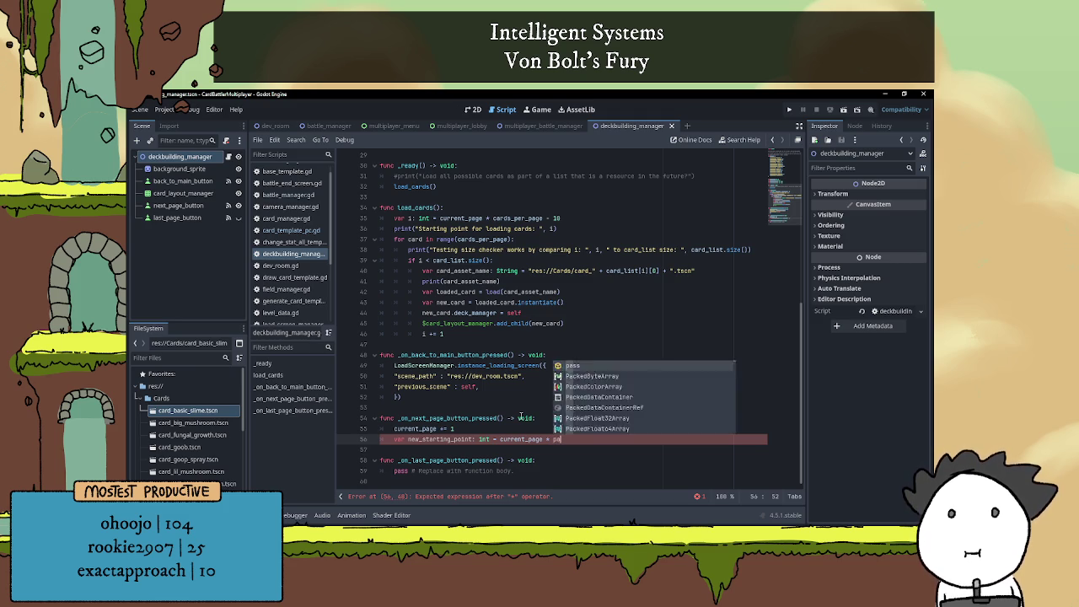
key(Escape)
text(cards)
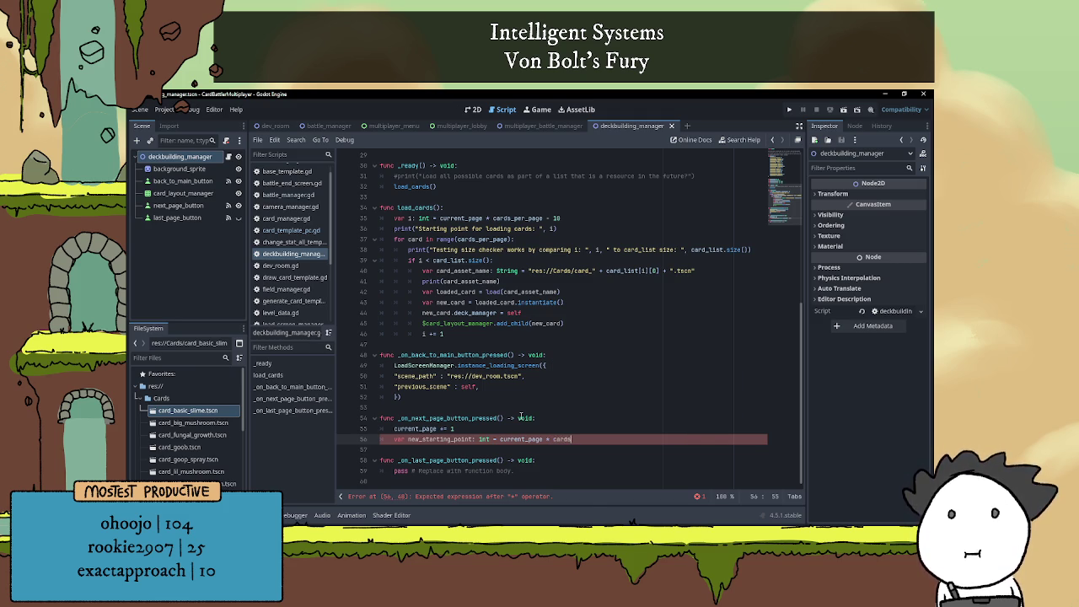
key(Return)
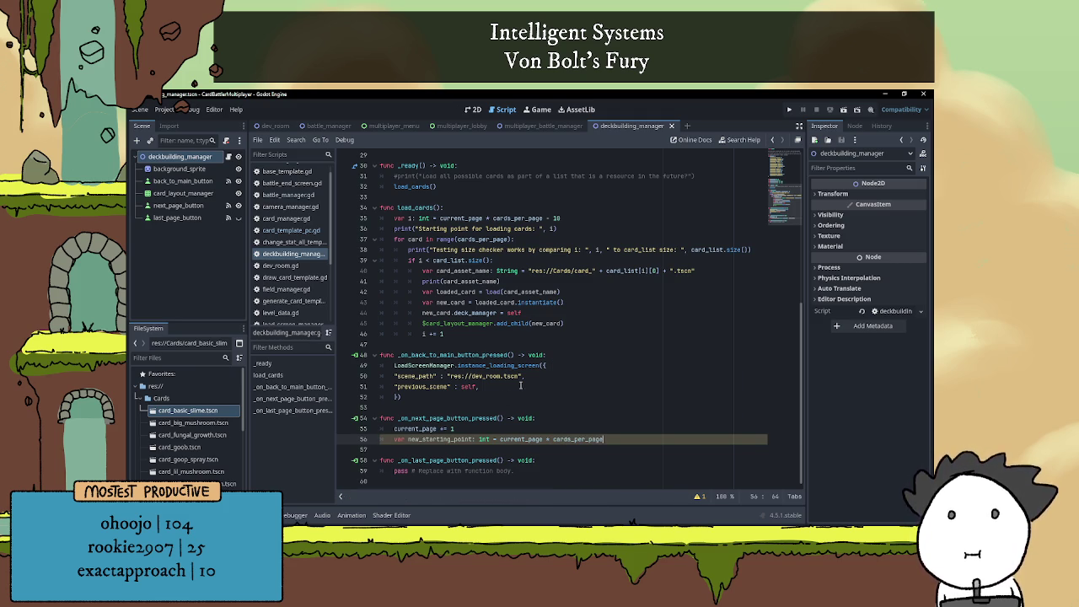
double_click(457, 439)
click(622, 439)
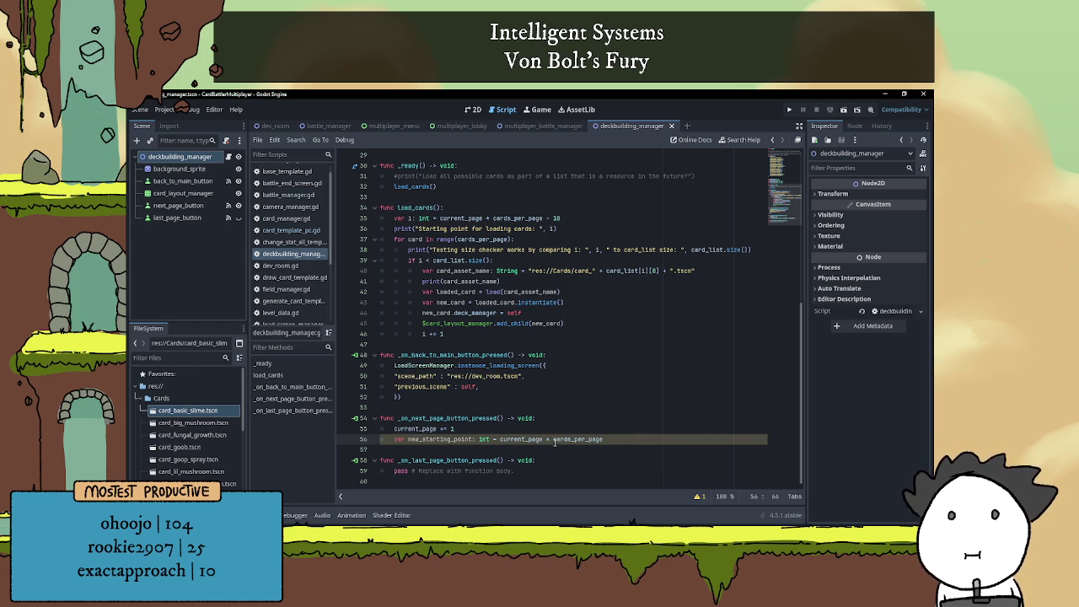
Insert a blank line after current_page += 1 and comment out the new_starting_point line with Ctrl+K
scroll(573, 427, up, 5)
scroll(483, 335, up, 5)
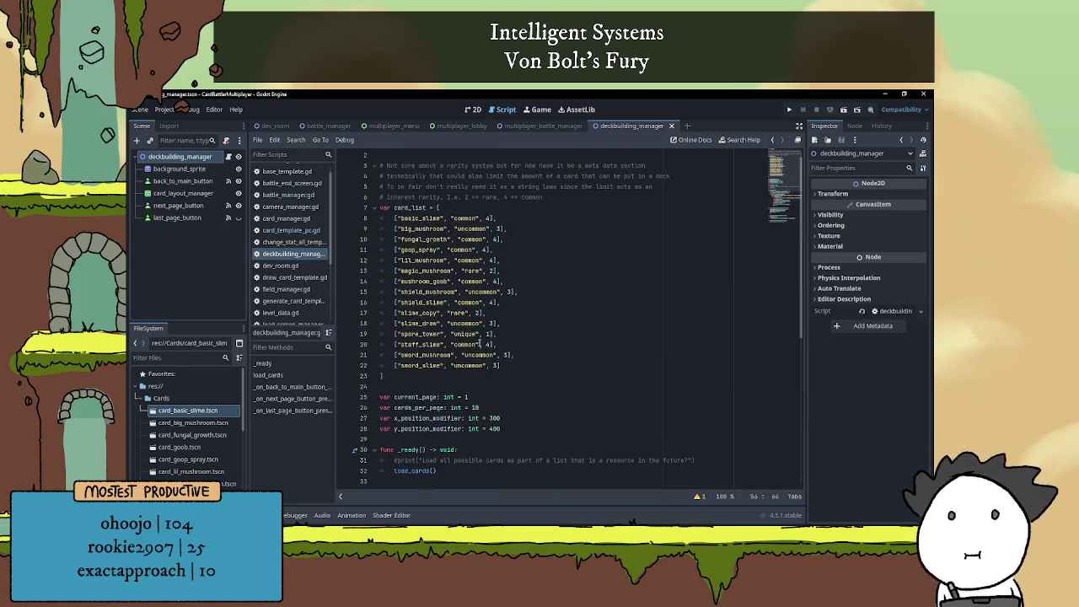
scroll(467, 313, down, 5)
scroll(467, 313, down, 1)
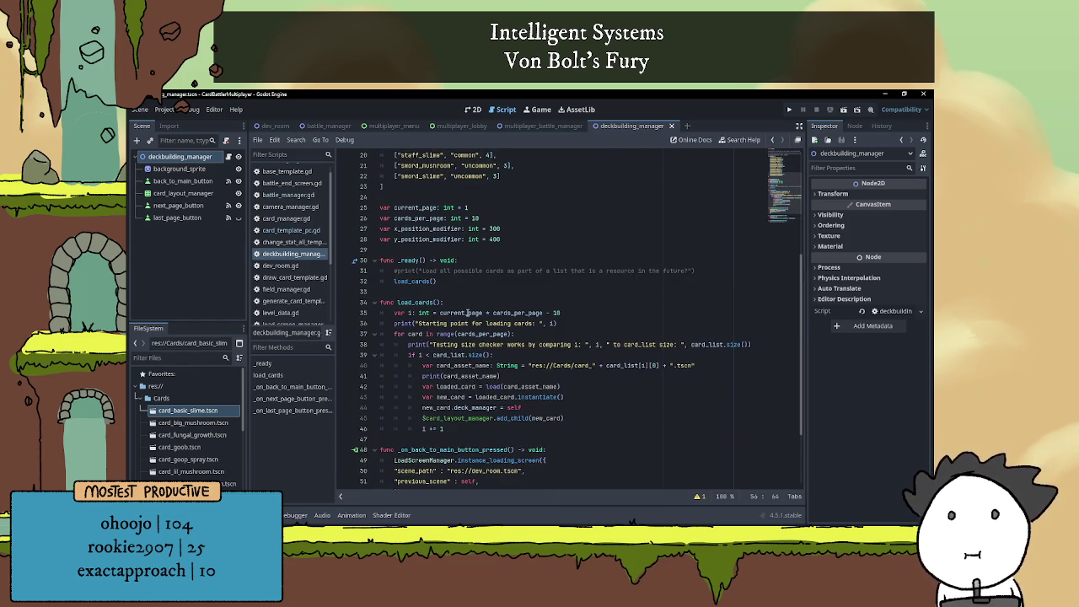
scroll(470, 306, down, 1)
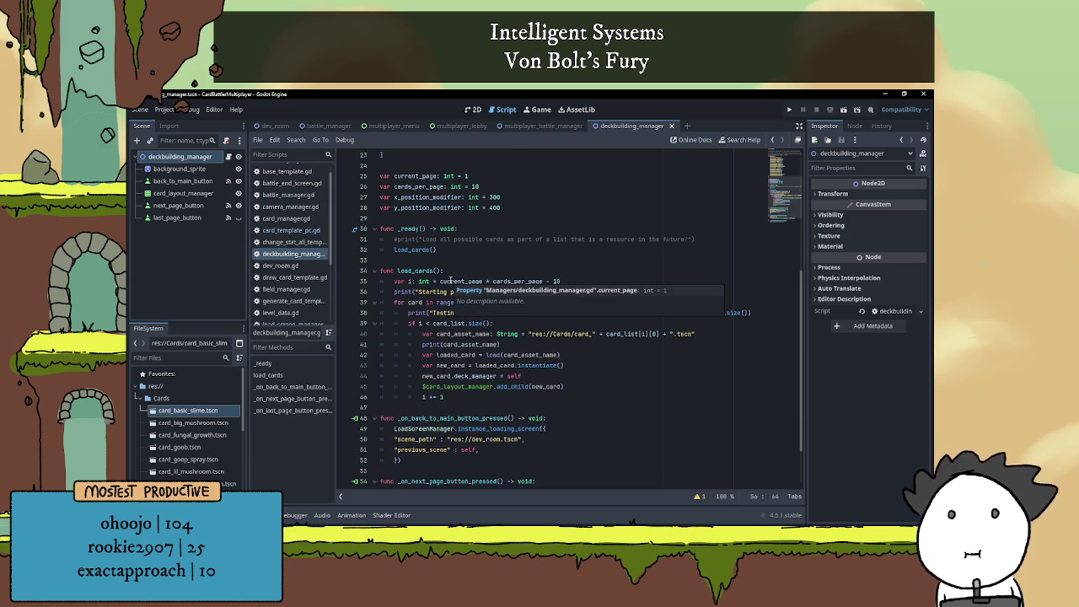
click(457, 273)
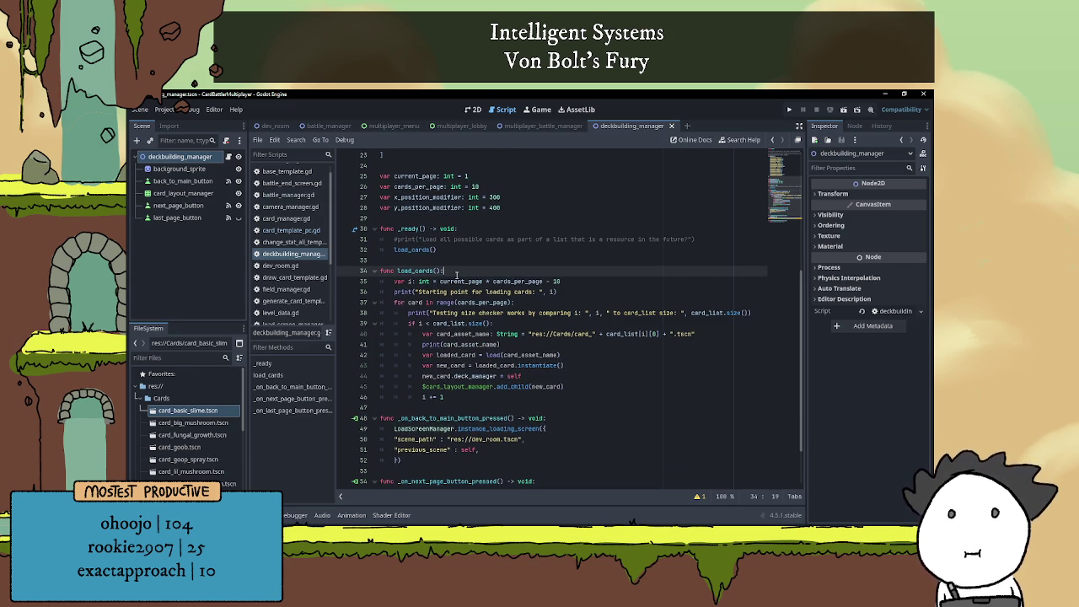
scroll(457, 272, down, 2)
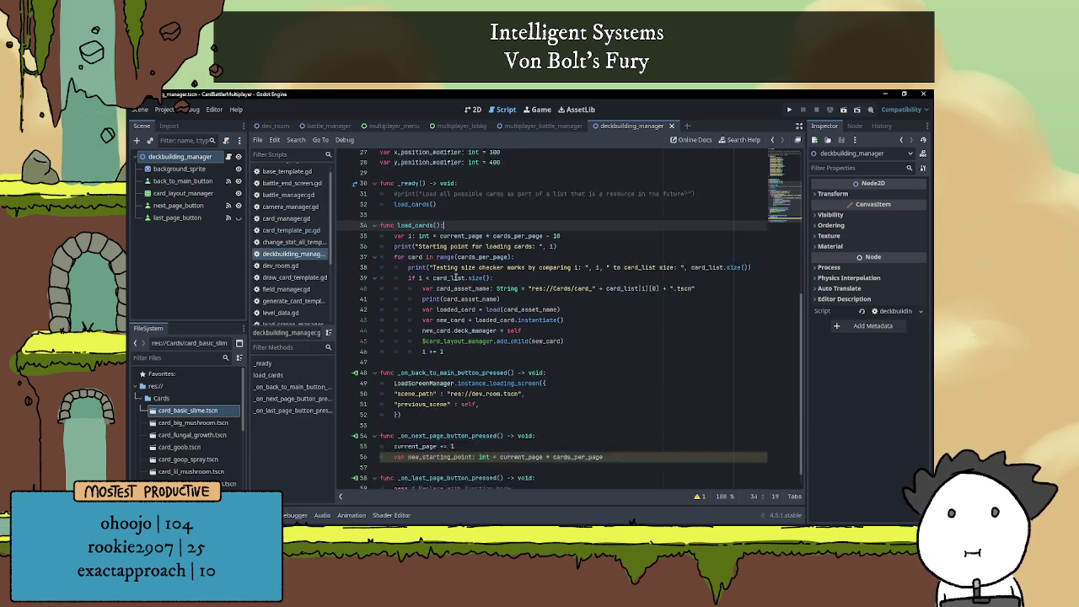
click(470, 427)
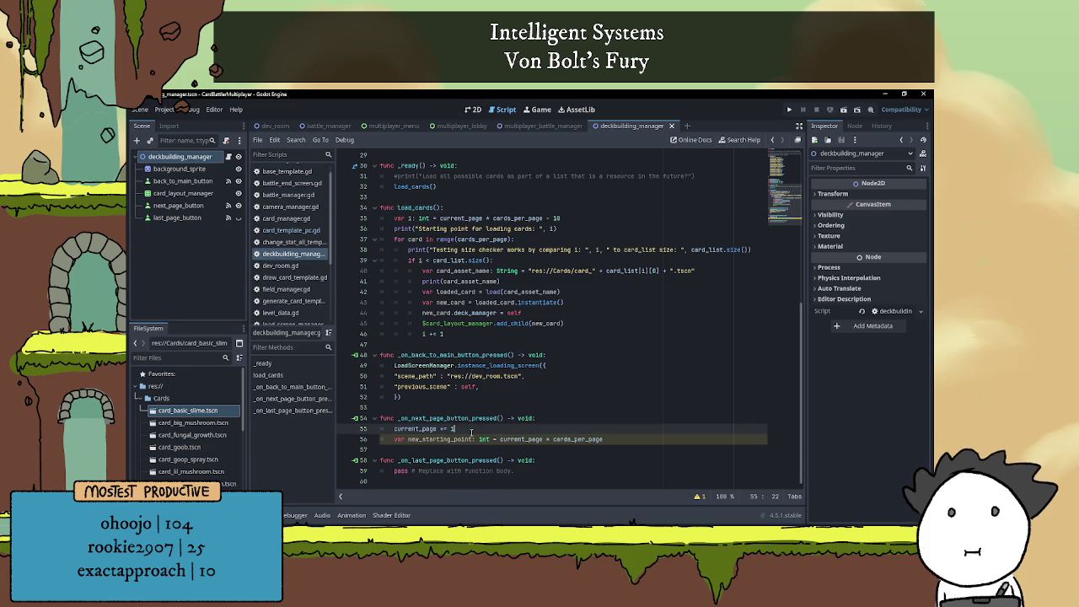
key(Return)
click(395, 449)
key(ctrl+k)
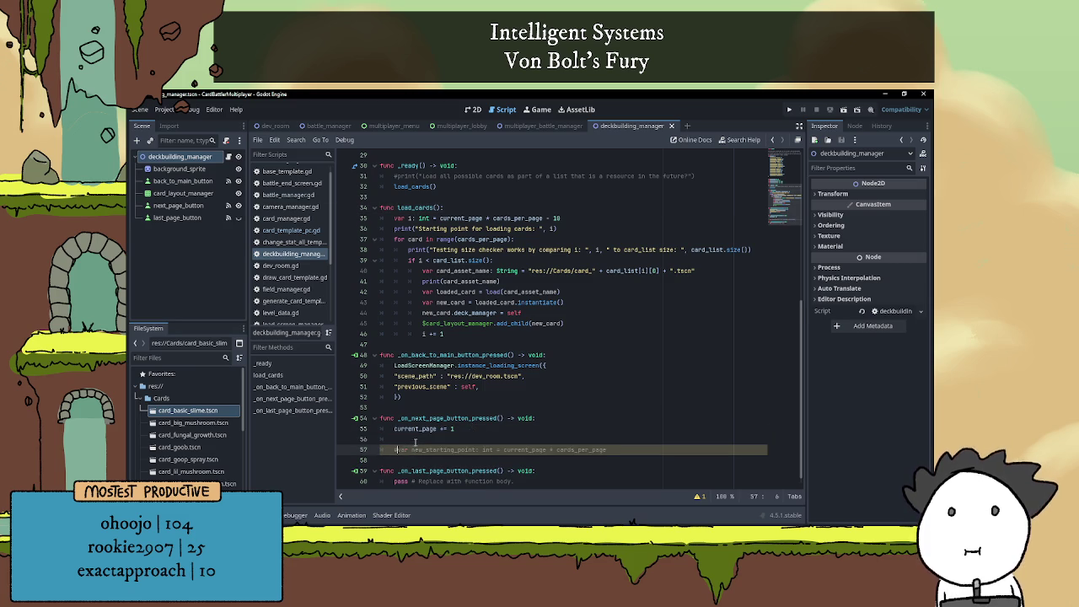
Call load_cards() on the blank line right after current_page += 1
click(419, 439)
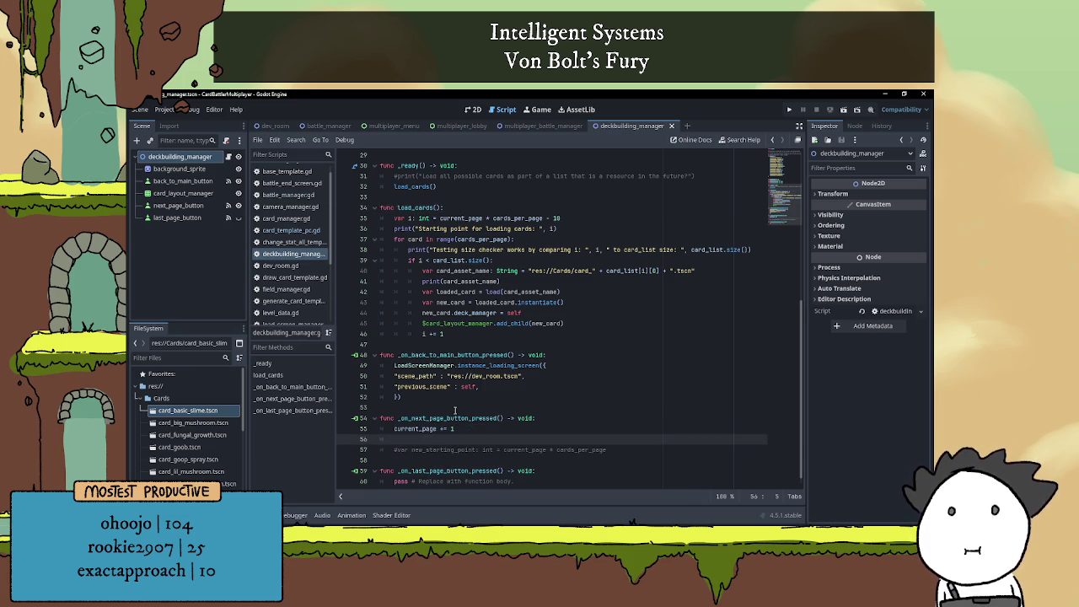
text(load_cards())
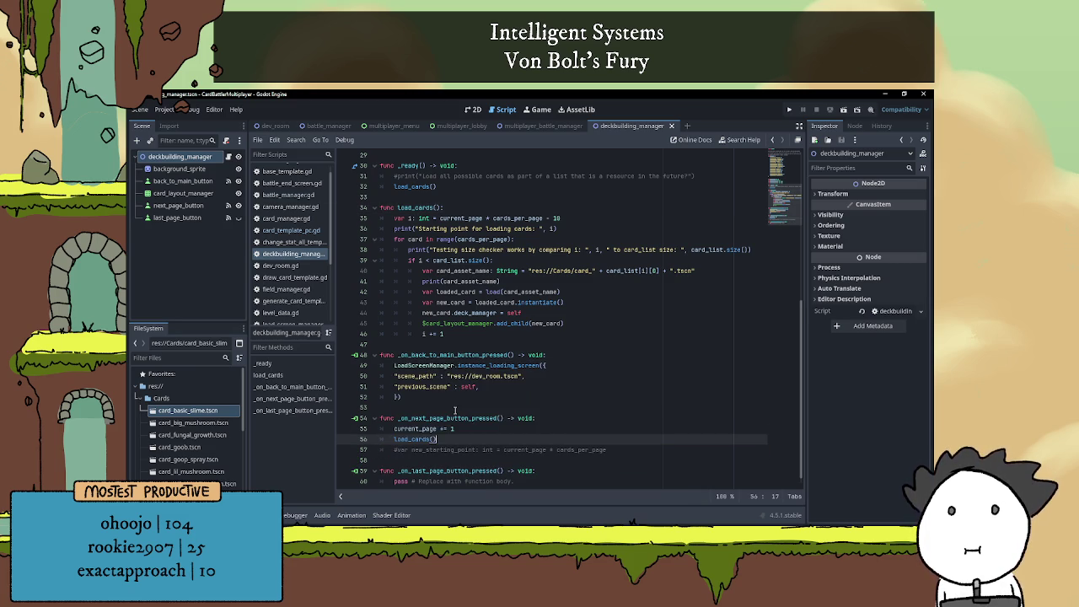
click(493, 405)
scroll(493, 392, down, 1)
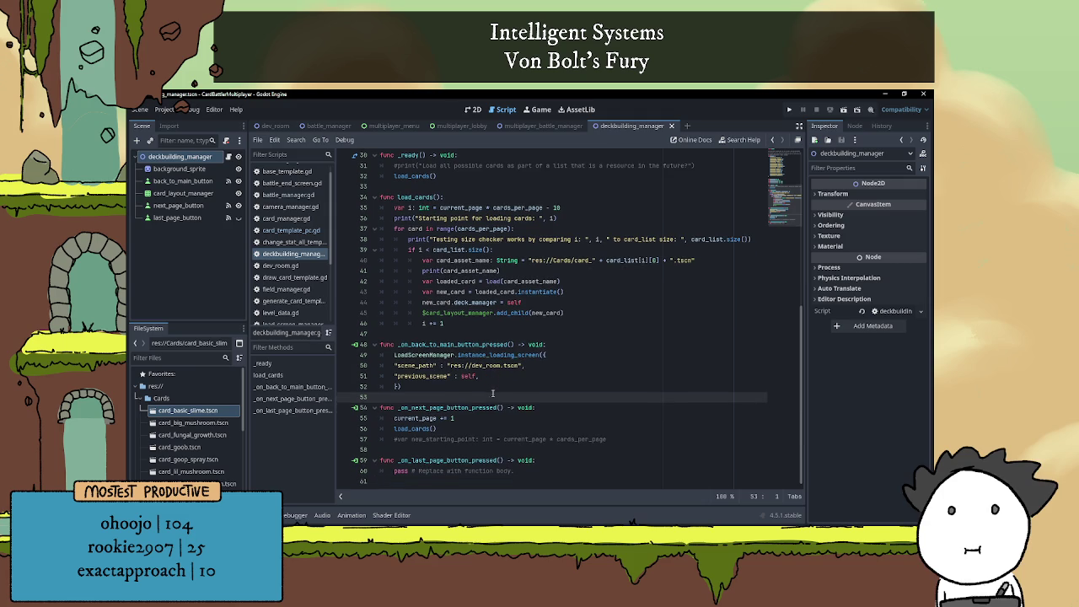
click(481, 429)
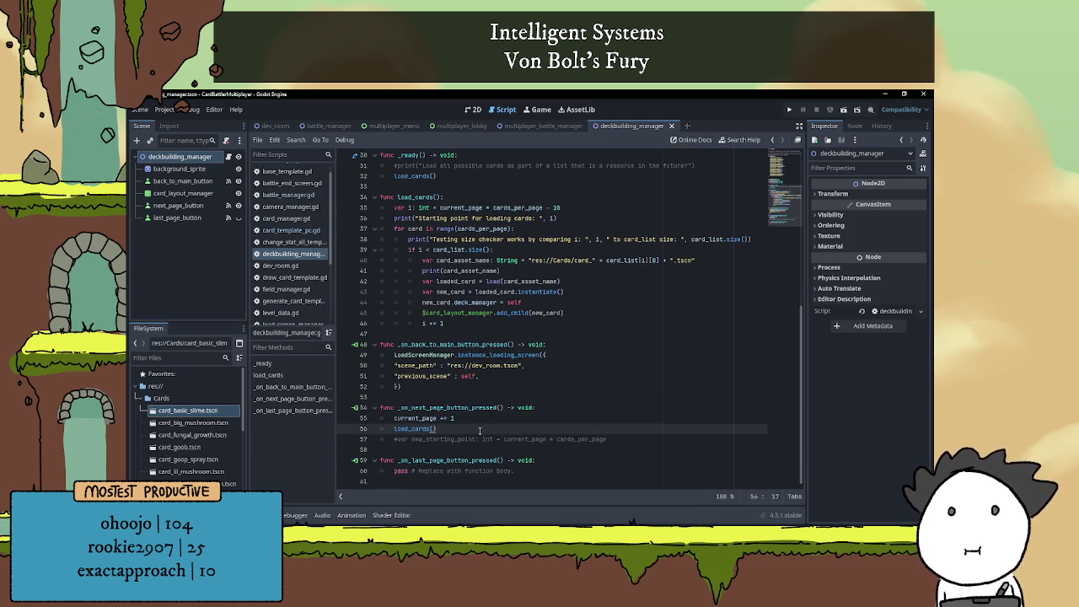
Below load_cards(), add an if line testing current_page > cards_per_page - 10 > card_list.size()
key(Return)
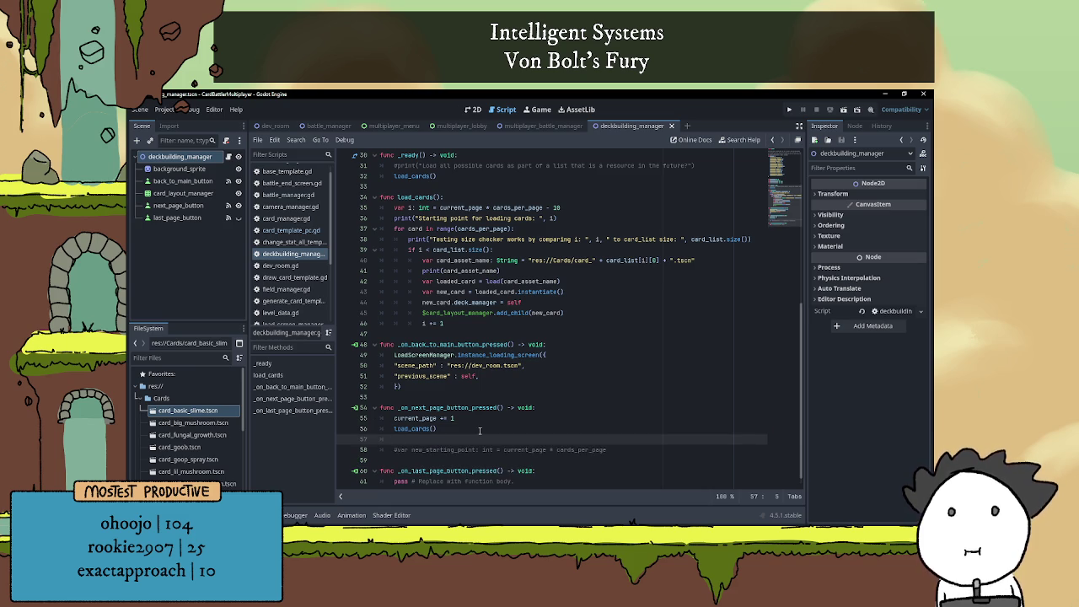
text(if )
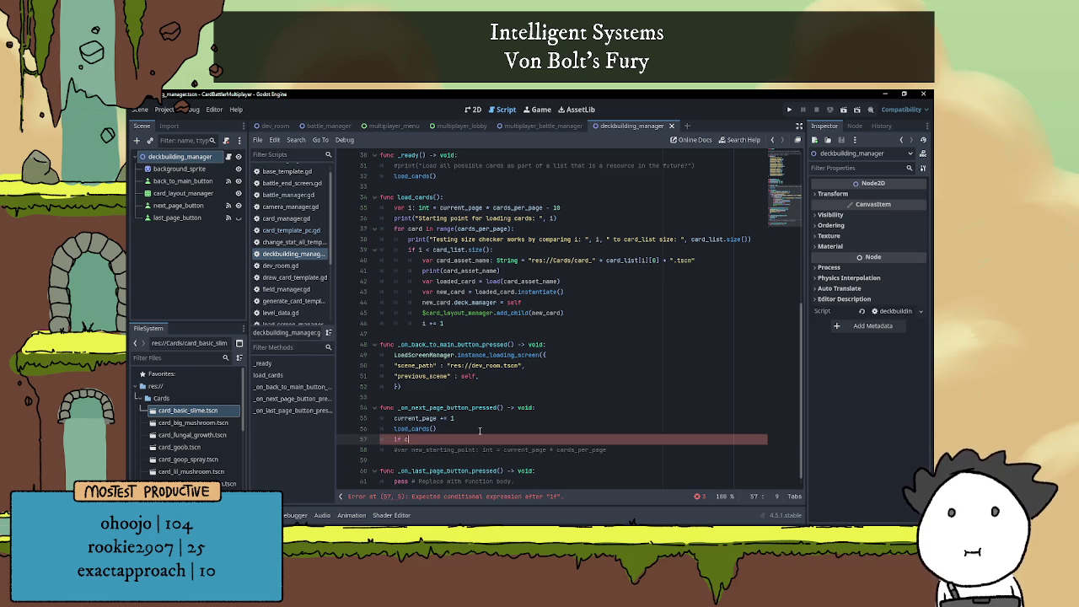
text(current)
key(Return)
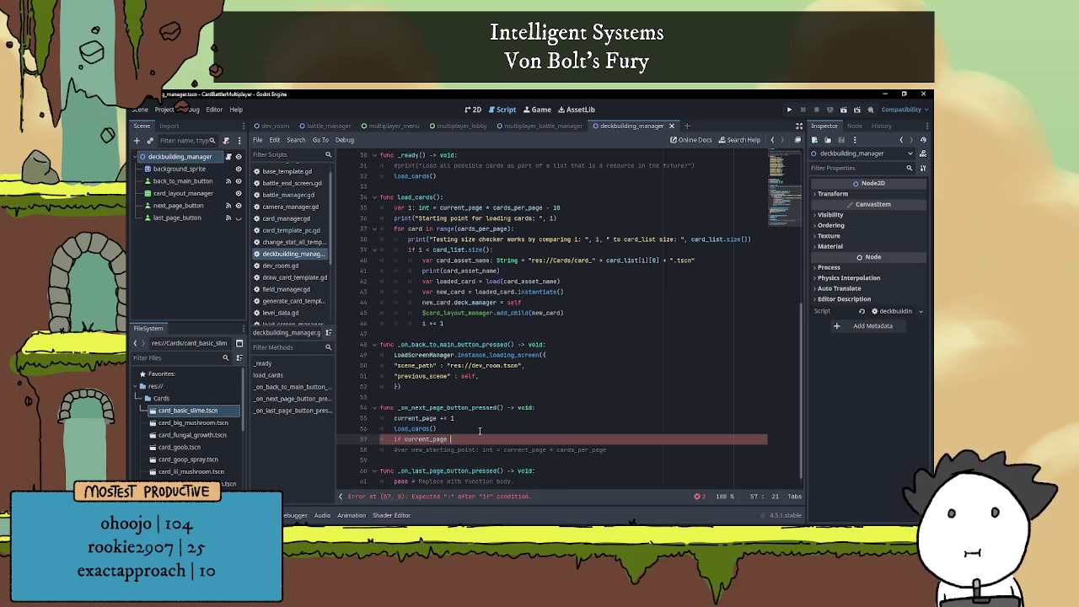
text(> )
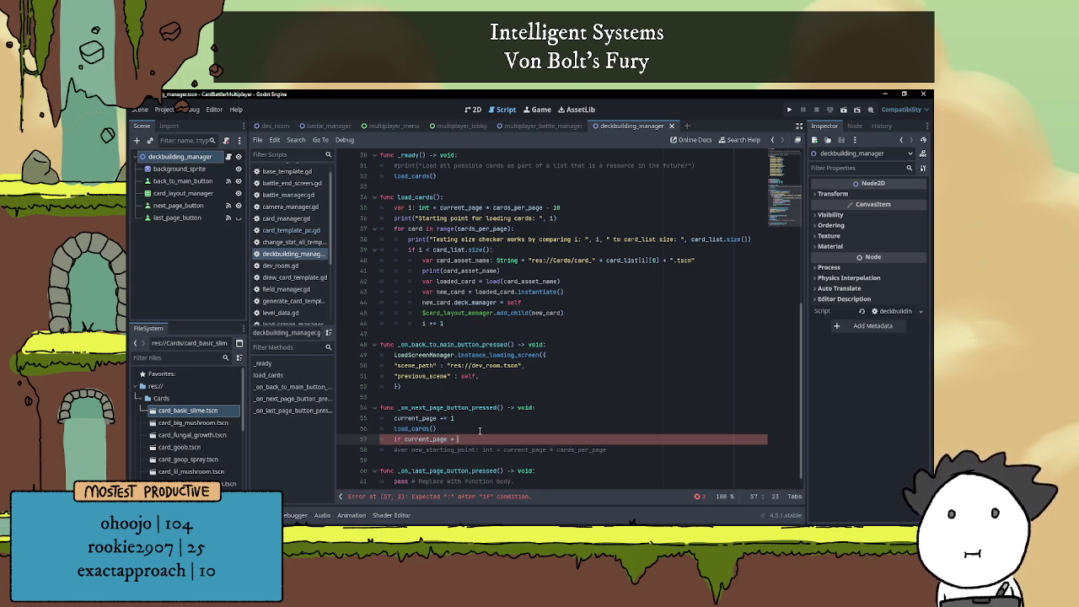
text(cards)
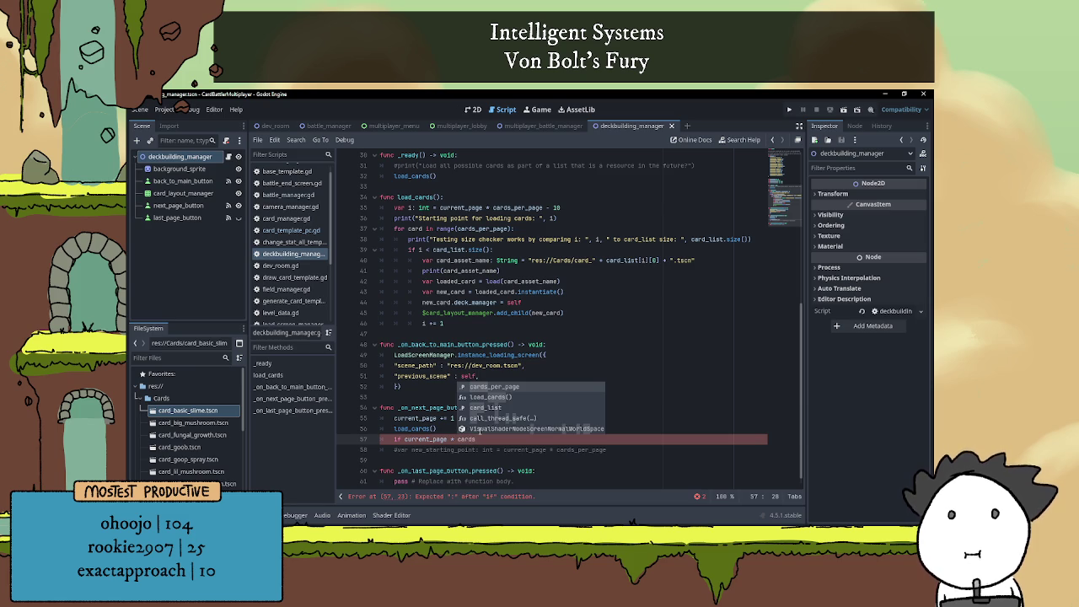
key(Return)
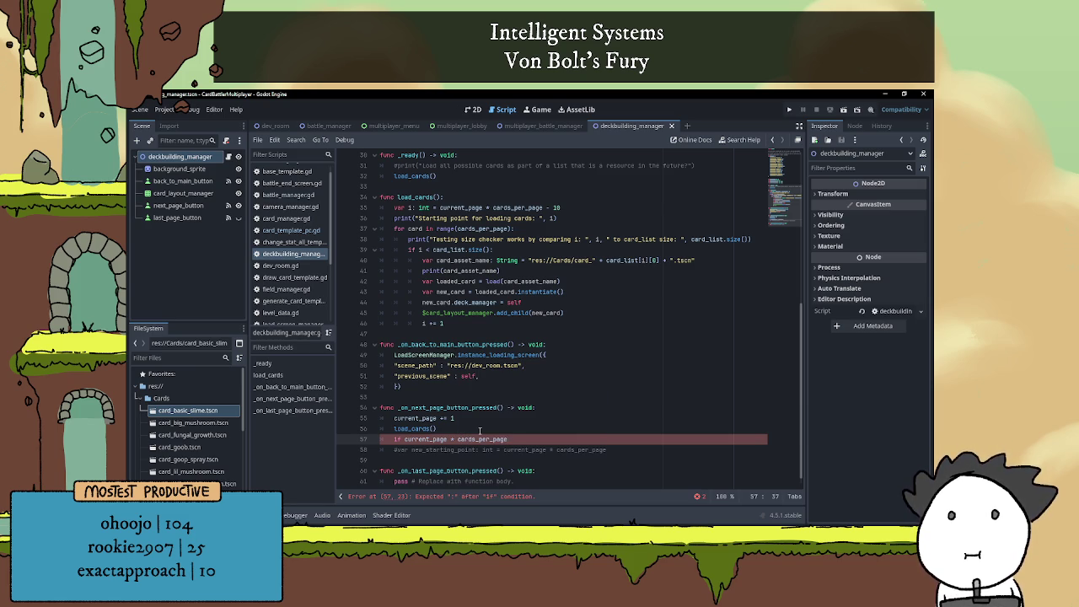
text( - 10 > )
text(cards)
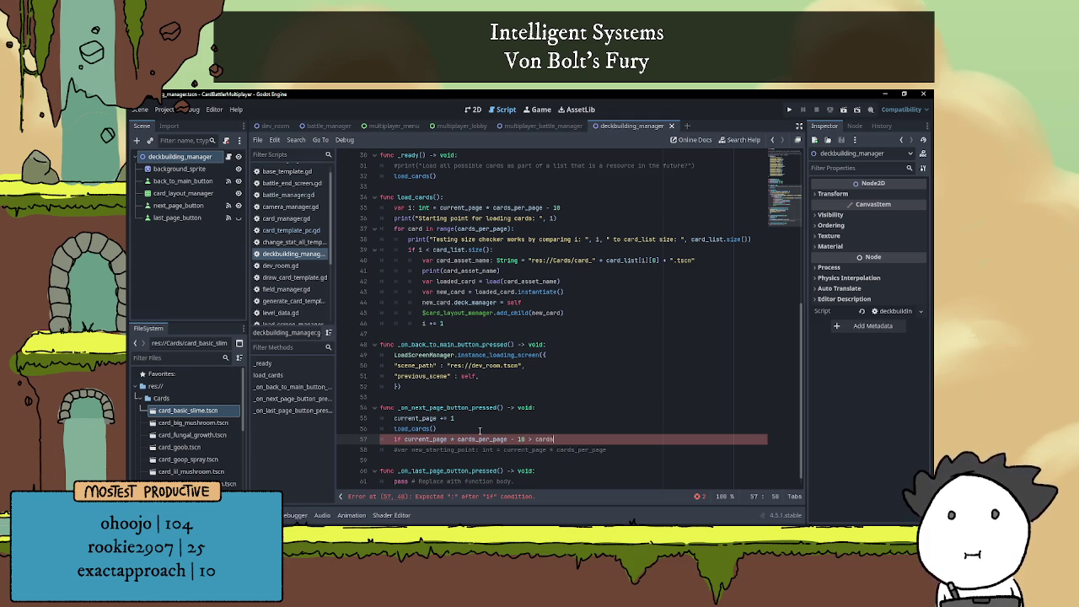
key(BackSpace)
text(_list)
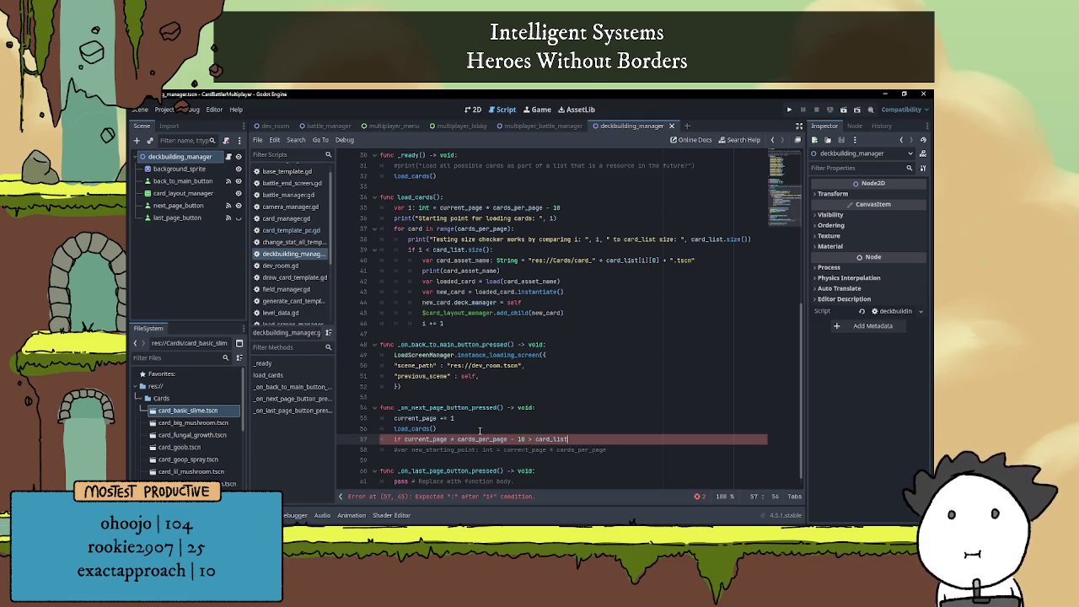
text(.size():)
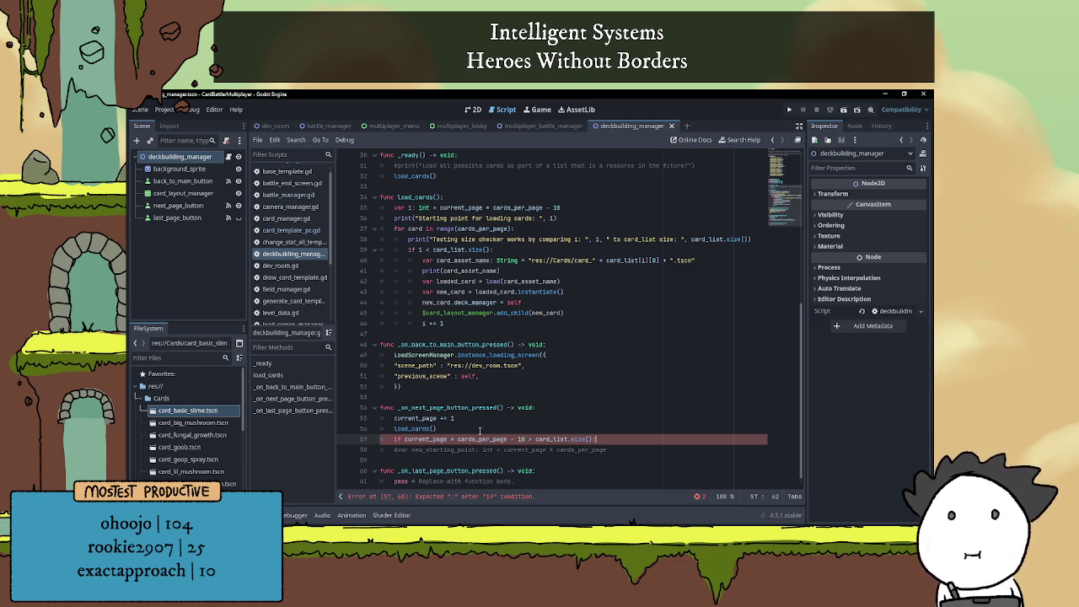
key(Return)
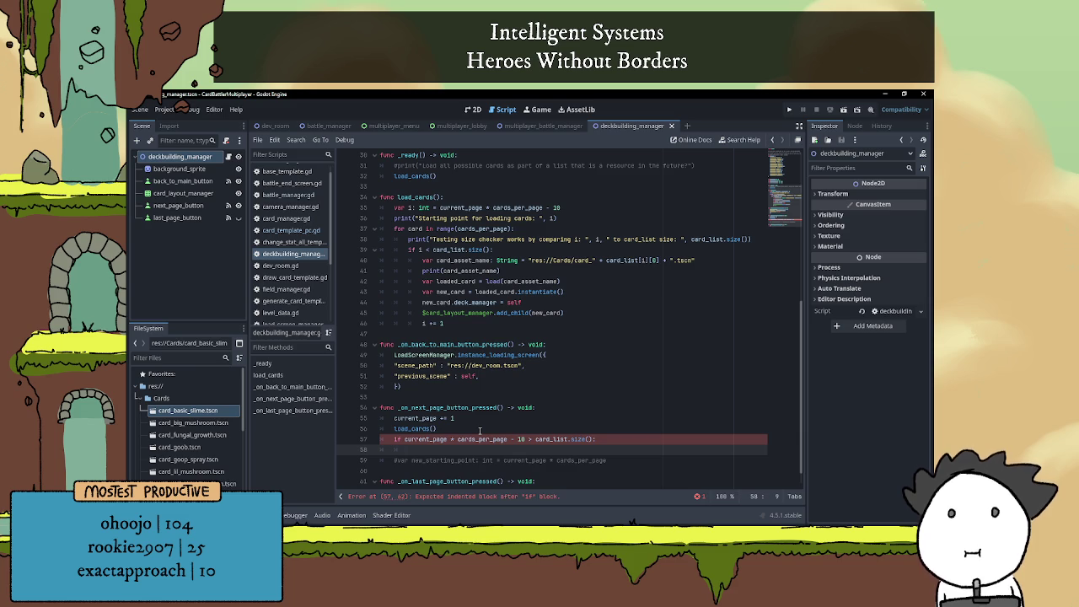
Inside the if block, set $next_page_button.disabled = true and $next_page_button.visible = false
text($ne)
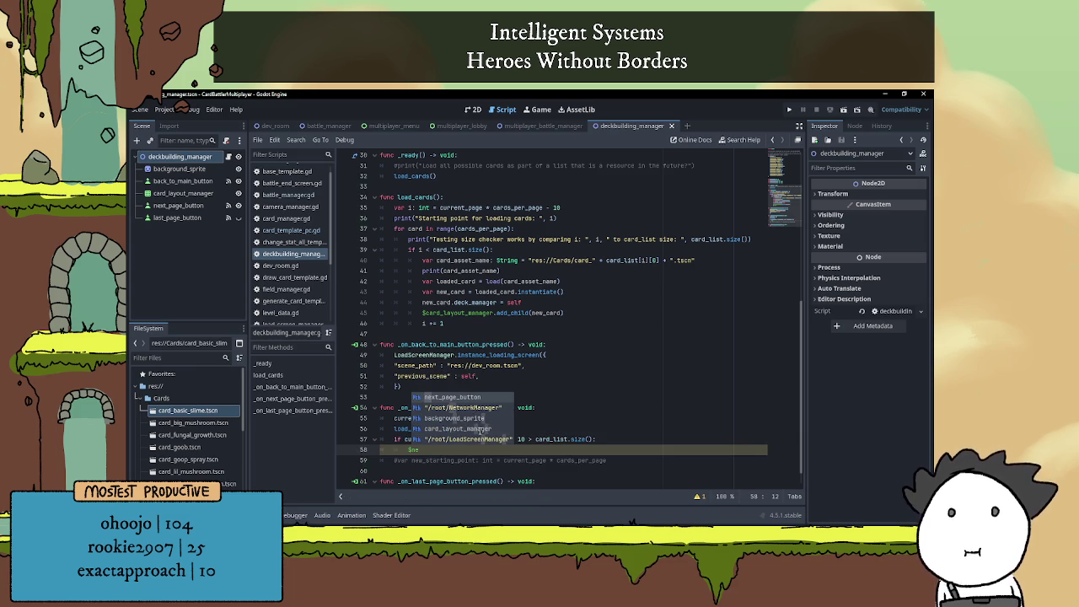
text(xt_page_button.disa)
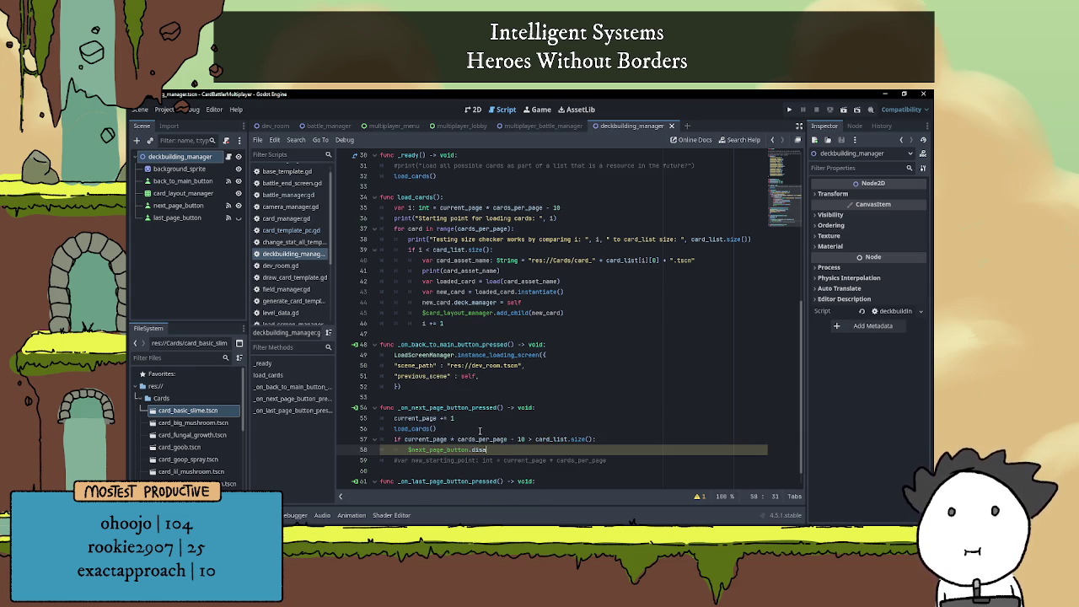
text(bled = true)
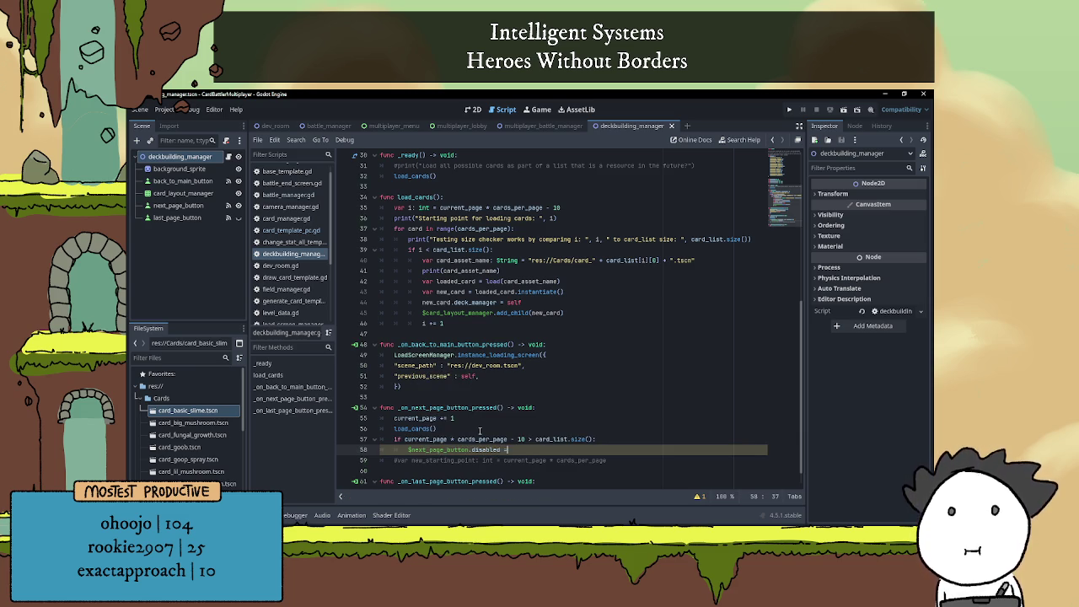
key(Return)
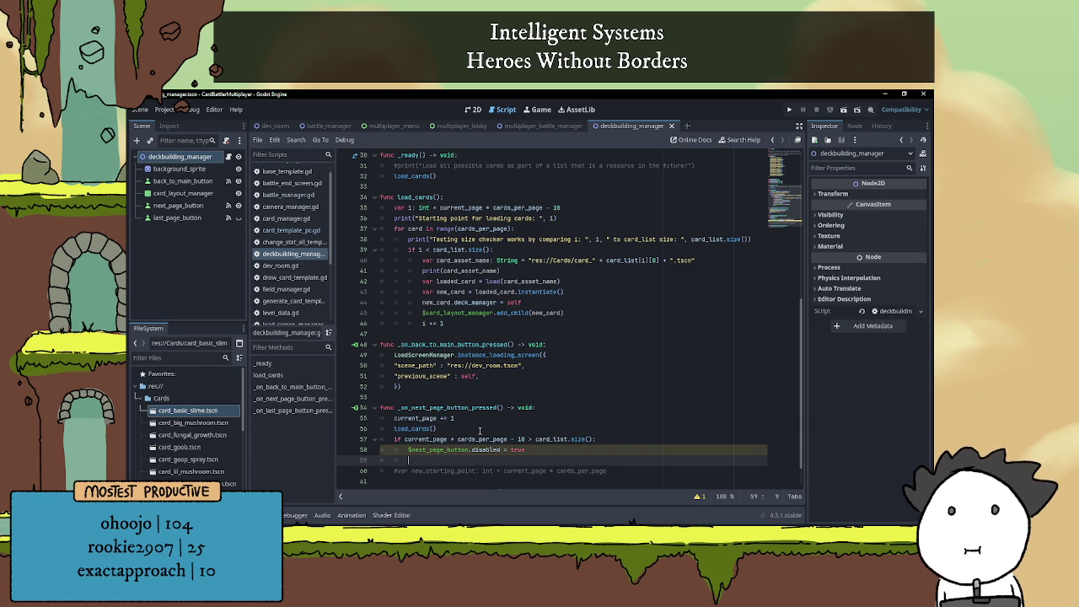
text($ne)
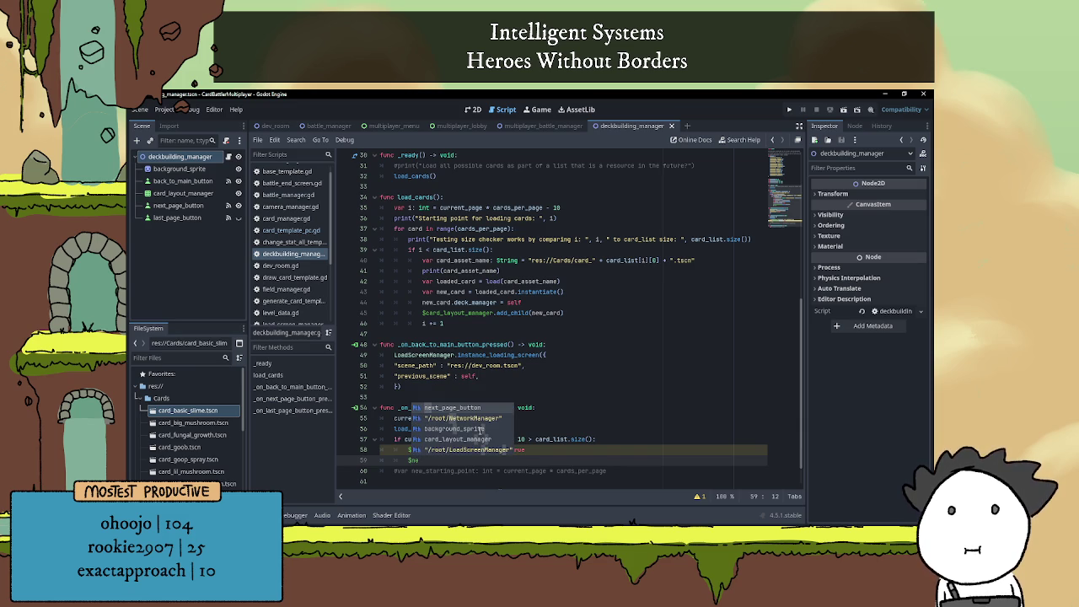
key(Return)
scroll(503, 425, down, 1)
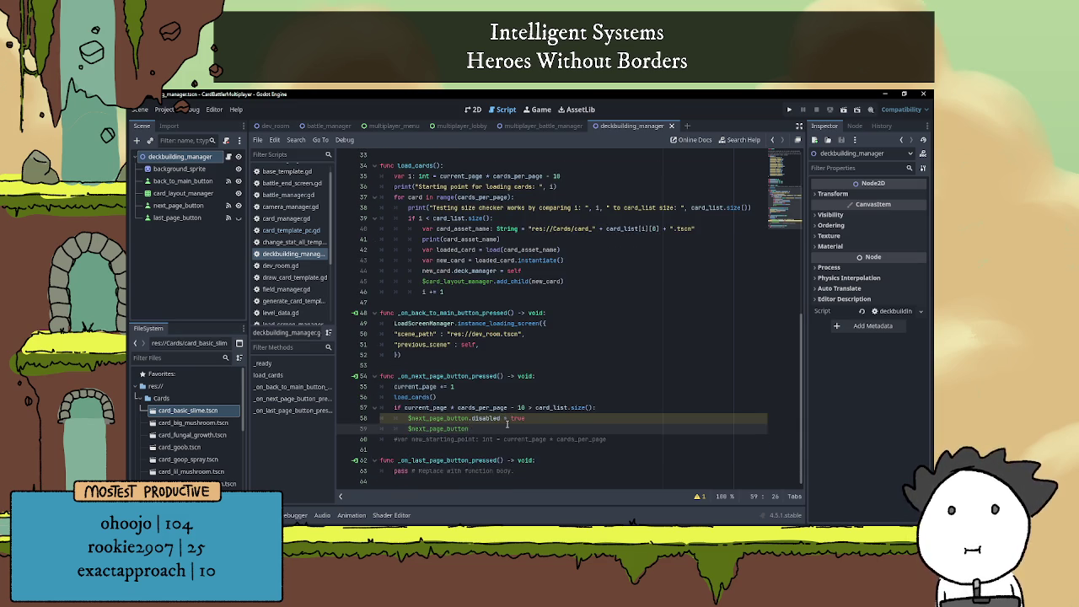
text(.vi)
key(Down)
key(Down)
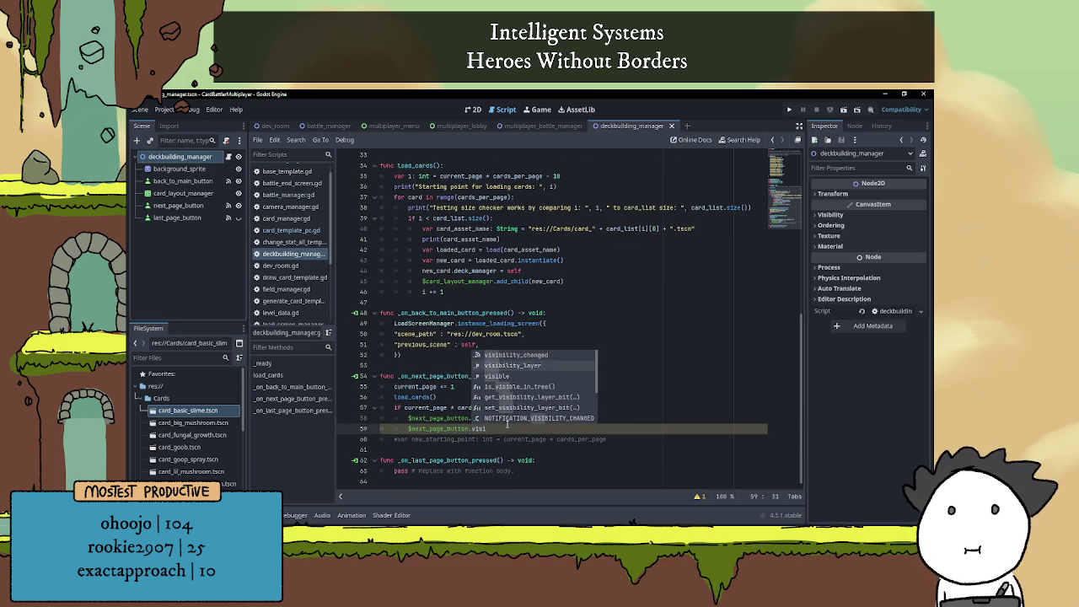
key(Return)
text(= false)
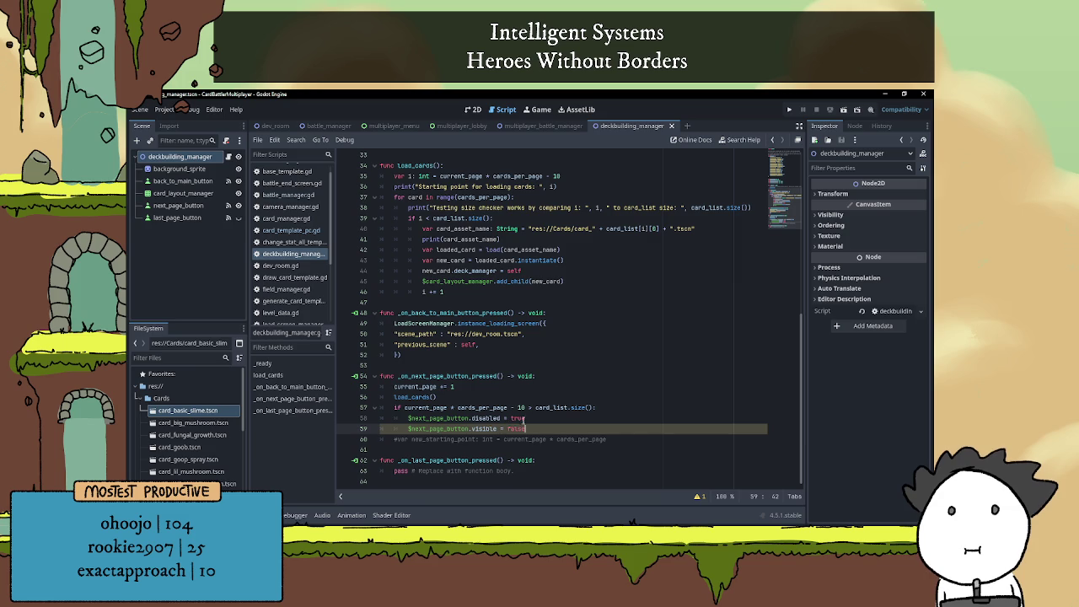
click(531, 469)
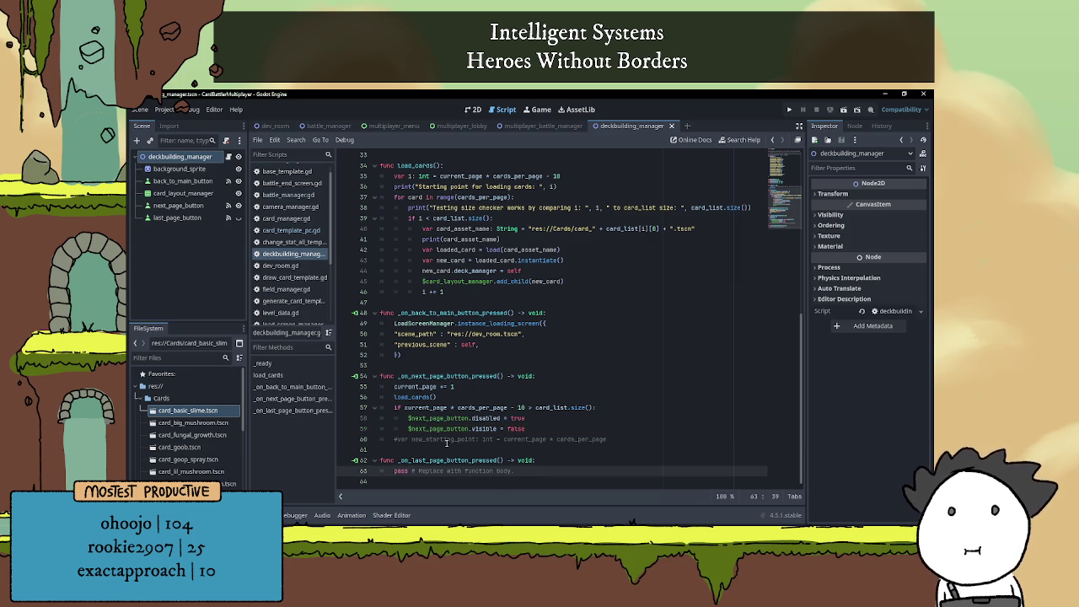
Replace the last-page handler's placeholder pass with a copied current_page line changed to current_page -= 1
drag(394, 386, 485, 386)
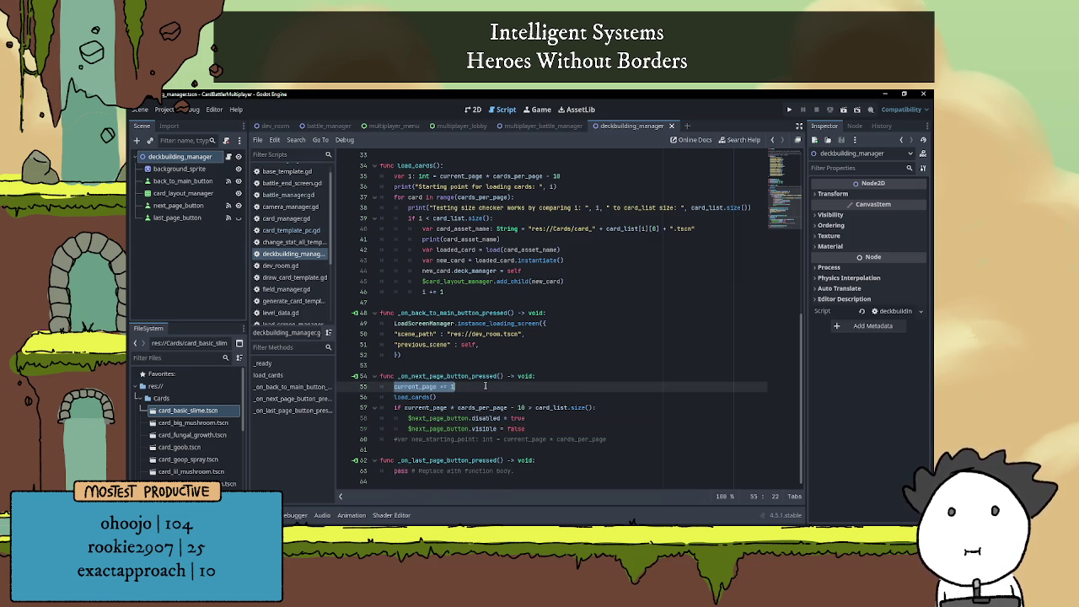
key(ctrl+c)
drag(393, 470, 527, 472)
key(ctrl+v)
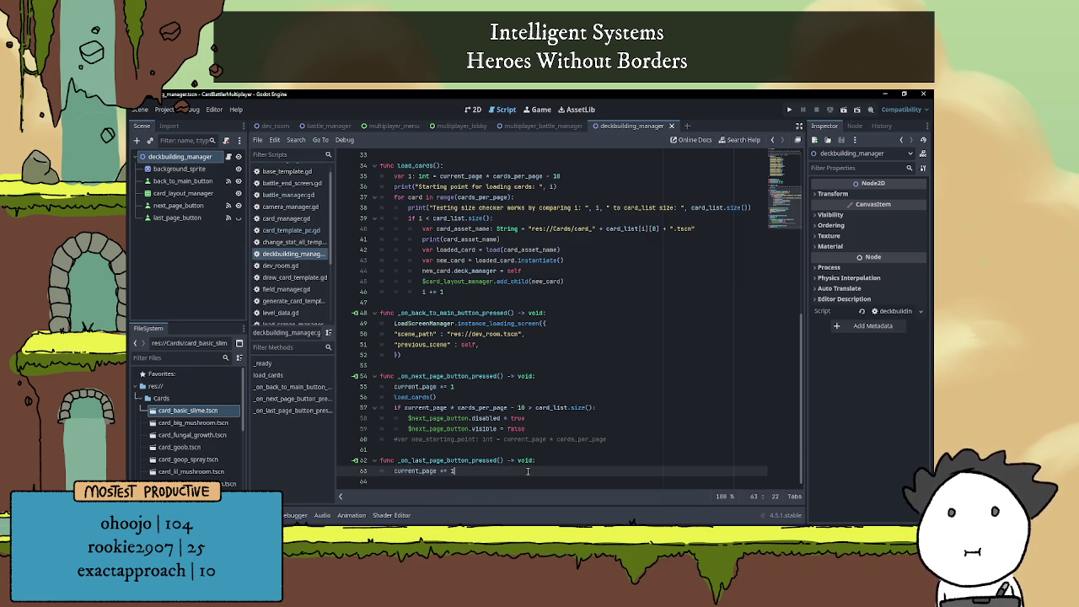
key(Left)
key(Left)
key(Left)
key(BackSpace)
text(-)
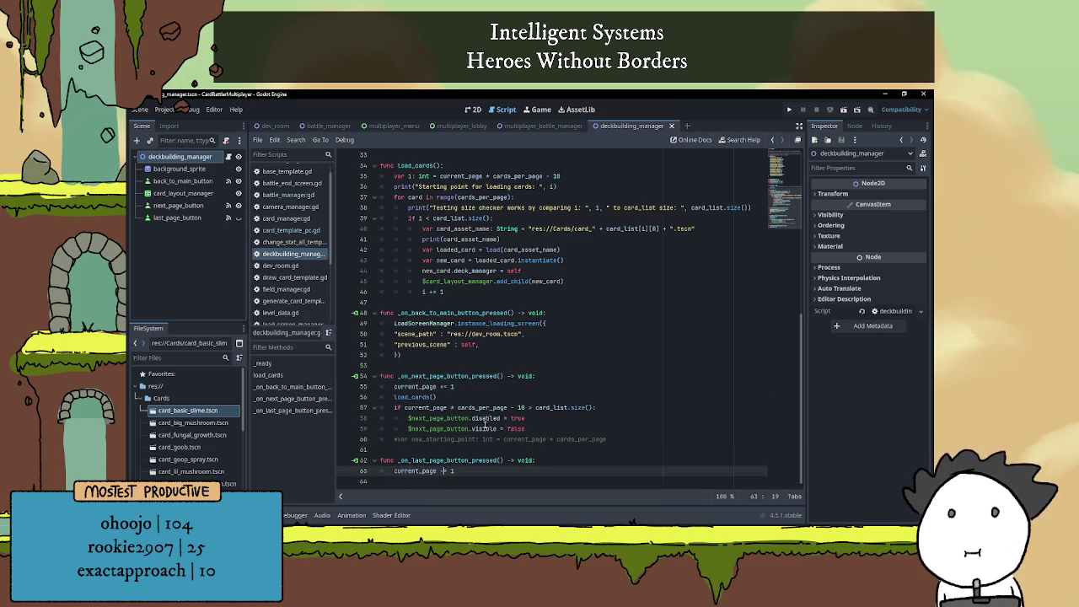
key(End)
key(Return)
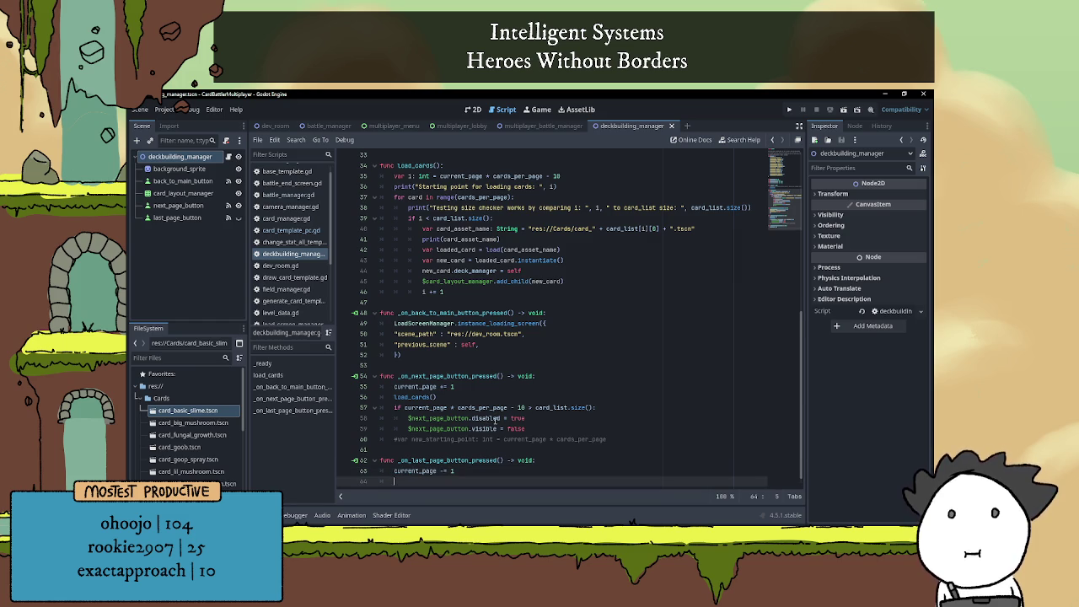
Copy the load_cards() call into the last-page handler below the decrement
scroll(429, 481, down, 2)
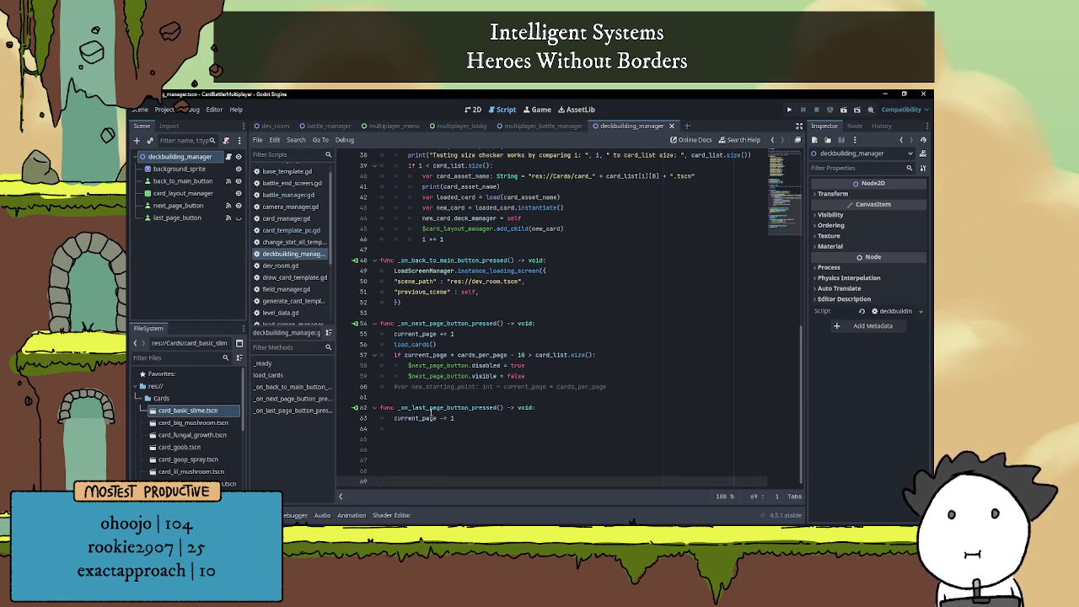
click(424, 305)
drag(393, 343, 476, 353)
key(ctrl+c)
click(460, 418)
key(Return)
key(ctrl+v)
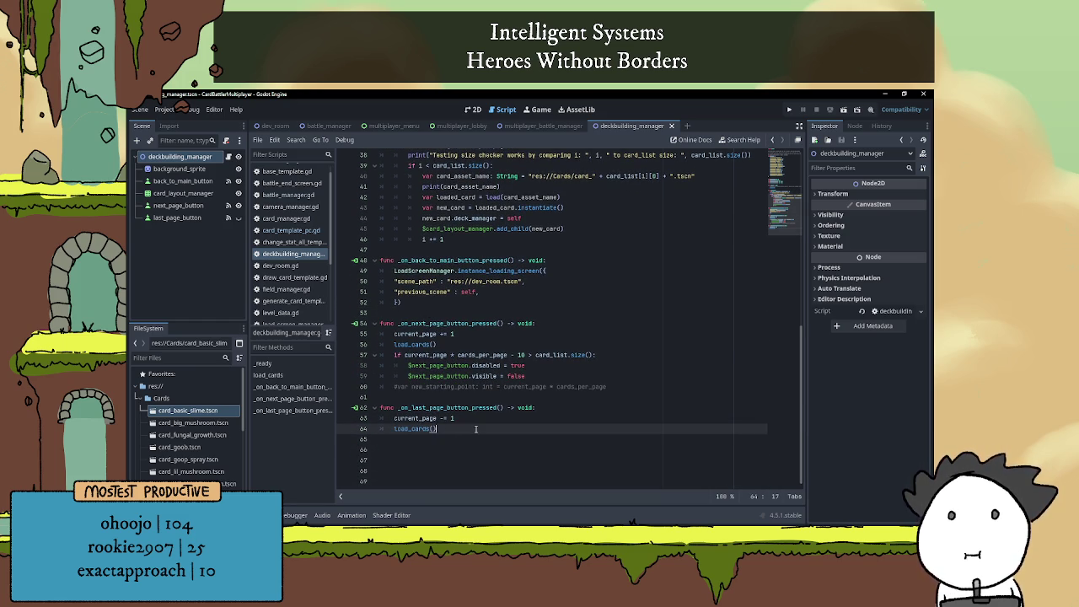
key(Return)
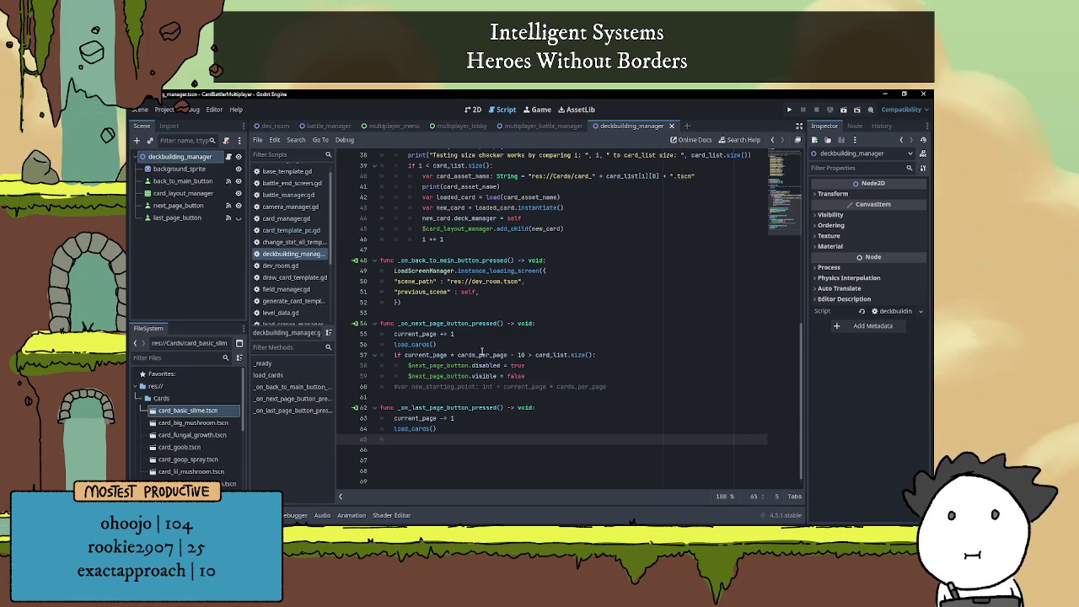
Insert a blank, function-level line after the line hiding the next page button
click(521, 334)
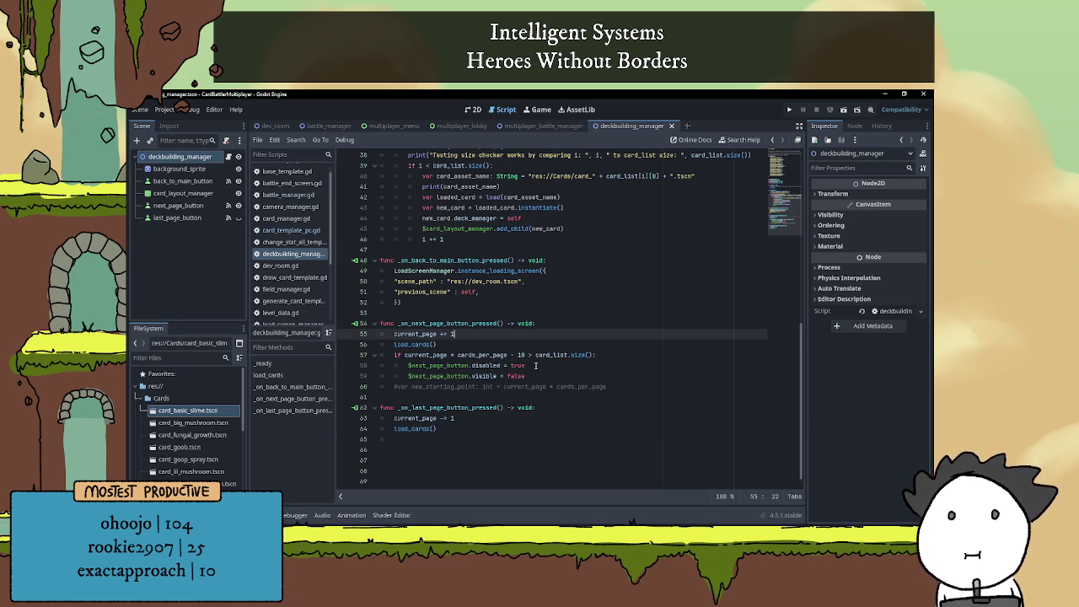
click(558, 377)
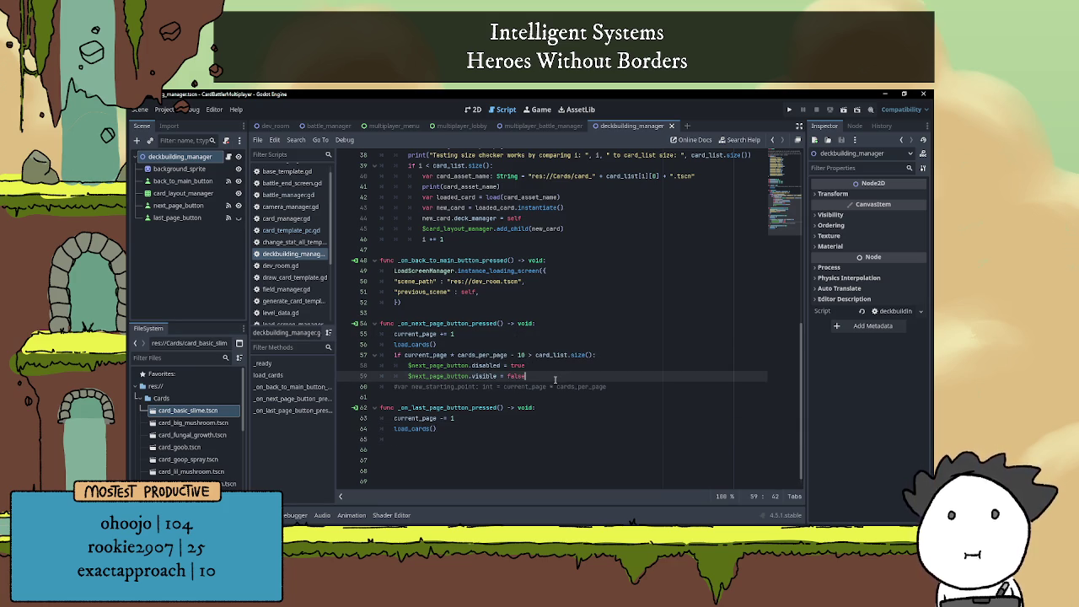
key(Return)
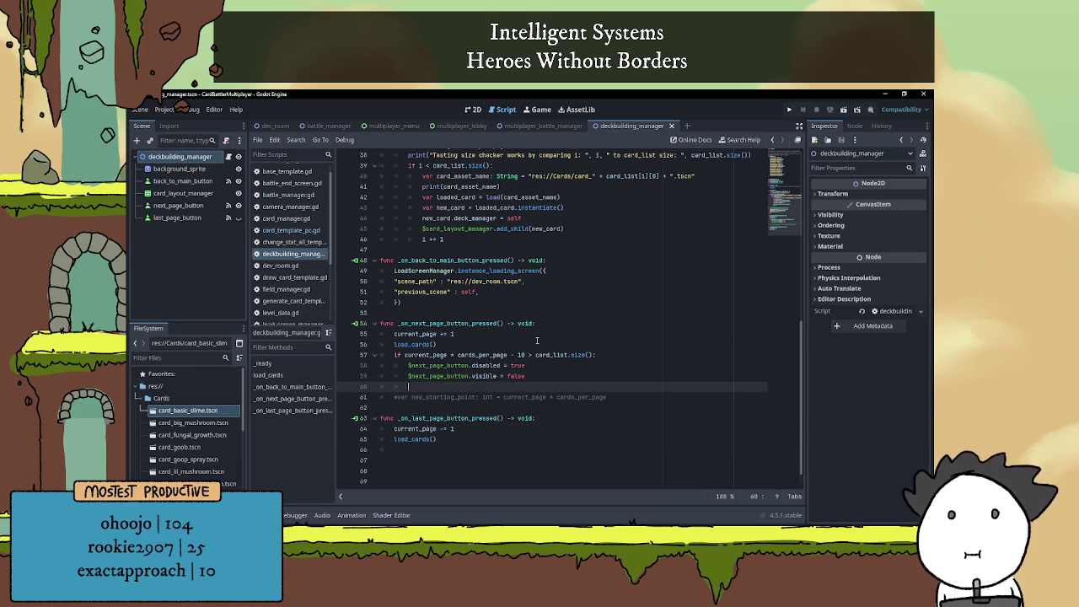
key(BackSpace)
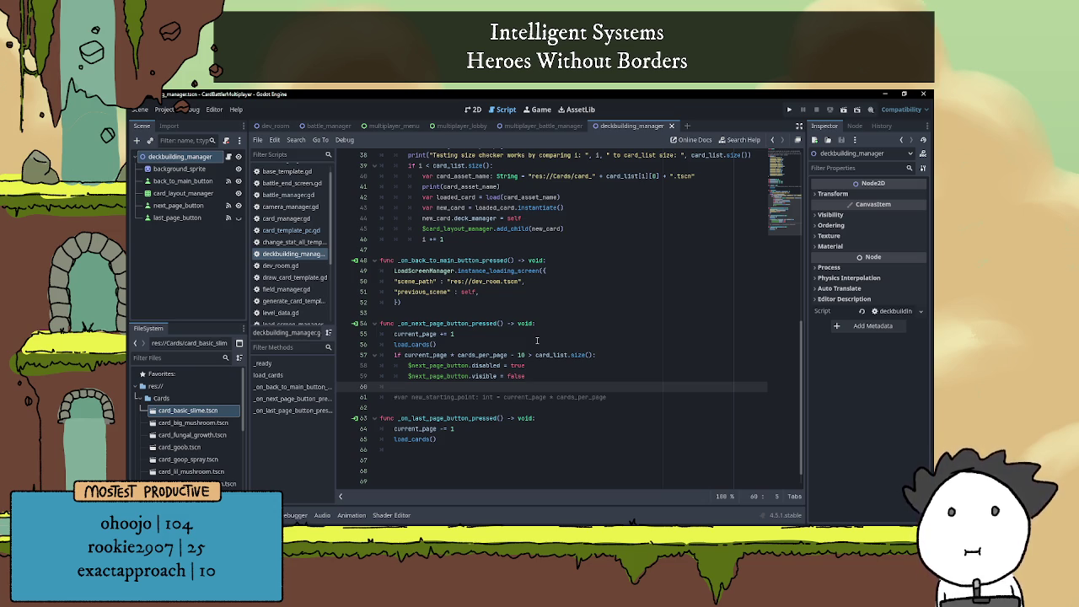
Add 'if current_page > 1:' setting $last_page_button.disabled = false and $last_page_button.visible = true
text(if curren)
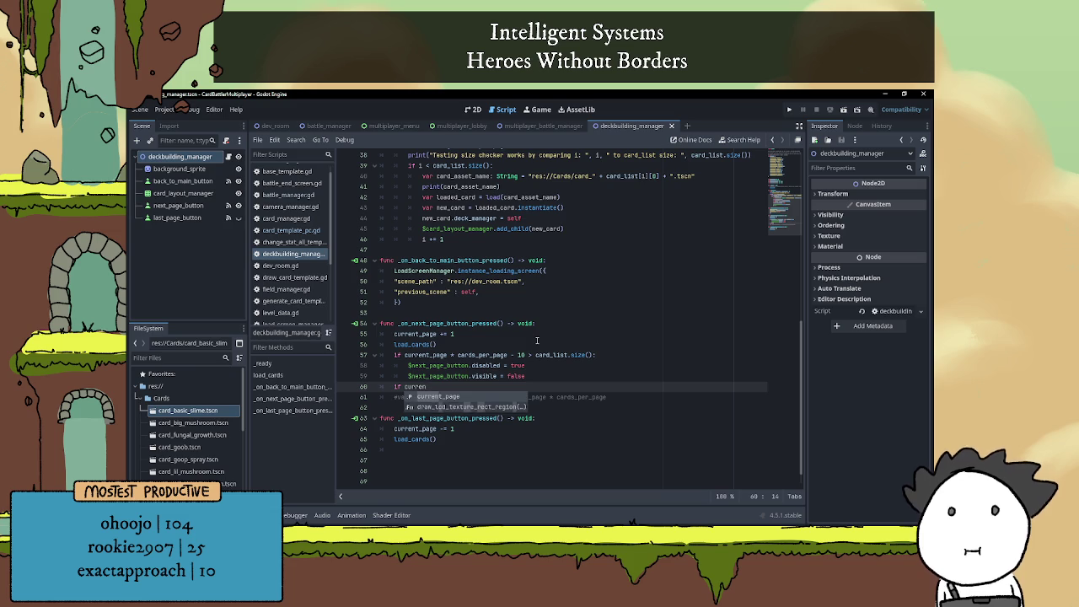
key(Return)
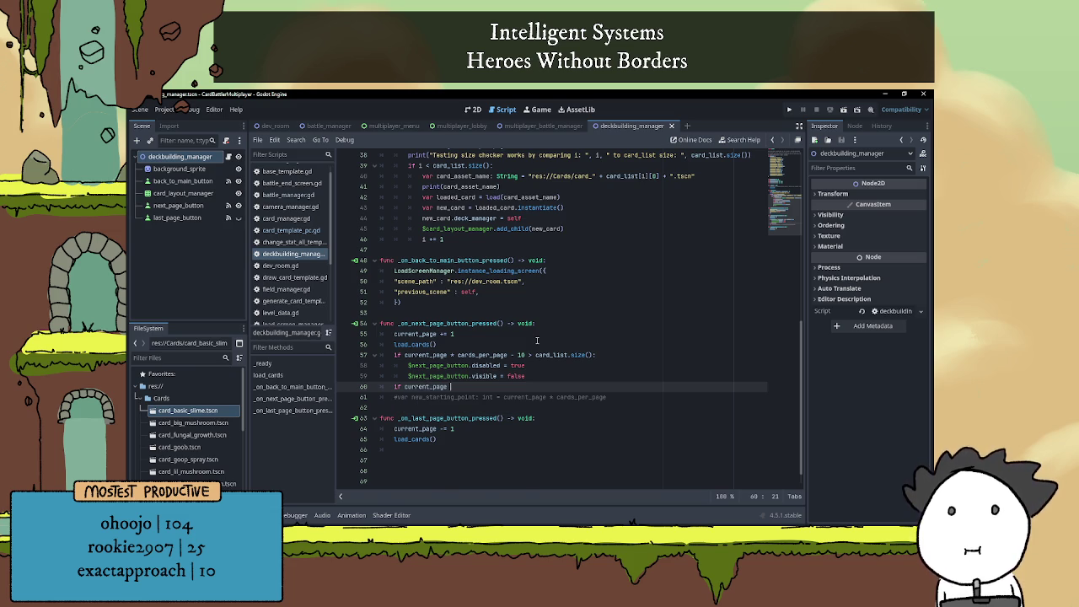
text(> 1:)
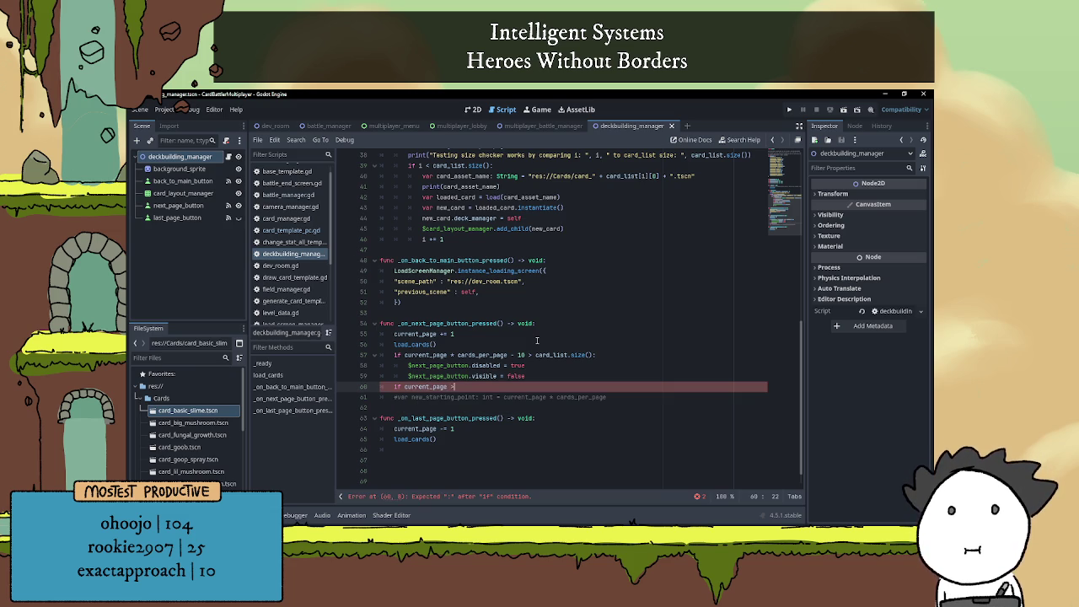
key(Return)
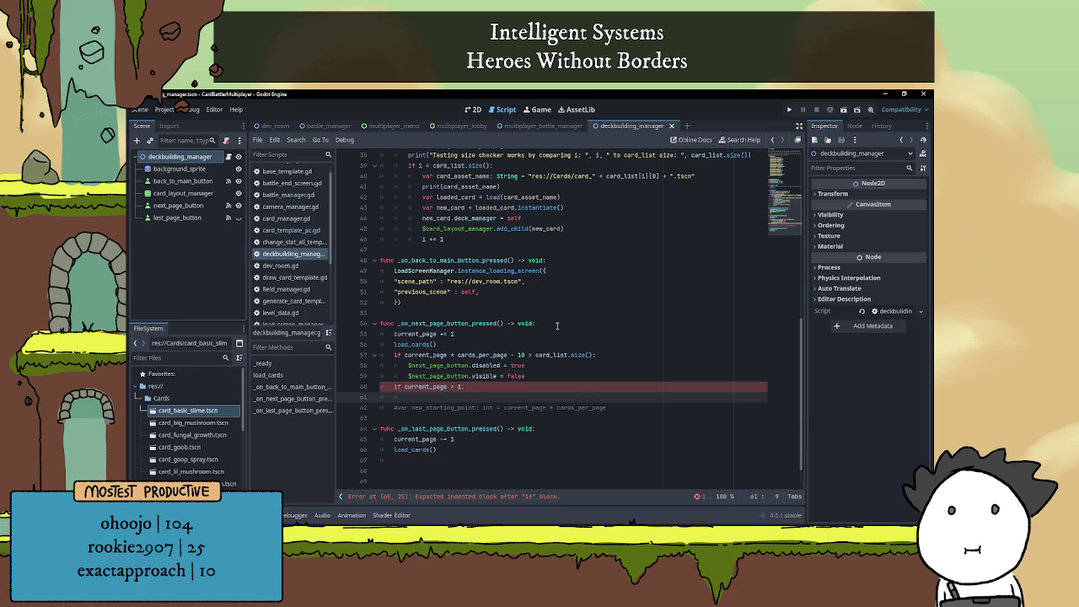
text($last_page_button)
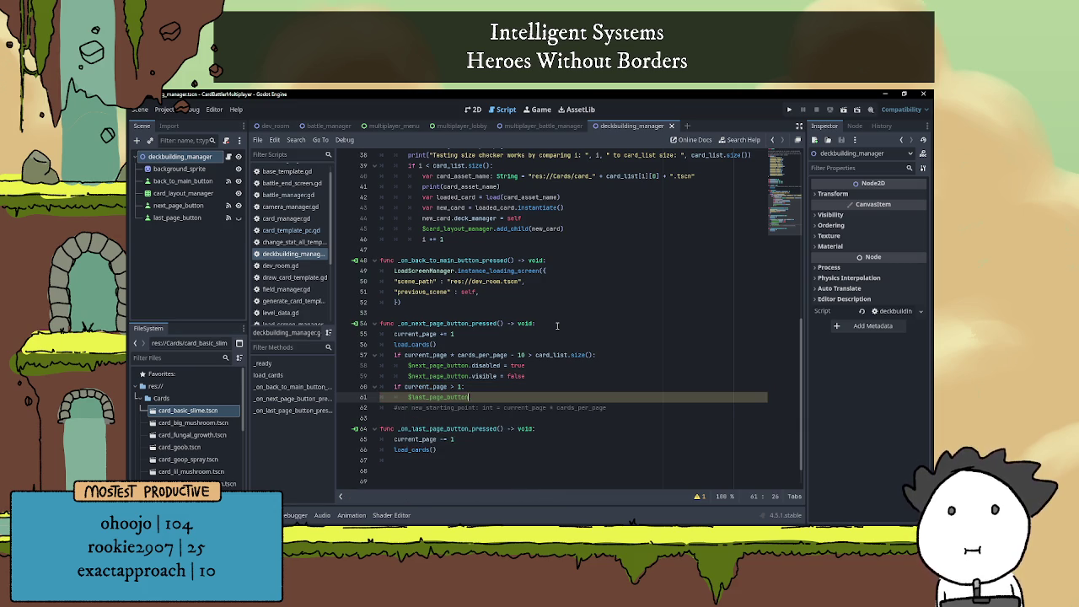
text(.disabled = )
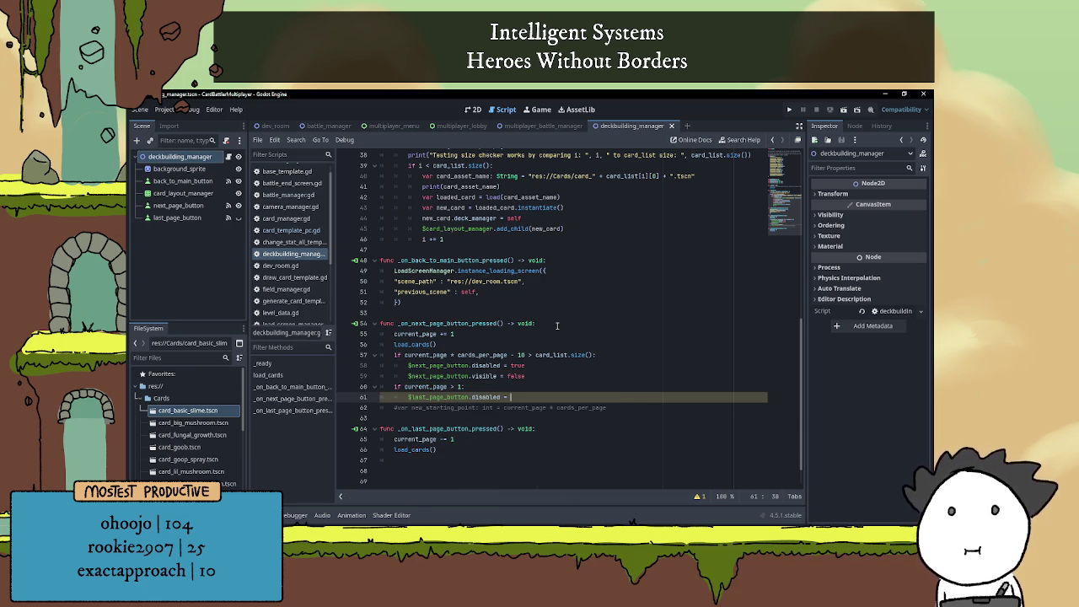
text(false)
key(Return)
text($last_page_button)
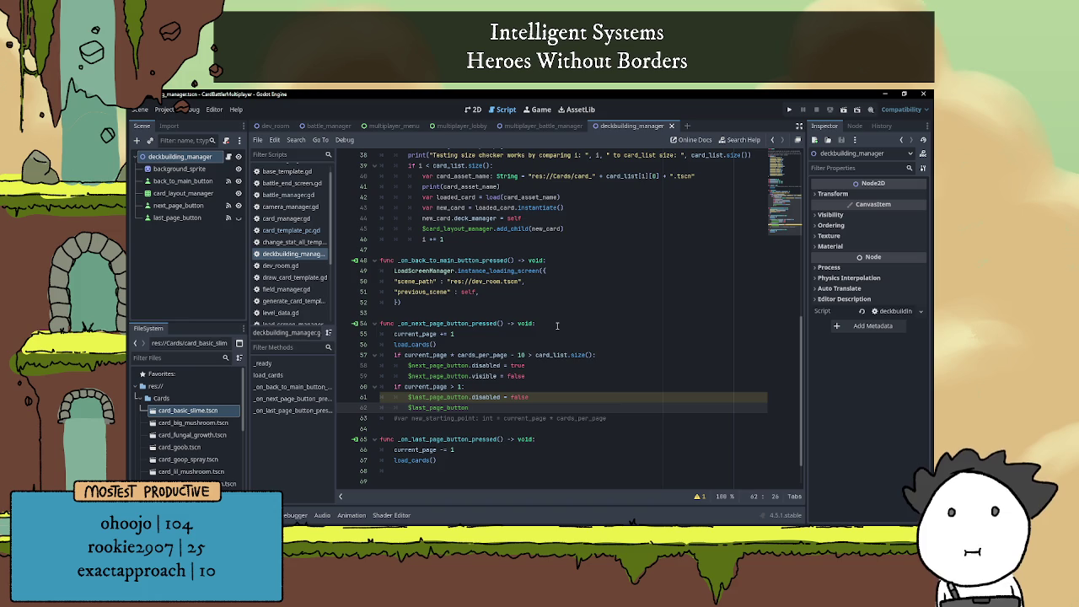
text(.visi)
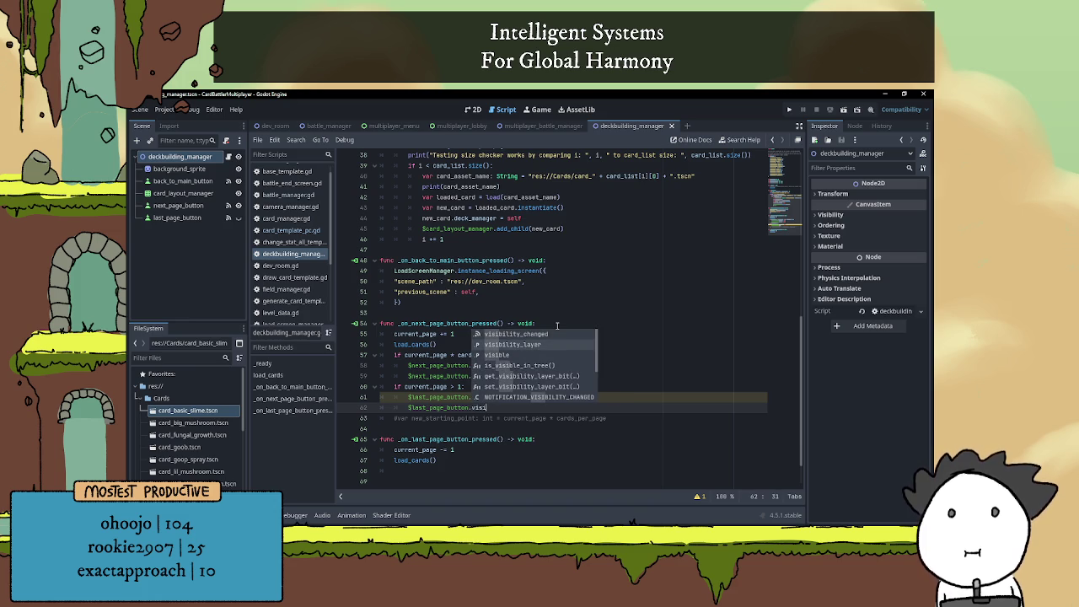
text(ble = true)
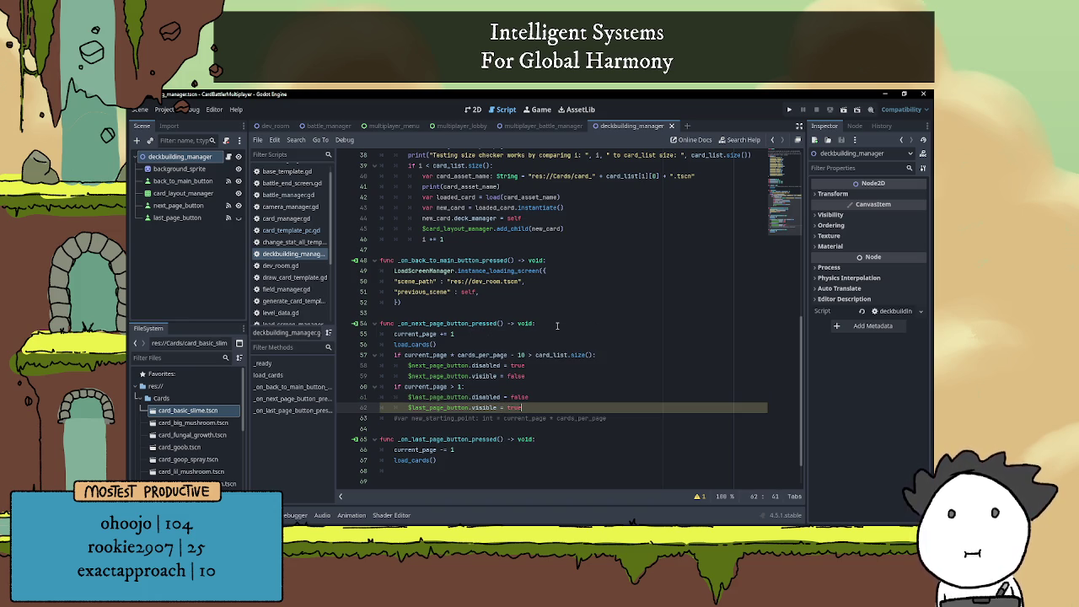
click(468, 463)
scroll(456, 447, down, 1)
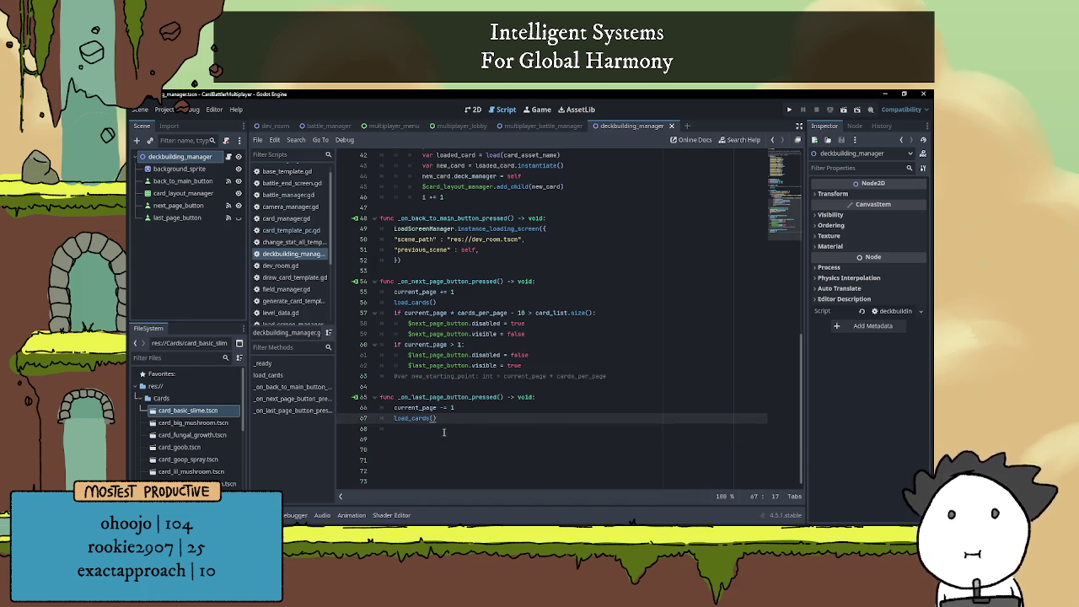
click(412, 430)
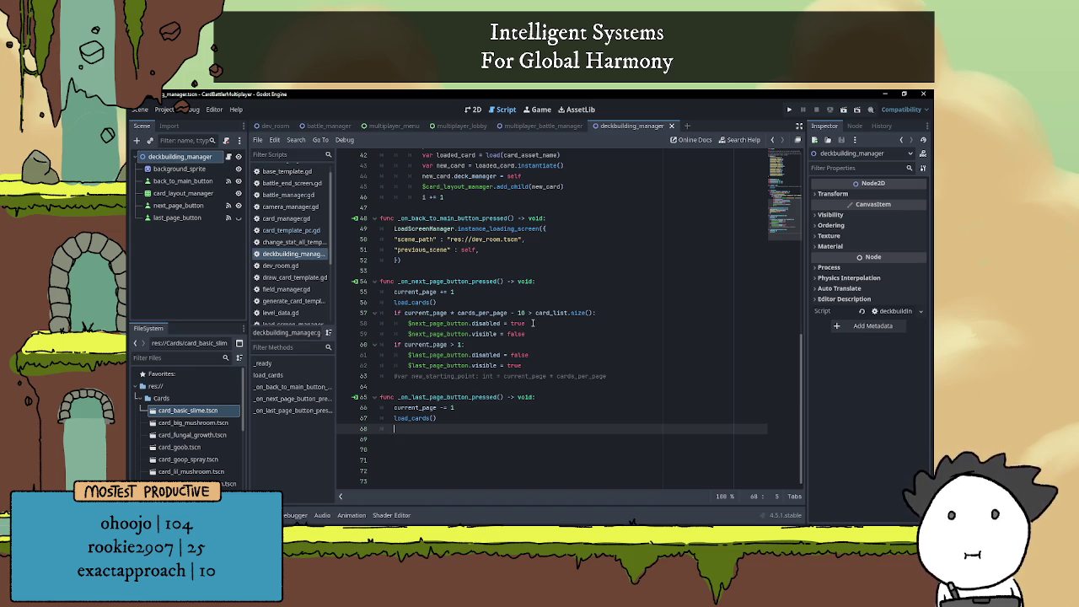
Delete the commented-out new_starting_point line
triple_click(617, 376)
key(BackSpace)
key(BackSpace)
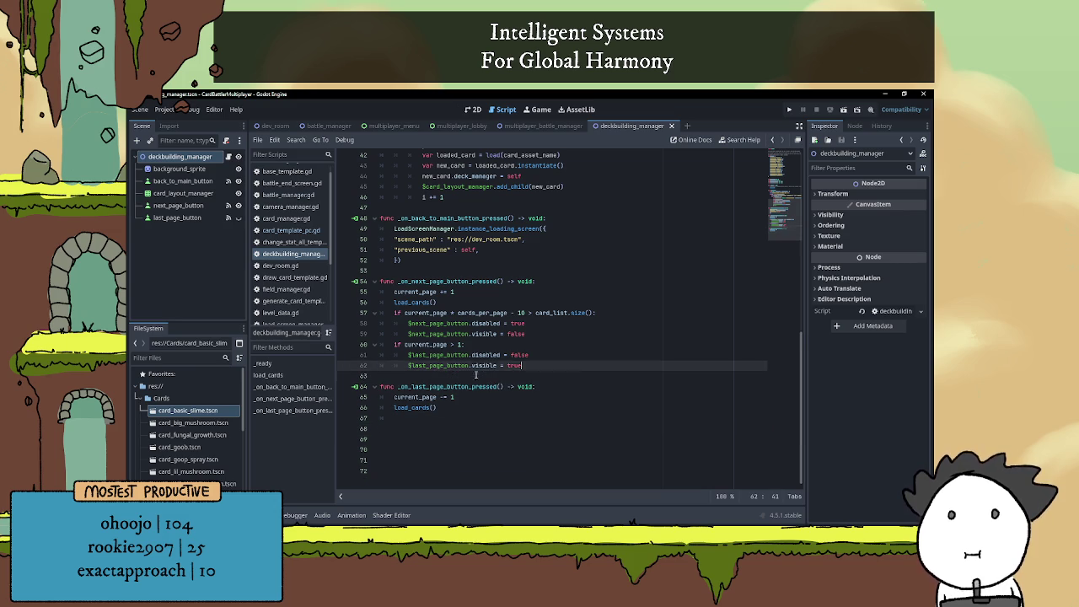
click(443, 417)
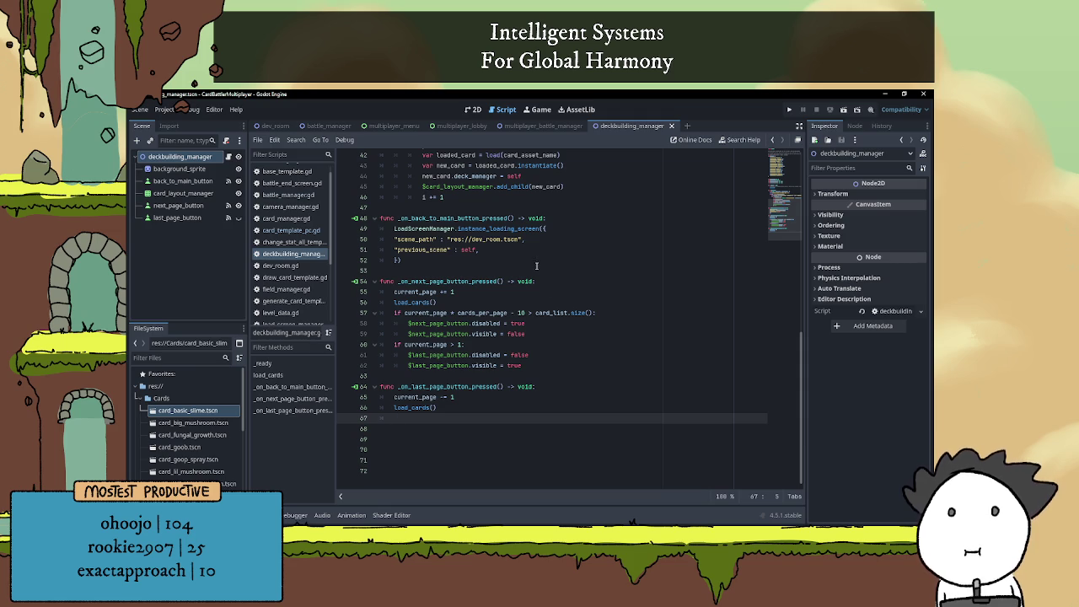
Copy the current_page > 1 block below load_cards() in the last-page handler, outdent it, and remove its '>'
drag(533, 366, 373, 344)
key(ctrl+c)
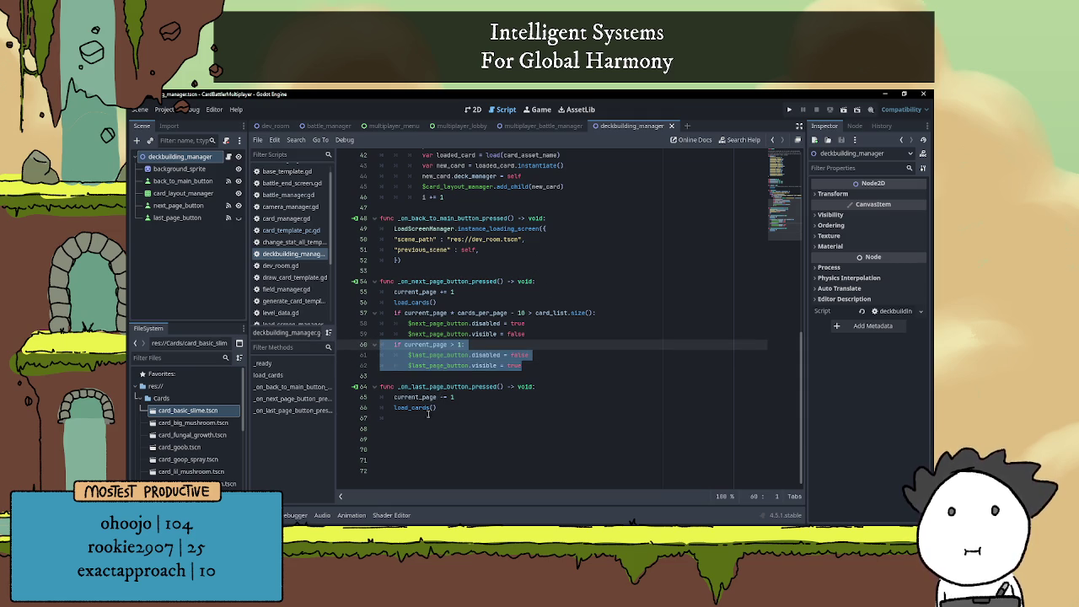
click(413, 418)
key(ctrl+v)
click(401, 418)
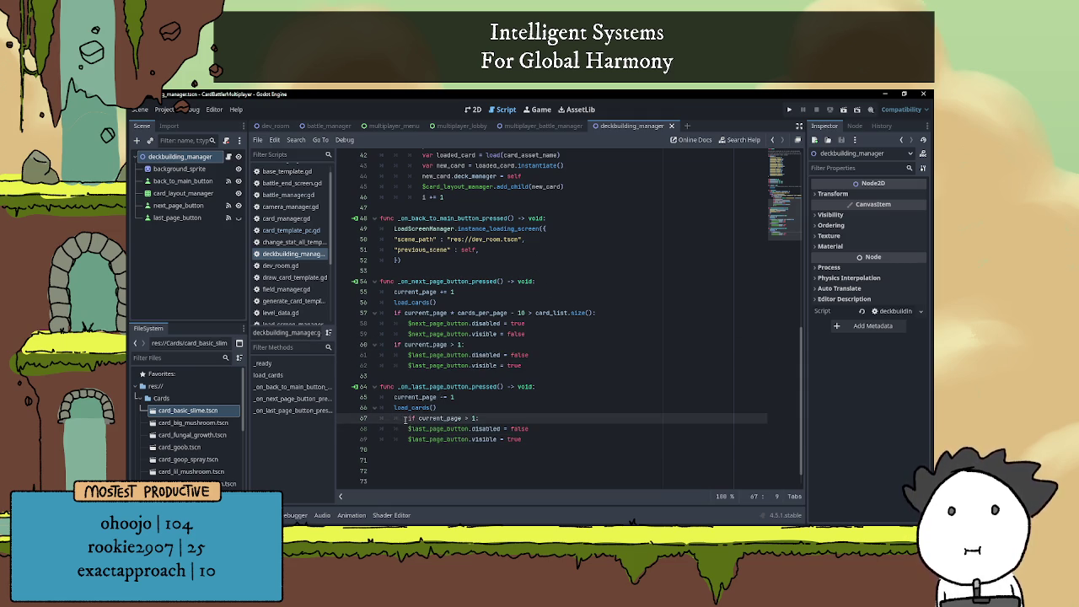
key(BackSpace)
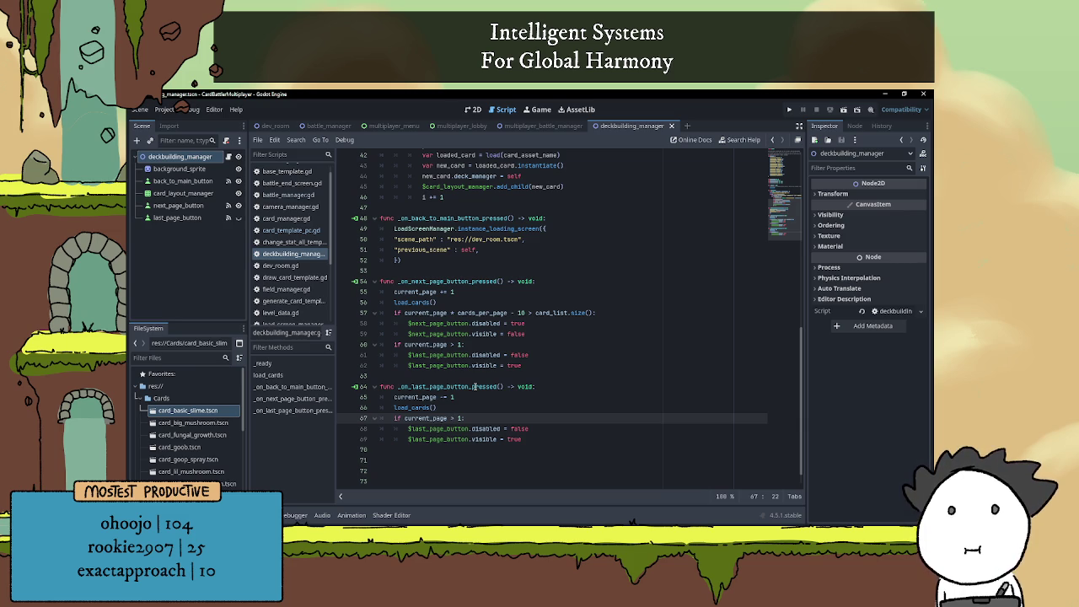
scroll(476, 369, down, 1)
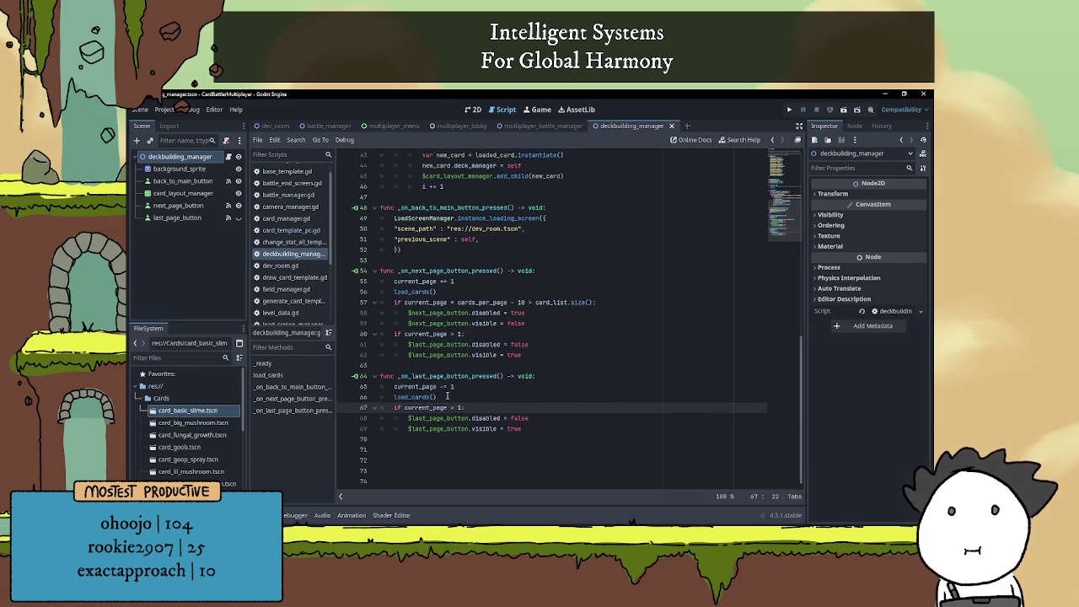
key(BackSpace)
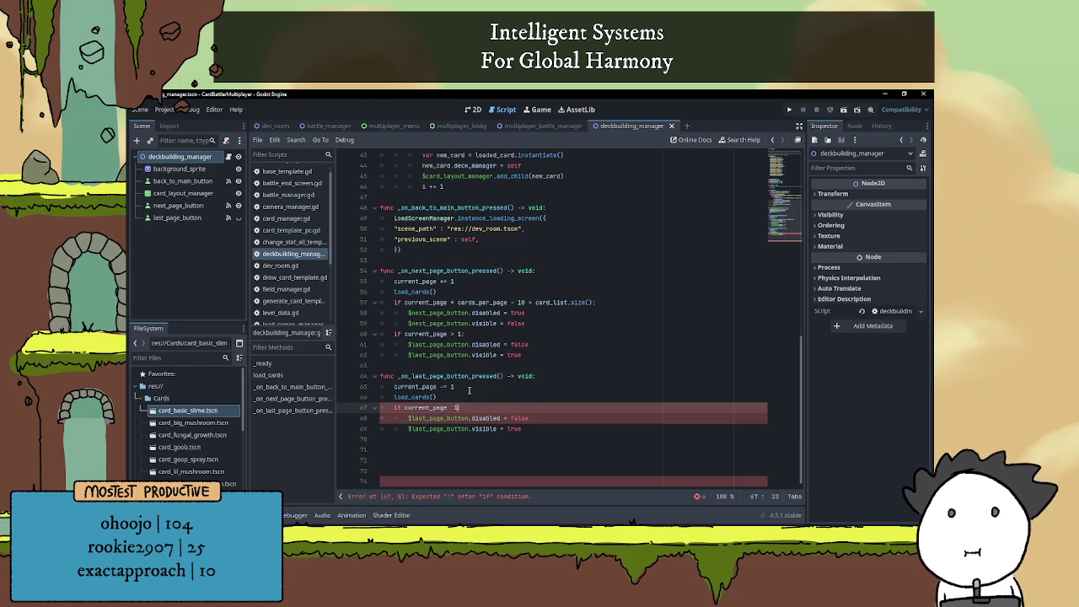
Change the pasted block to current_page < 2, with disabled = true and visible = false
key(BackSpace)
key(BackSpace)
text(< 2:)
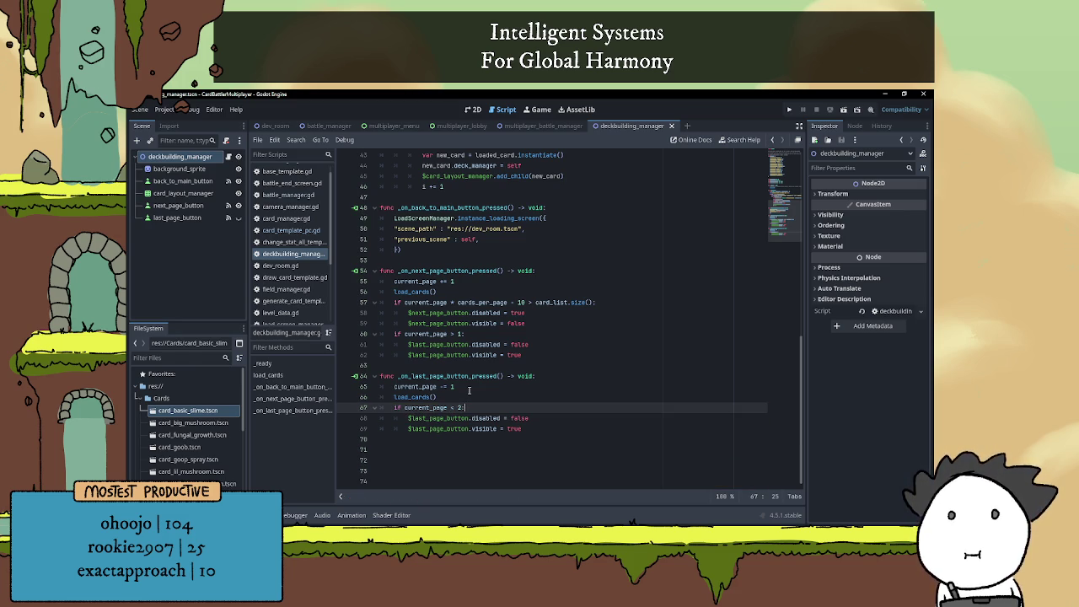
key(Right)
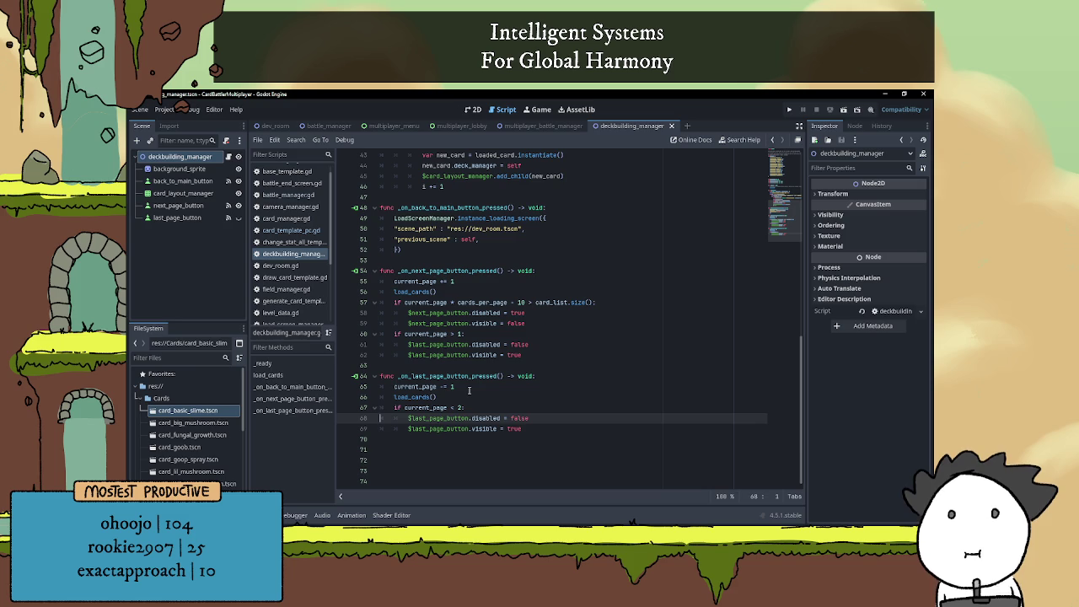
key(BackSpace)
key(BackSpace)
key(BackSpace)
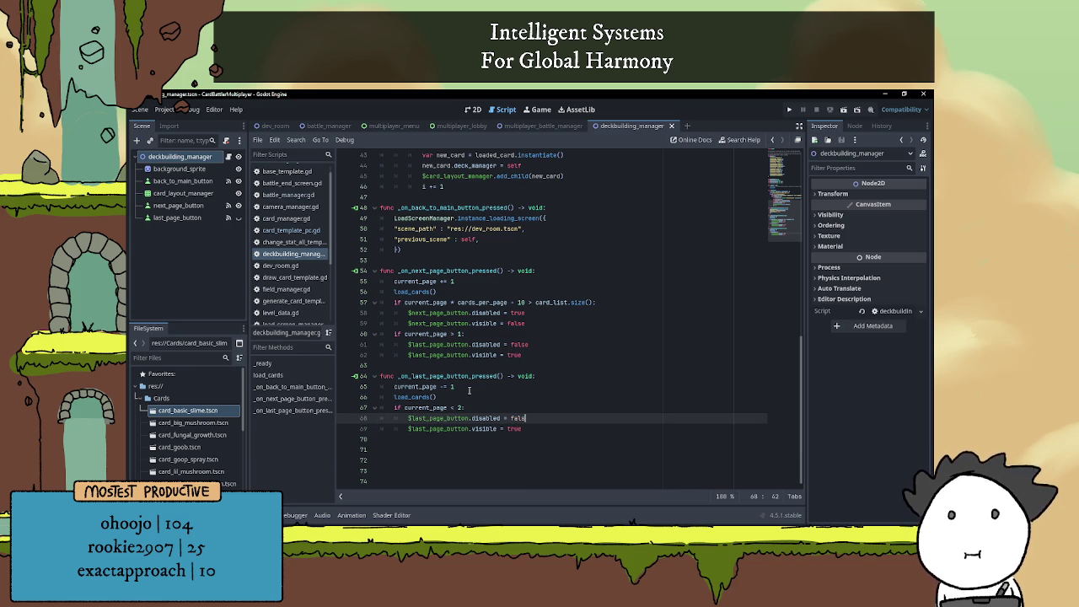
text(true)
key(Down)
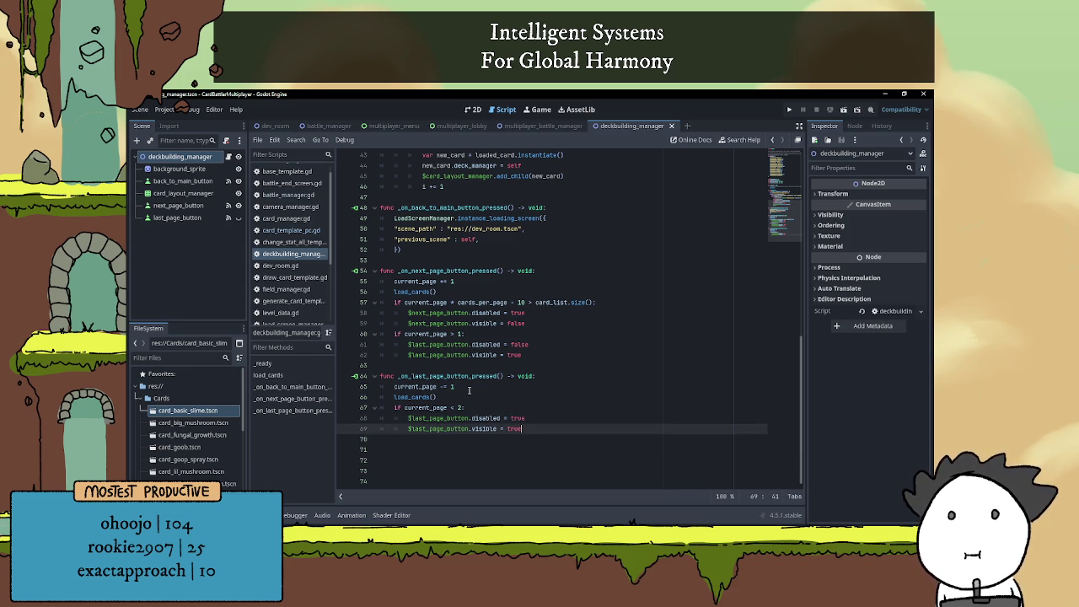
key(BackSpace)
key(BackSpace)
key(BackSpace)
text(false)
Start a new 'if' line after the block
key(Return)
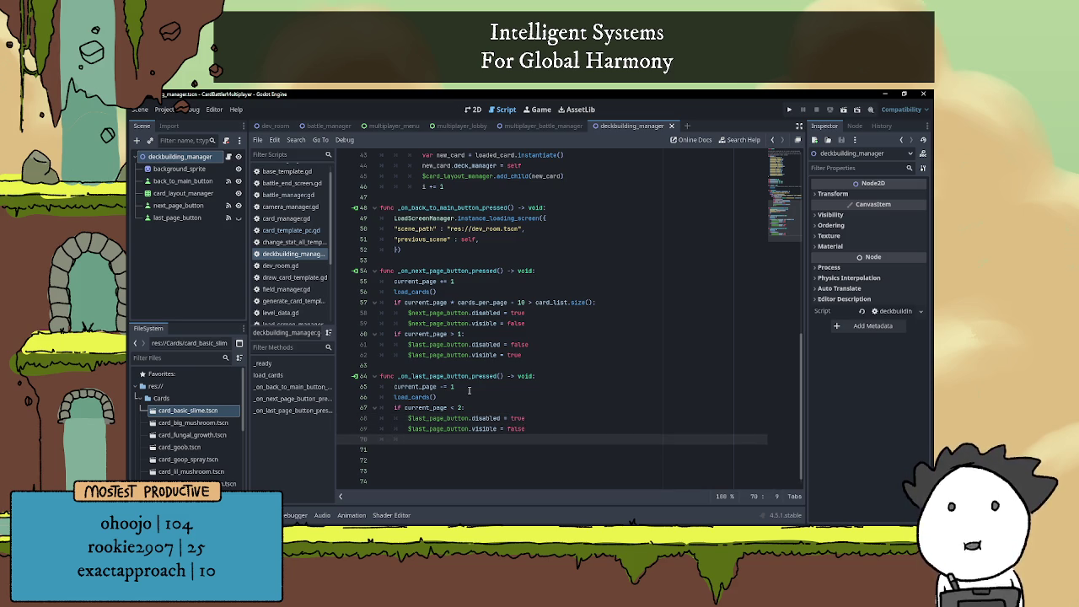
text(if)
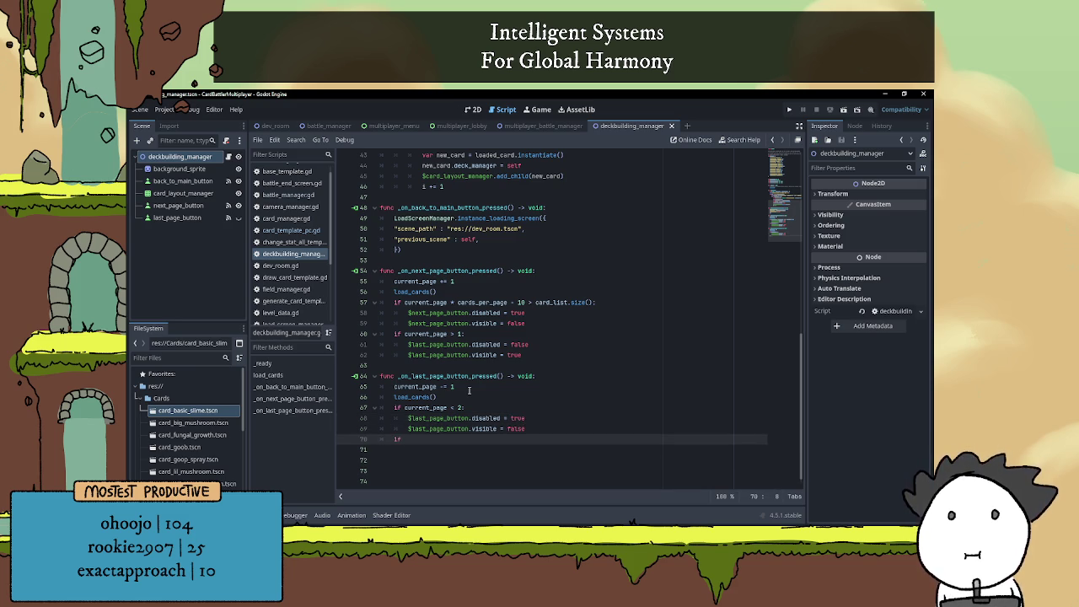
scroll(422, 322, down, 1)
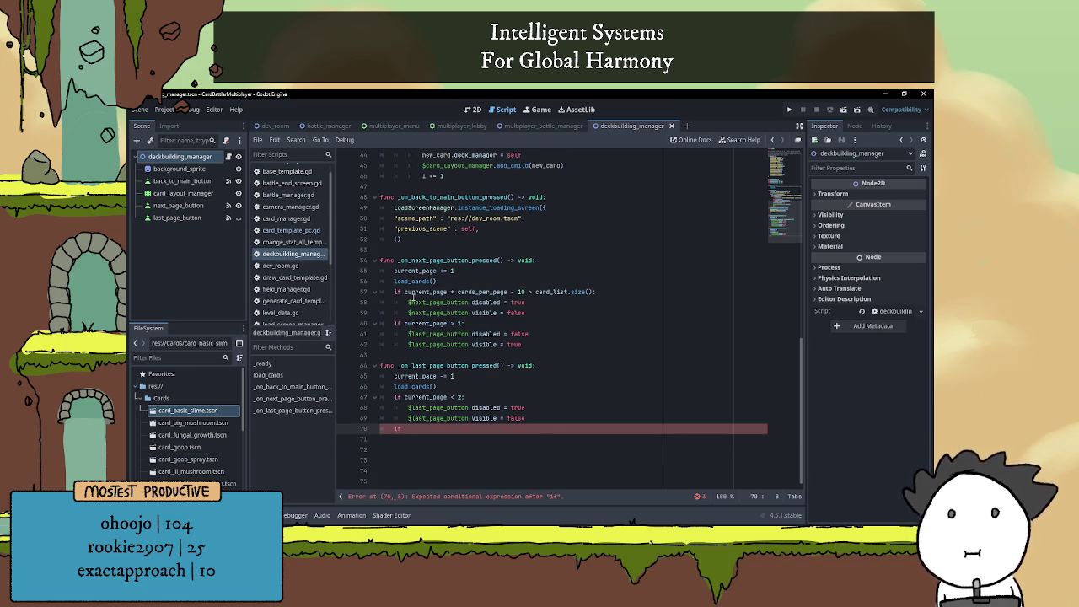
mouse_move(406, 290)
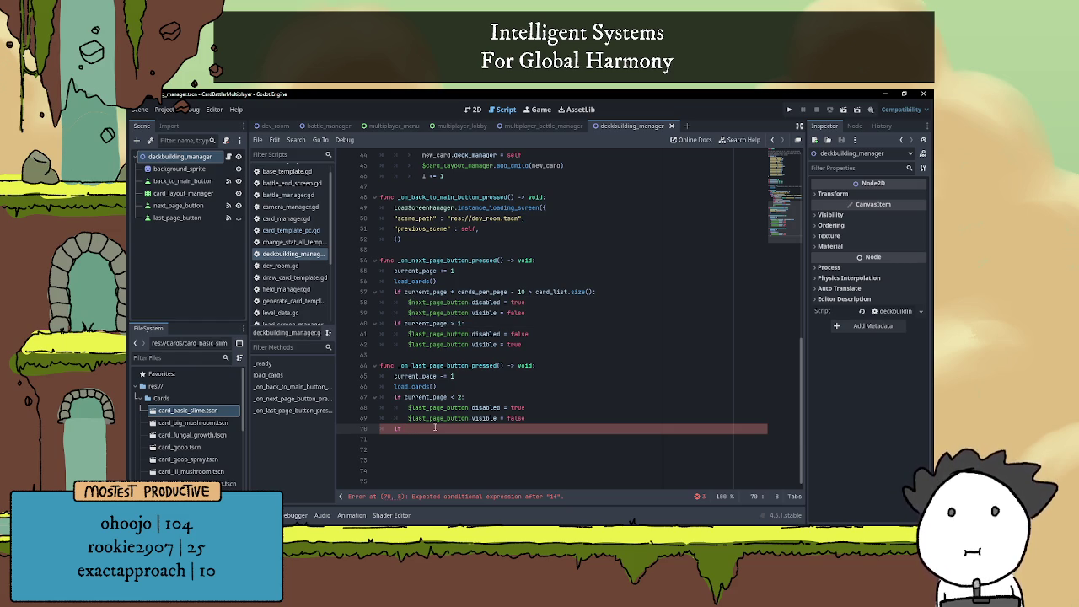
Complete line 70 as 'if current_page + cards_per_page - 10 < card_list.size():'
drag(405, 291, 623, 295)
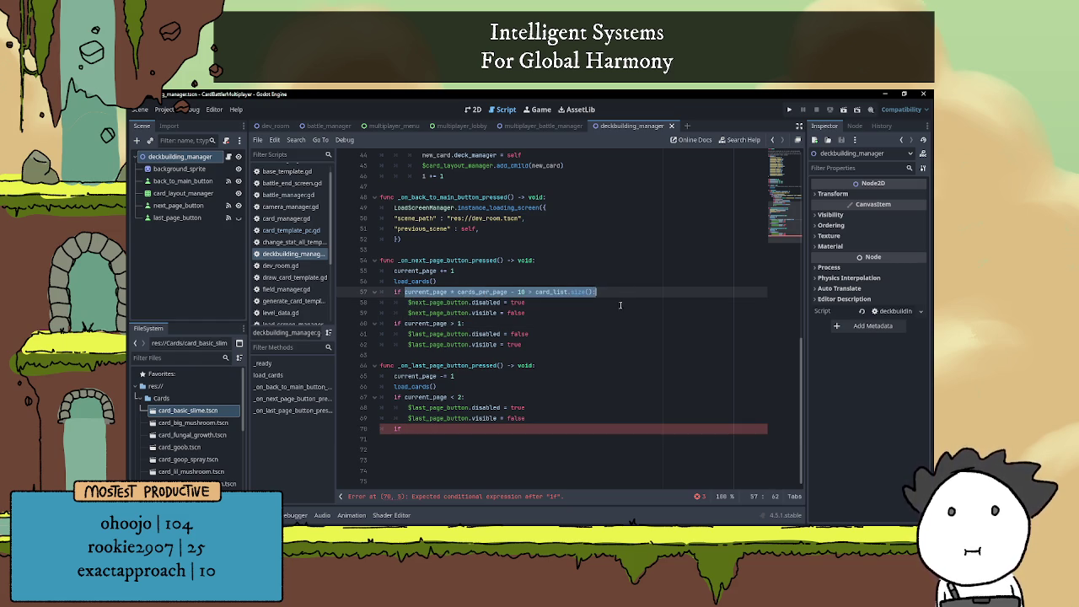
key(ctrl+c)
click(444, 429)
key(ctrl+v)
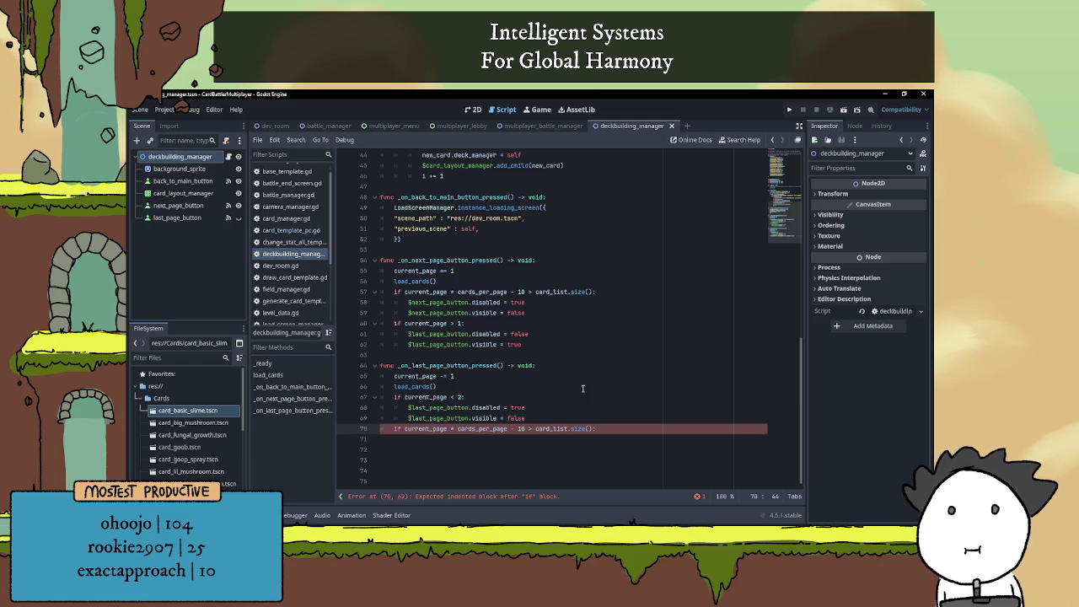
key(BackSpace)
text(<)
click(604, 428)
key(Return)
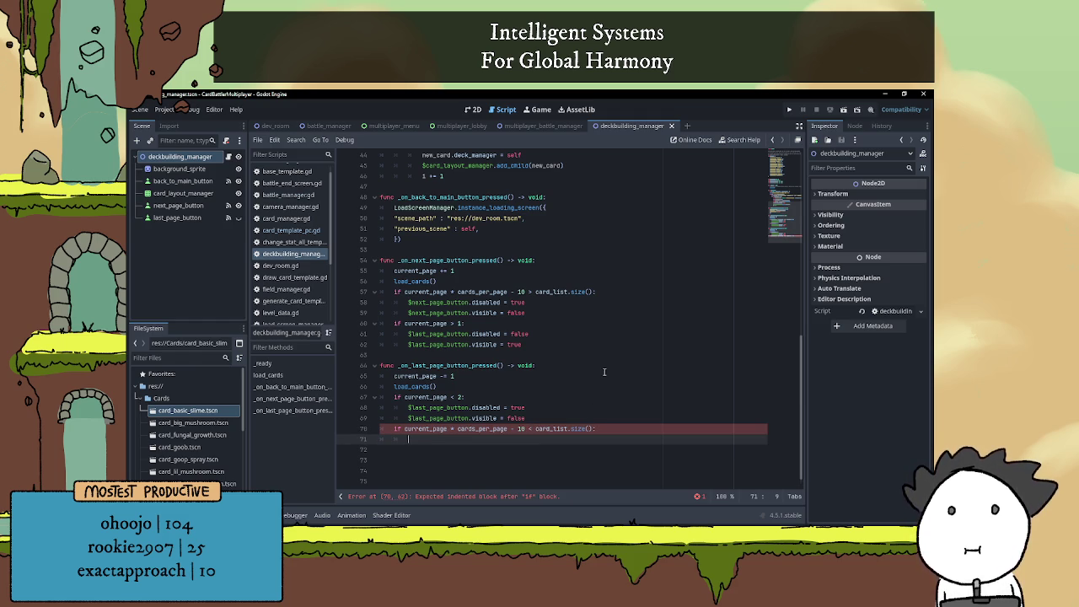
Copy $next_page_button.disabled = true and $next_page_button.visible = false into the new if block
drag(406, 334, 559, 334)
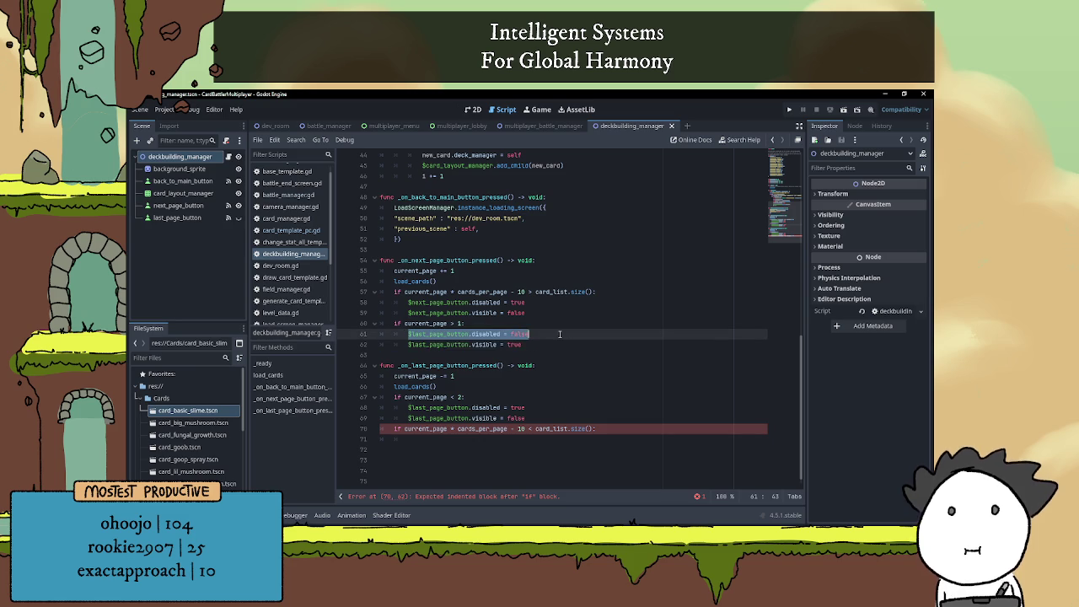
drag(408, 302, 539, 302)
key(ctrl+c)
click(429, 438)
key(ctrl+v)
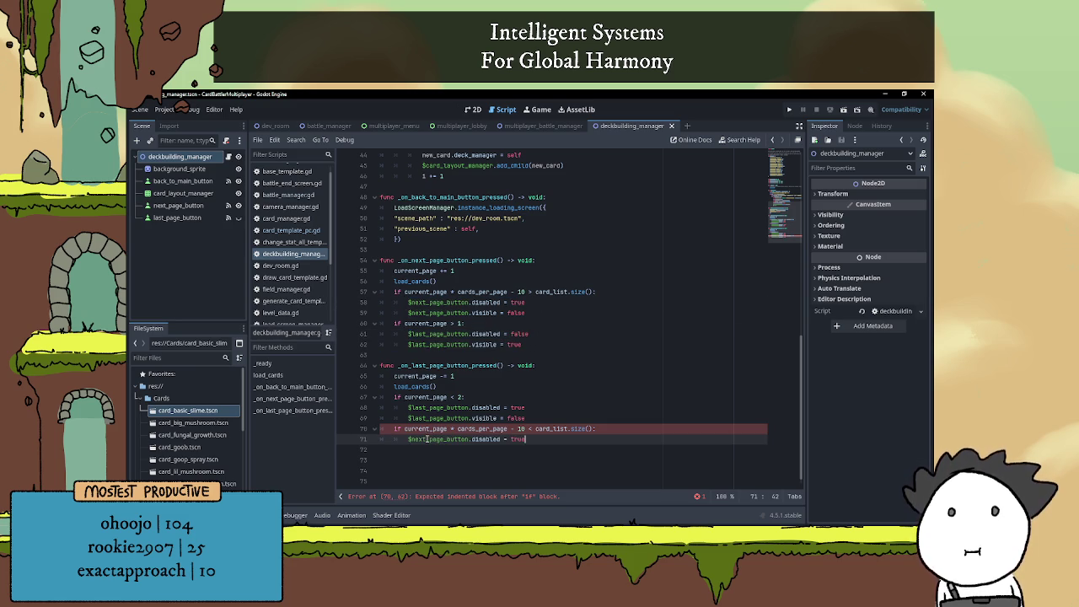
key(Return)
drag(410, 313, 524, 312)
key(ctrl+c)
click(415, 451)
key(ctrl+v)
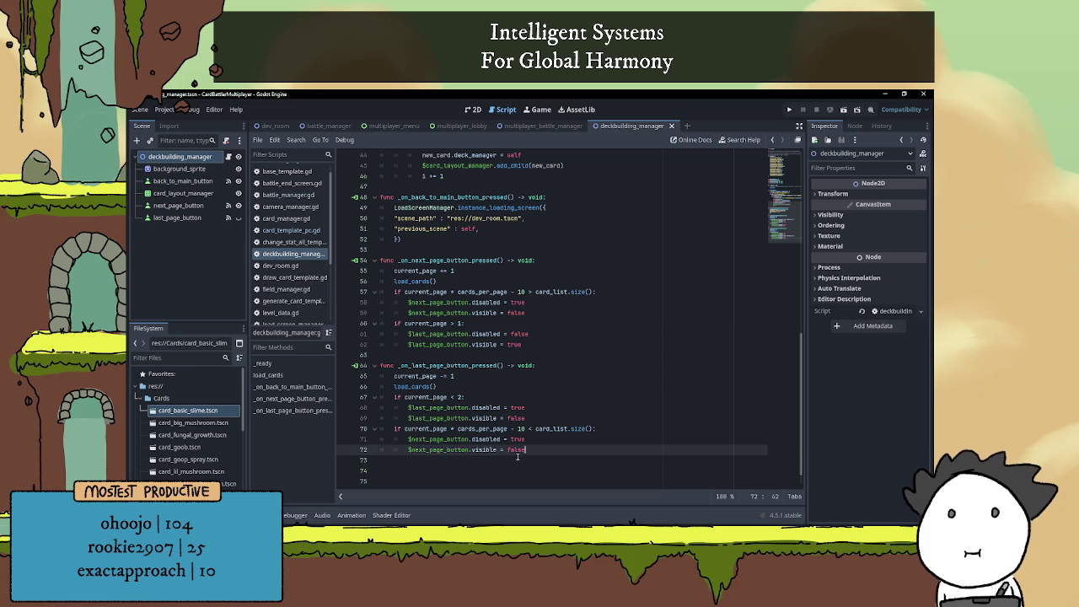
key(Return)
Save the script
scroll(512, 433, down, 1)
key(ctrl+s)
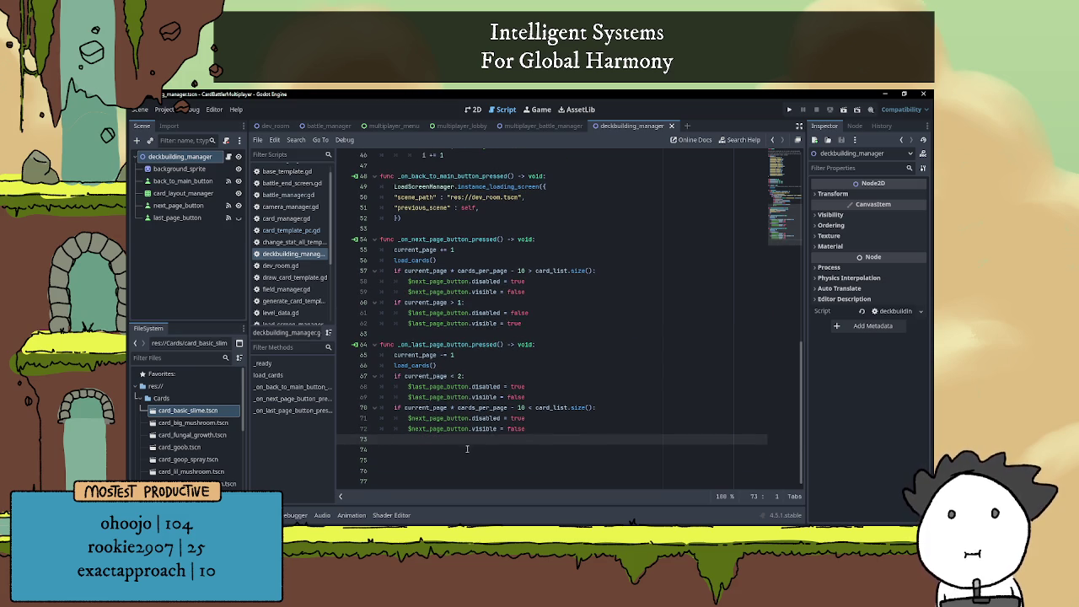
click(477, 364)
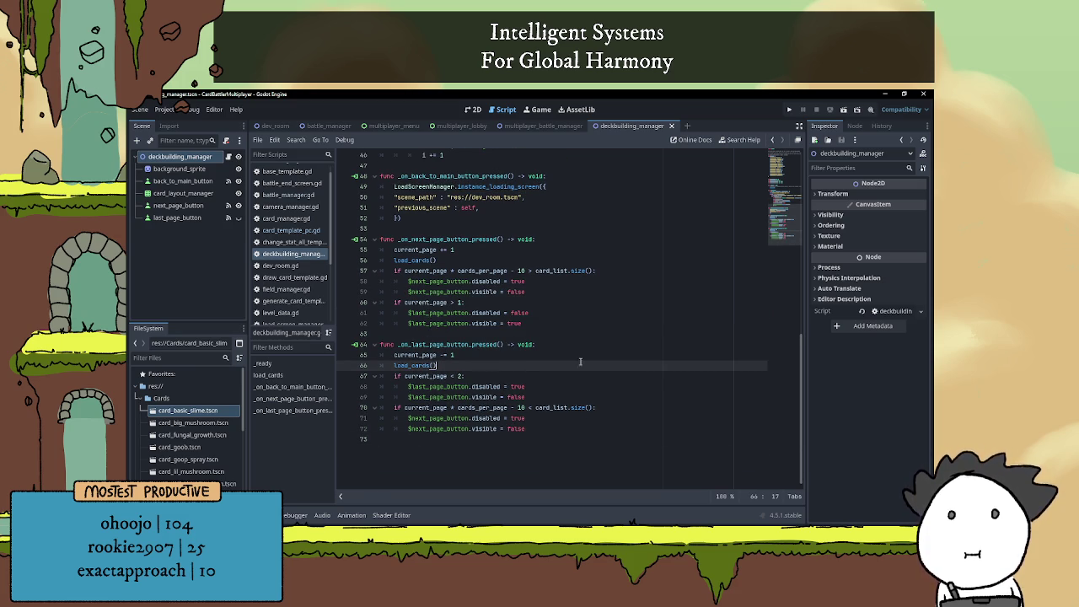
Run the project, go to the next page of cards, then return to the main menu
click(845, 109)
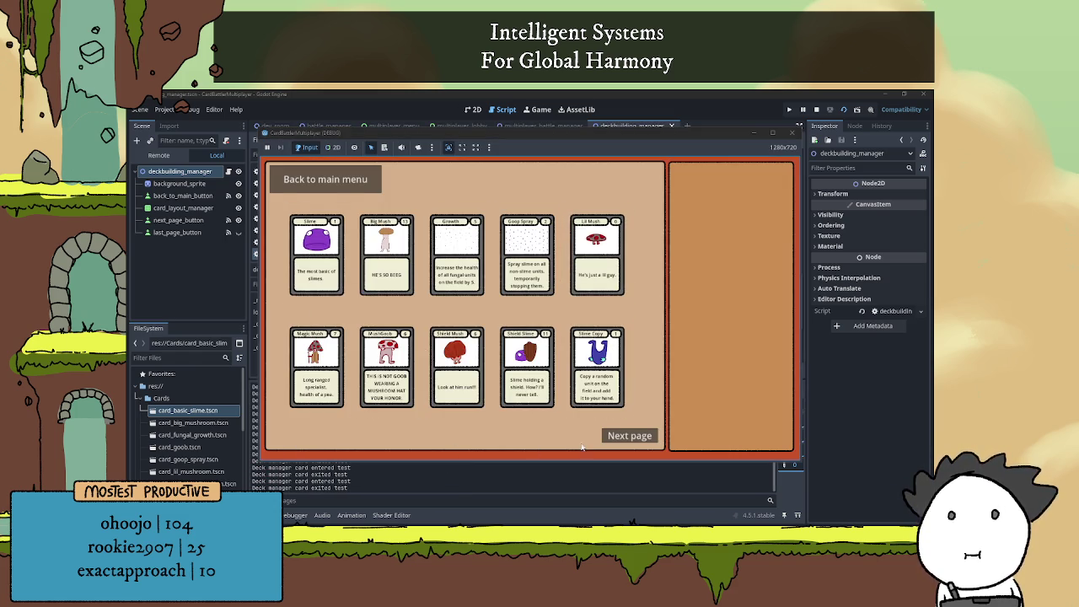
click(630, 435)
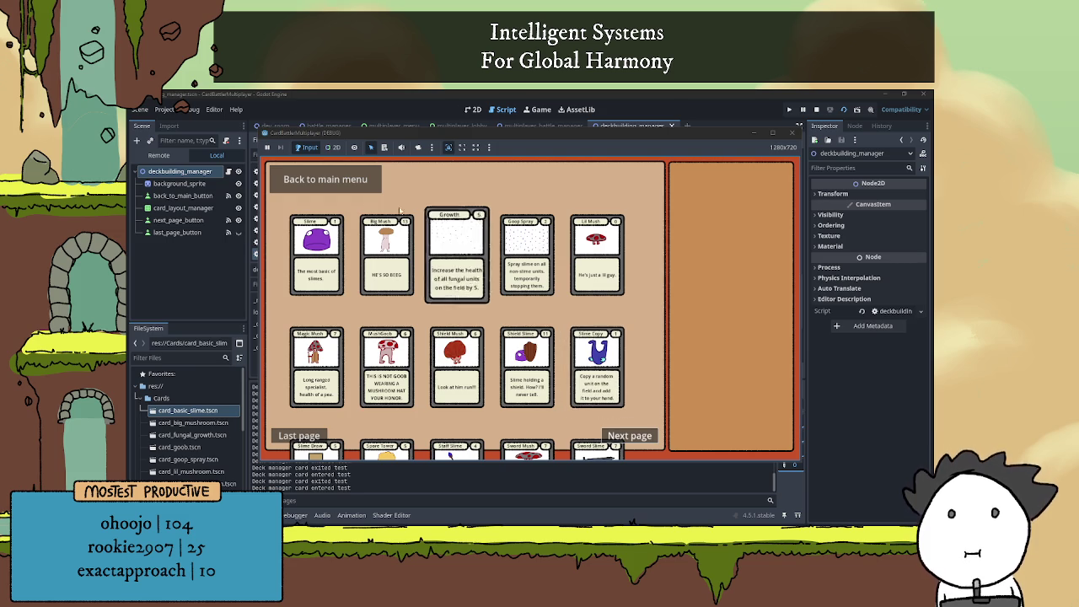
click(345, 188)
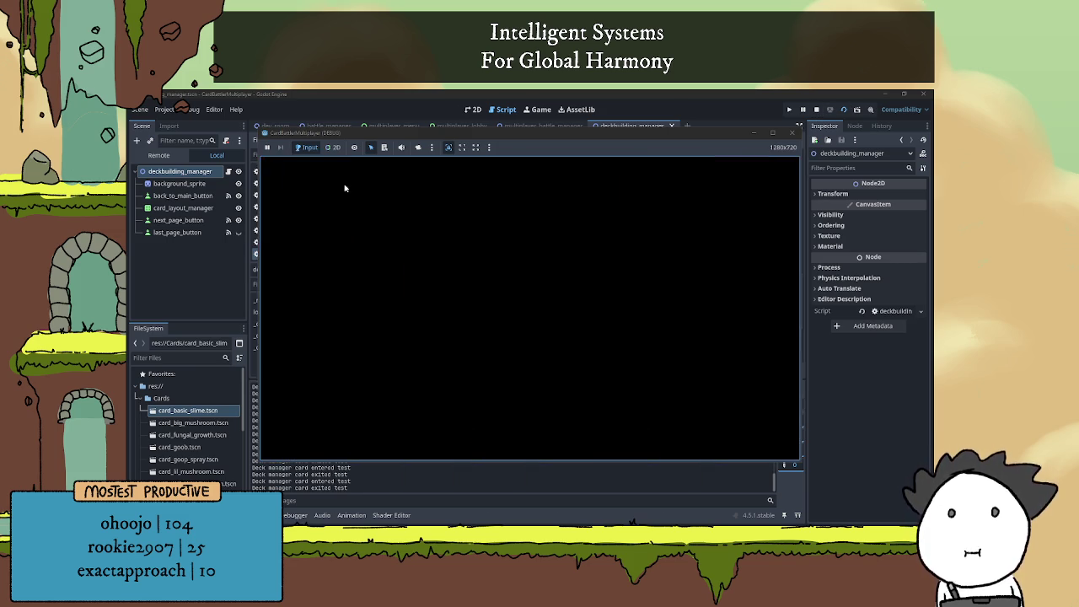
Stop the running game and collapse the Output panel
key(F8)
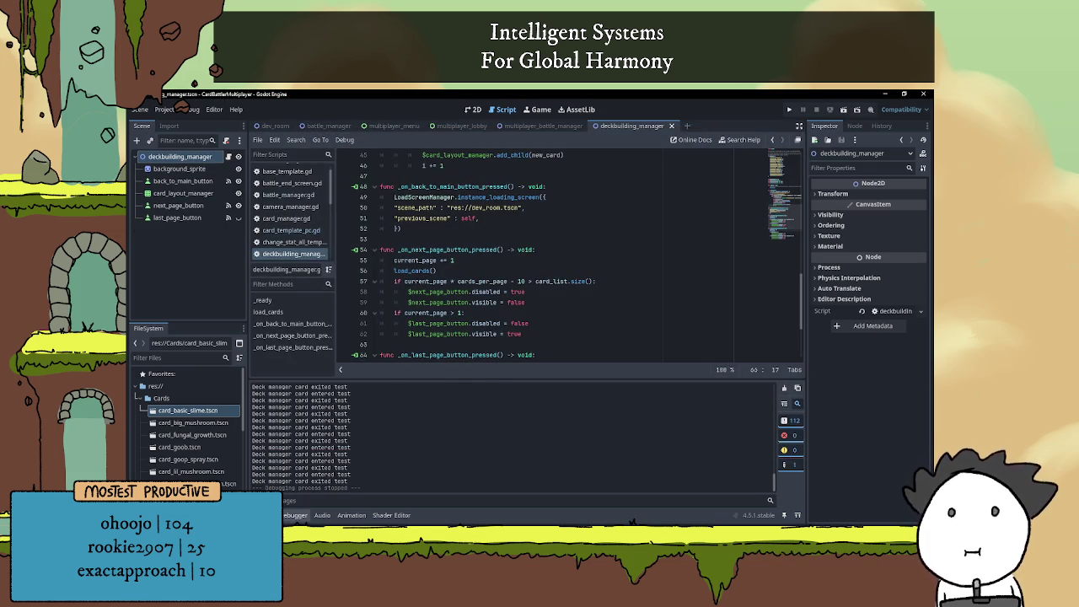
click(295, 515)
click(450, 376)
scroll(451, 377, up, 2)
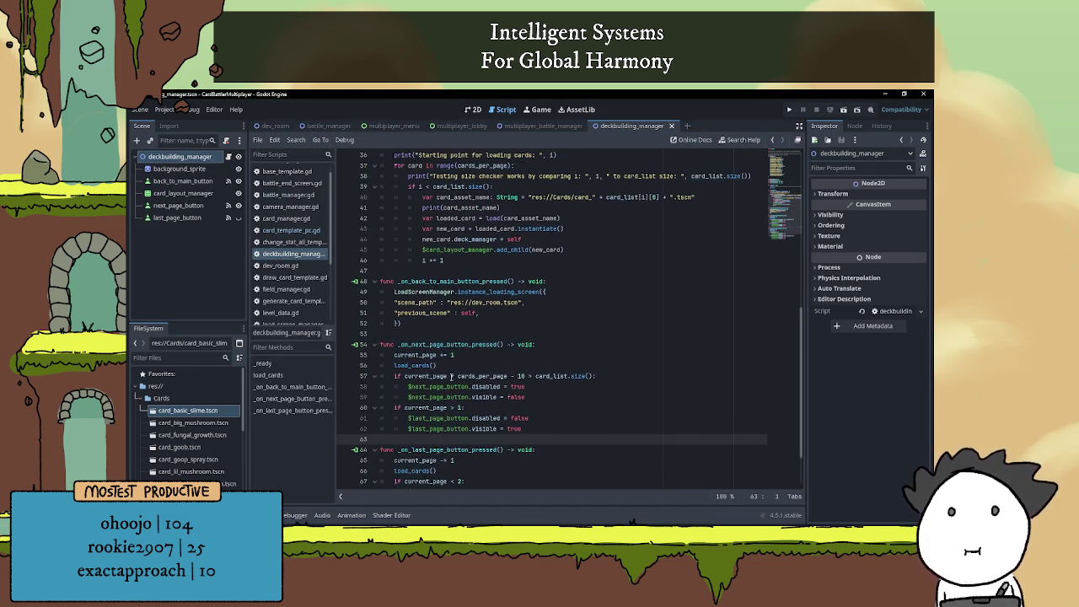
Insert unload_current_cards() after current_page += 1 and after current_page -= 1 in both handlers
click(475, 354)
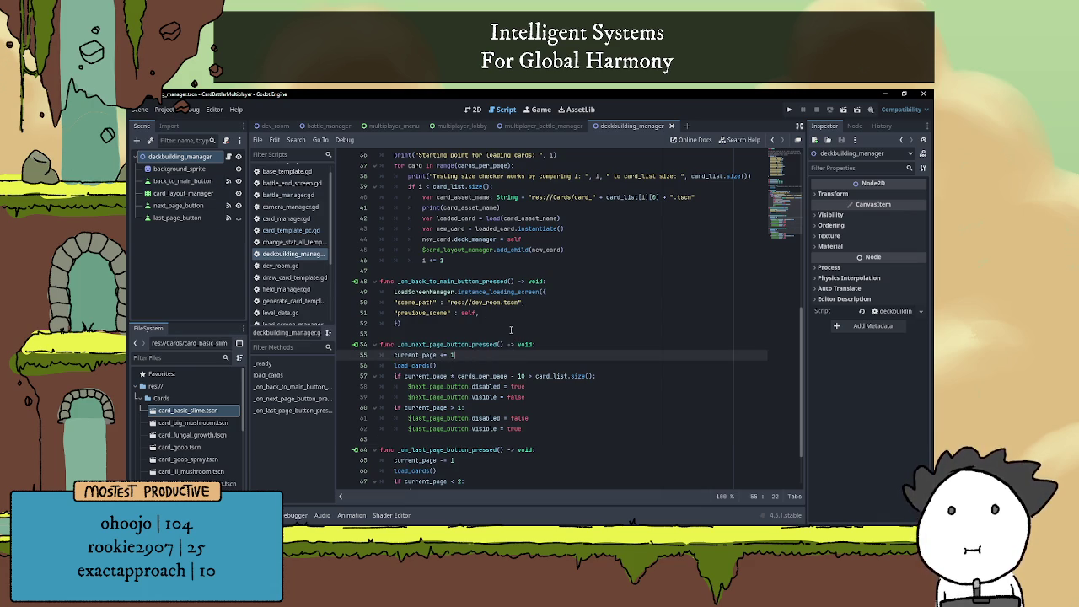
key(Return)
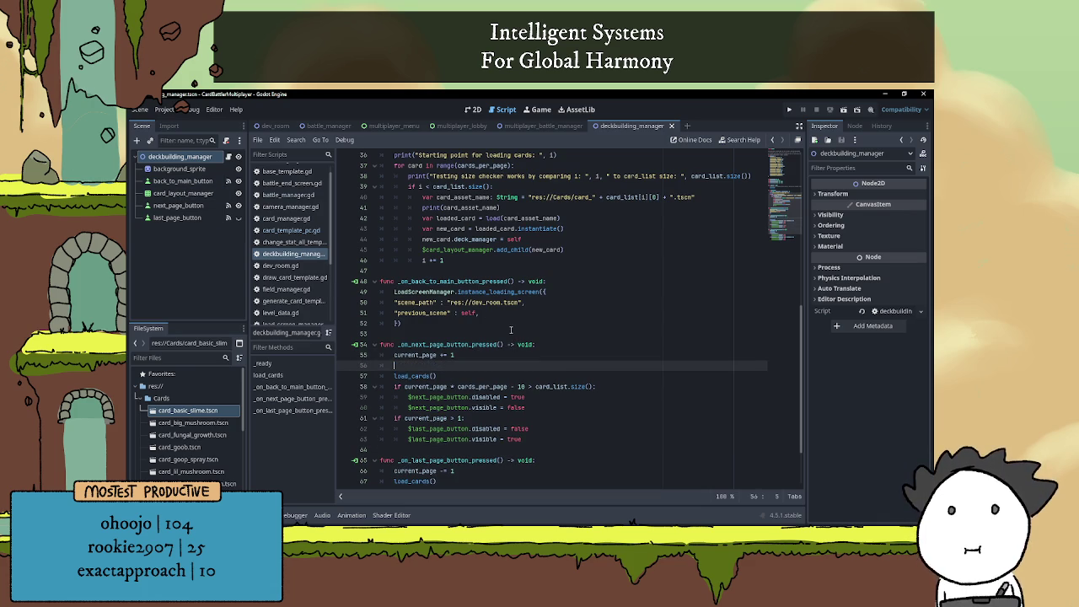
text(unload)
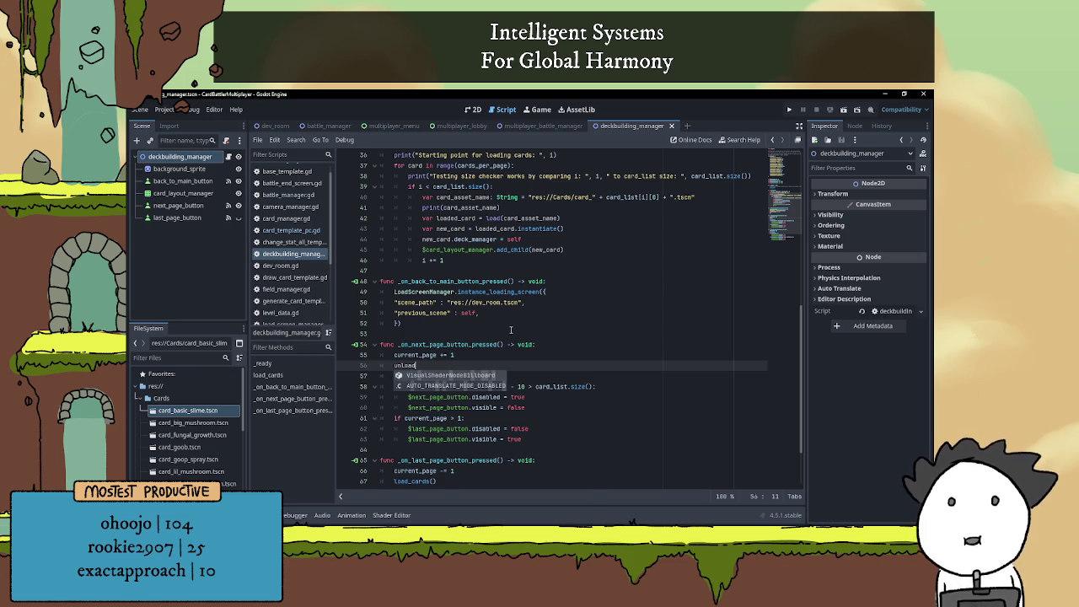
text(_current_car)
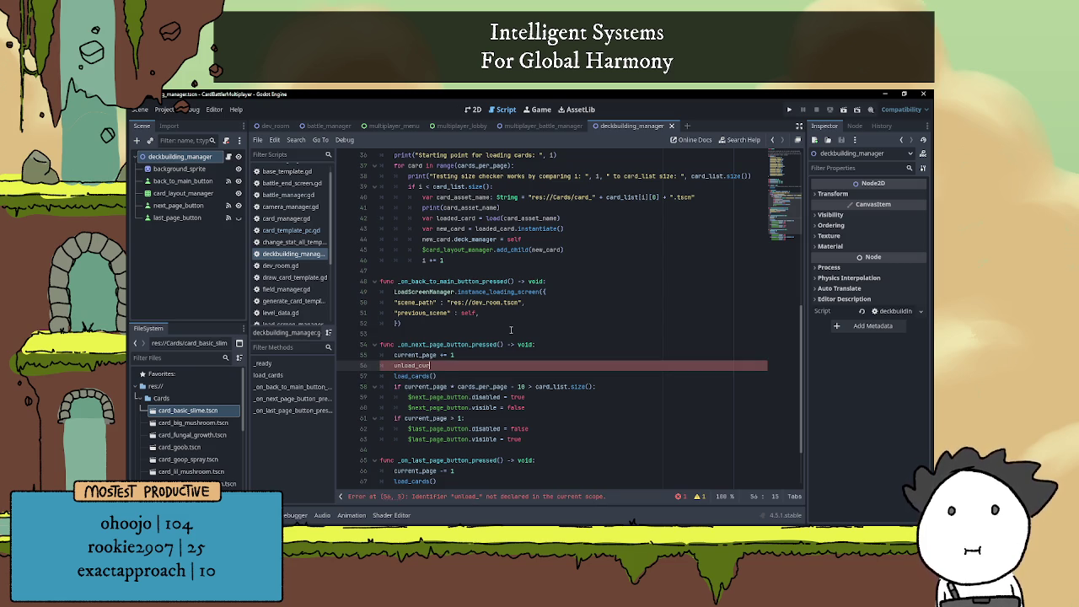
text(ds())
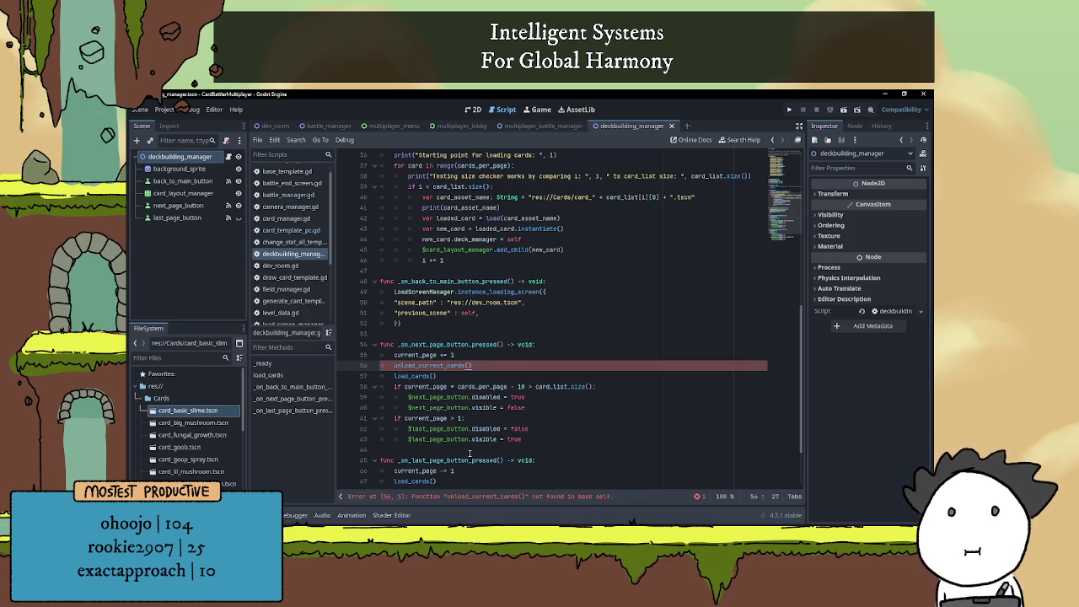
scroll(470, 454, down, 2)
click(472, 397)
click(472, 406)
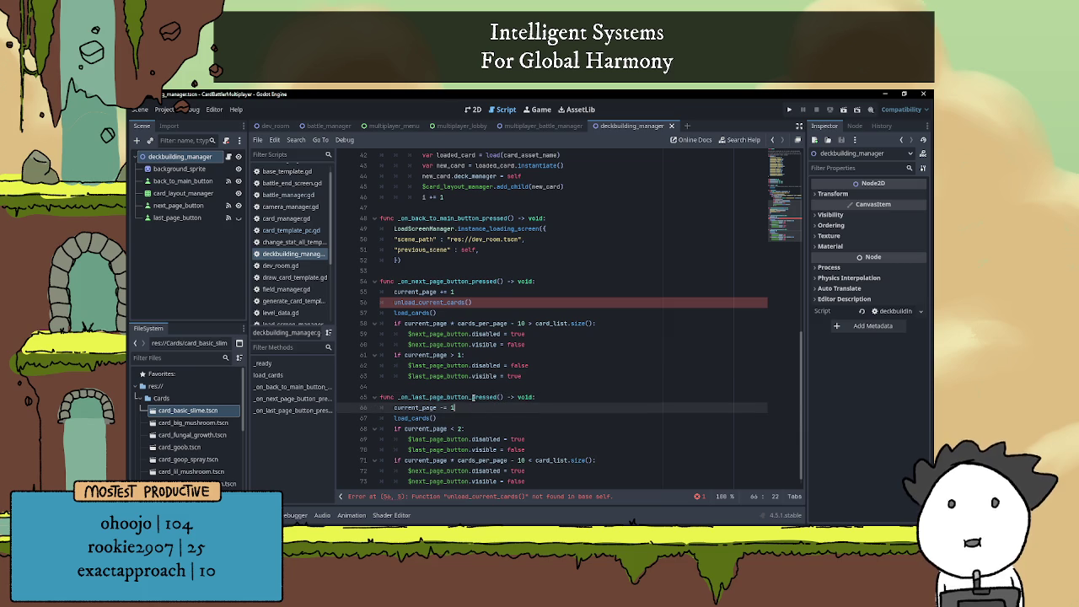
key(Return)
text(unloa)
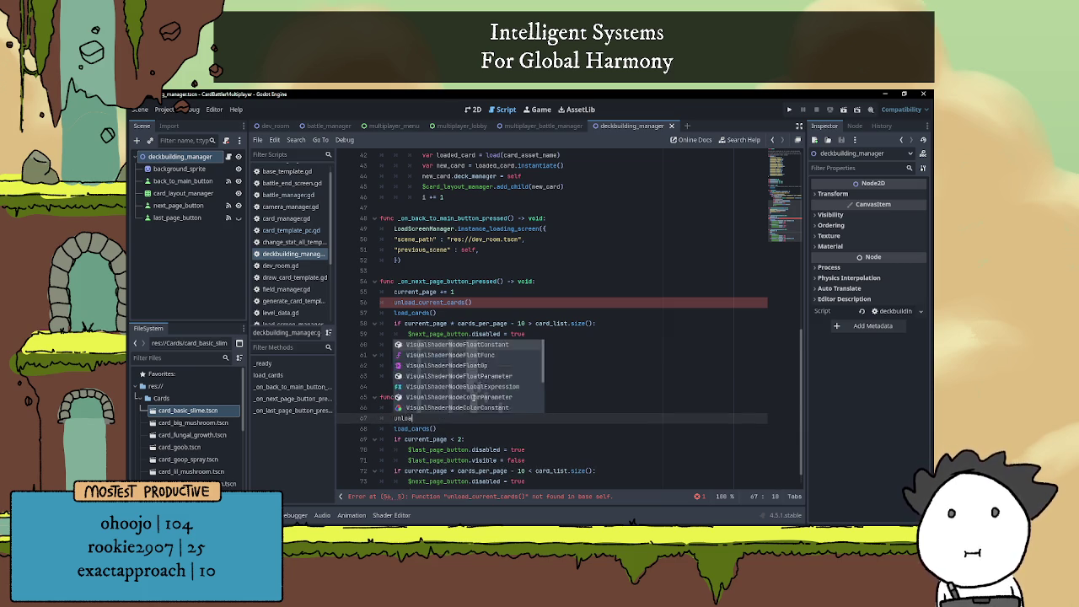
text(d_current)
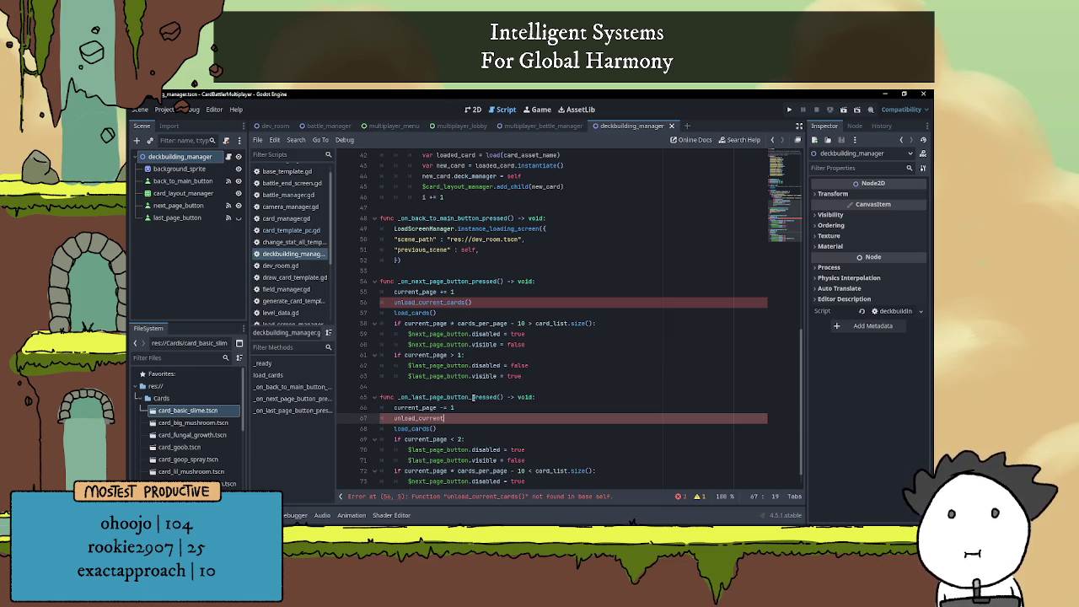
text(_cards())
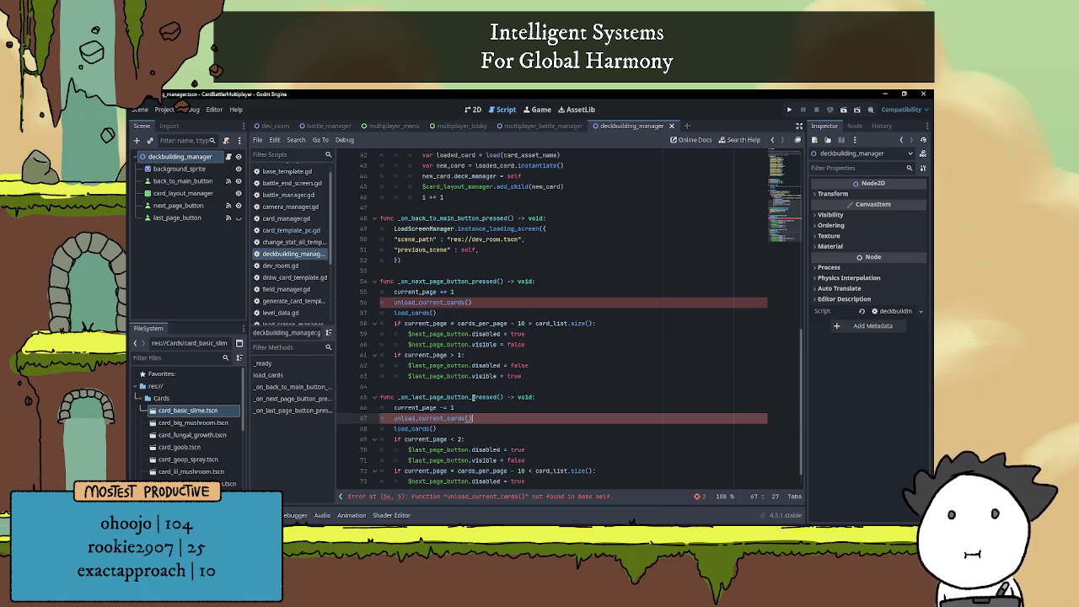
scroll(473, 371, up, 4)
click(438, 396)
Create a new function 'func unload_current_cards():' below load_cards
click(423, 334)
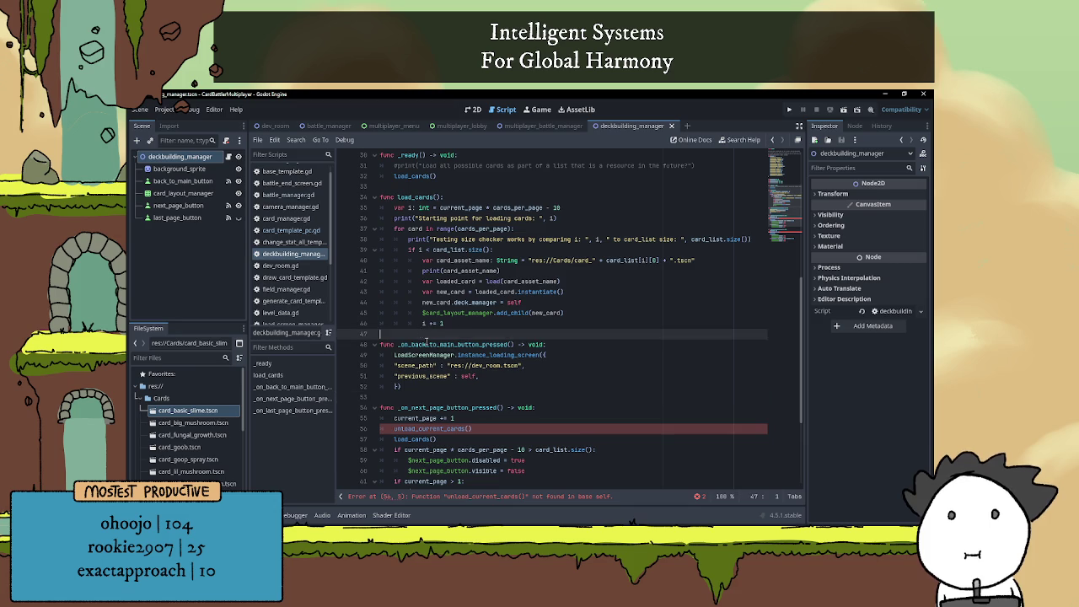
scroll(432, 376, up, 2)
key(Return)
key(Return)
key(Up)
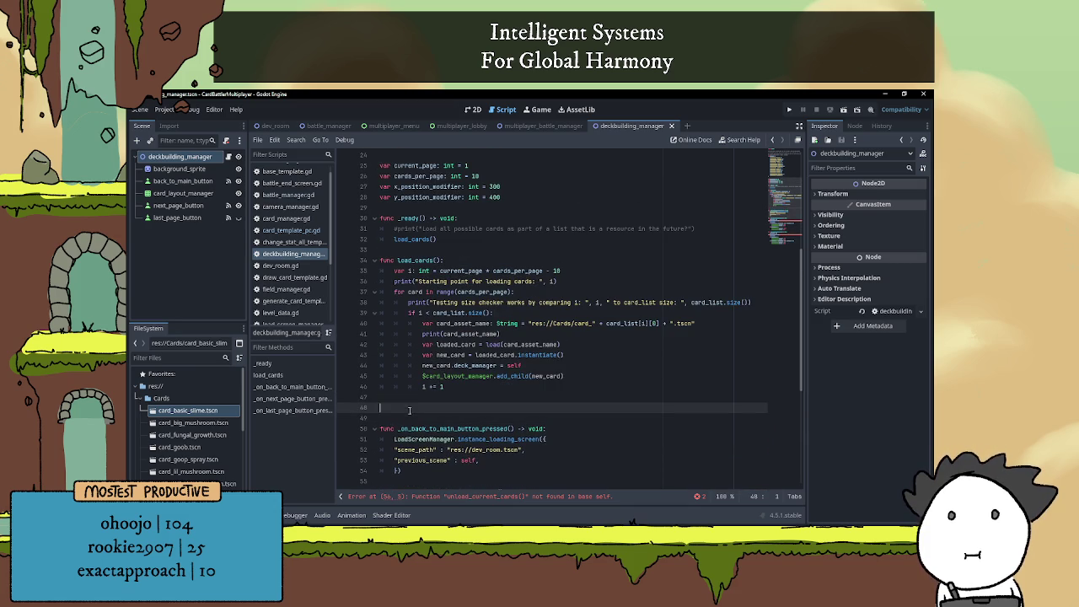
text(func unload_current)
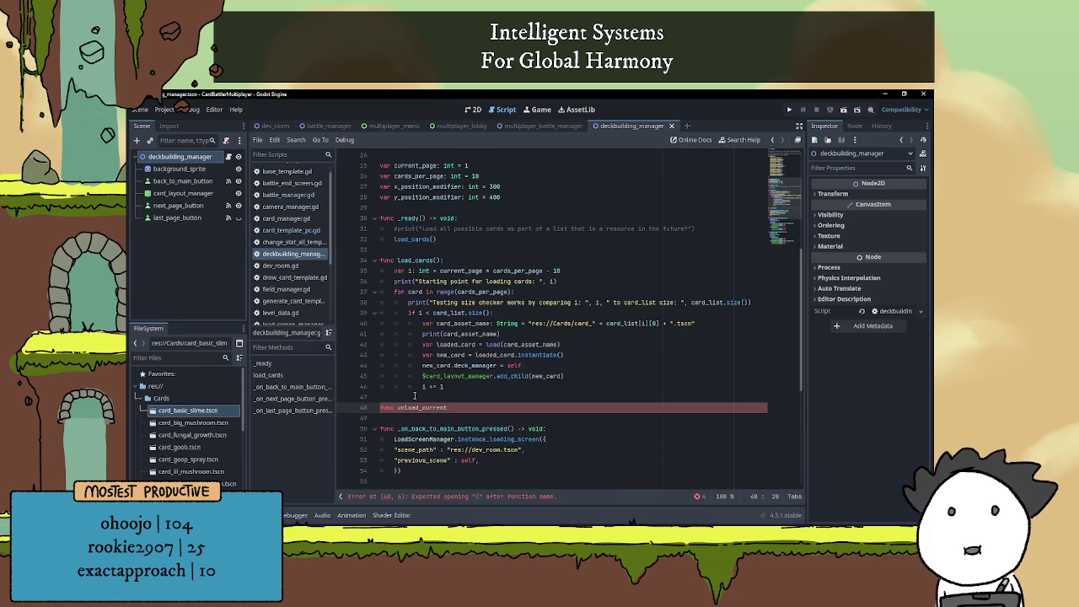
text(_cards())
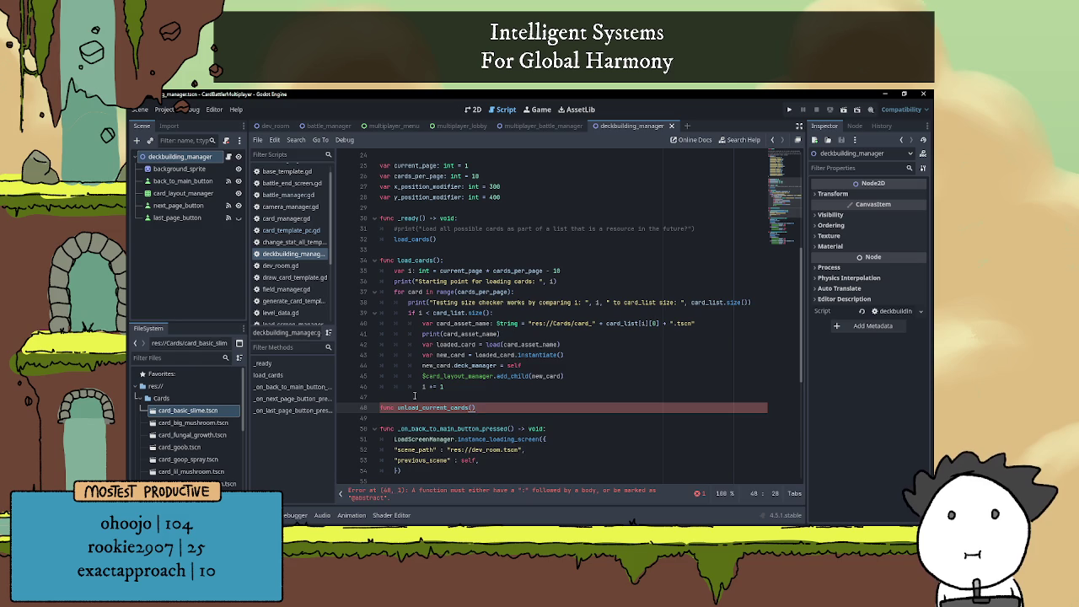
text(:)
key(Return)
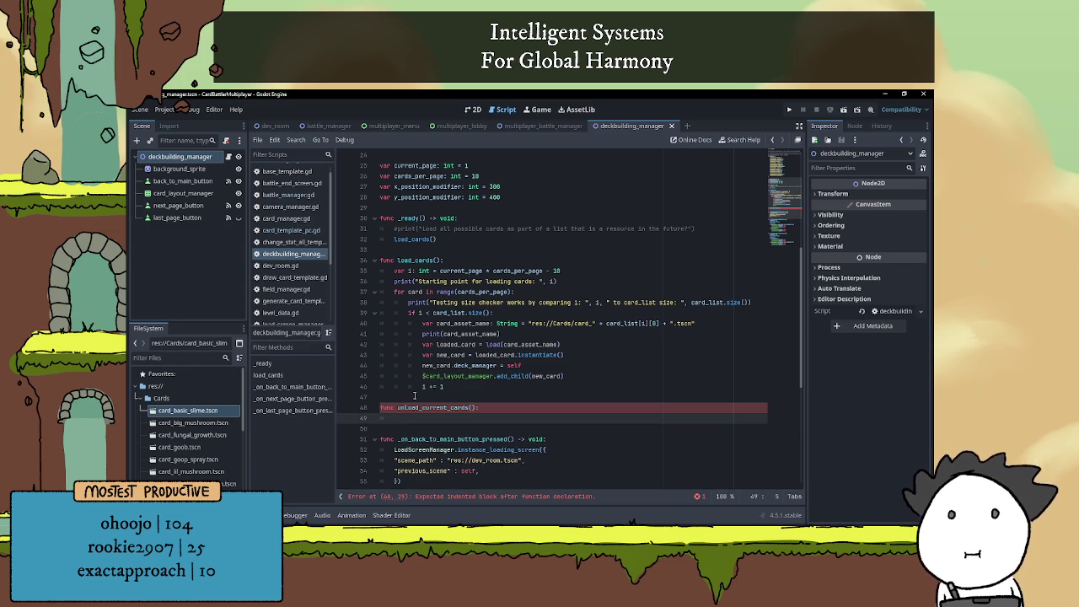
Write the loop 'for child in $card_layout_manager.get_children():'
text(for)
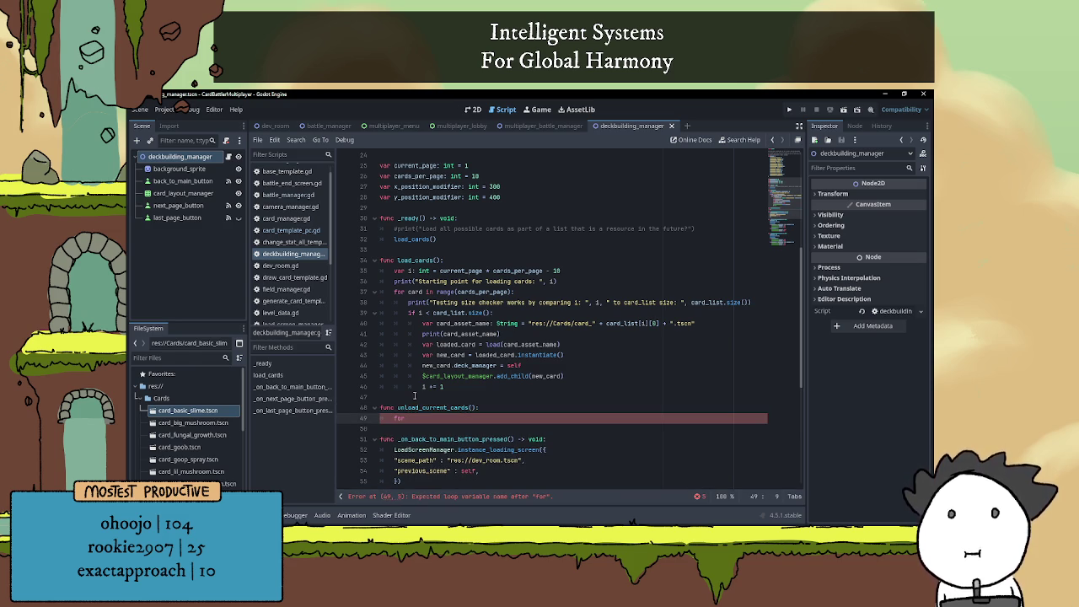
text( child in)
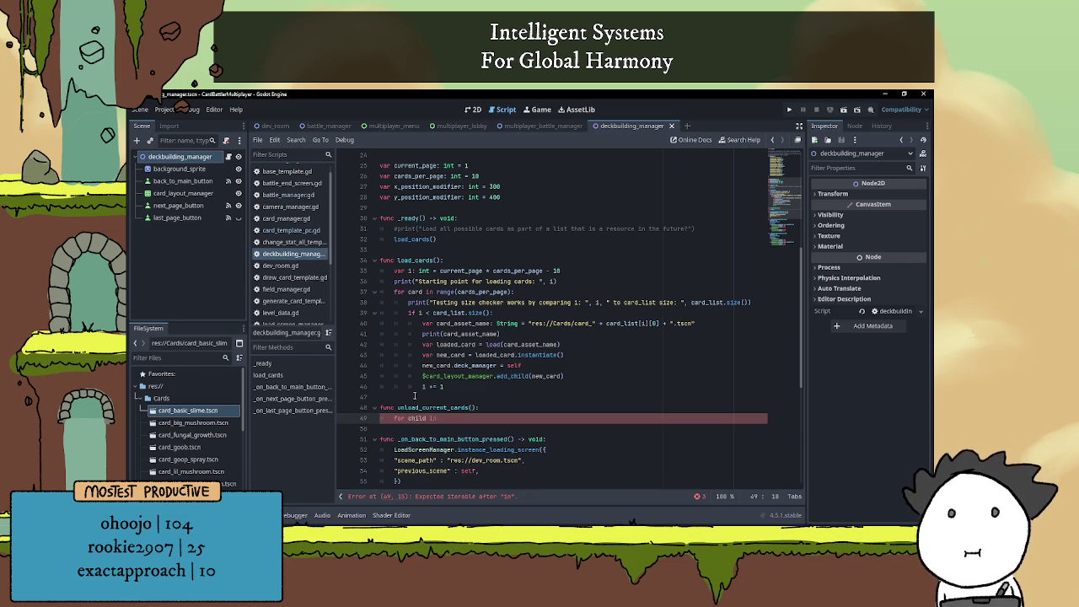
text( chrd)
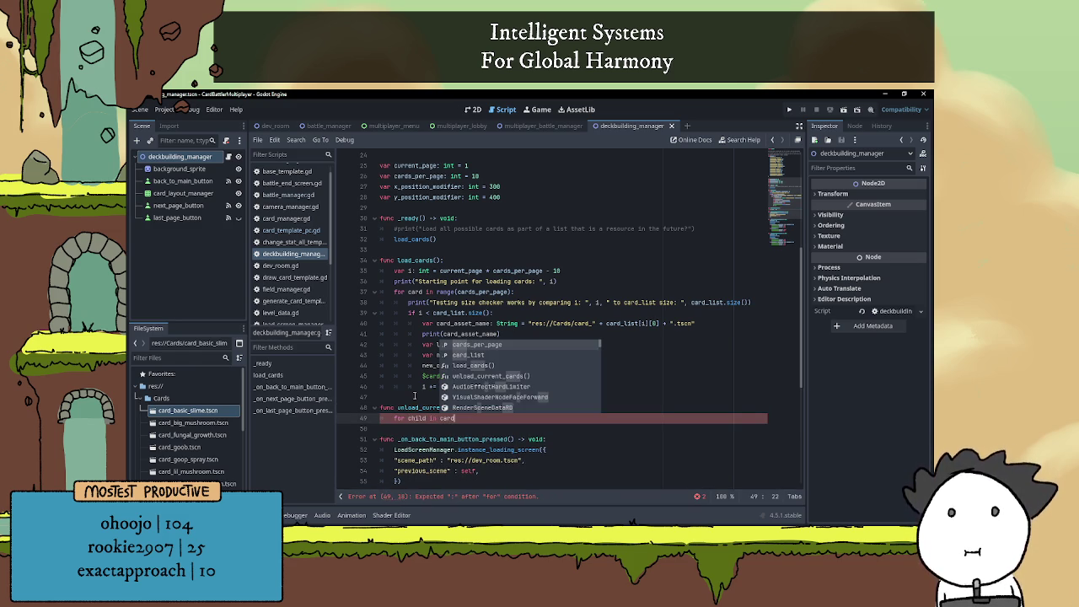
key(BackSpace)
key(BackSpace)
key(BackSpace)
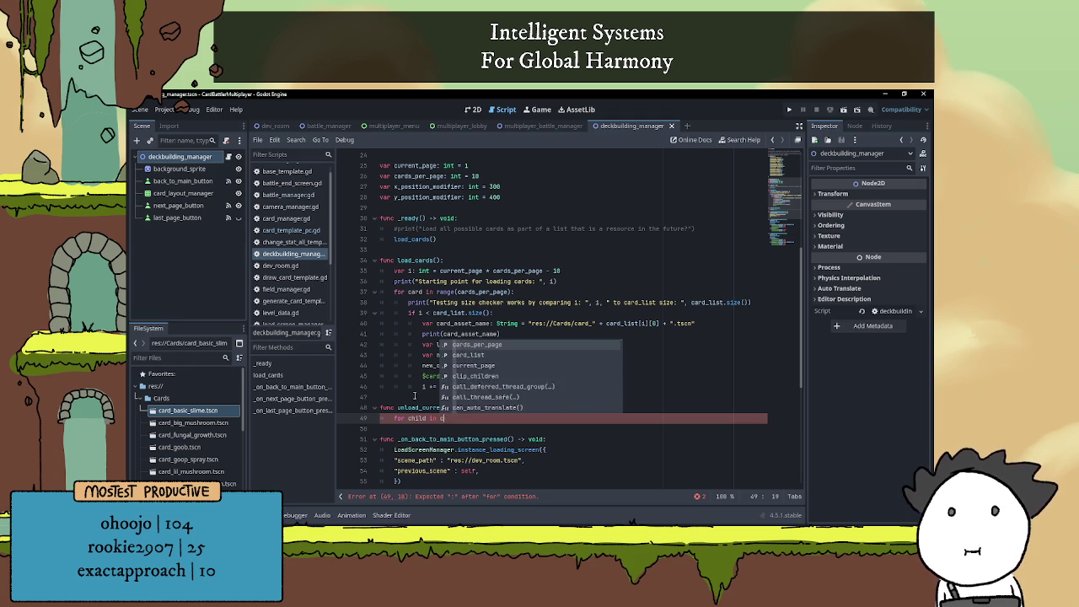
text($c)
key(Return)
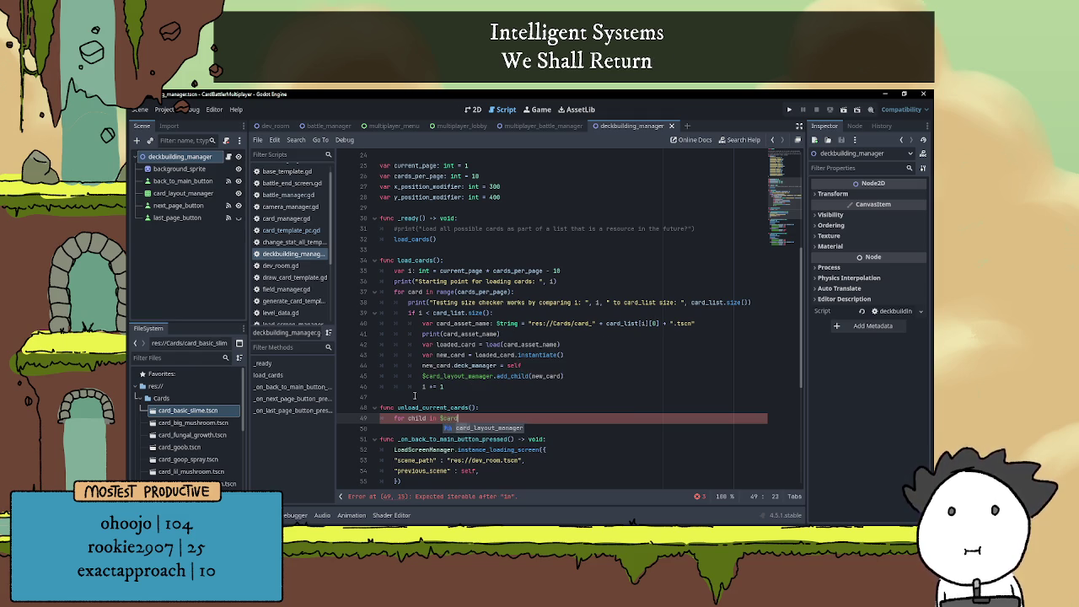
text(.get_chi)
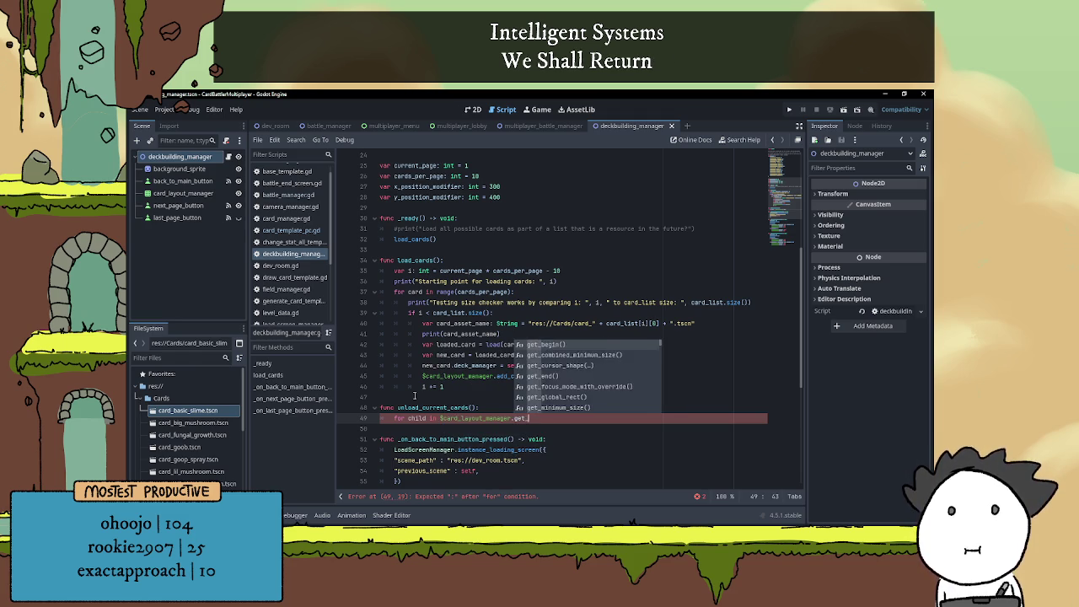
key(Return)
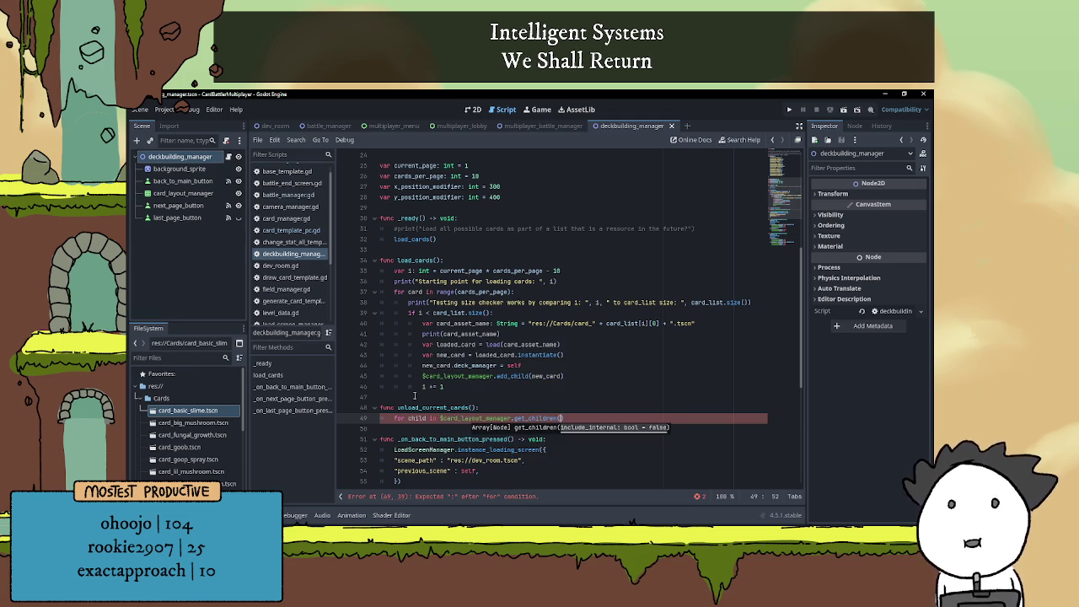
text():)
key(Return)
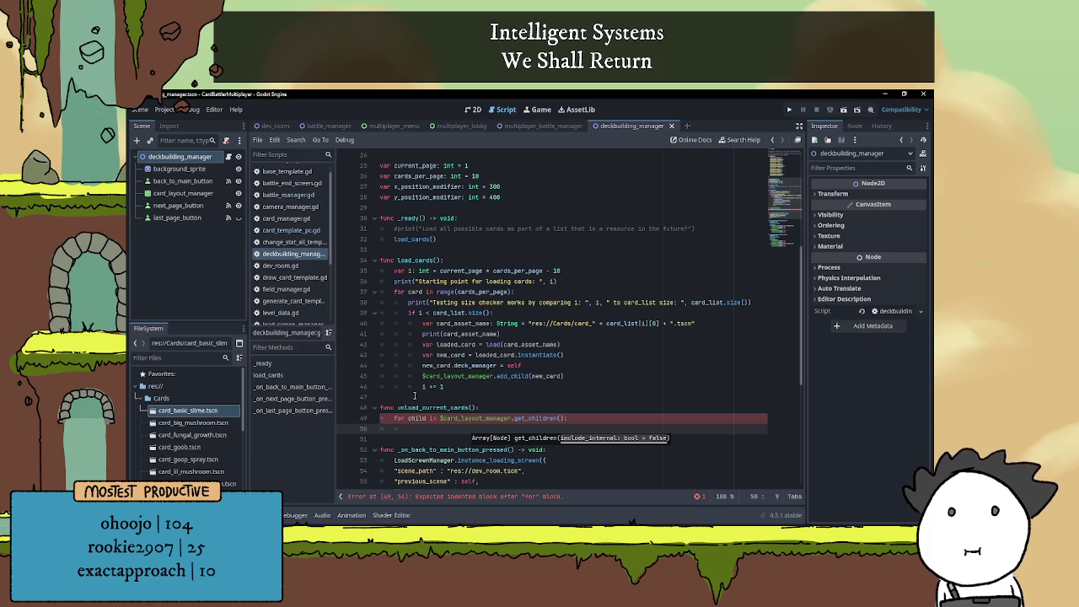
Call child.queue_free() inside the loop
scroll(468, 359, down, 2)
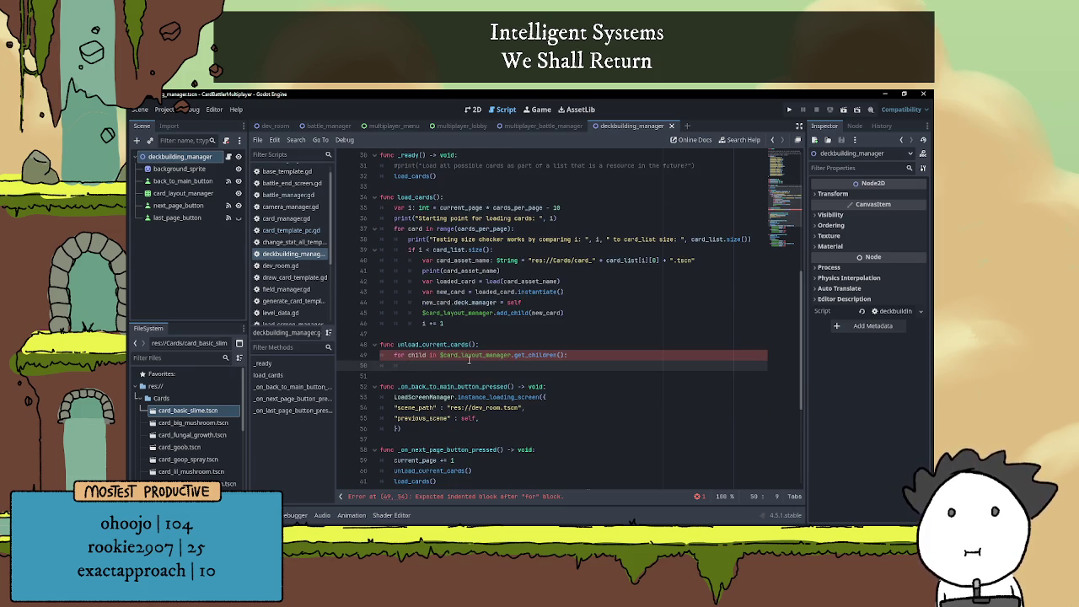
text(child.qu)
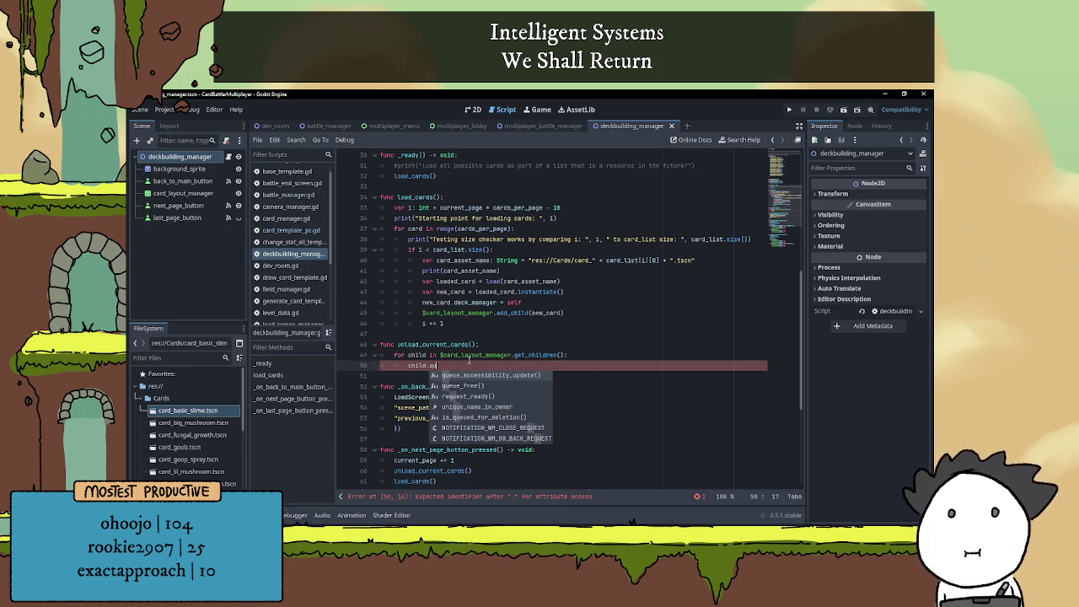
key(Down)
key(Return)
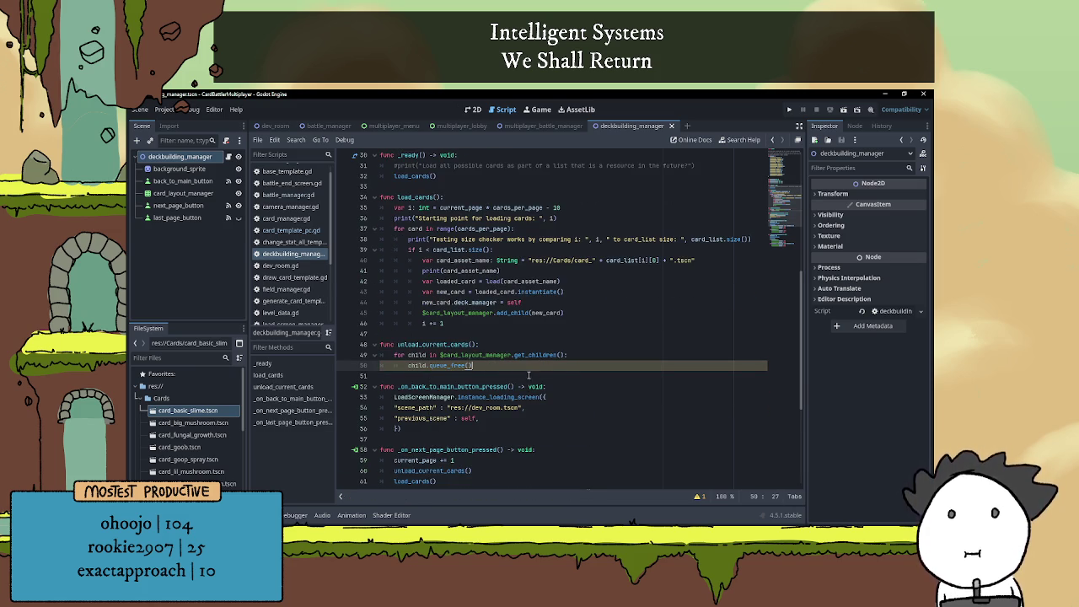
click(519, 346)
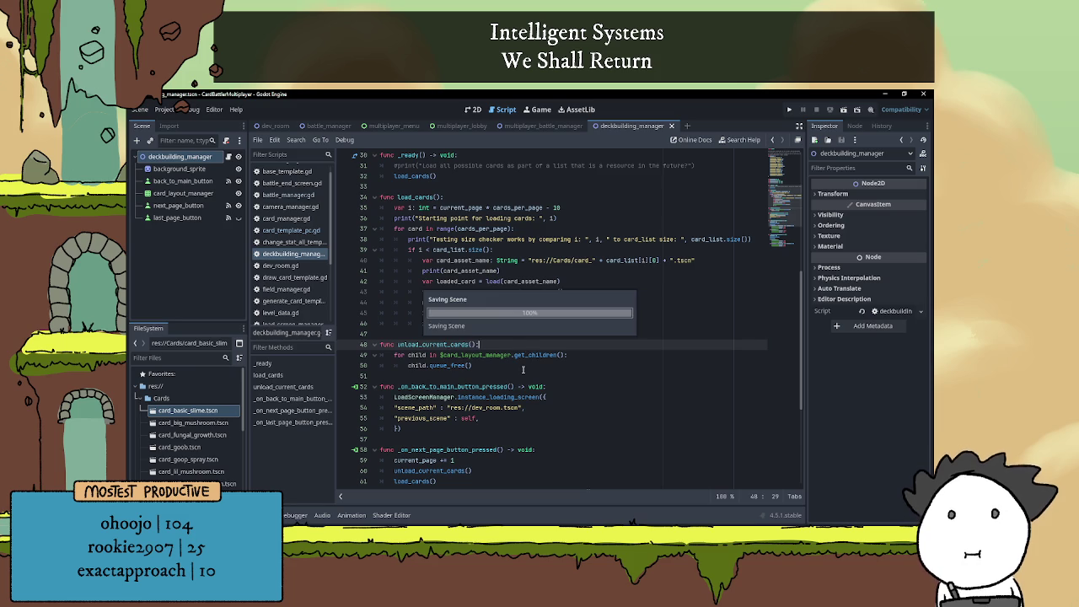
click(523, 367)
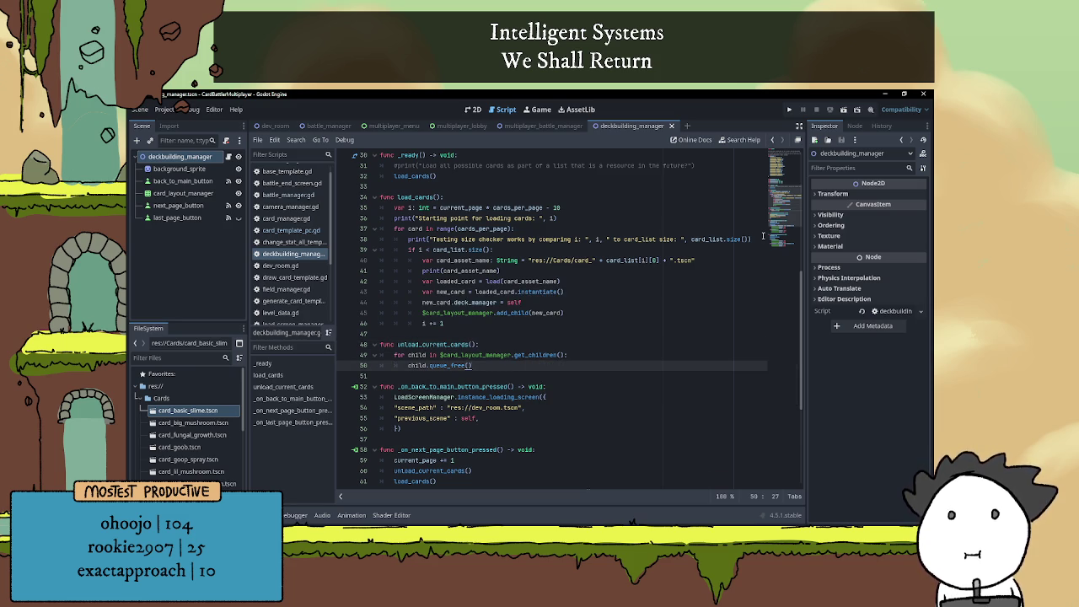
Run the current scene, go forward two card pages and back one, then stop with F8
click(843, 110)
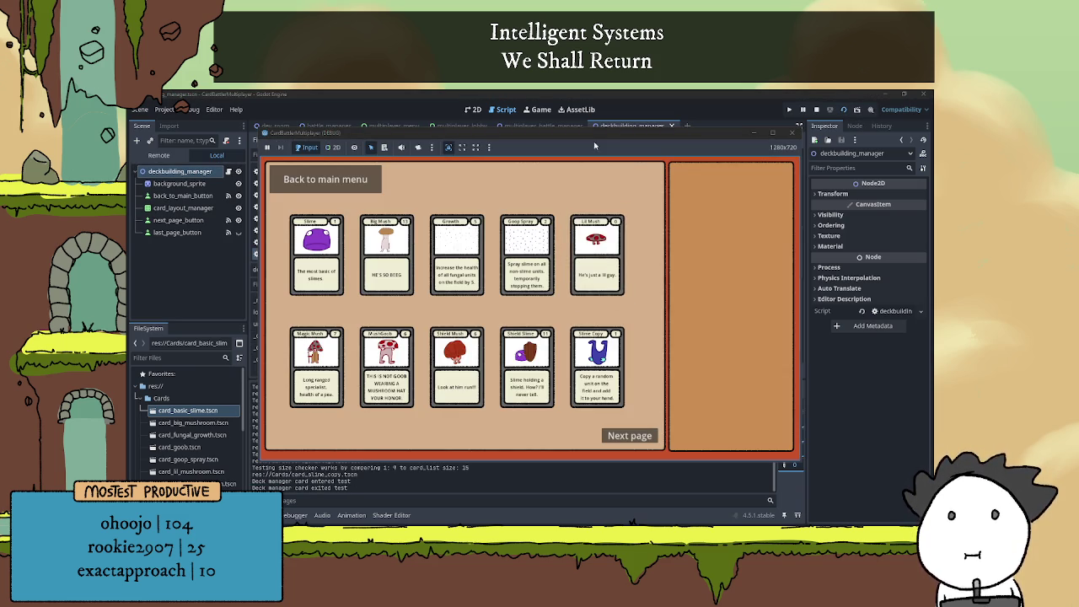
click(645, 431)
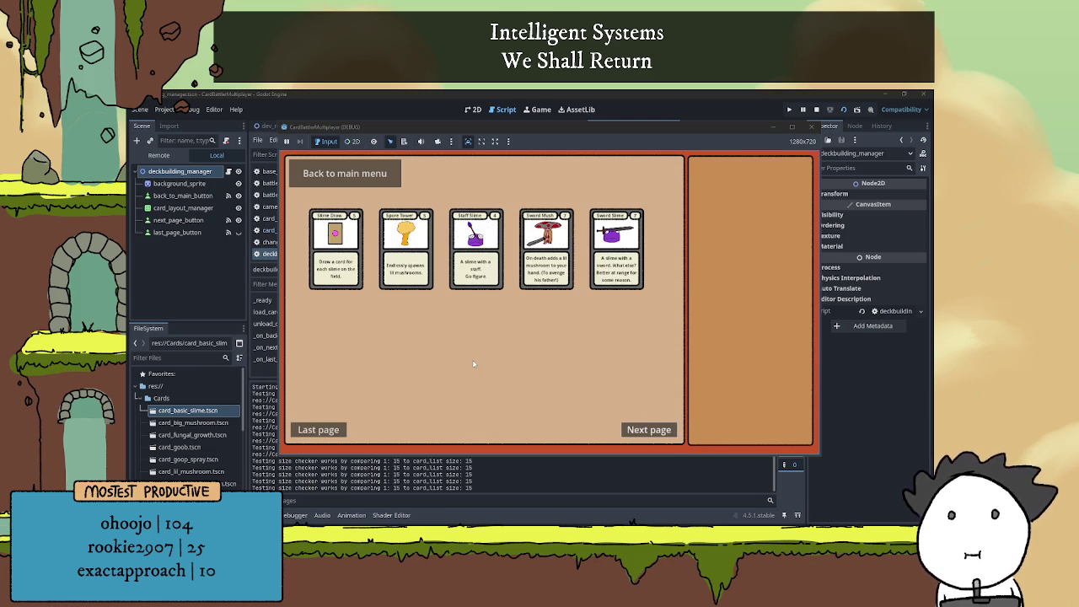
click(645, 430)
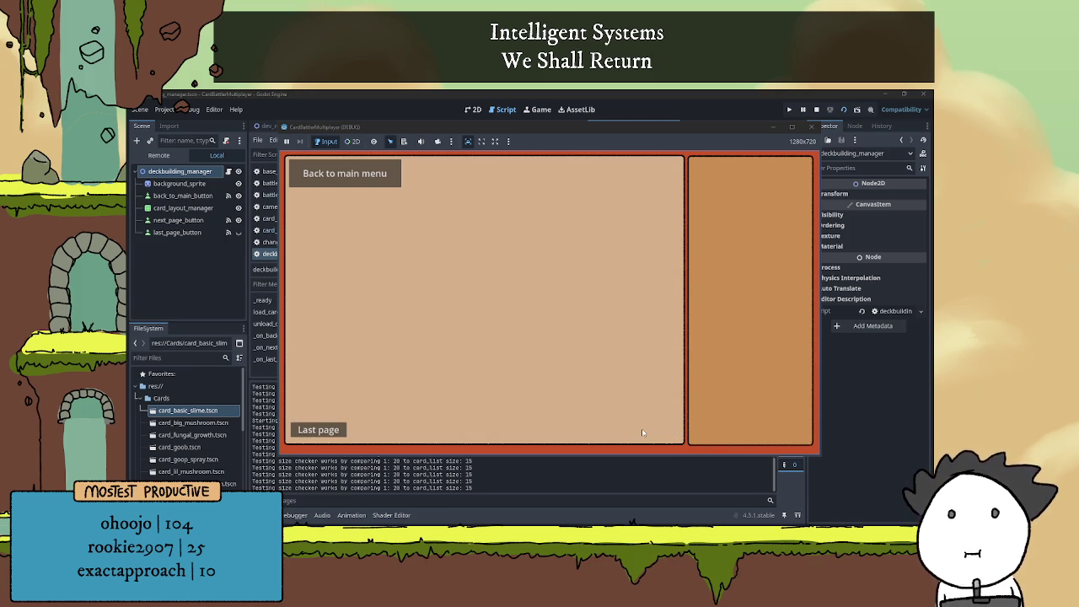
click(317, 433)
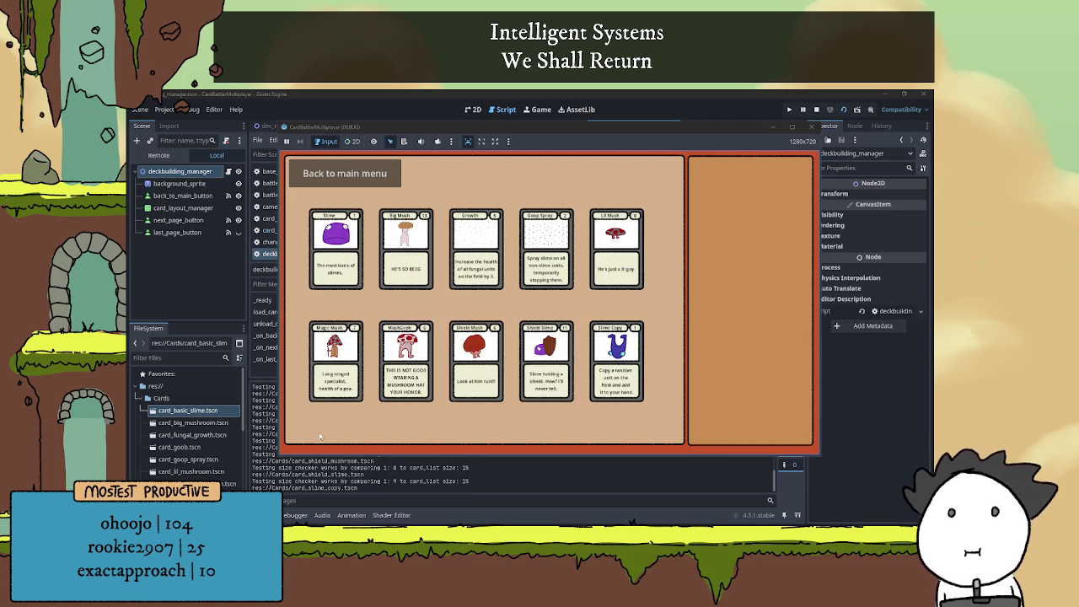
key(F8)
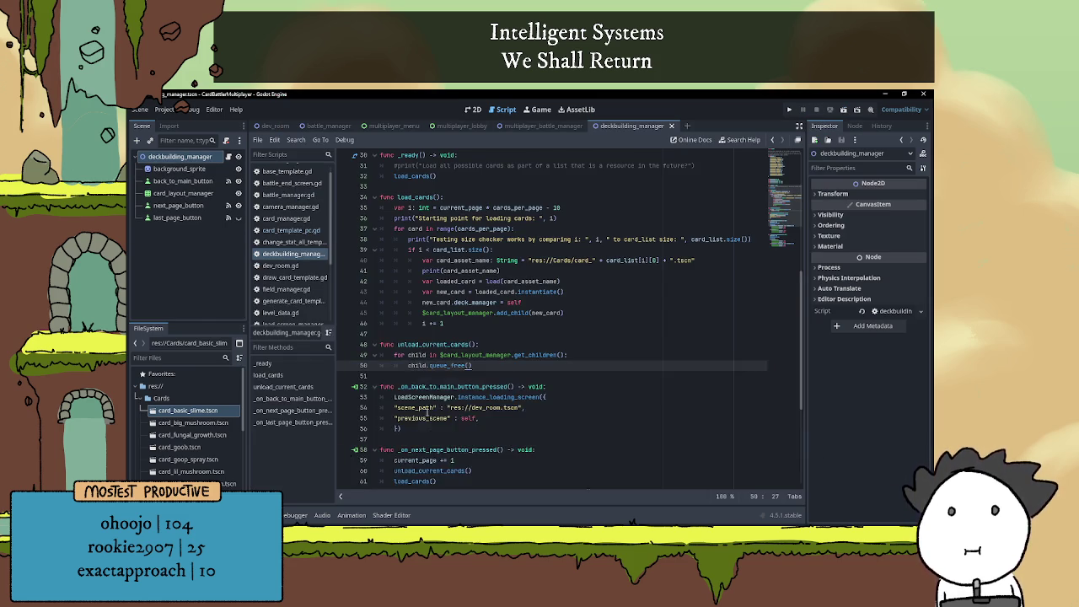
Review the page-limit conditions on lines 70–76 in both handlers, then rerun the current scene
scroll(540, 387, down, 6)
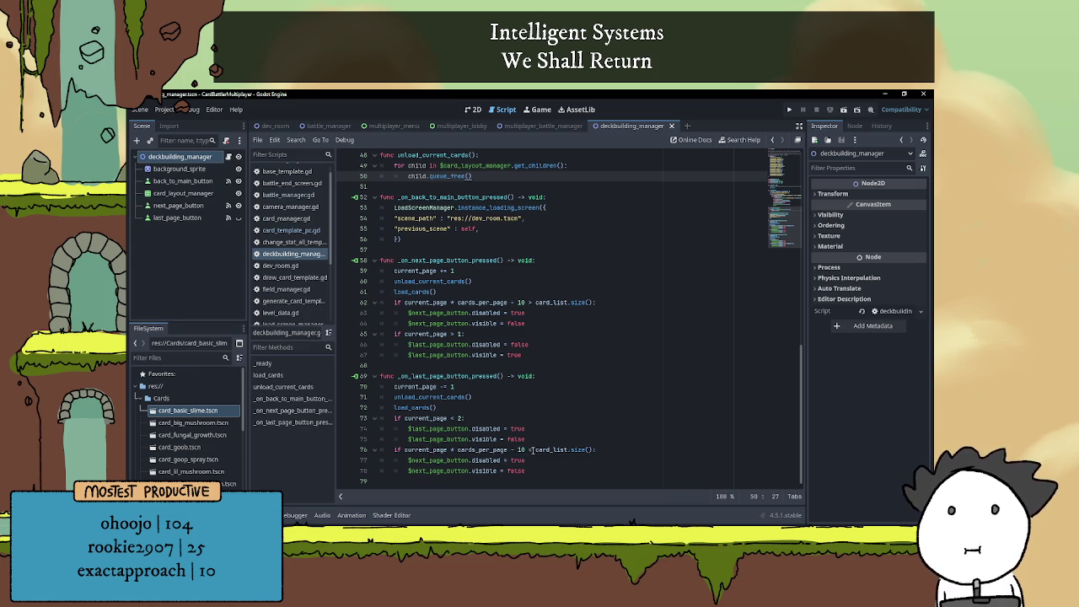
click(533, 449)
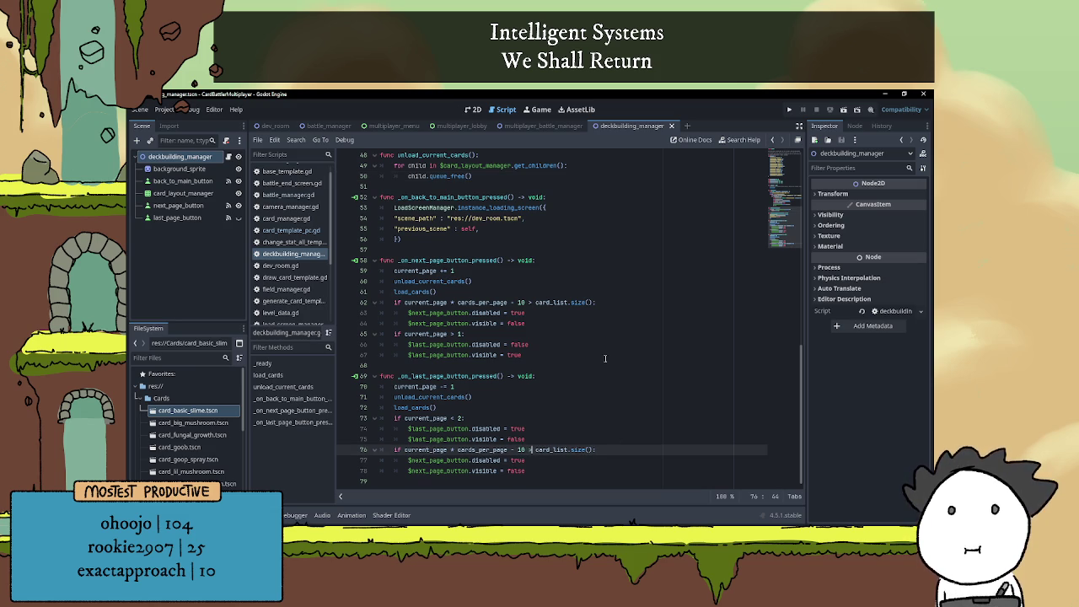
click(599, 386)
click(592, 410)
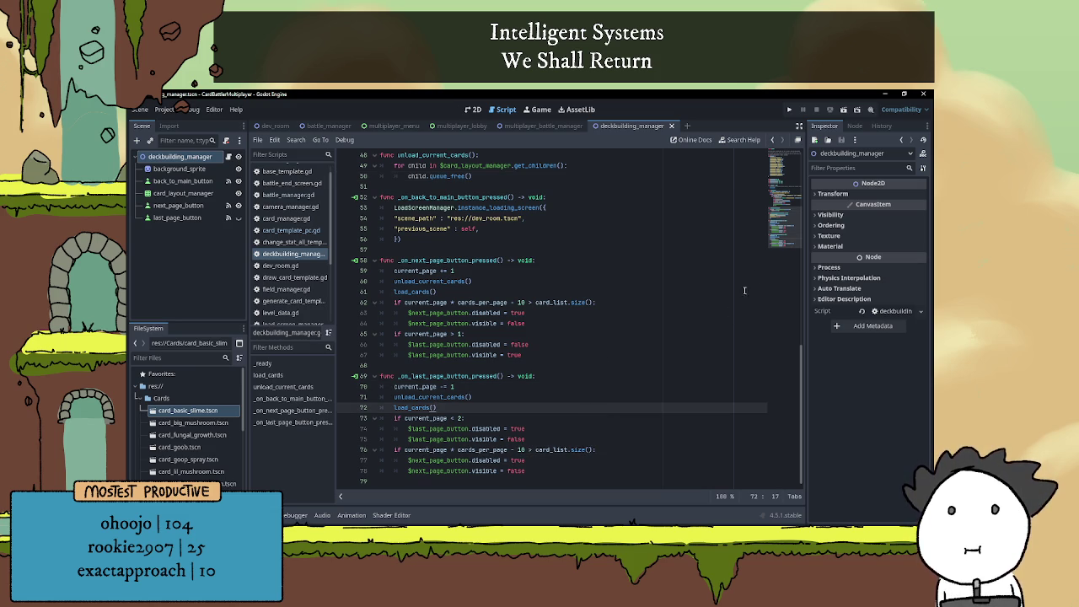
click(843, 110)
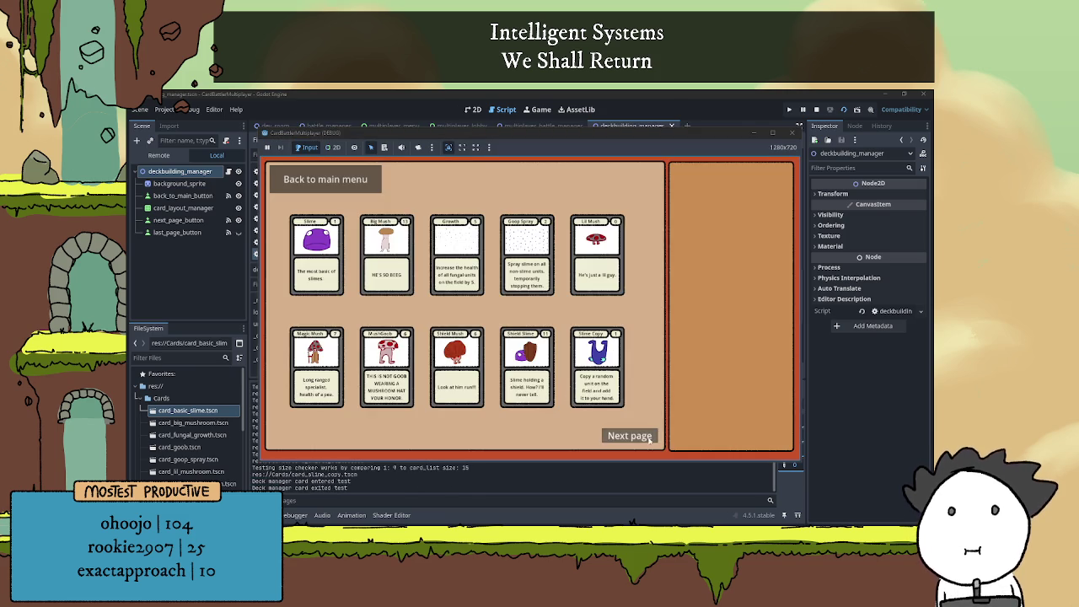
Page forward twice through the cards and back twice to the first page, then stop the game with F8
click(647, 437)
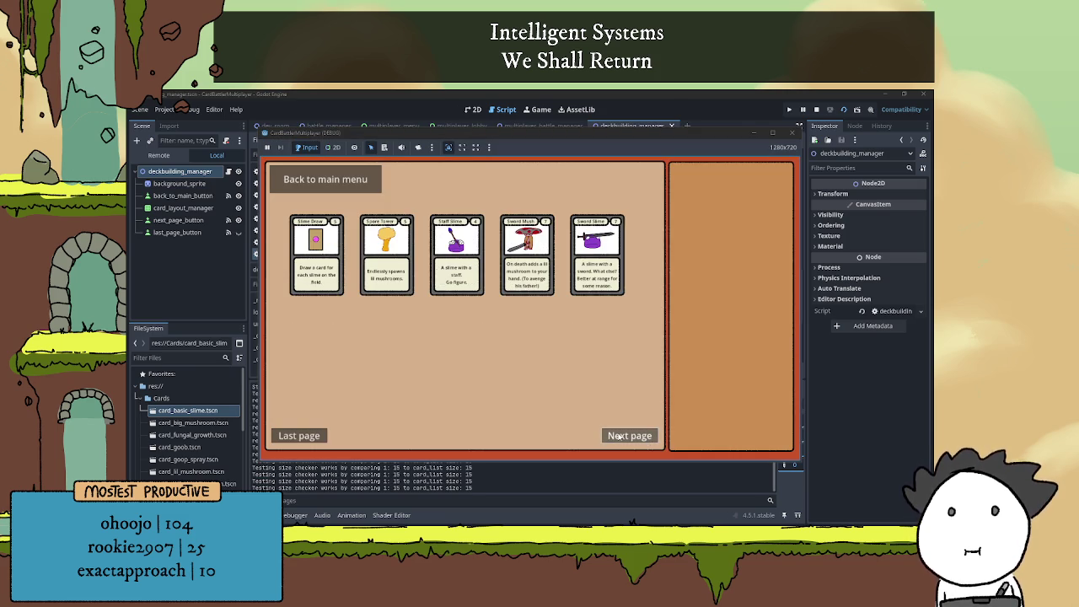
click(618, 435)
click(306, 436)
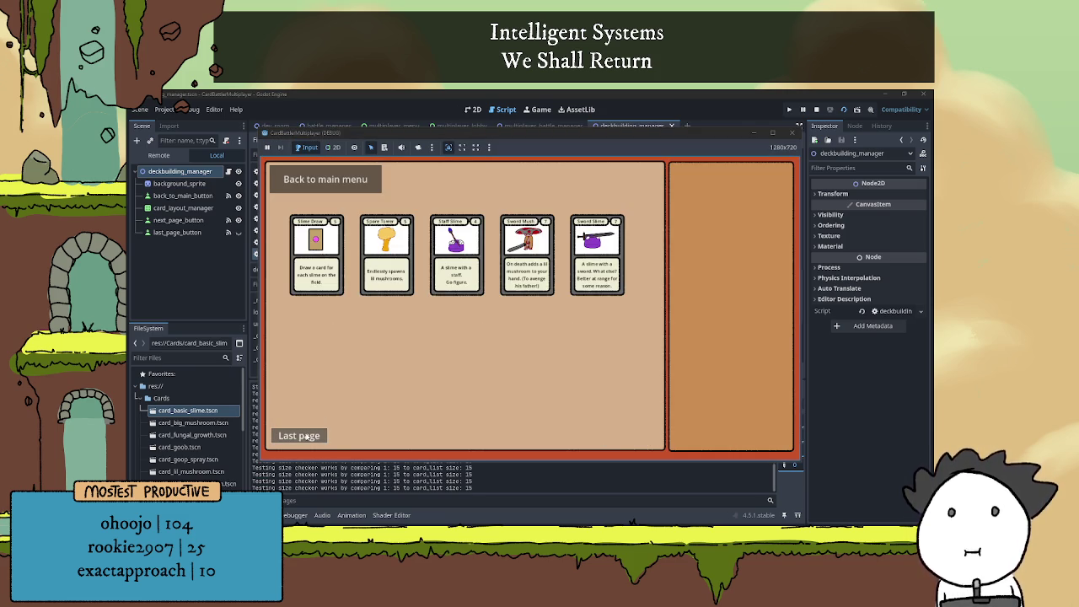
click(308, 437)
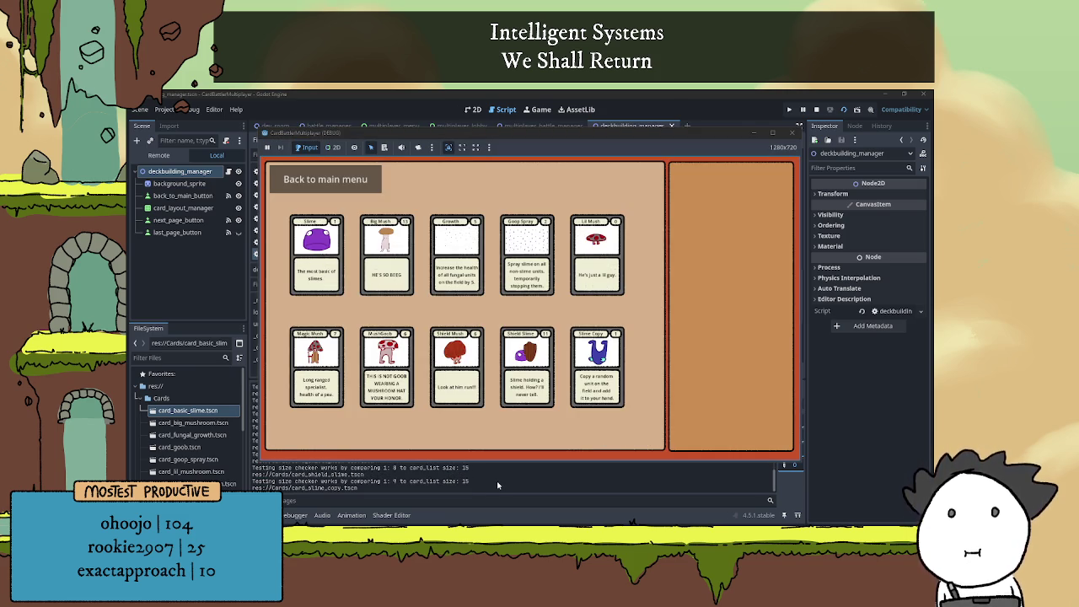
key(F8)
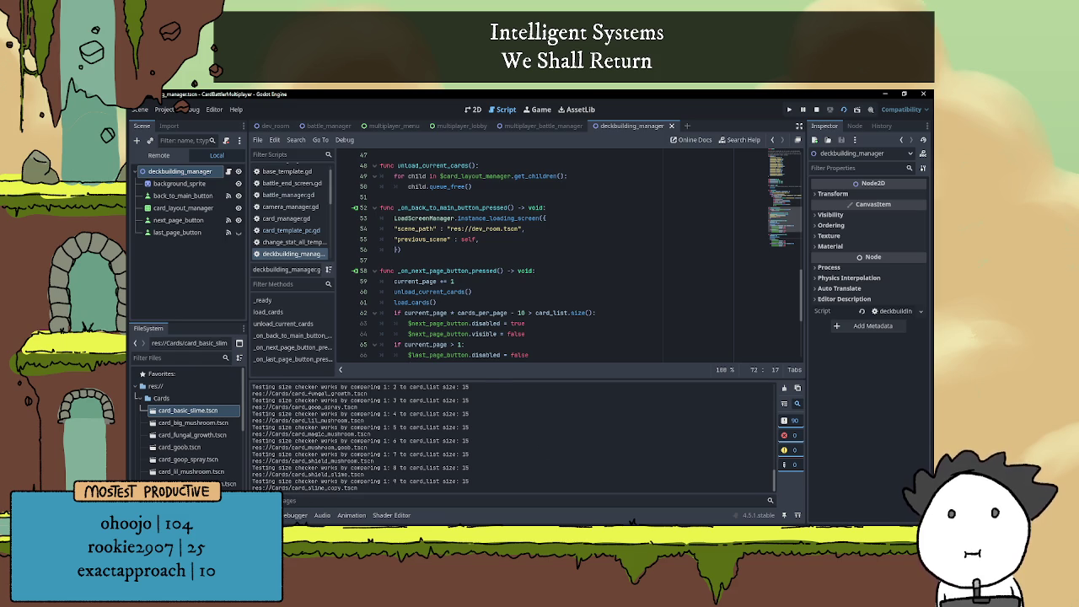
Hide the output log and change the comparison before card_list on line 76 to '>'
click(268, 515)
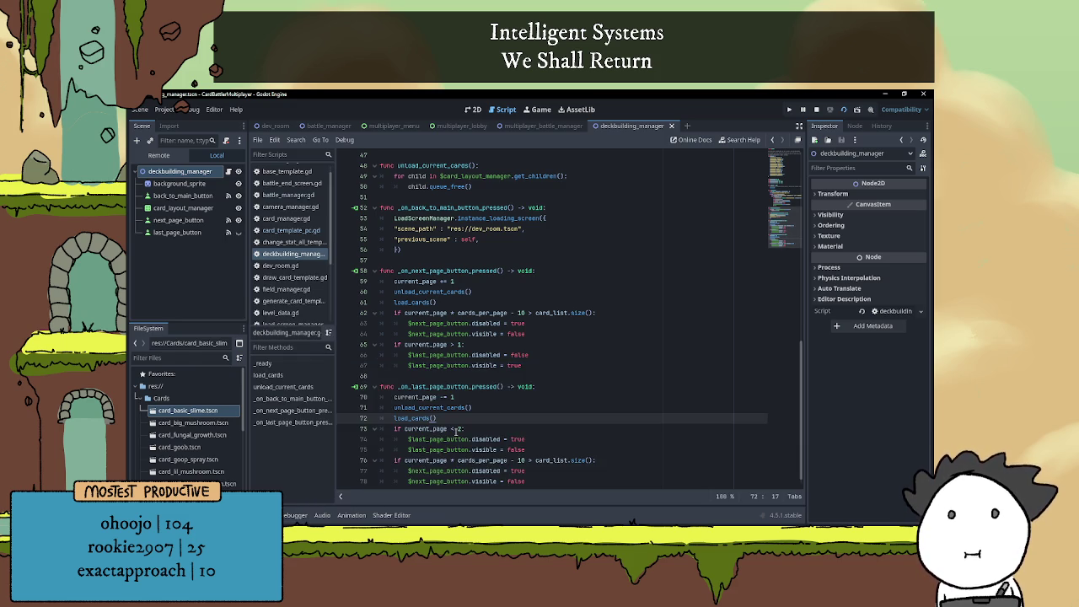
click(496, 334)
scroll(444, 293, down, 1)
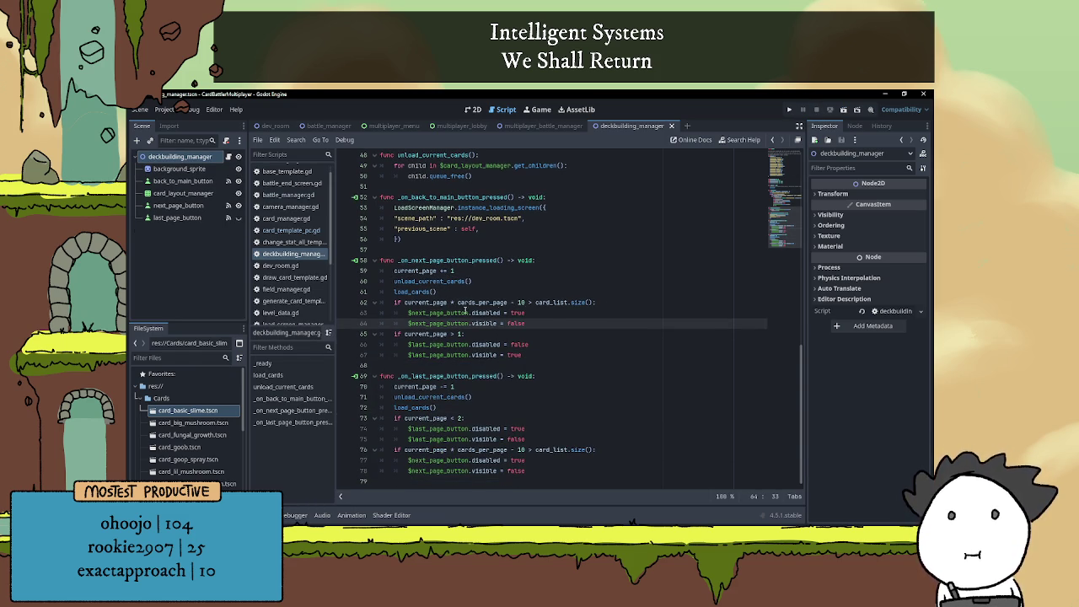
click(405, 302)
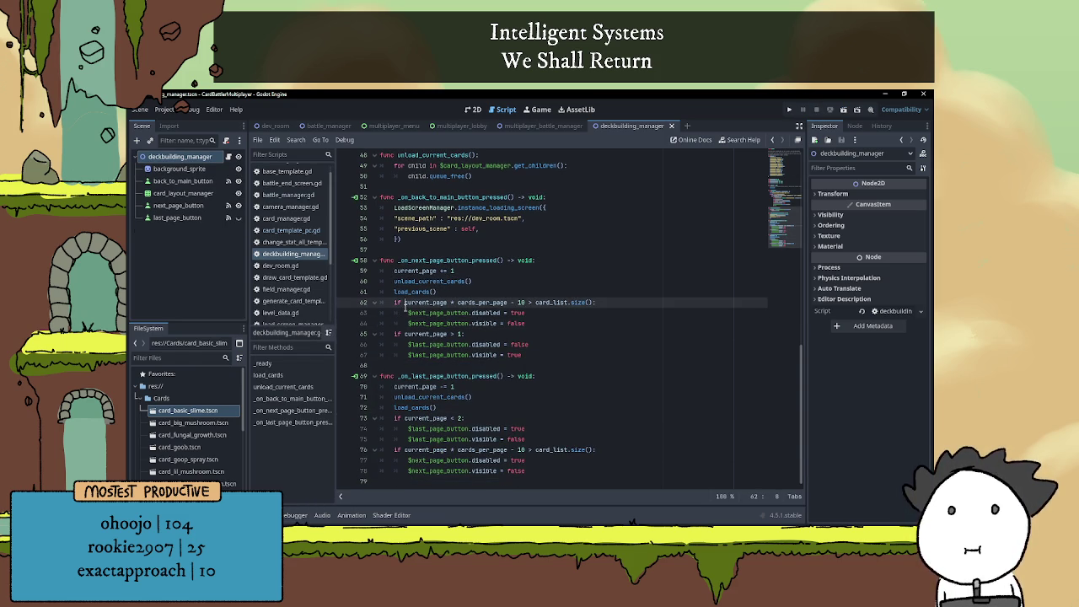
click(538, 450)
key(BackSpace)
text(<)
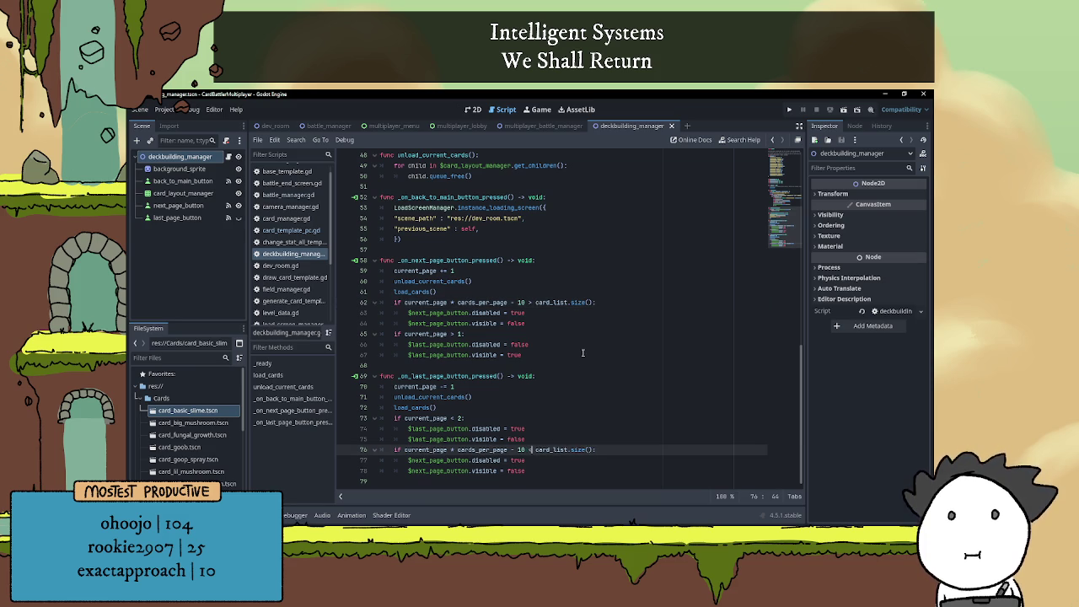
key(BackSpace)
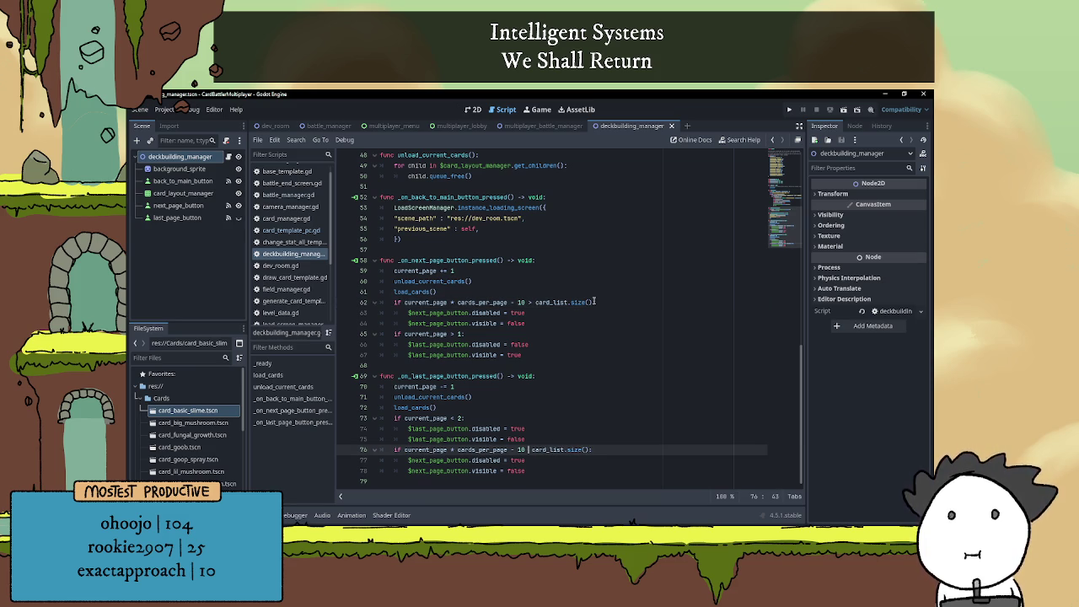
text(>)
Review the current_page * cards_per_page - 10 condition on line 62, ending after load_cards()
click(533, 302)
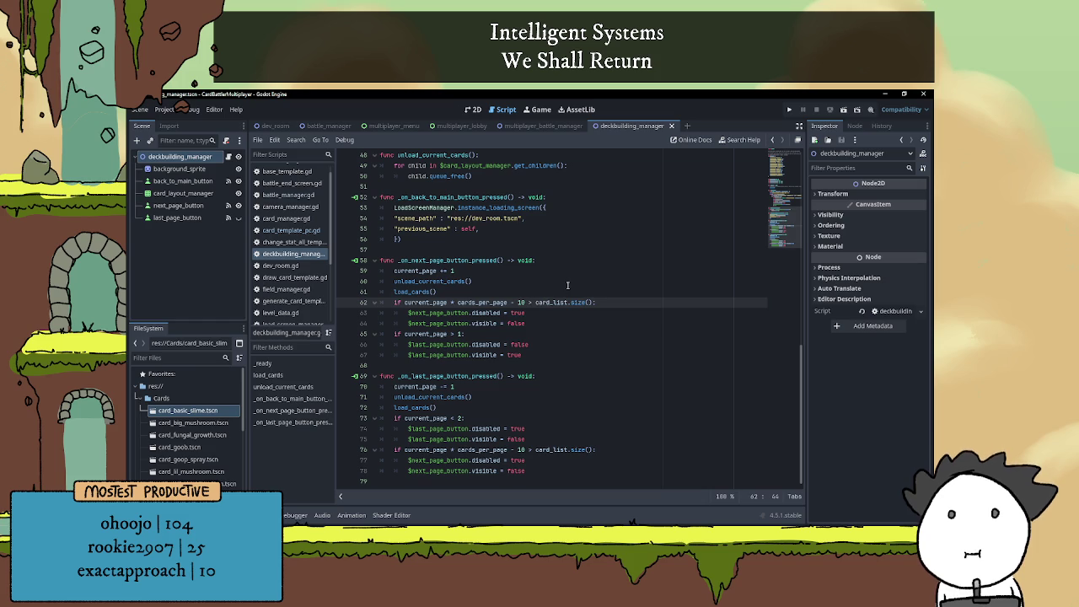
mouse_move(570, 304)
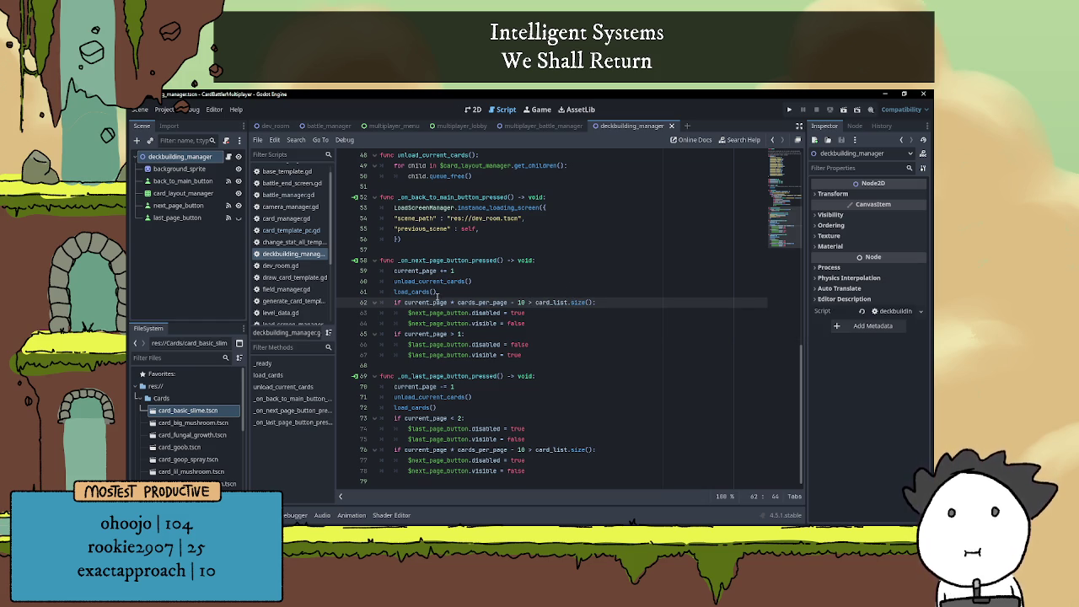
double_click(410, 303)
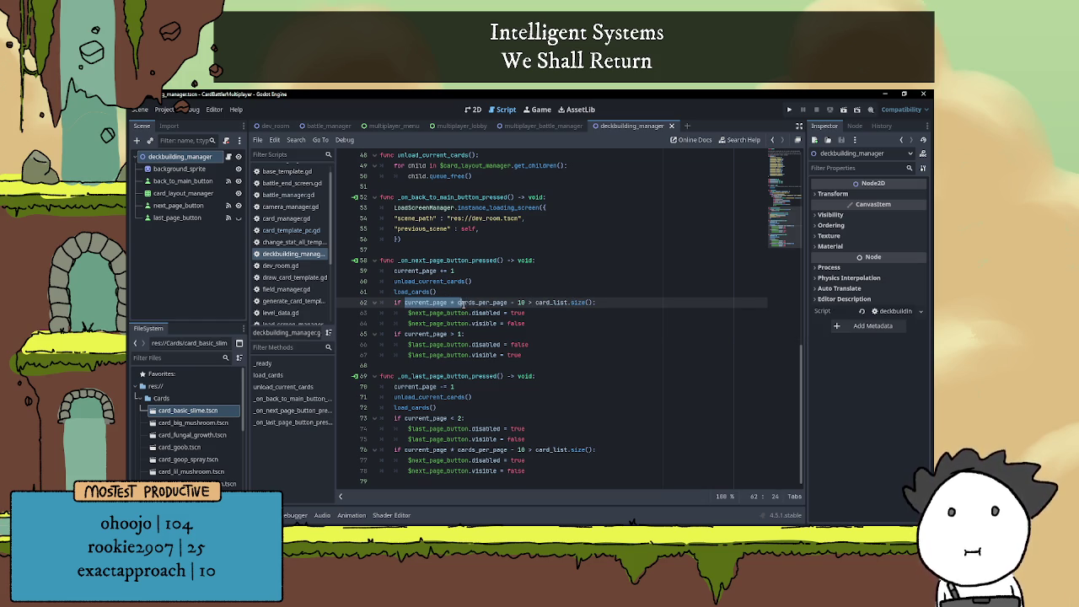
double_click(489, 303)
click(491, 292)
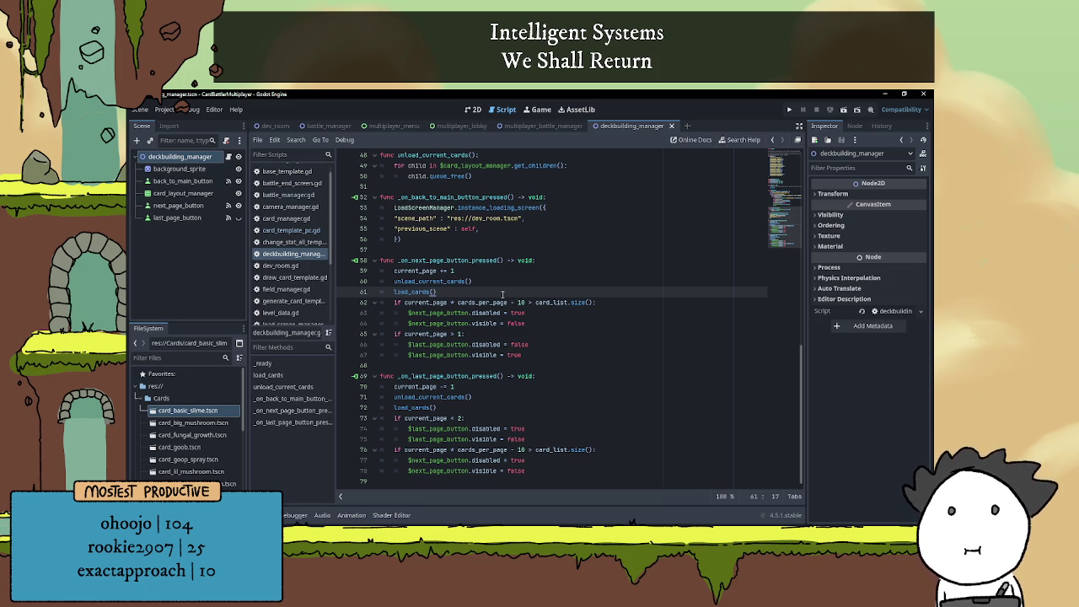
click(517, 302)
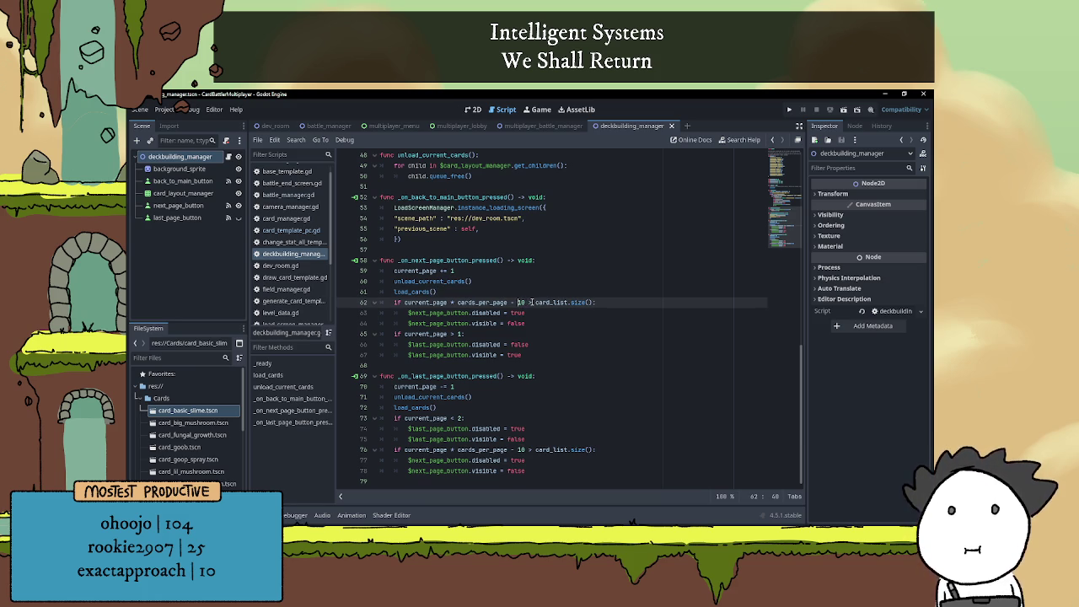
mouse_move(552, 300)
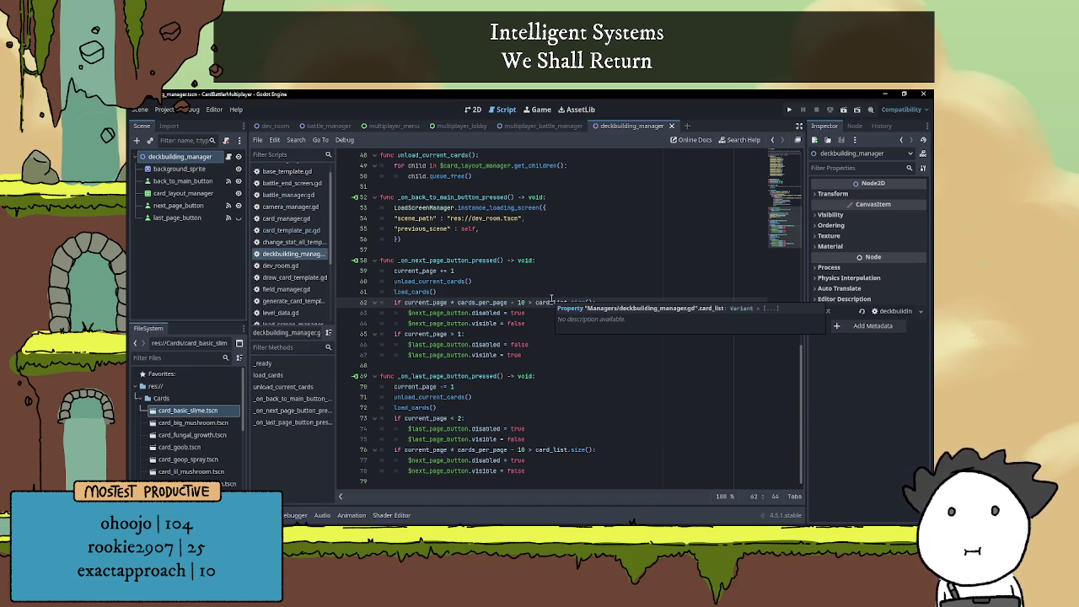
click(486, 290)
Add a print() call after load_cards() containing the copied page-limit expression
key(Return)
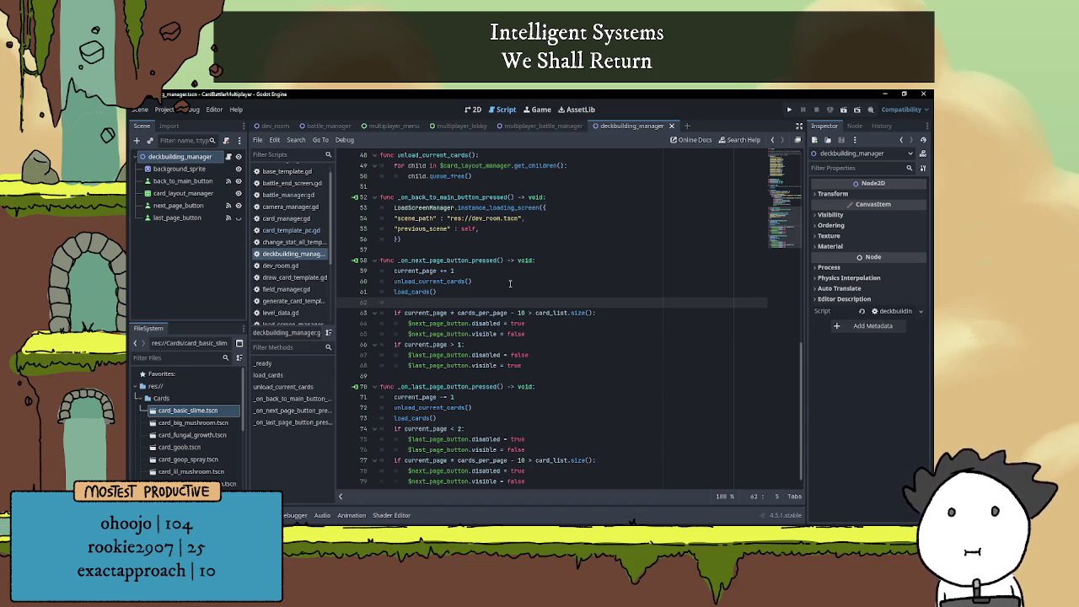
text(print())
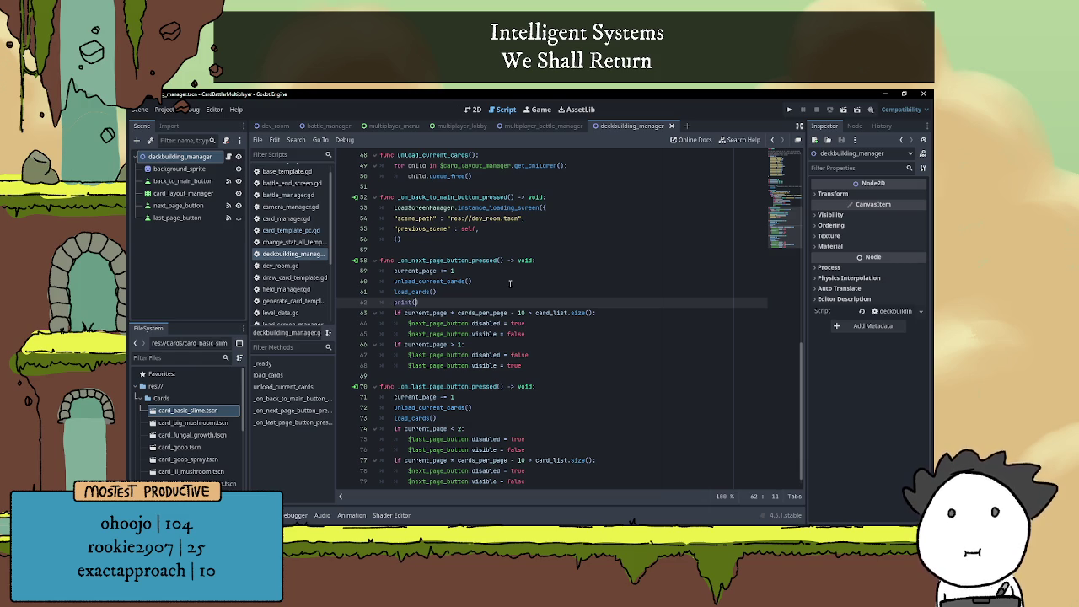
drag(405, 313, 525, 313)
key(ctrl+c)
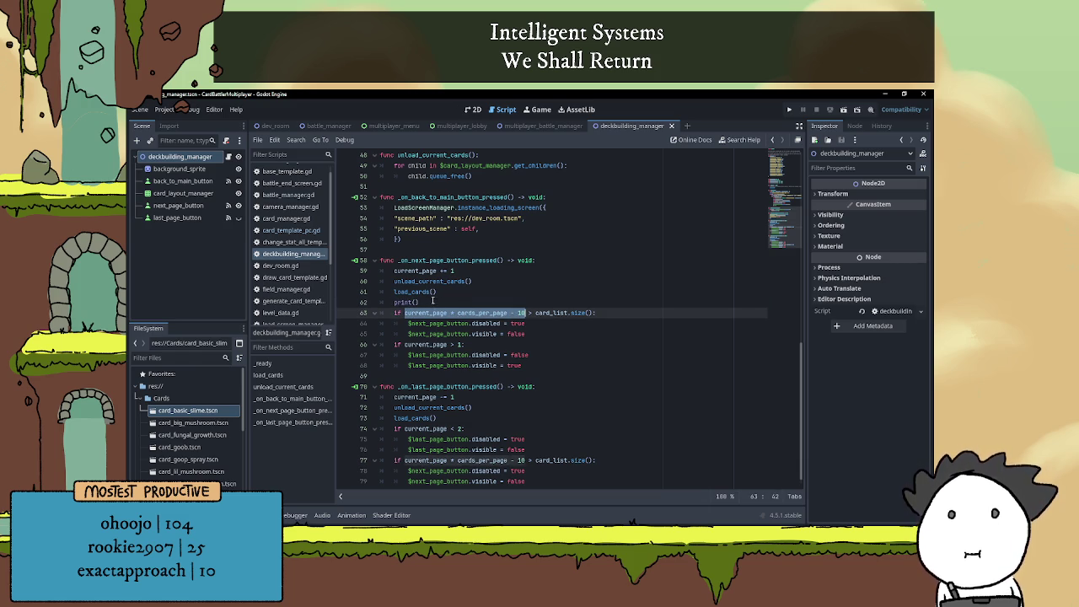
click(415, 302)
key(ctrl+v)
Move the expression into a new 'var test' line and print "AJSFKASFLASF" with test
key(Right)
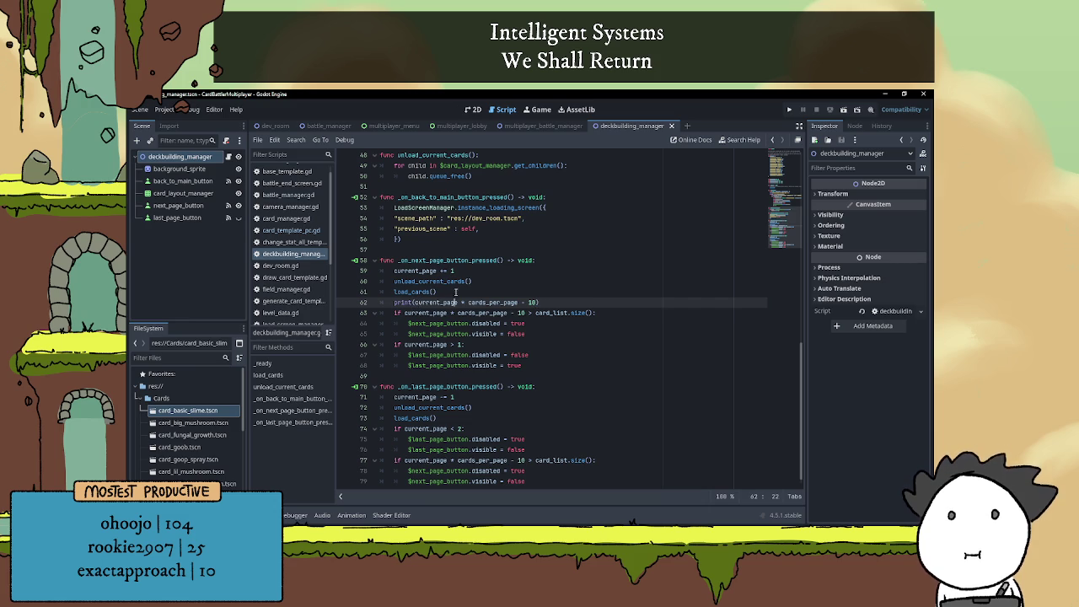
key(Up)
key(Return)
text(var test =)
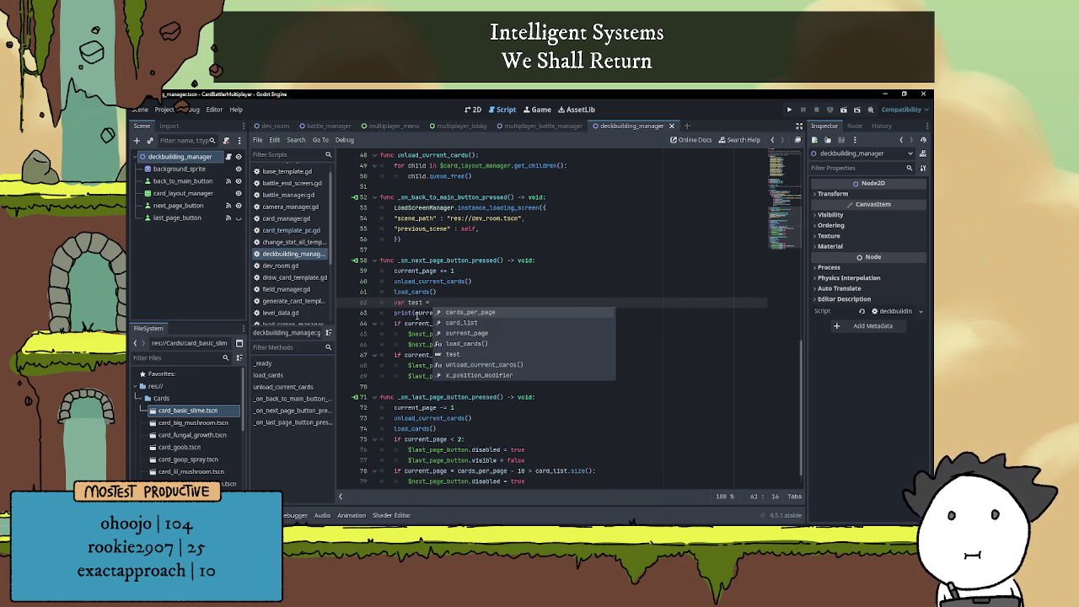
drag(416, 313, 542, 313)
key(BackSpace)
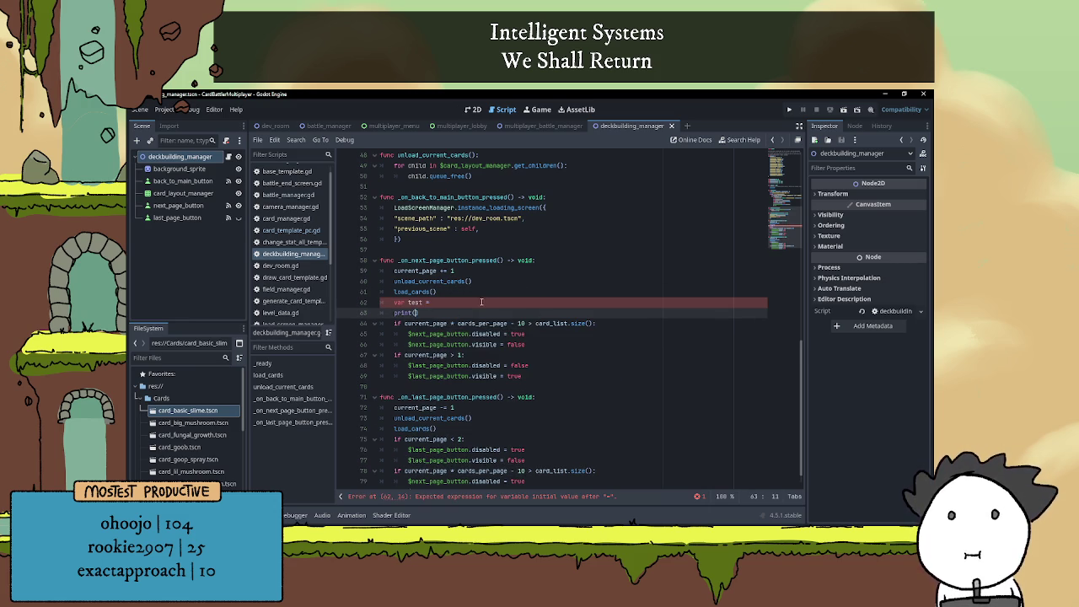
click(481, 302)
key(ctrl+v)
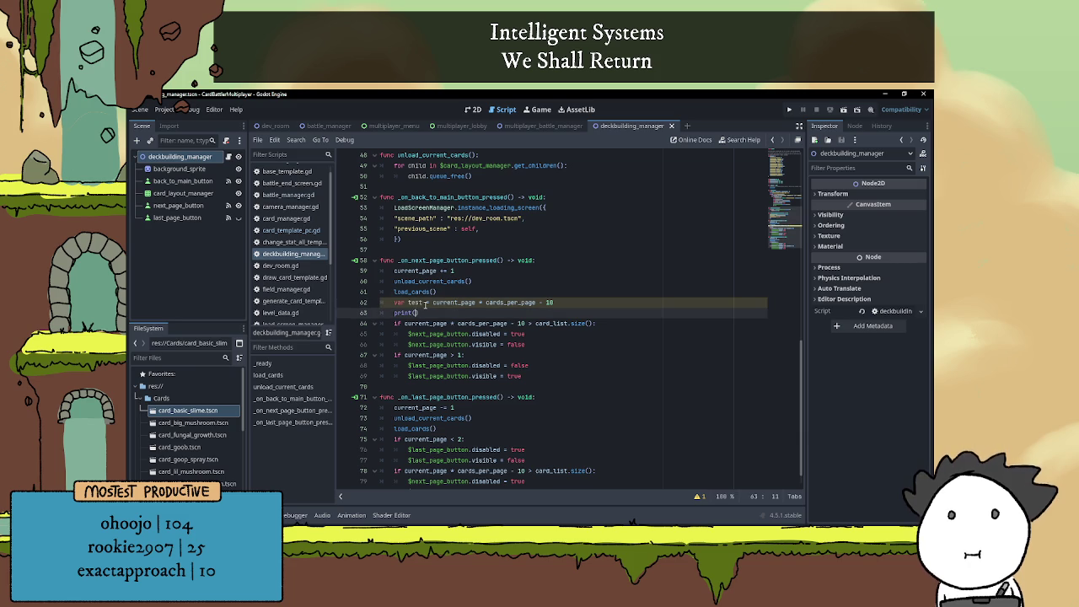
text(test)
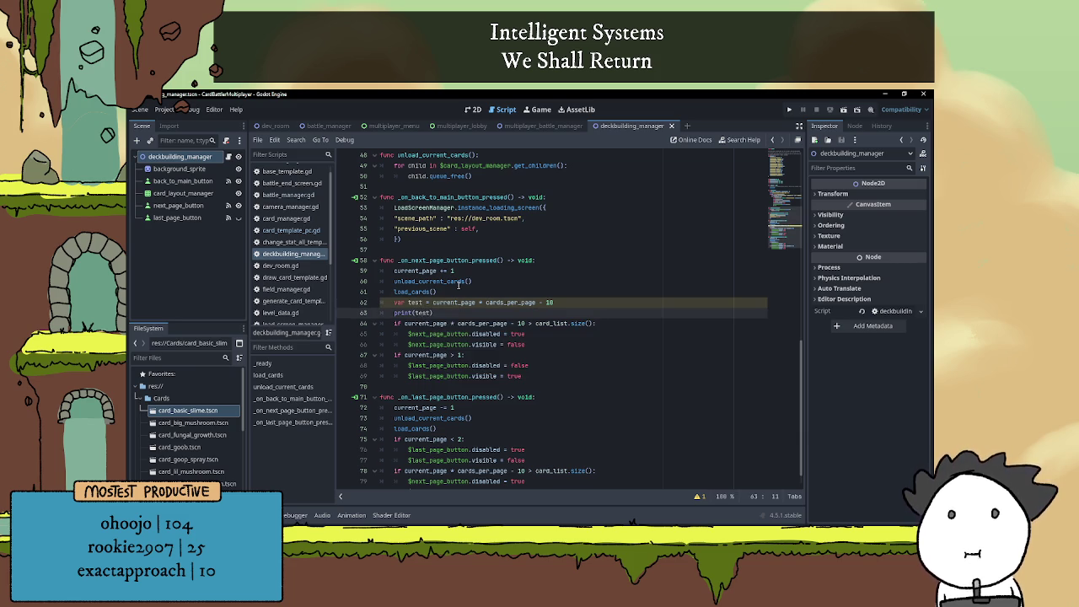
text("", )
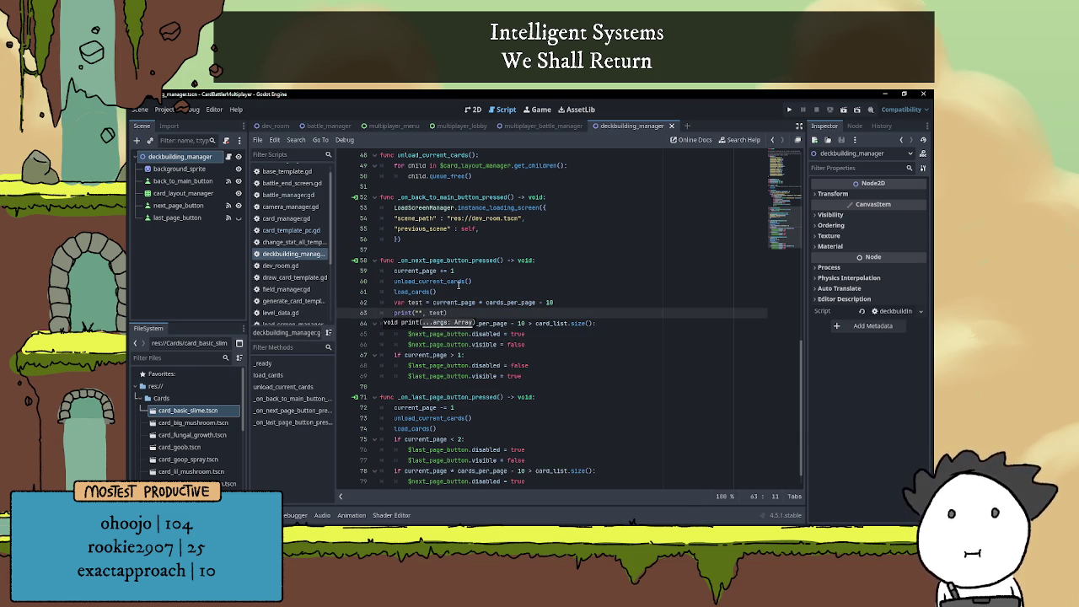
text(AJSFKASFLASF)
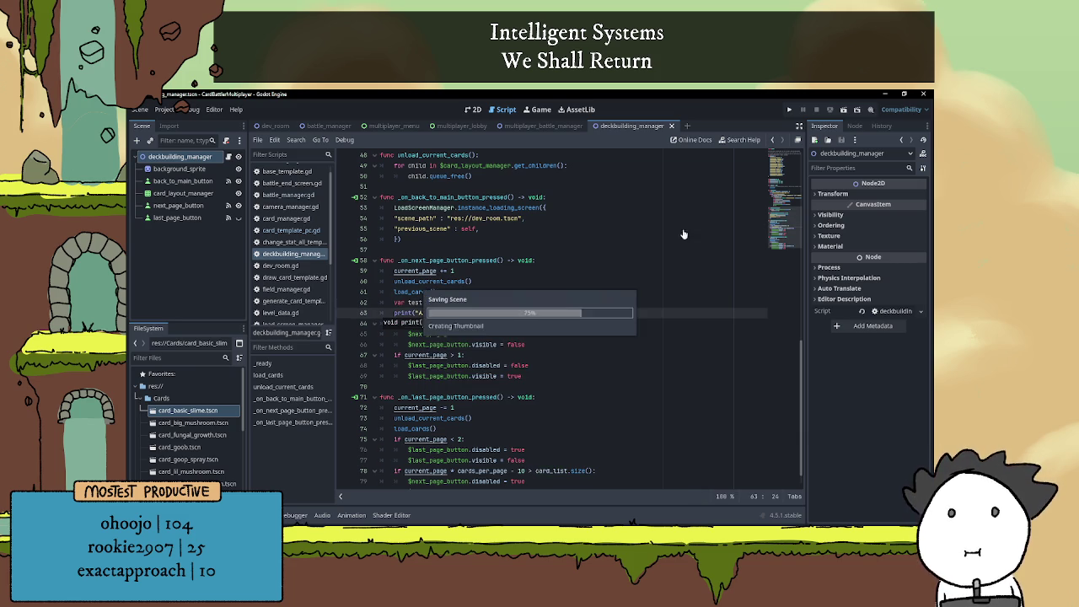
Launch the game, then return to the script editor and scroll through the code
click(831, 111)
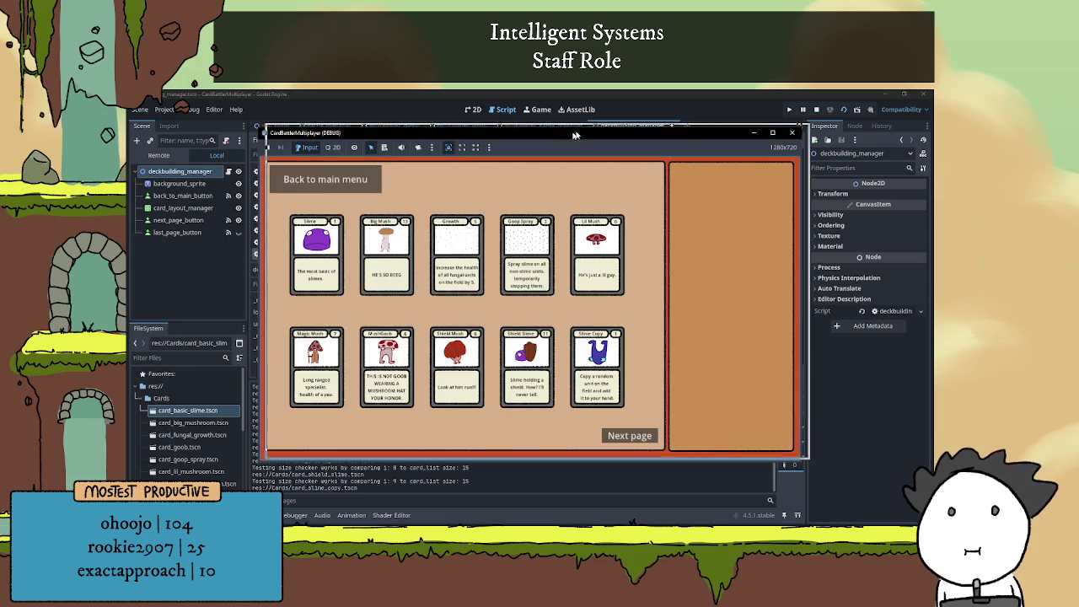
click(376, 461)
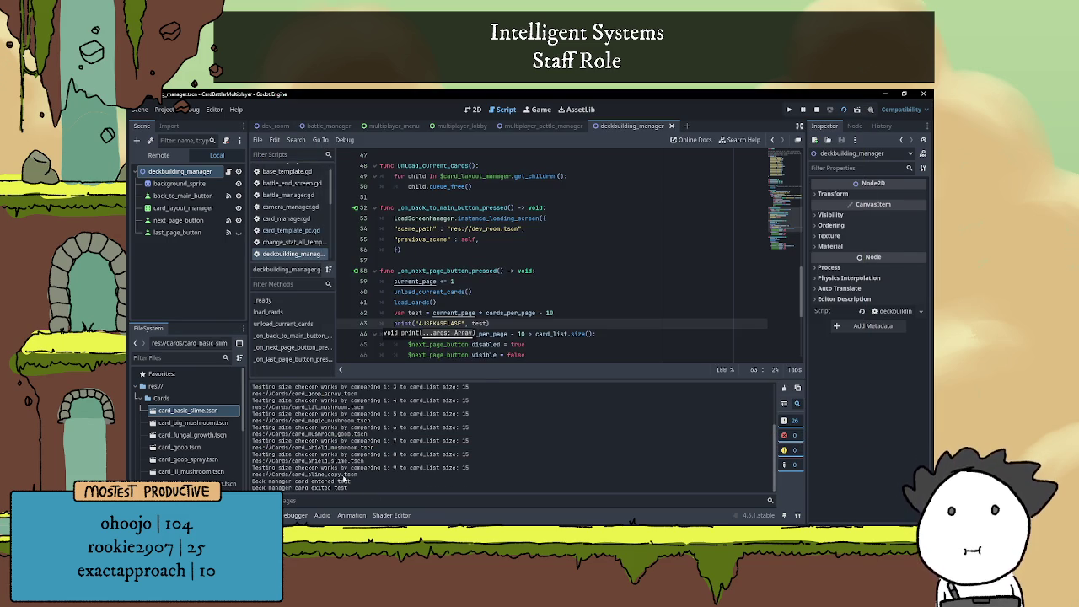
scroll(343, 479, up, 3)
scroll(323, 428, down, 5)
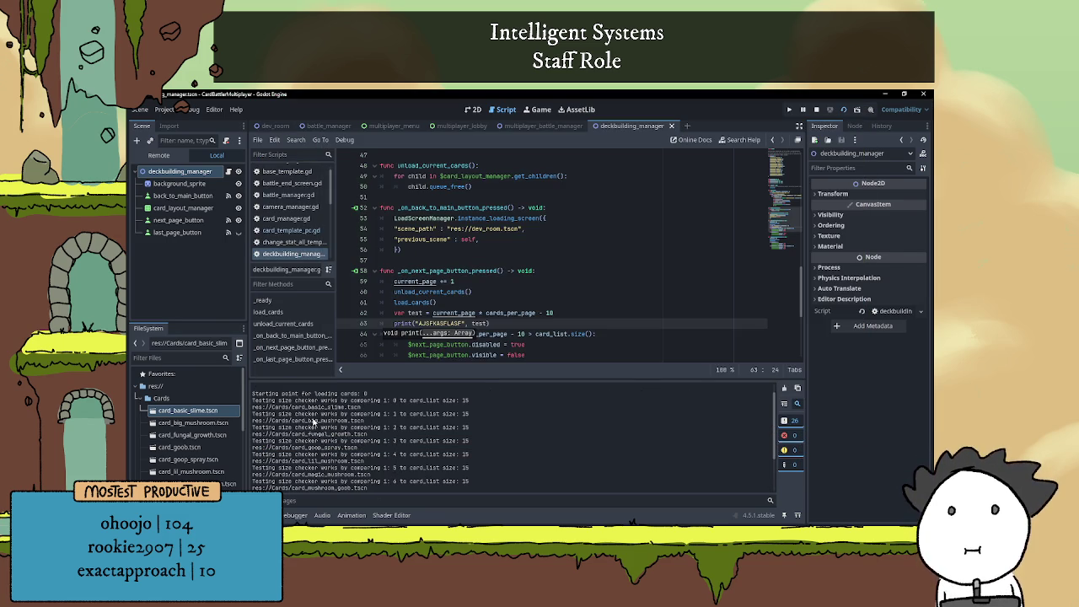
scroll(271, 475, up, 5)
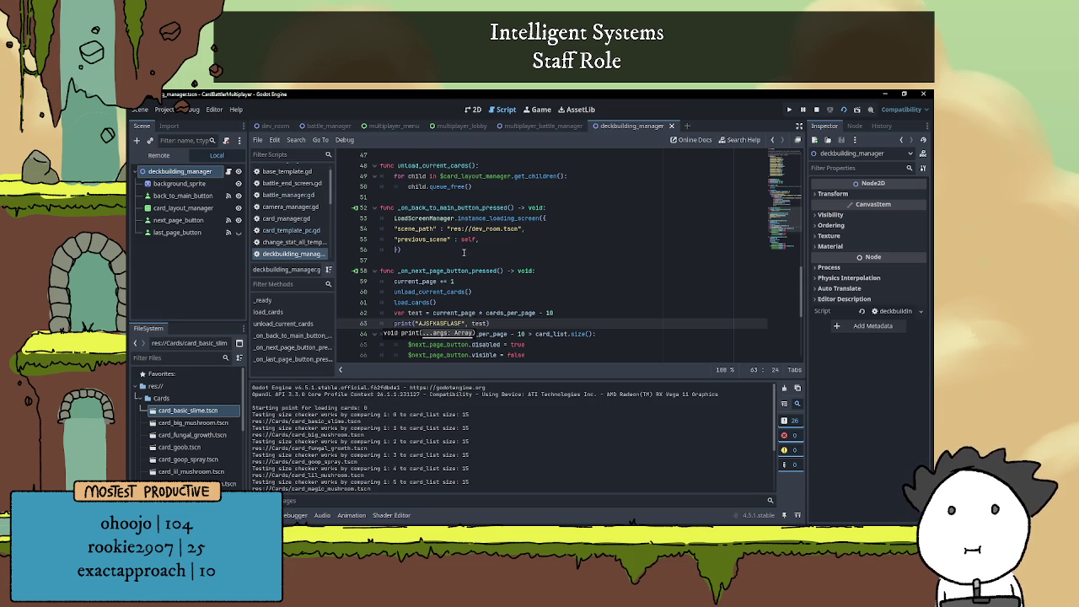
scroll(462, 252, down, 2)
scroll(379, 484, down, 5)
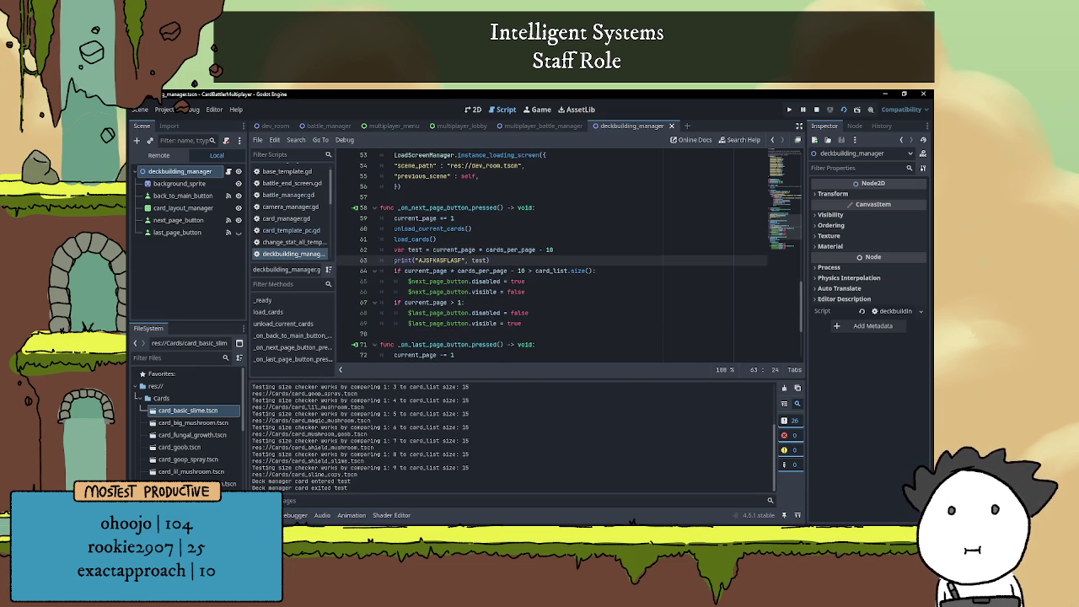
Run the game with F6, advance to the second card page, stop it, then rerun and stop again
key(F6)
click(681, 418)
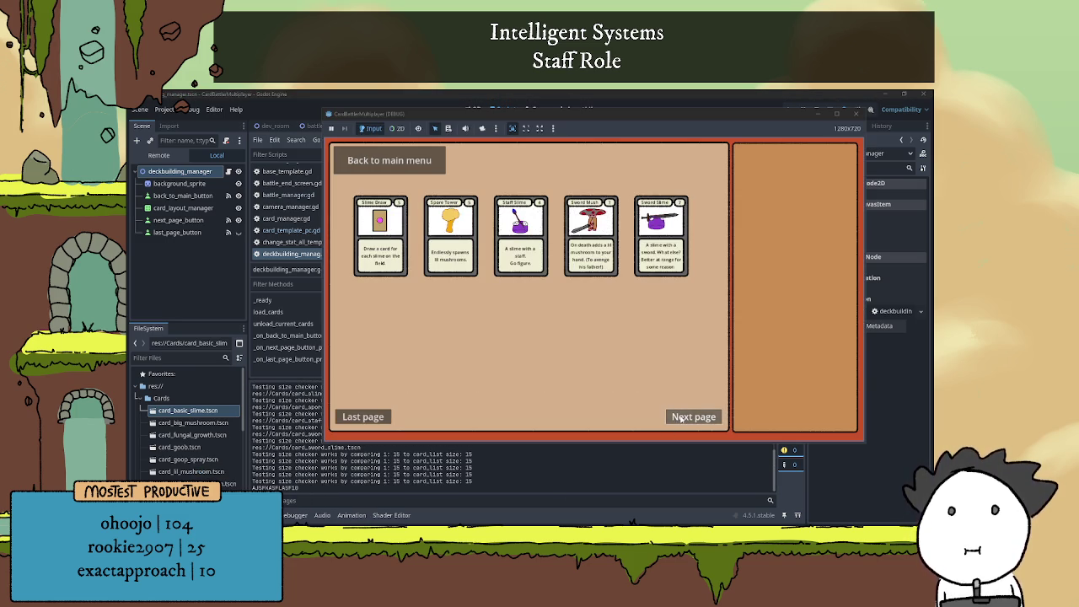
key(F8)
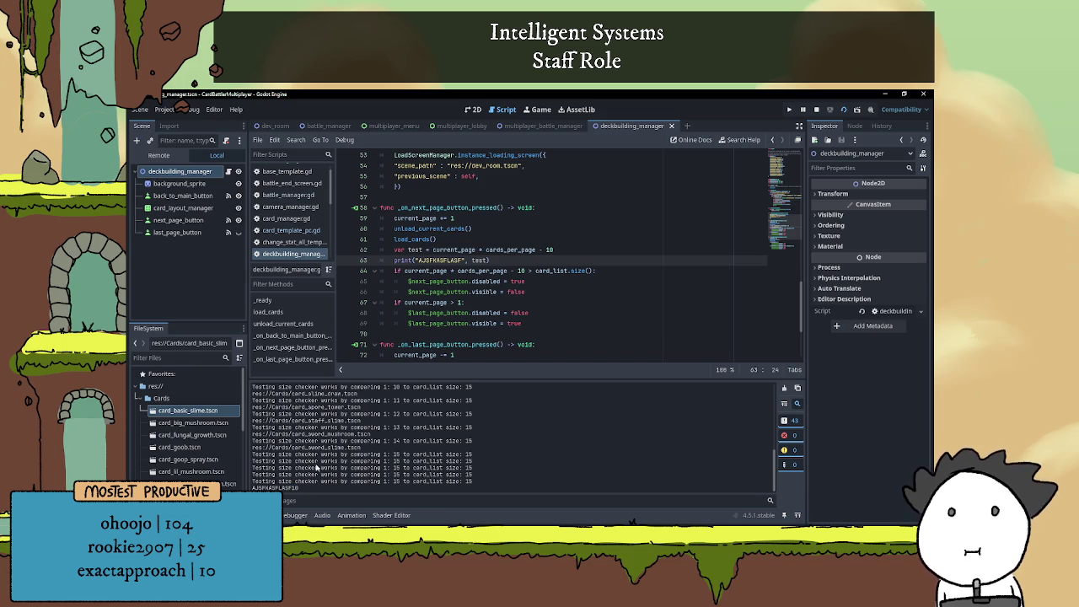
key(F6)
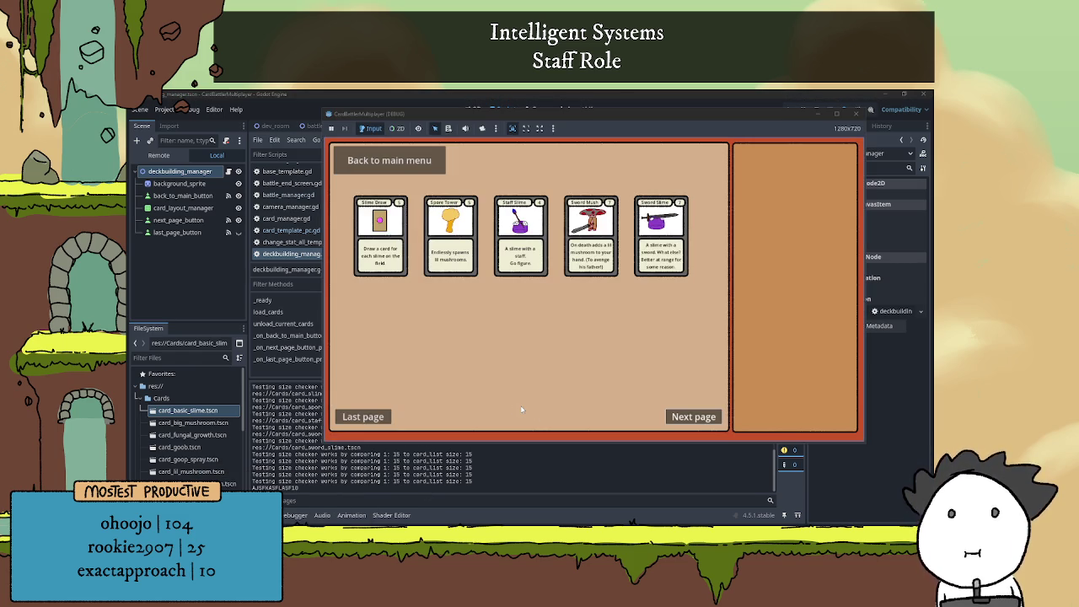
key(F8)
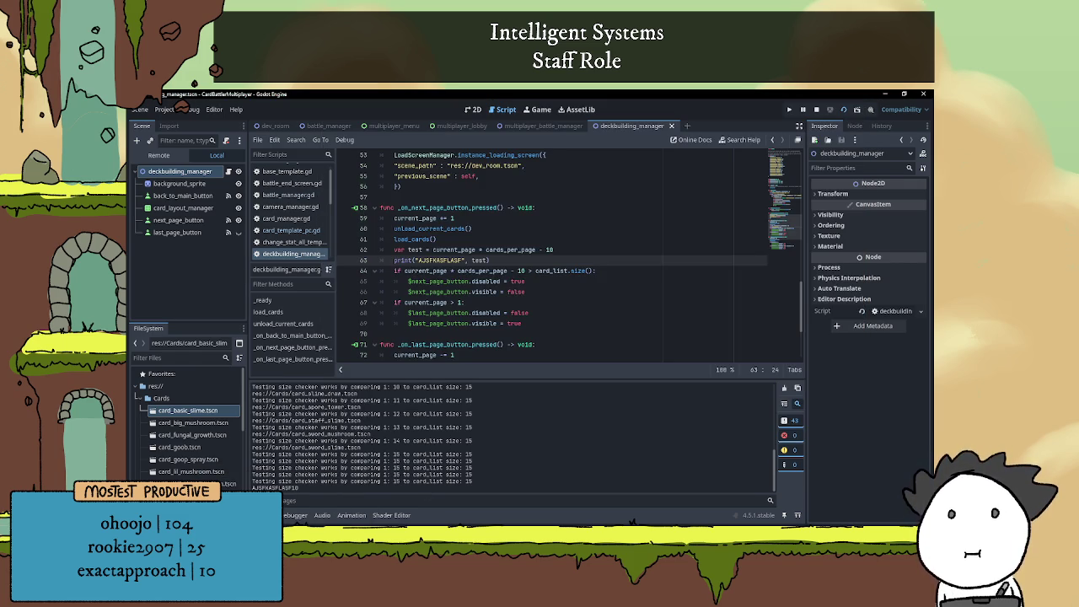
Hide the output log and select the '- 10' at the end of line 62
click(287, 515)
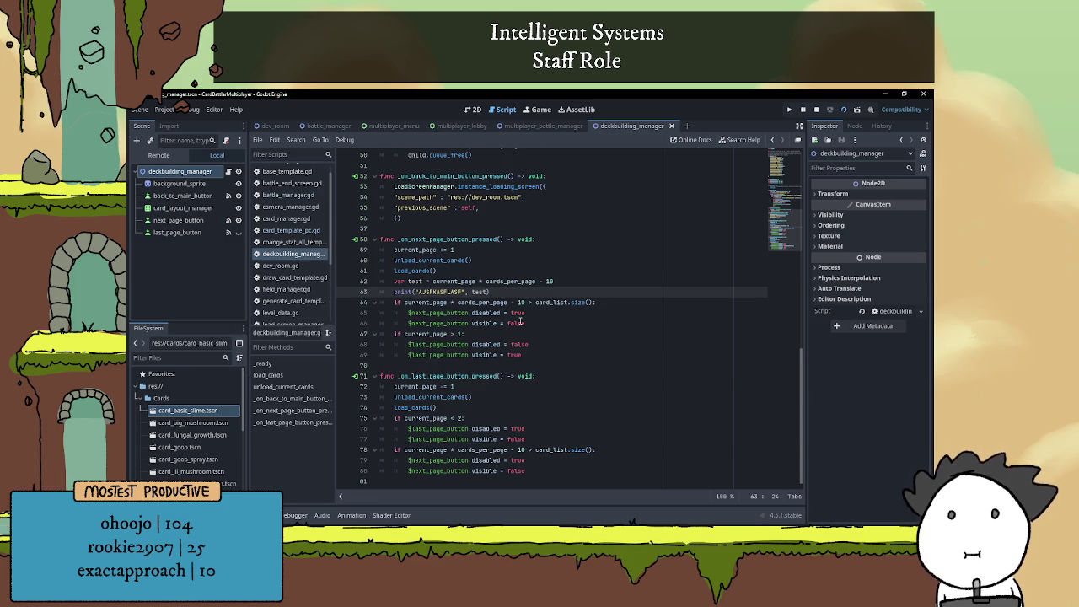
click(554, 282)
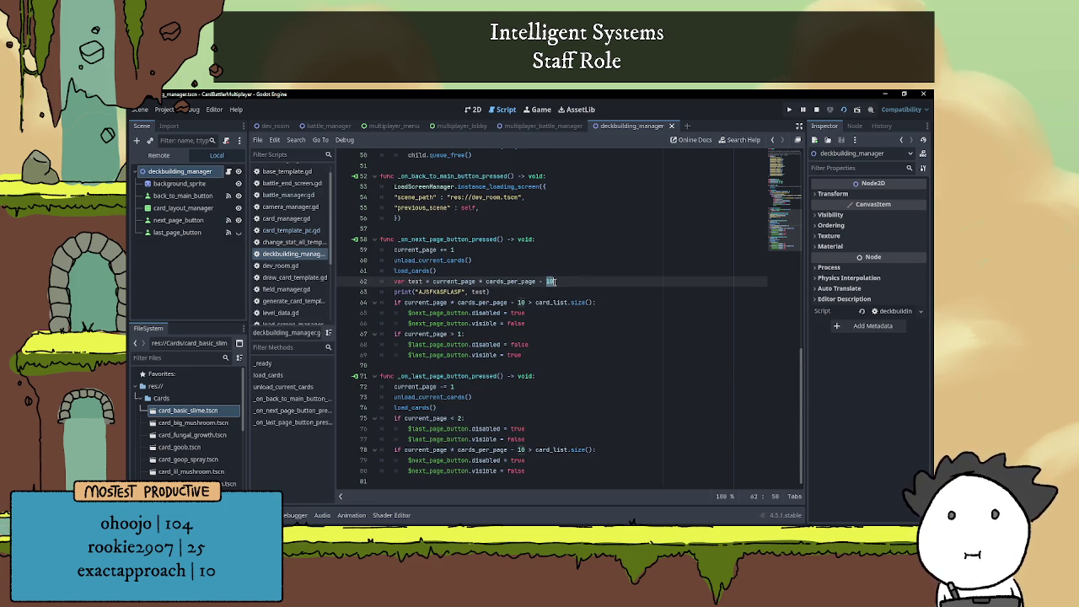
drag(537, 281, 564, 286)
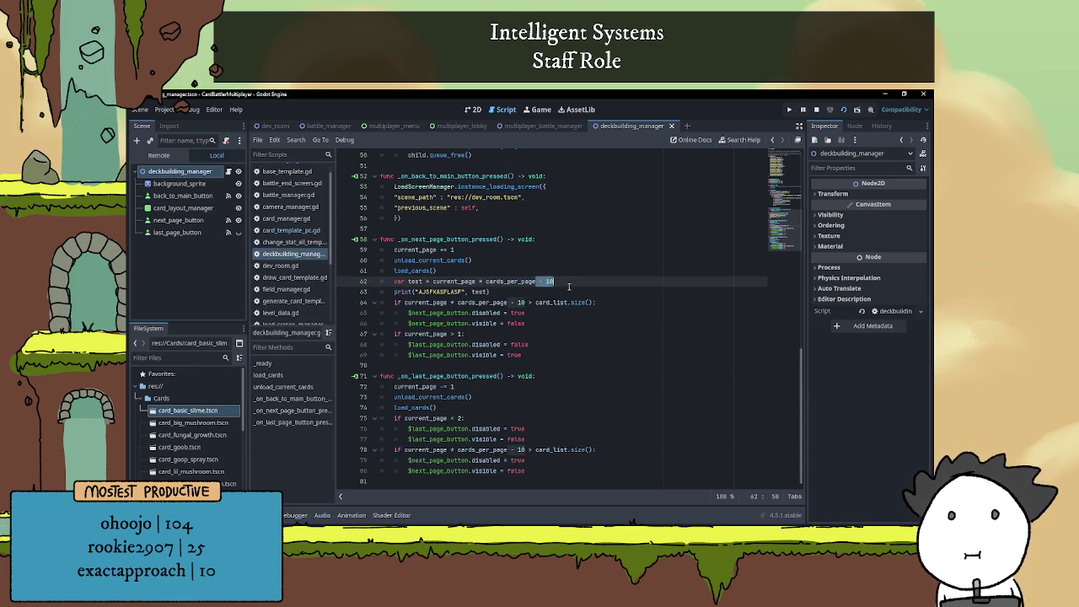
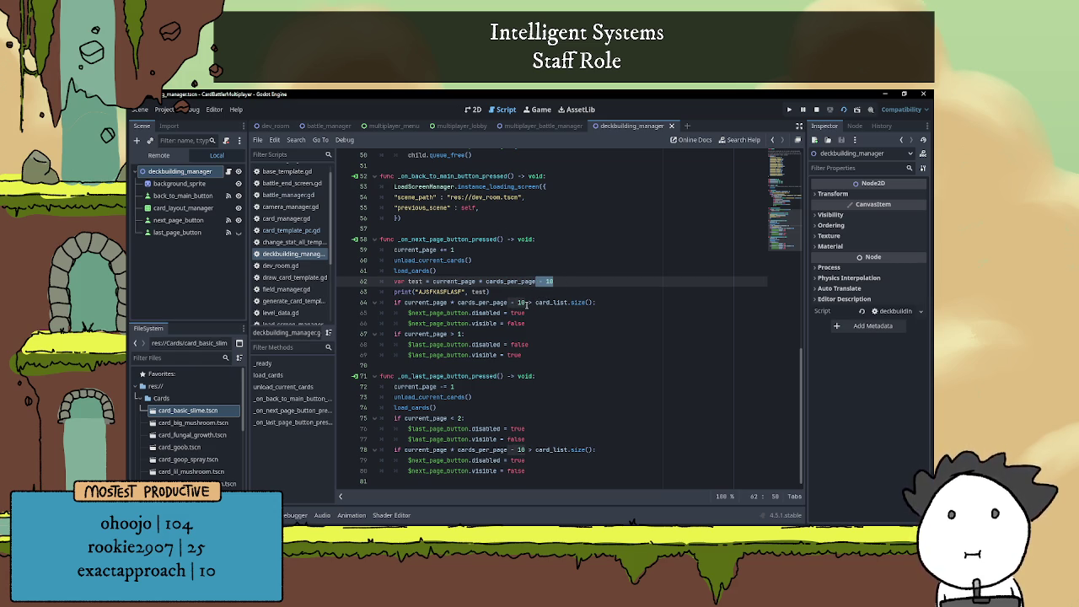
Remove the '- 10' offsets on lines 64 and 78, and change line 78's '>' to '<'
click(537, 302)
drag(525, 302, 507, 302)
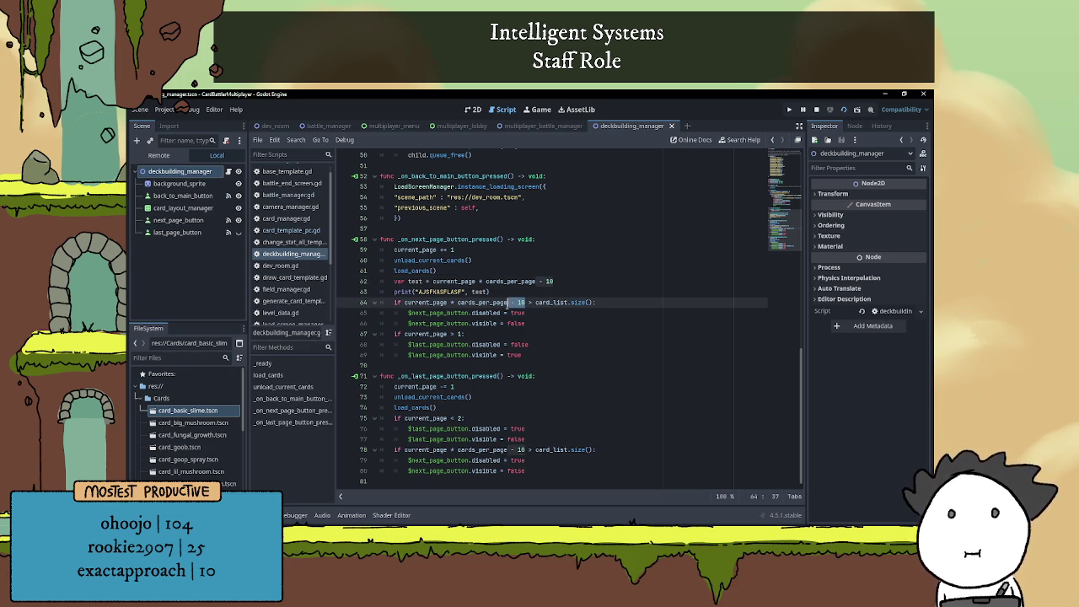
key(BackSpace)
drag(526, 449, 506, 450)
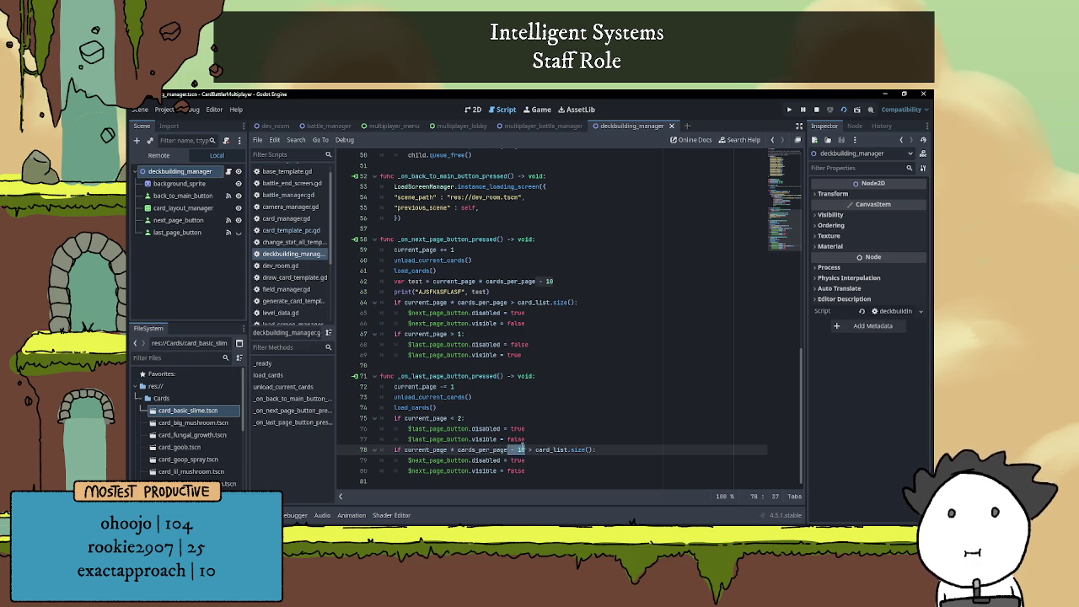
key(BackSpace)
key(Delete)
key(Delete)
text(<)
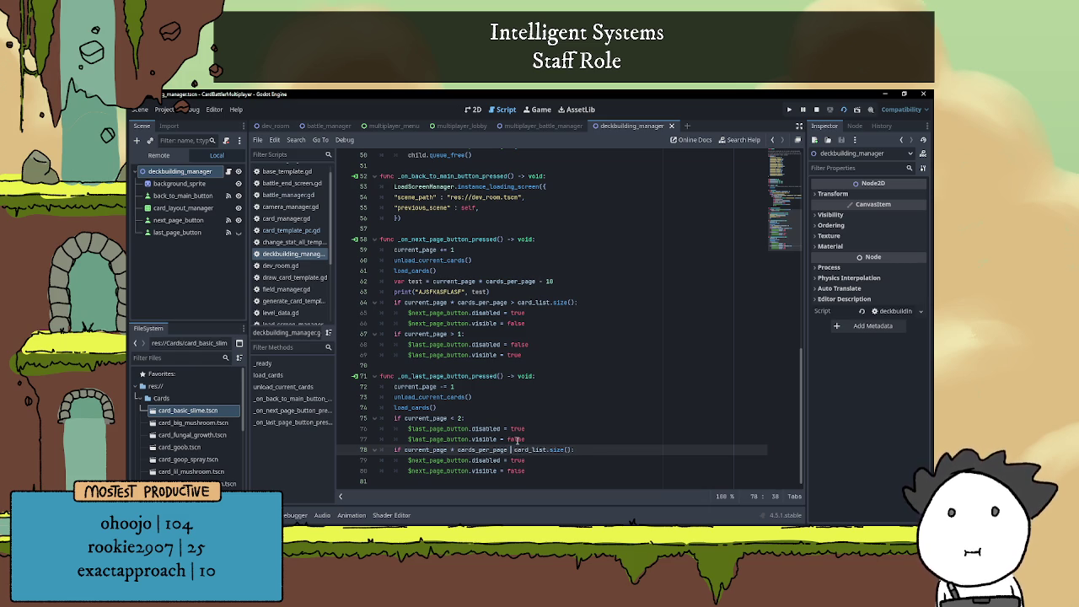
Delete the '- 10' from the end of the test variable on line 62
click(460, 291)
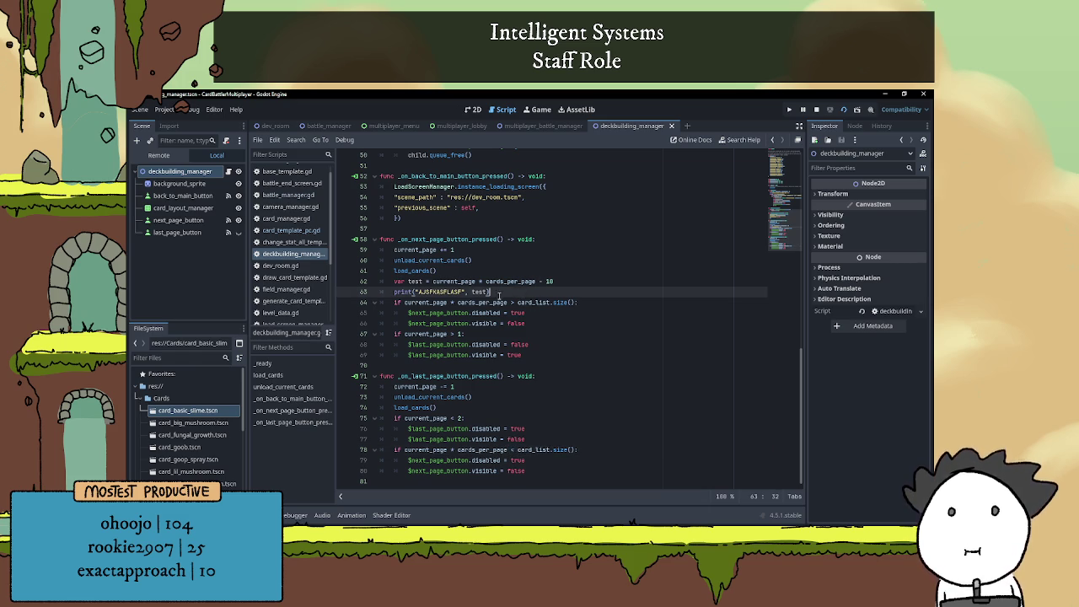
drag(541, 283, 575, 282)
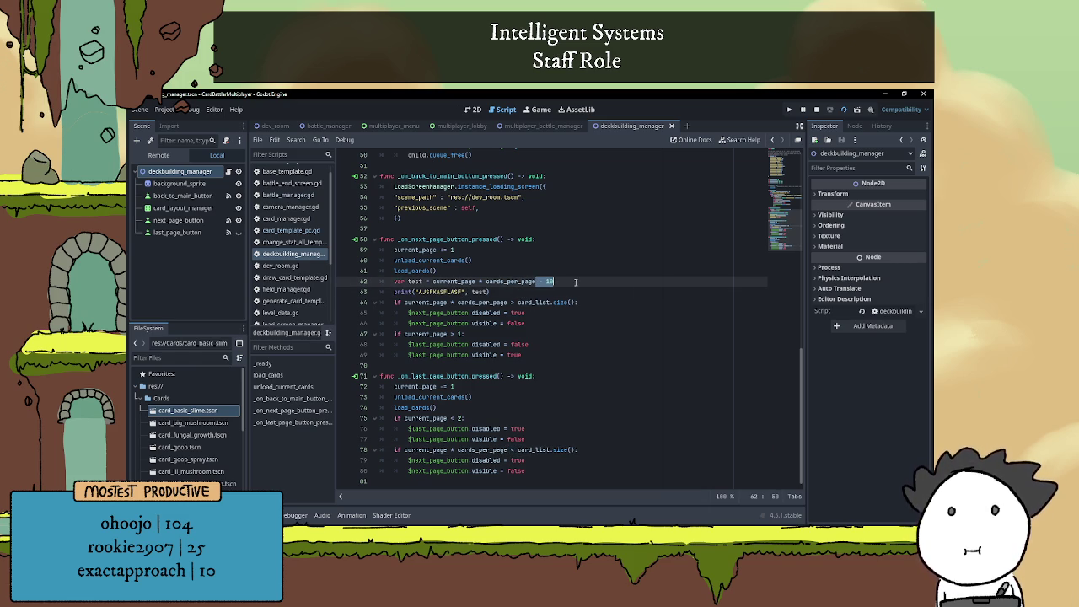
key(BackSpace)
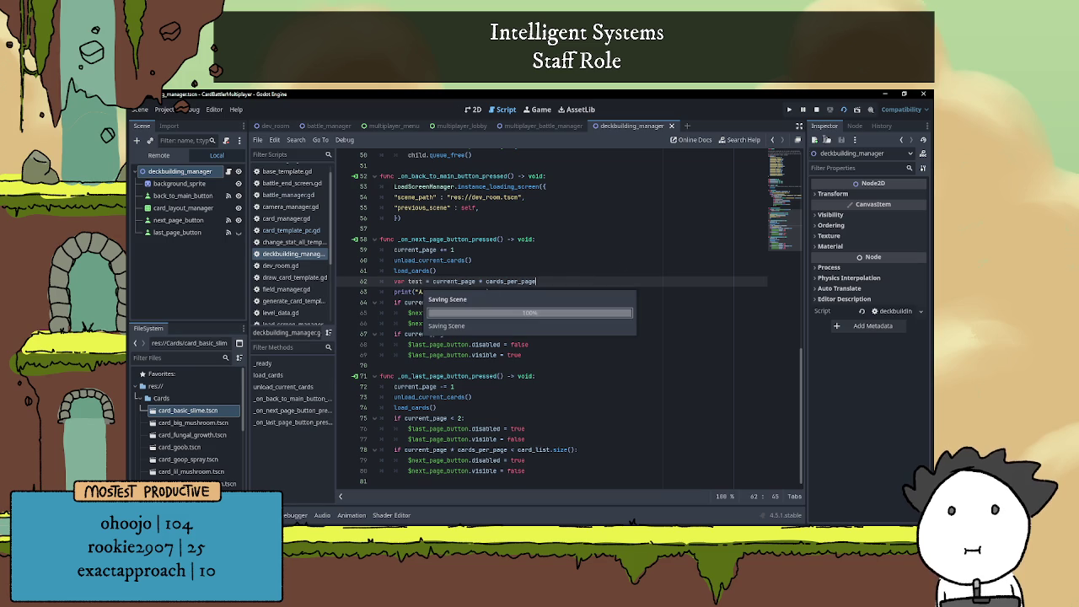
Run the scene, page to the second card page and back, then stop it with F8
click(818, 112)
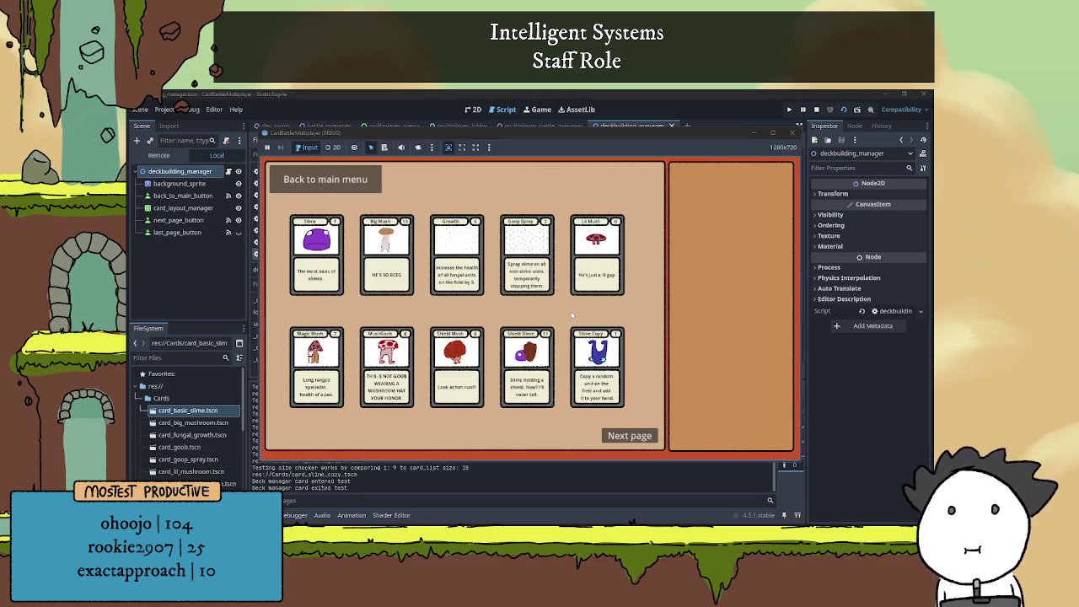
click(628, 436)
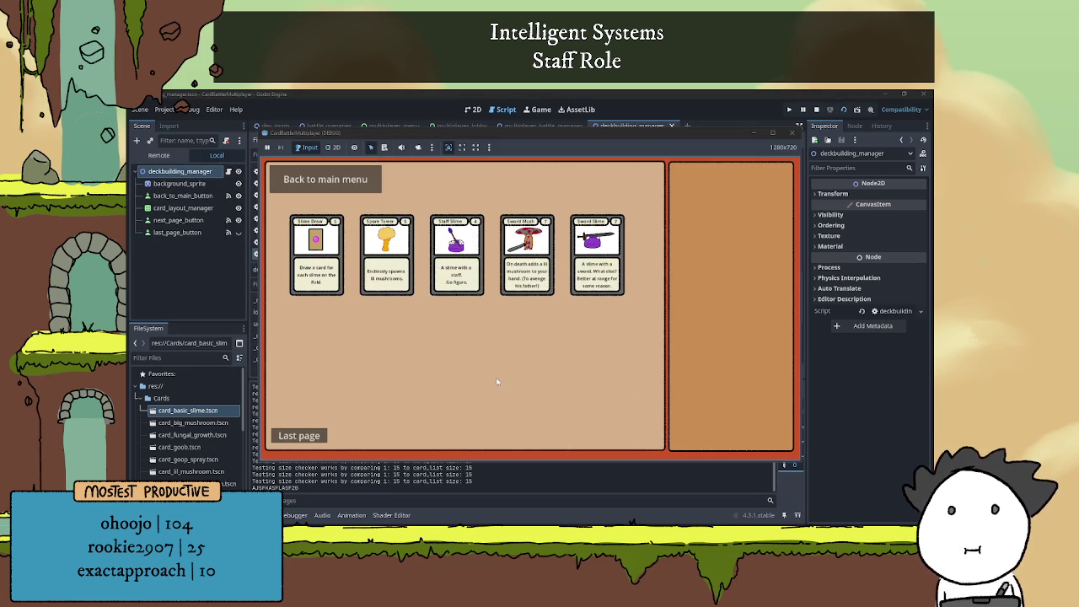
click(313, 438)
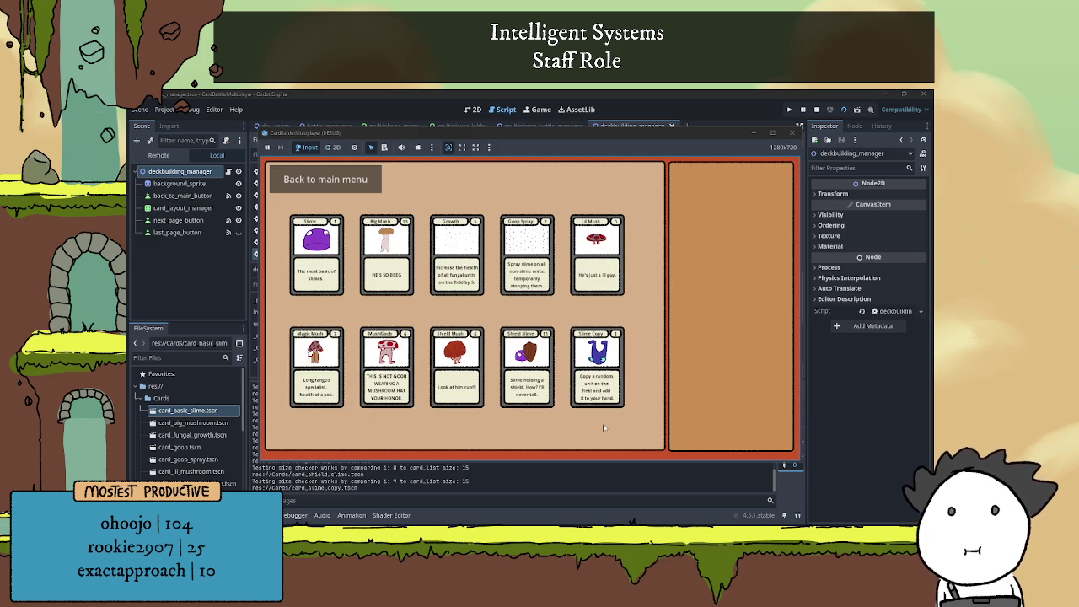
key(F8)
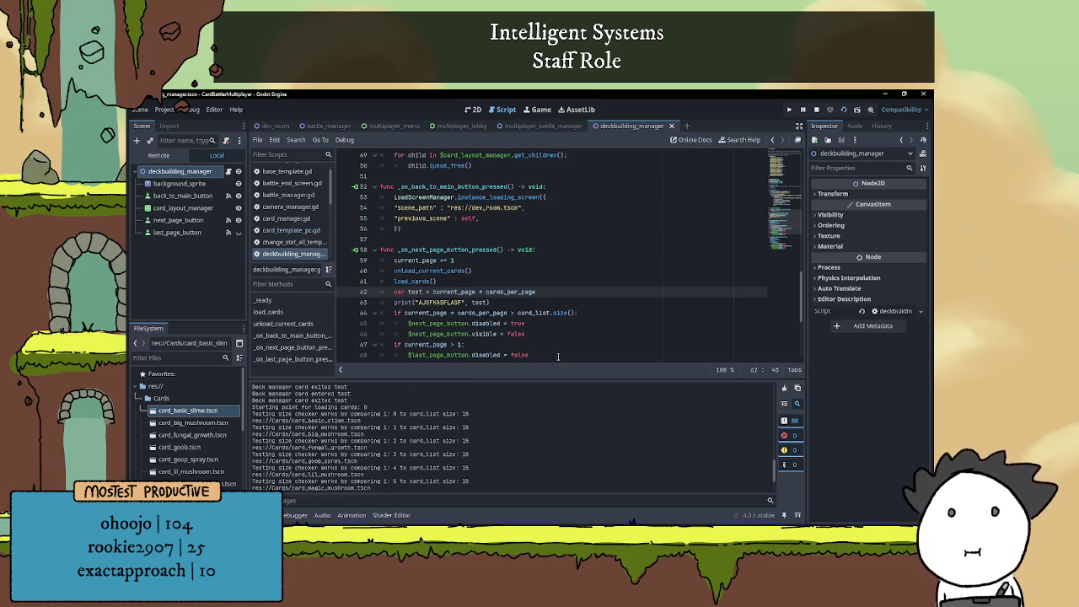
Hide the output log and restore '- 10' before the '<' in line 78's last-page check
click(288, 515)
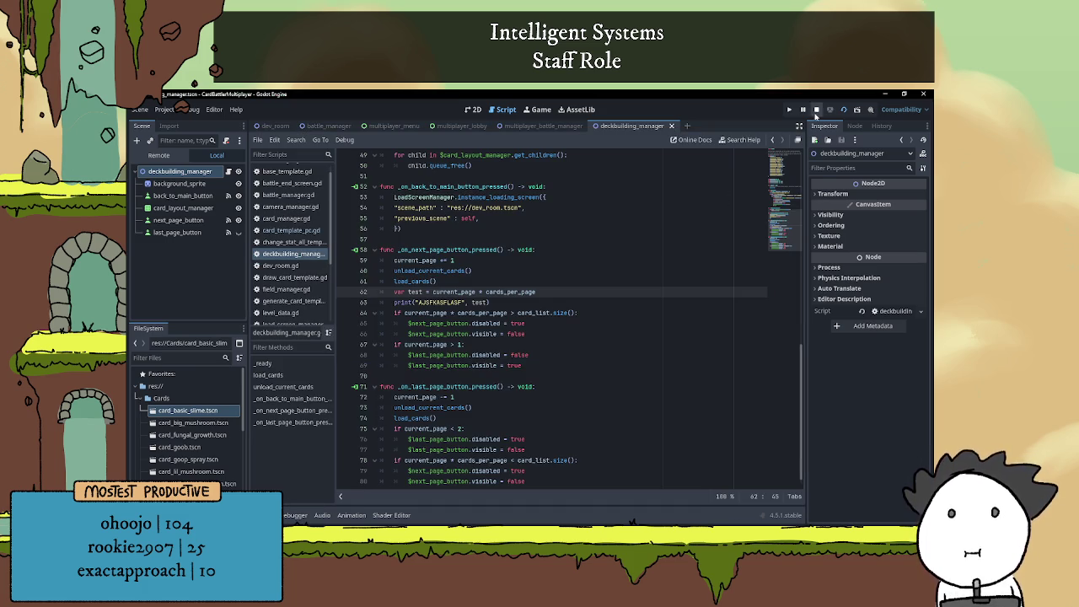
click(534, 417)
scroll(534, 413, down, 1)
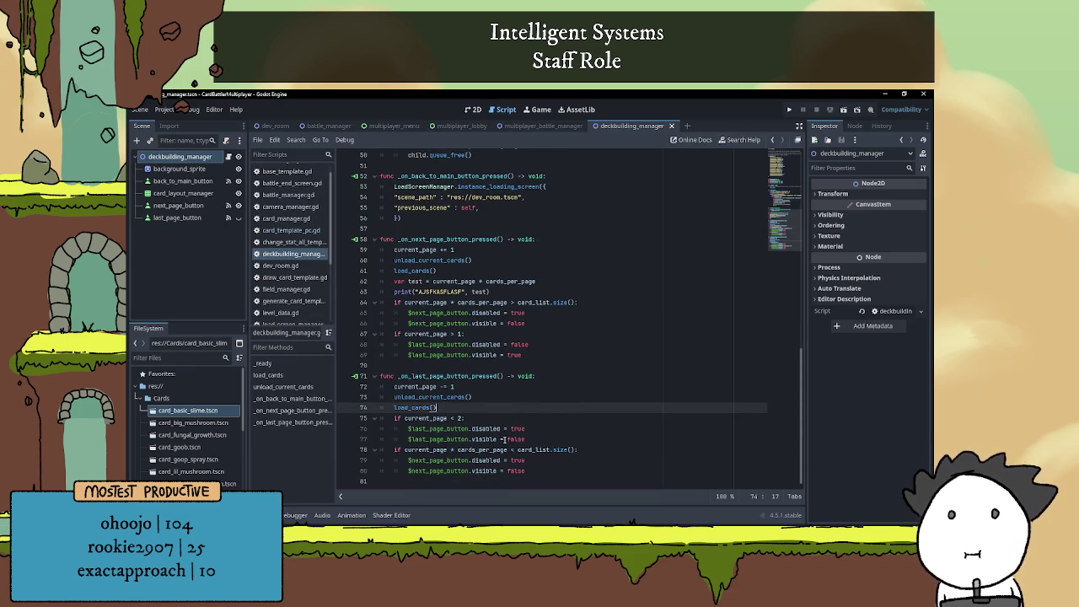
click(509, 449)
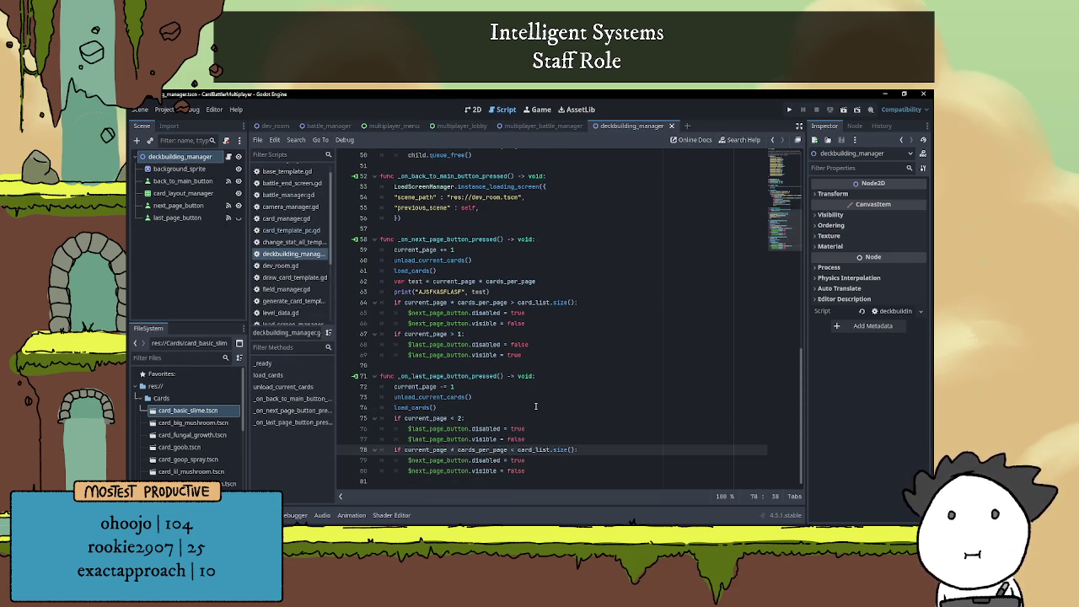
text(- )
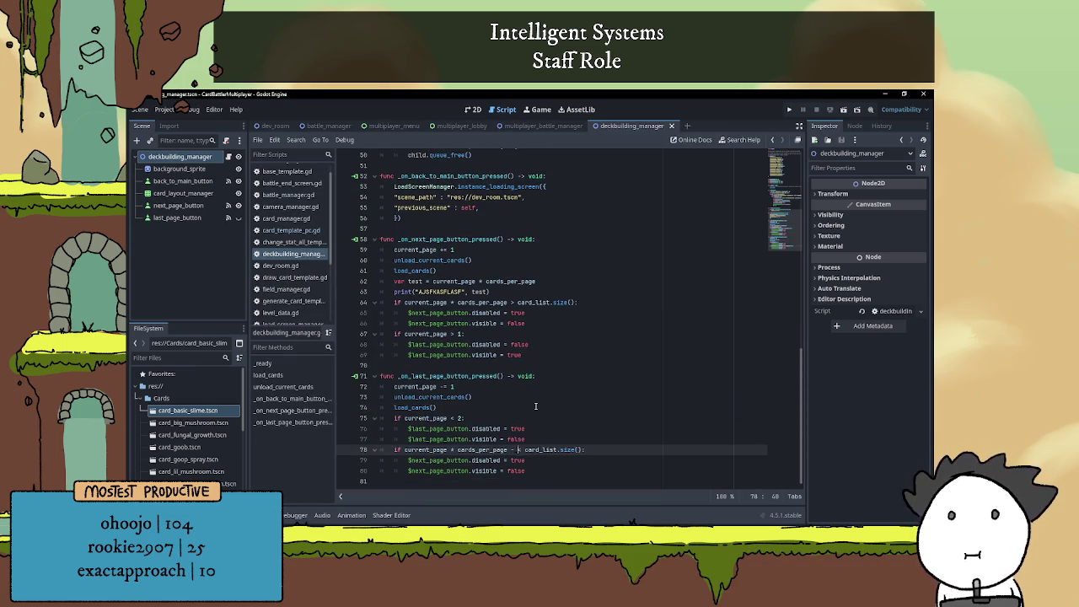
text(10)
Move the test variable and print lines into the _on_last_page_button_pressed handler
click(569, 417)
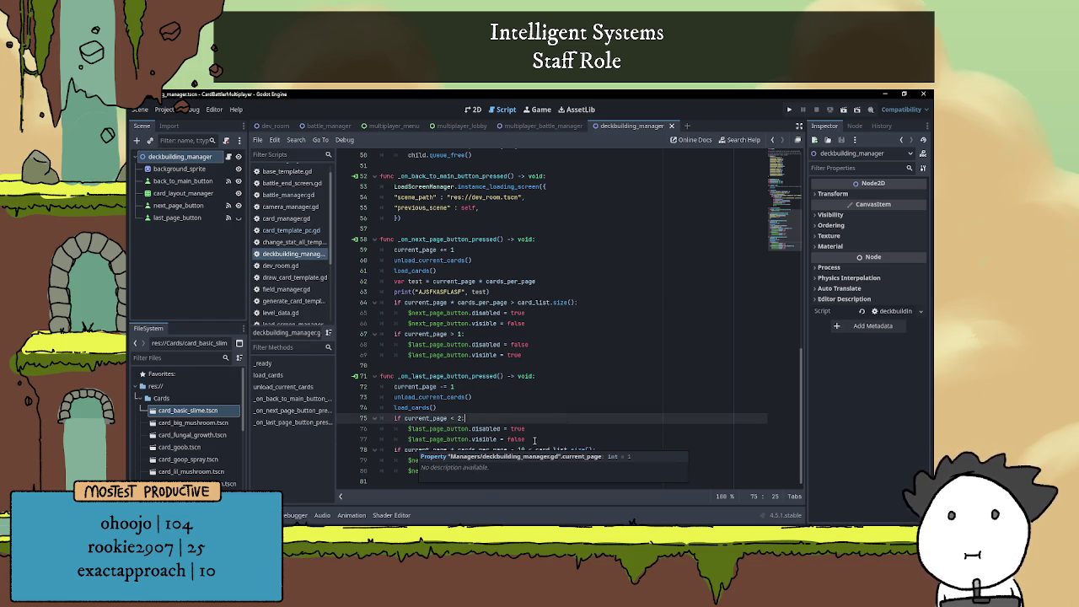
drag(491, 291, 371, 282)
key(ctrl+c)
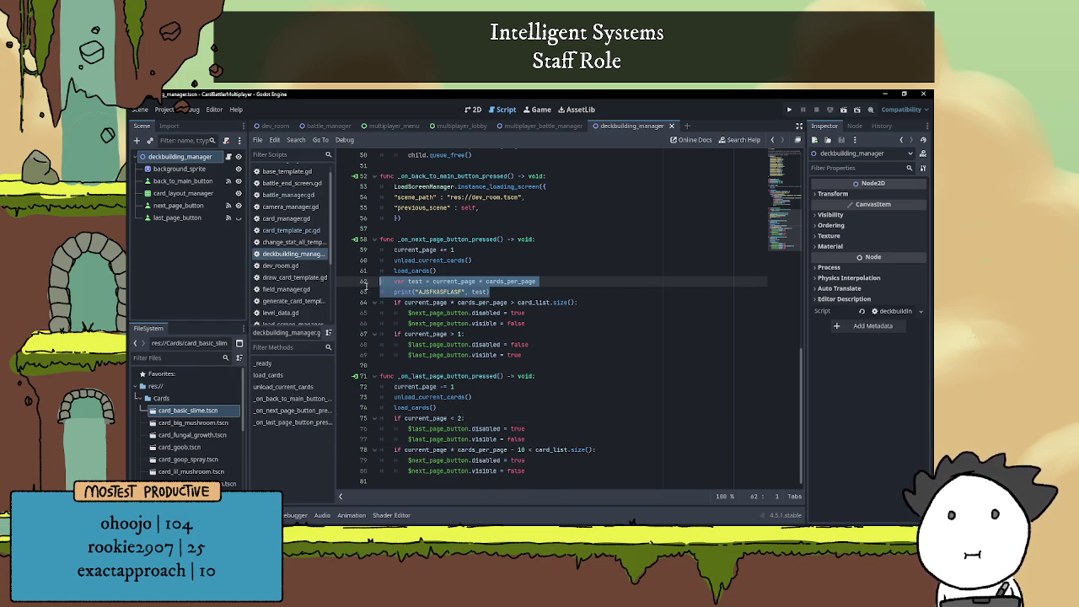
key(Delete)
key(Delete)
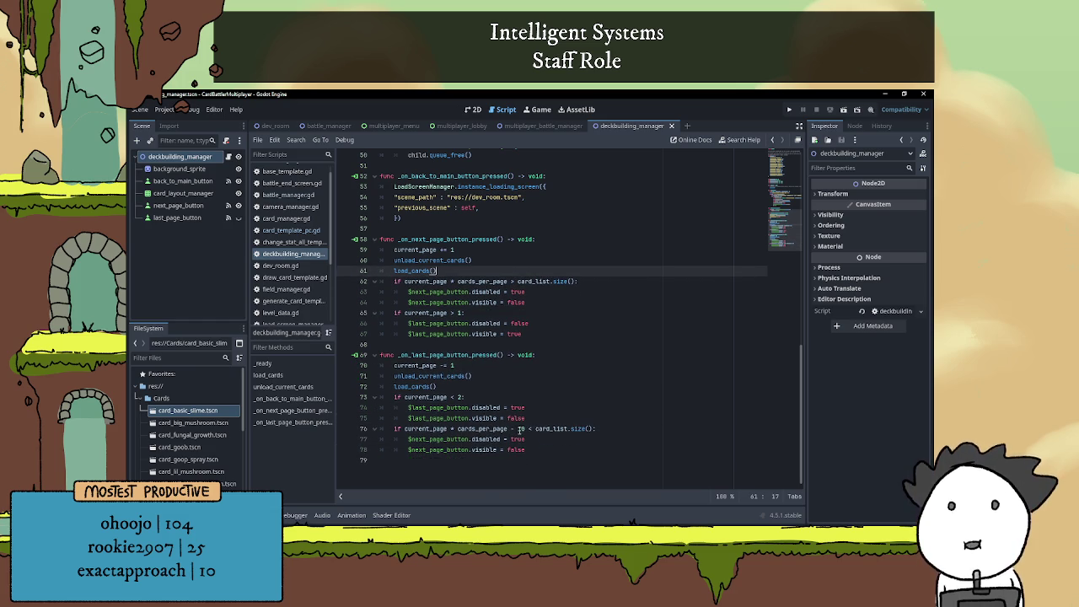
click(532, 417)
key(Return)
key(BackSpace)
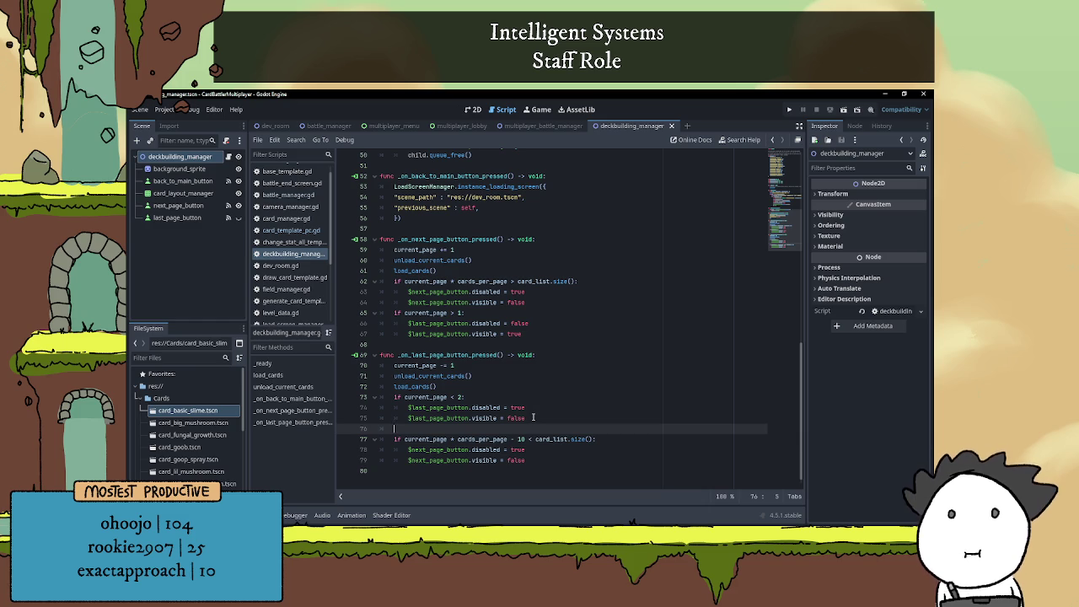
key(ctrl+v)
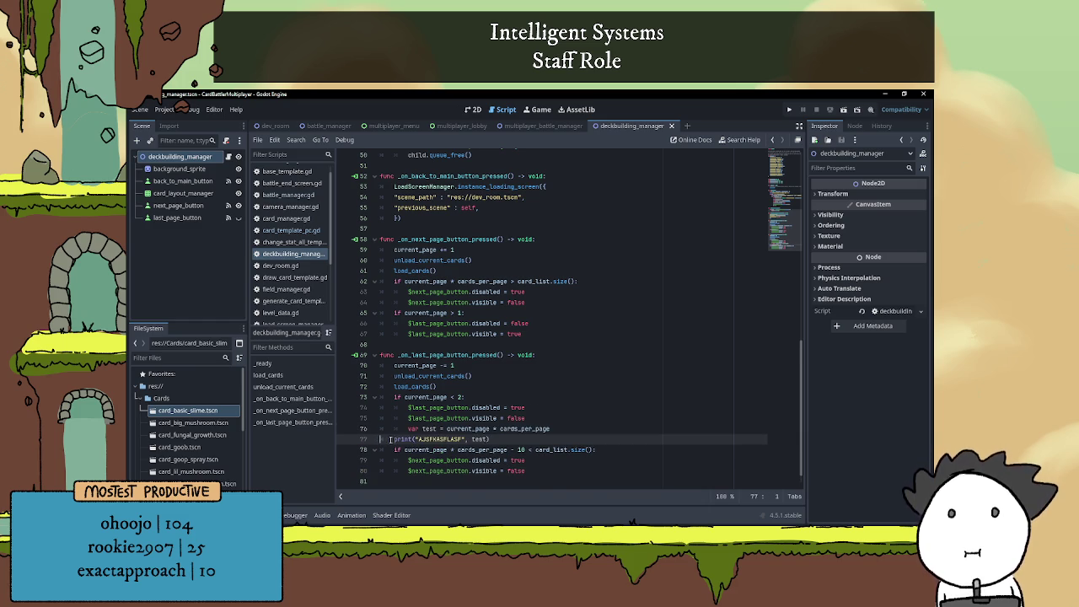
Fix the pasted var test line's indent and append a '- 10' offset to it
click(400, 428)
key(BackSpace)
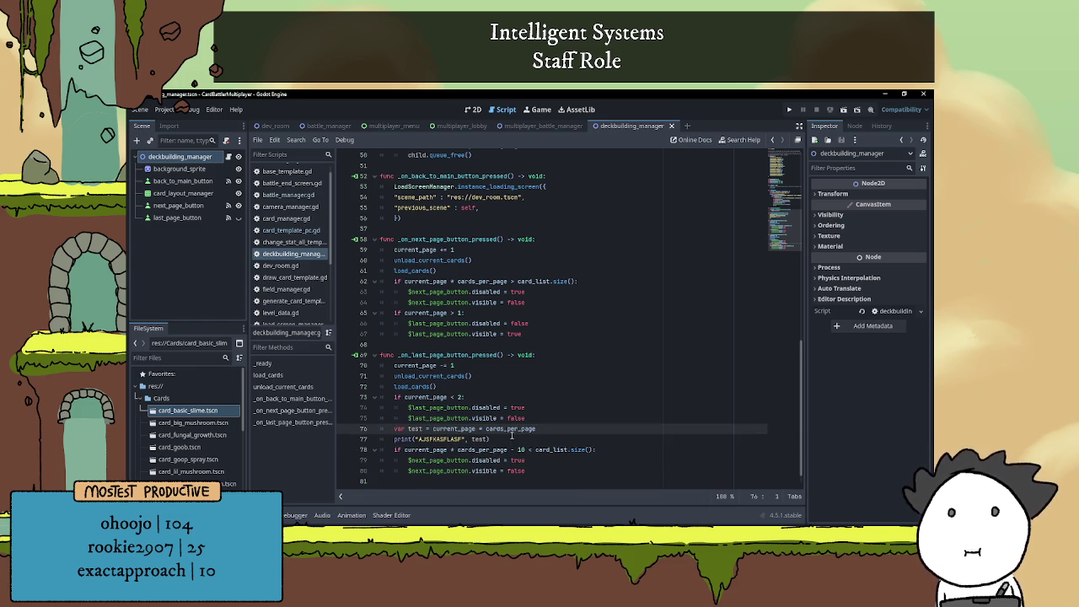
click(512, 439)
key(Up)
key(End)
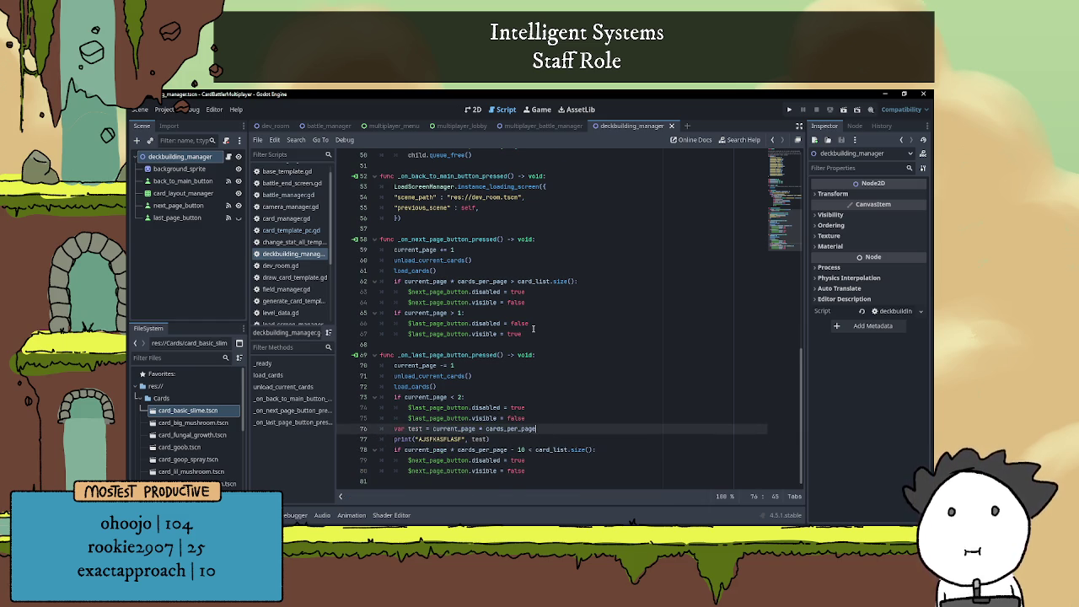
text( - 10)
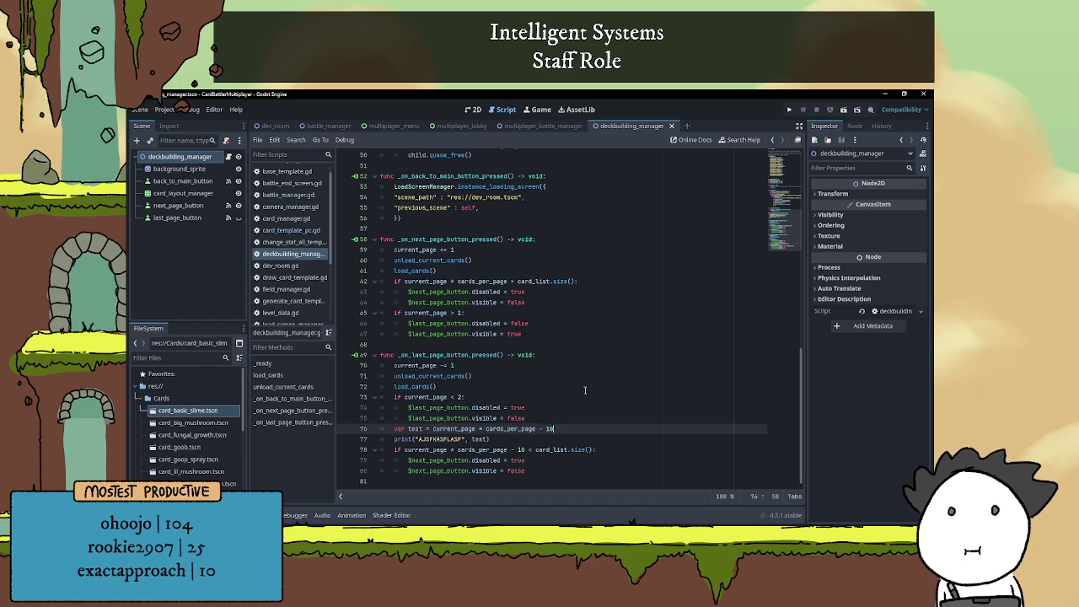
click(589, 399)
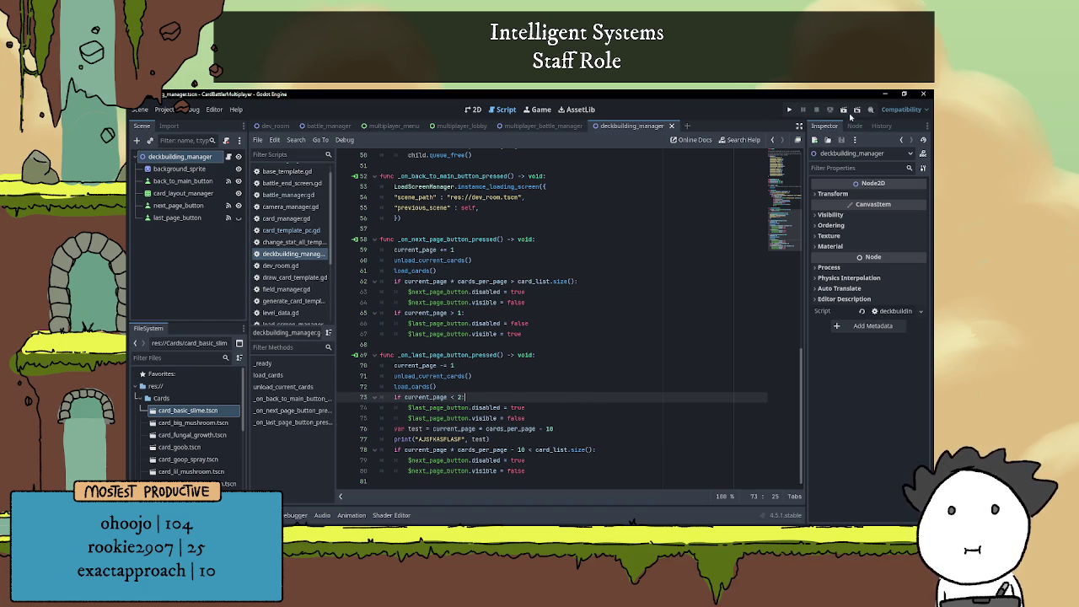
Rerun the scene, flip to the 5-card page and back, then stop it with F8
click(833, 109)
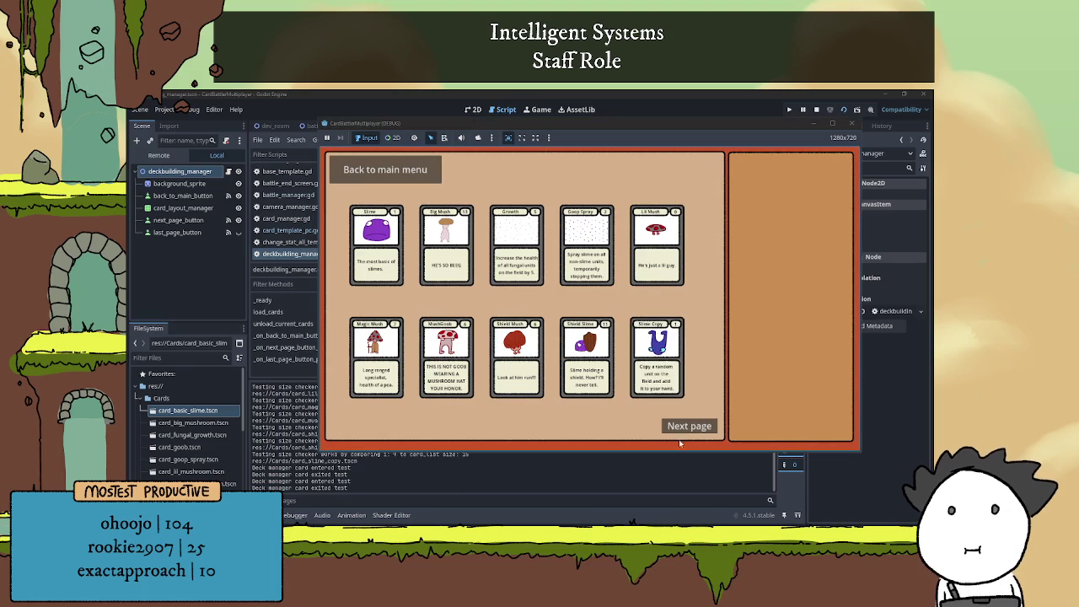
click(689, 428)
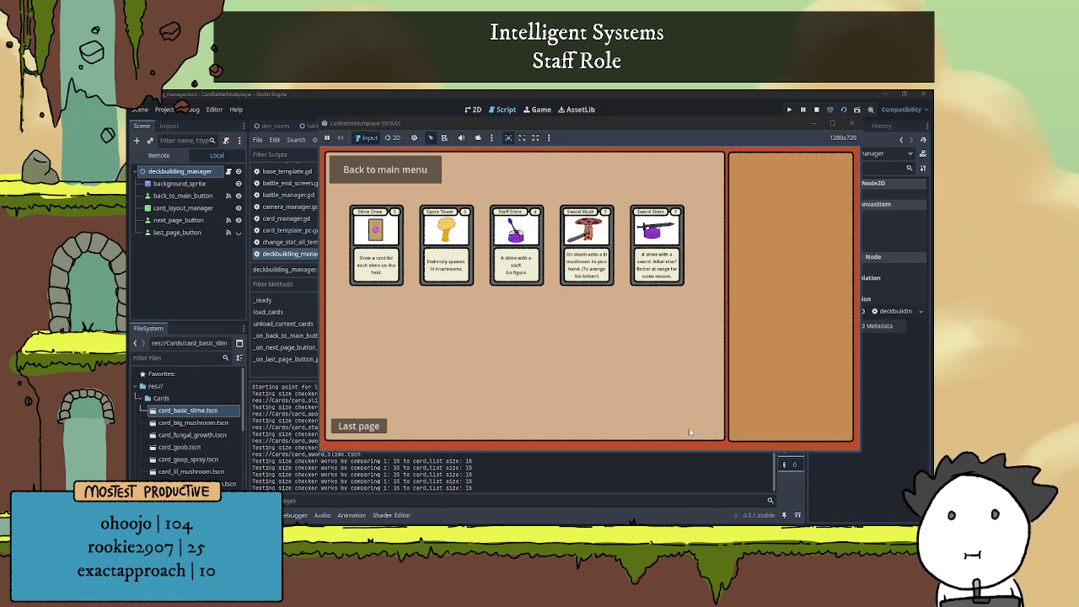
click(375, 427)
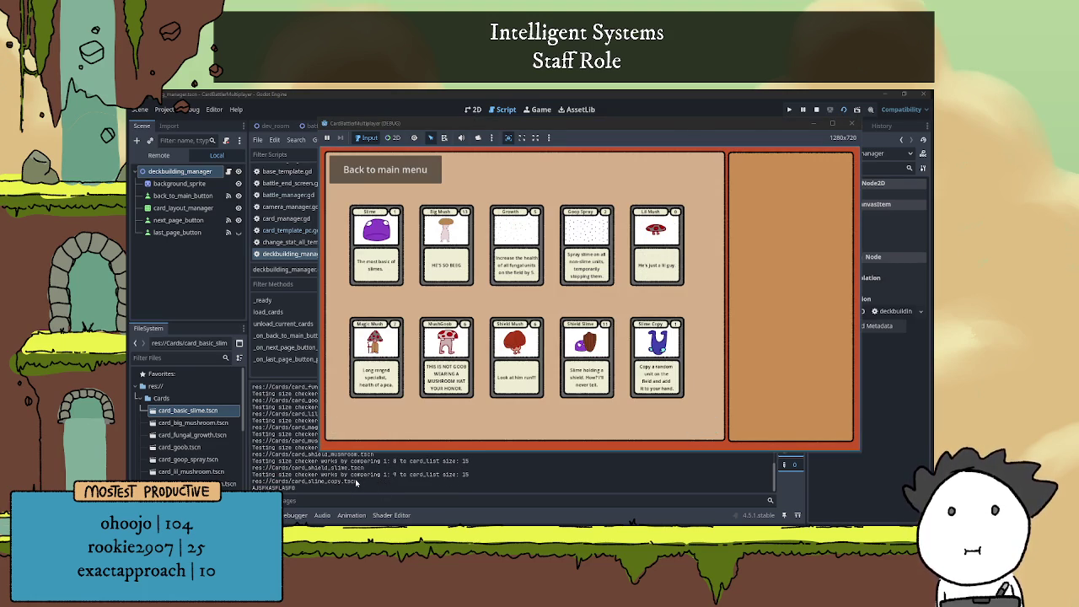
key(F8)
Comment out lines 76–80 of the last-page handler with Ctrl+K, then launch the scene
scroll(590, 313, down, 1)
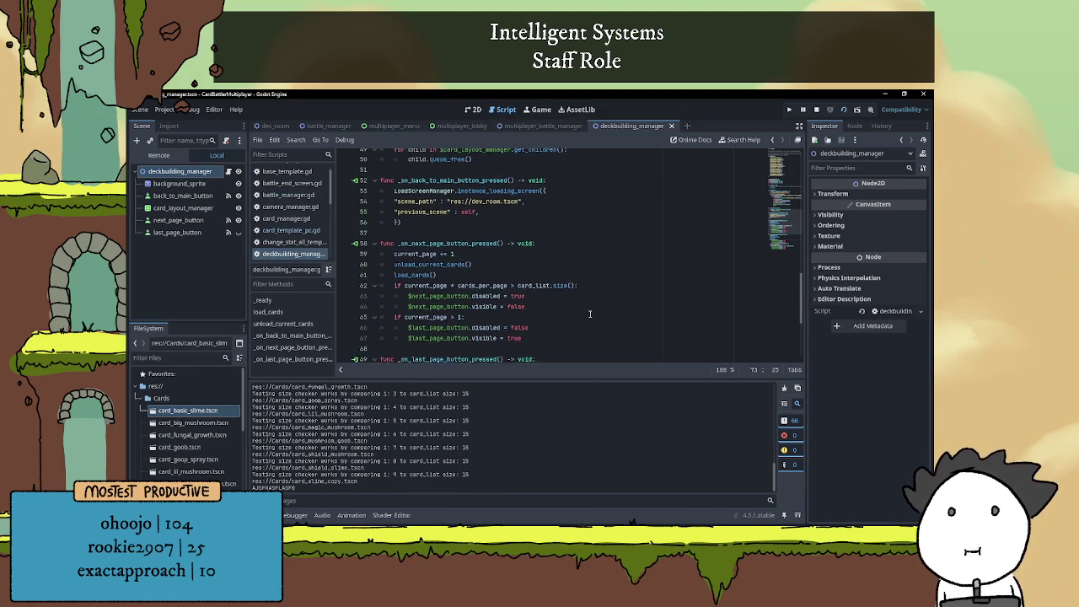
scroll(590, 313, down, 4)
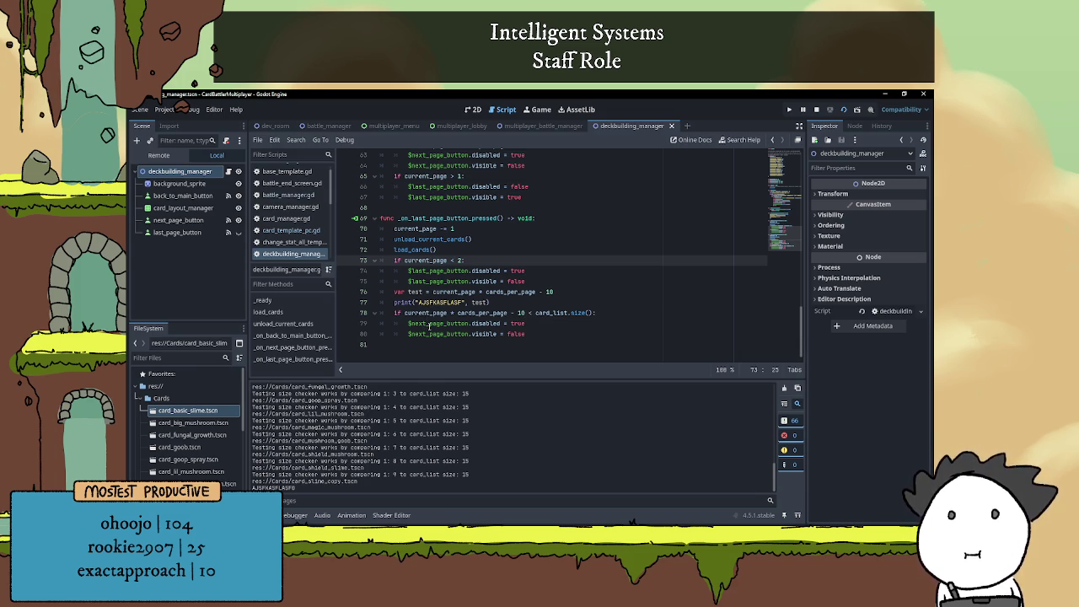
click(525, 323)
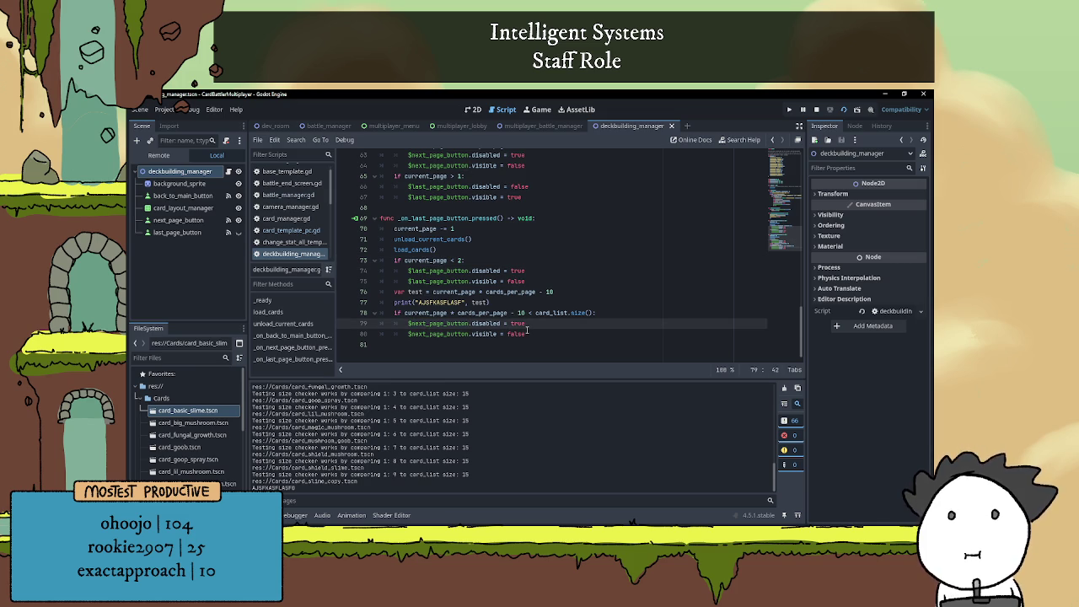
scroll(526, 326, up, 2)
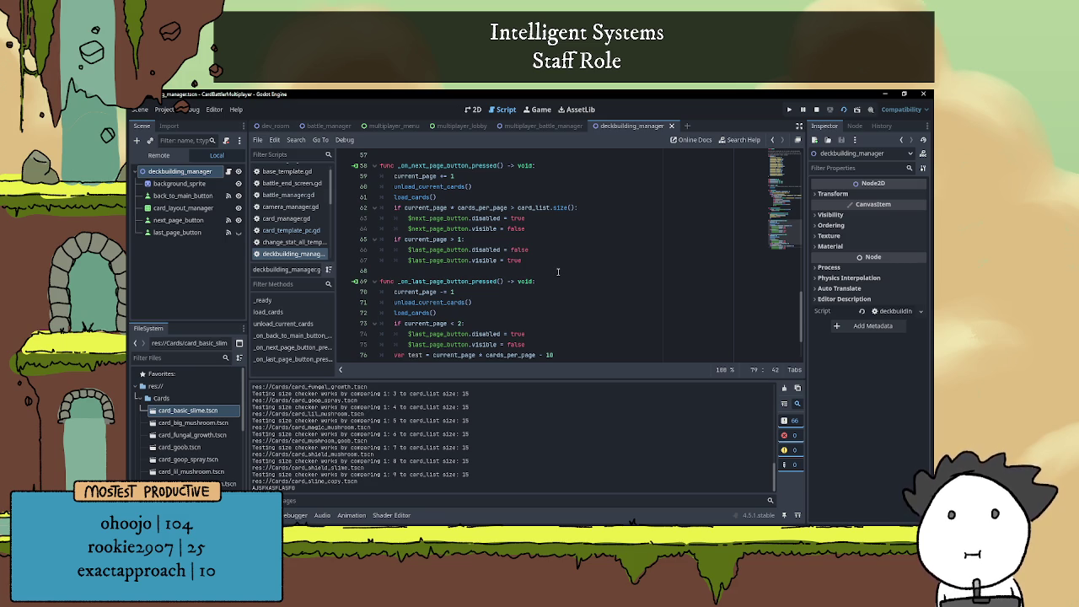
scroll(560, 270, down, 1)
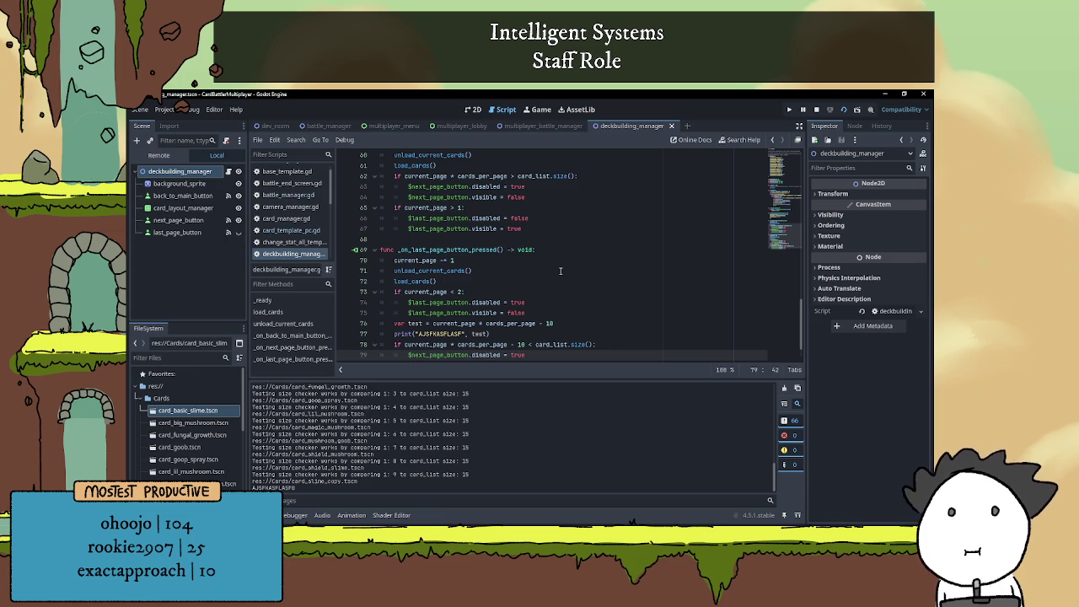
scroll(559, 271, down, 1)
mouse_move(540, 336)
mouse_down()
mouse_move(376, 311)
mouse_move(405, 297)
mouse_up()
key(ctrl+k)
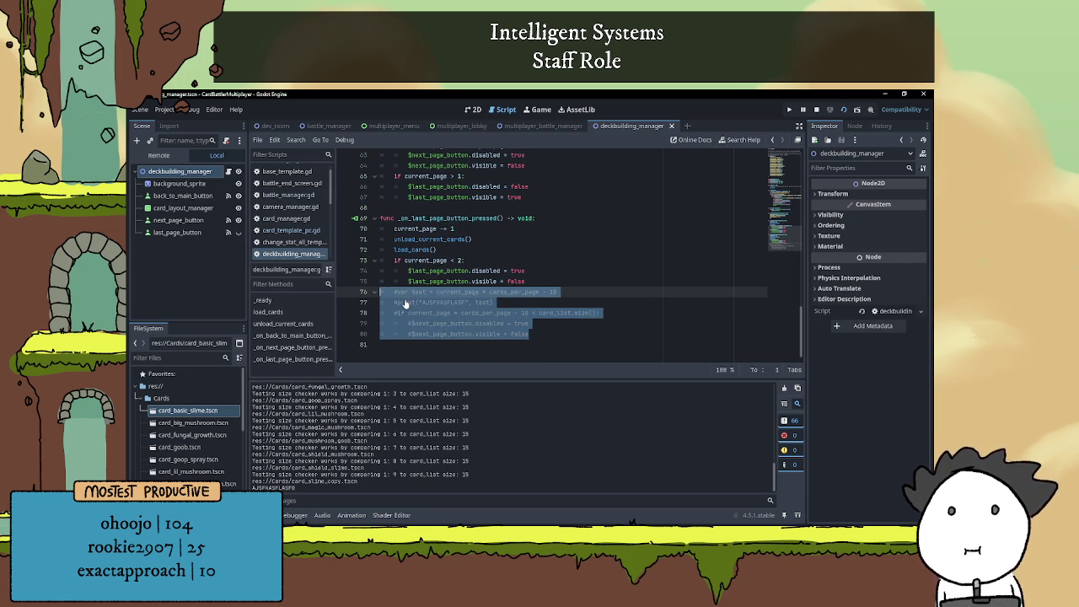
click(528, 271)
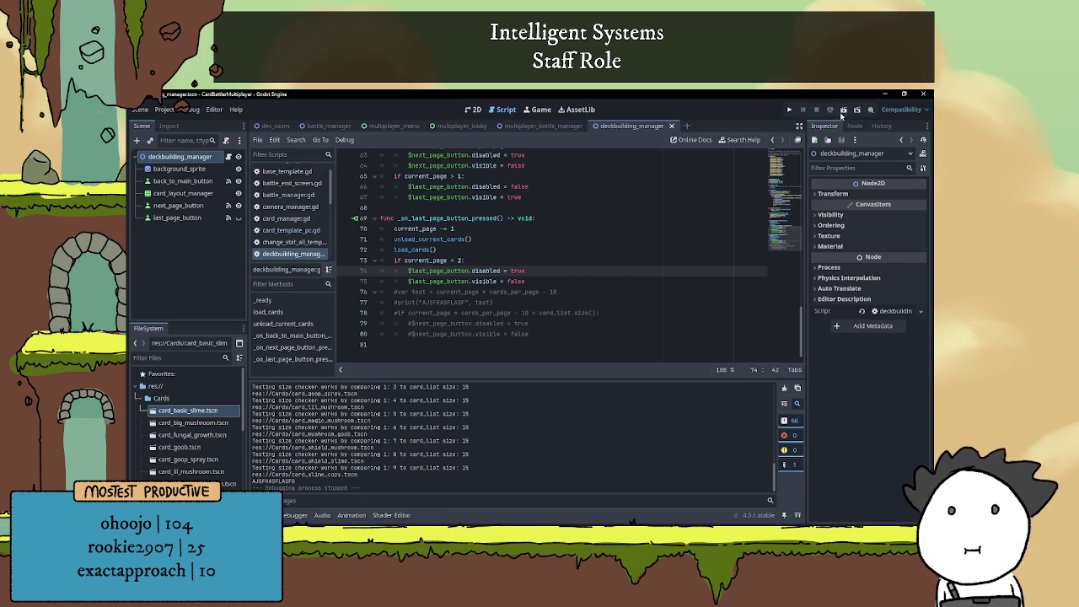
click(843, 109)
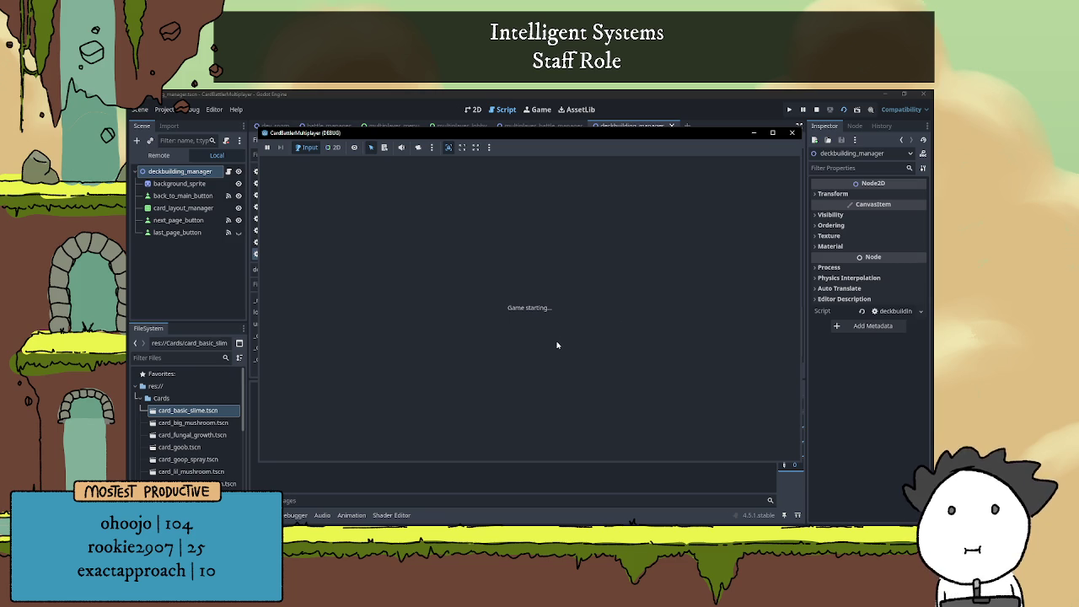
click(630, 436)
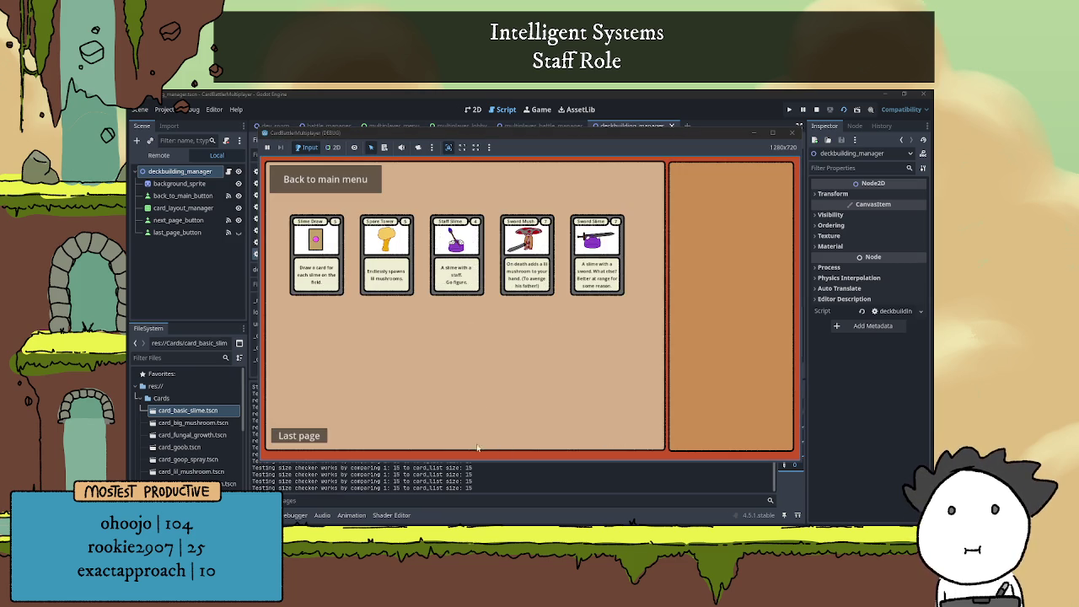
click(317, 438)
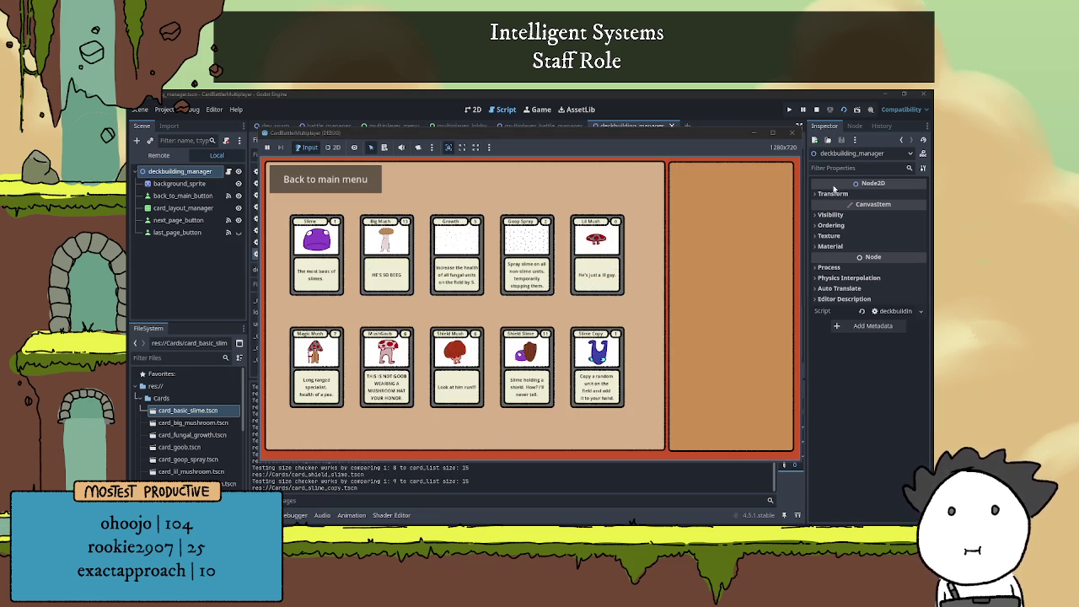
click(816, 110)
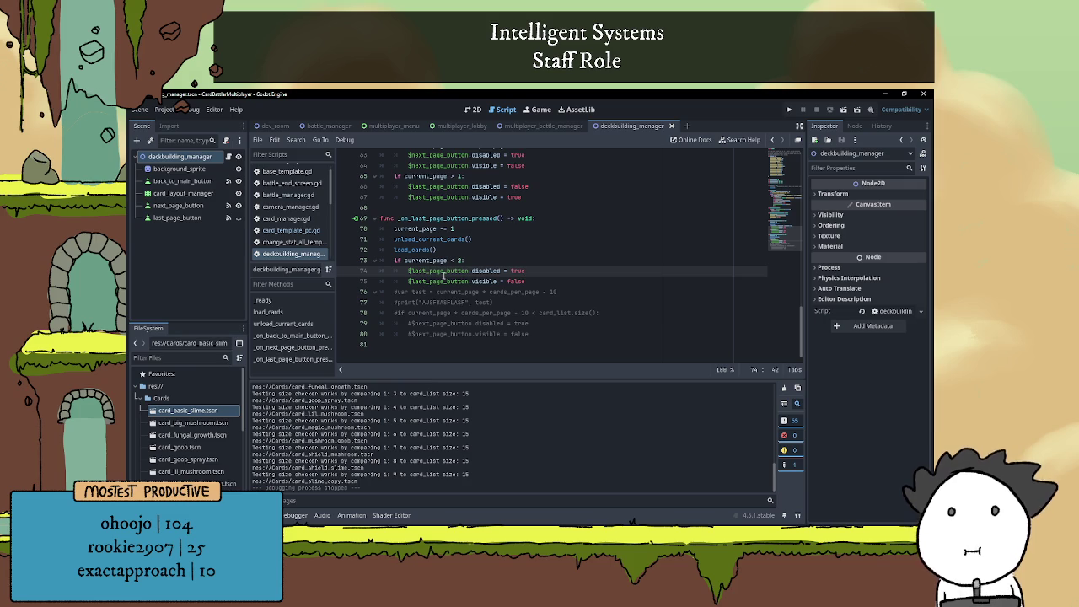
Uncomment lines 76–80 in the last-page handler with Ctrl+K
key(Down)
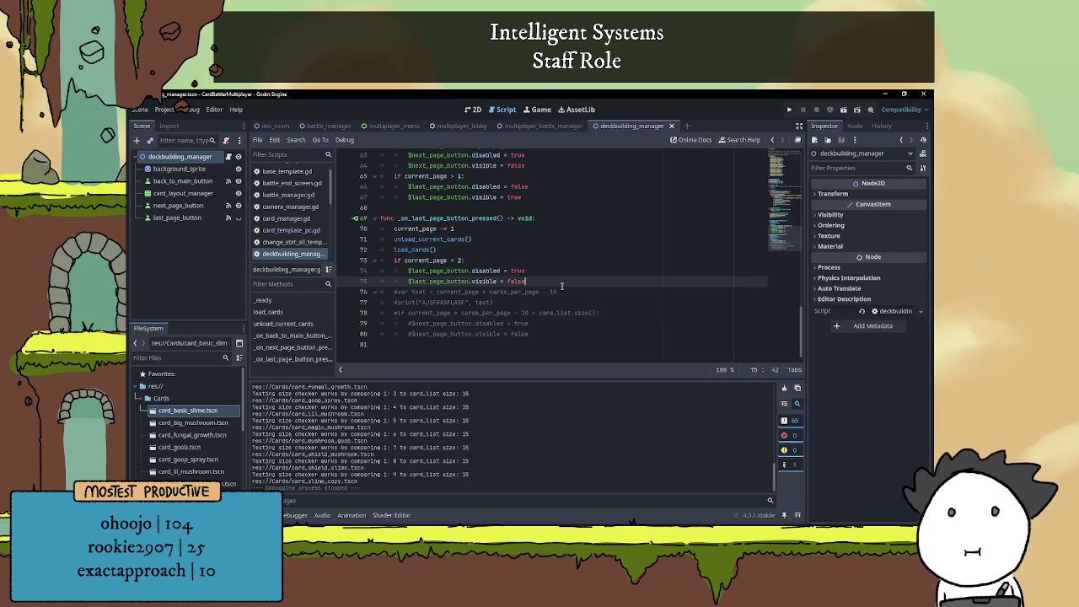
scroll(473, 308, up, 3)
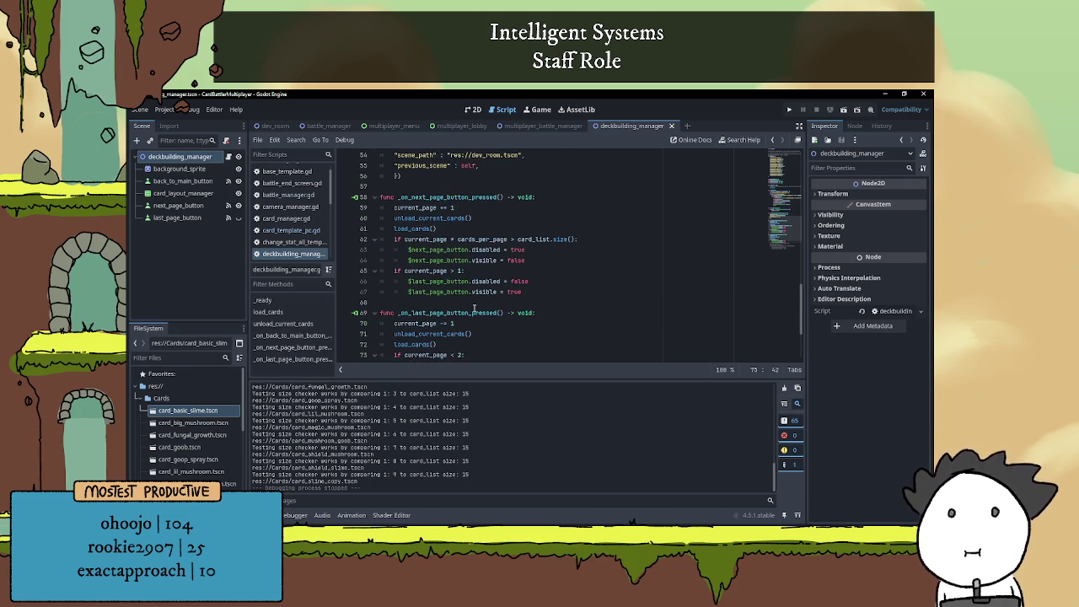
scroll(474, 309, down, 1)
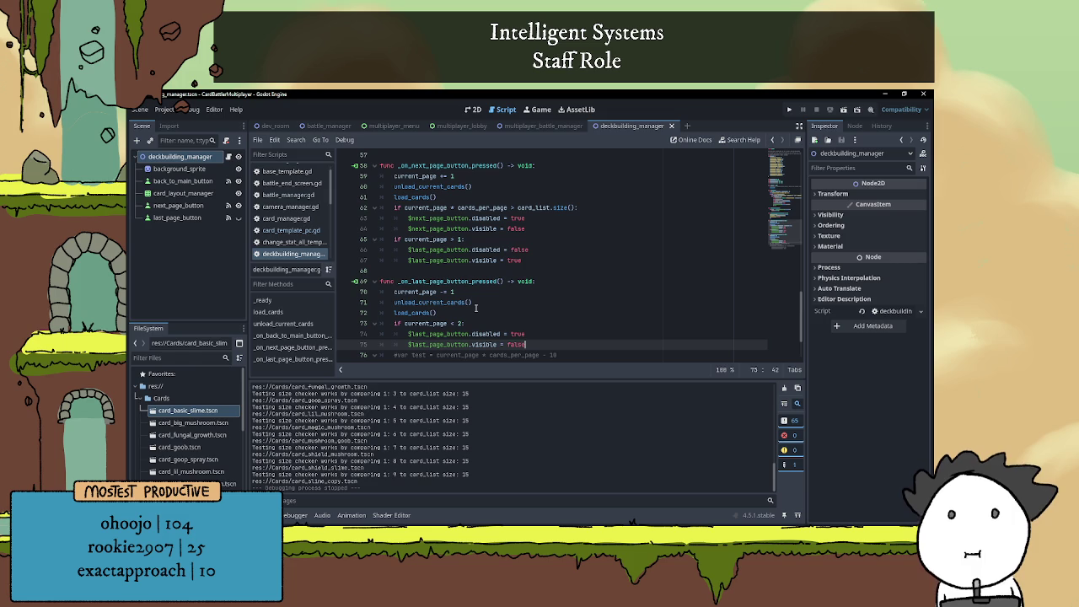
click(438, 220)
text(las)
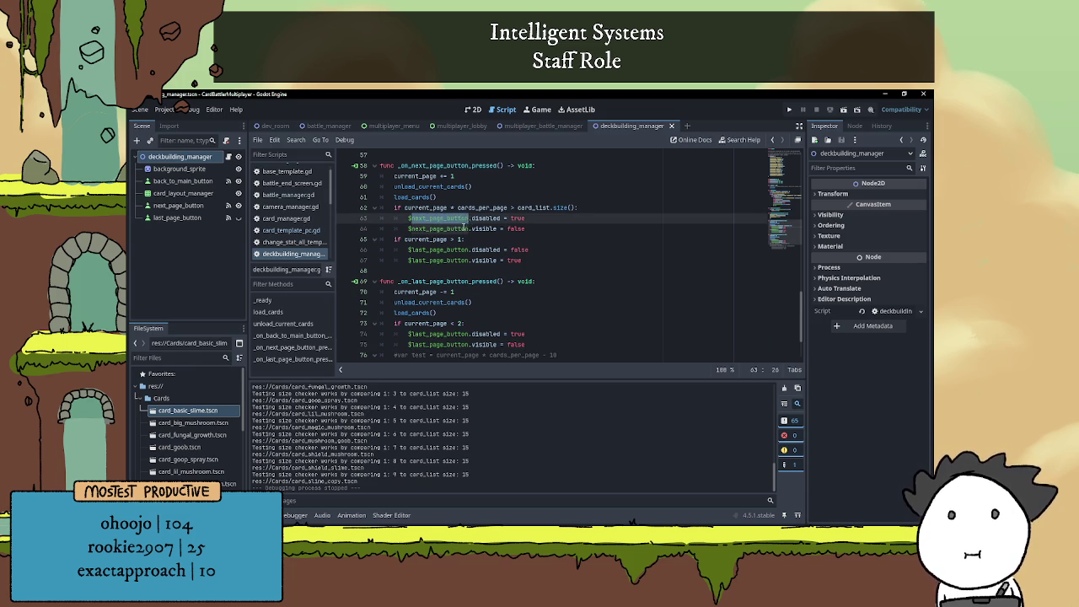
click(559, 230)
scroll(544, 263, up, 1)
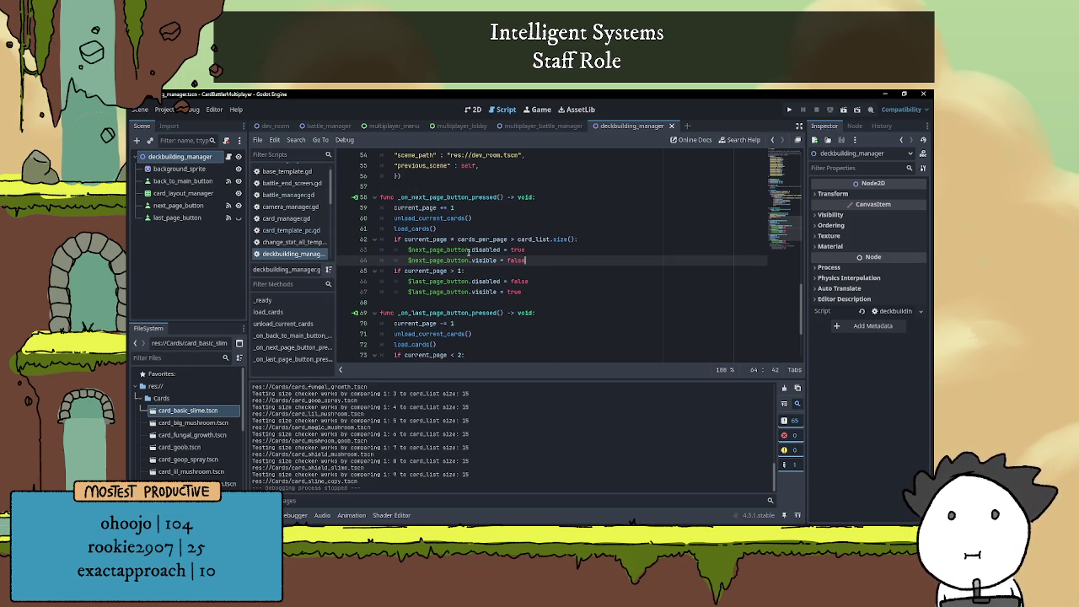
scroll(468, 251, down, 3)
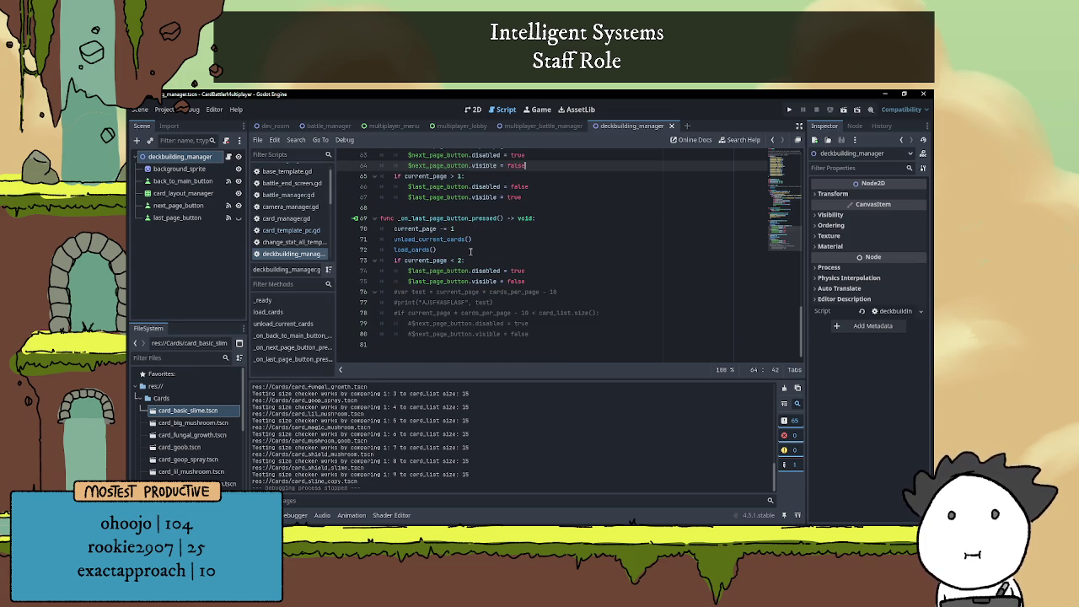
click(538, 335)
drag(506, 335, 381, 292)
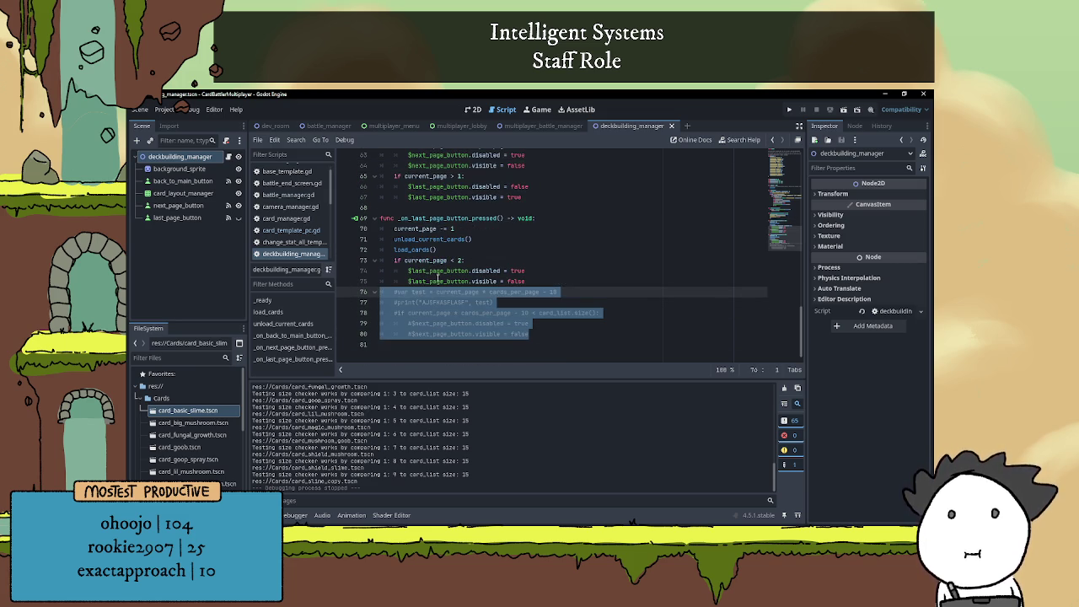
key(ctrl+k)
click(526, 323)
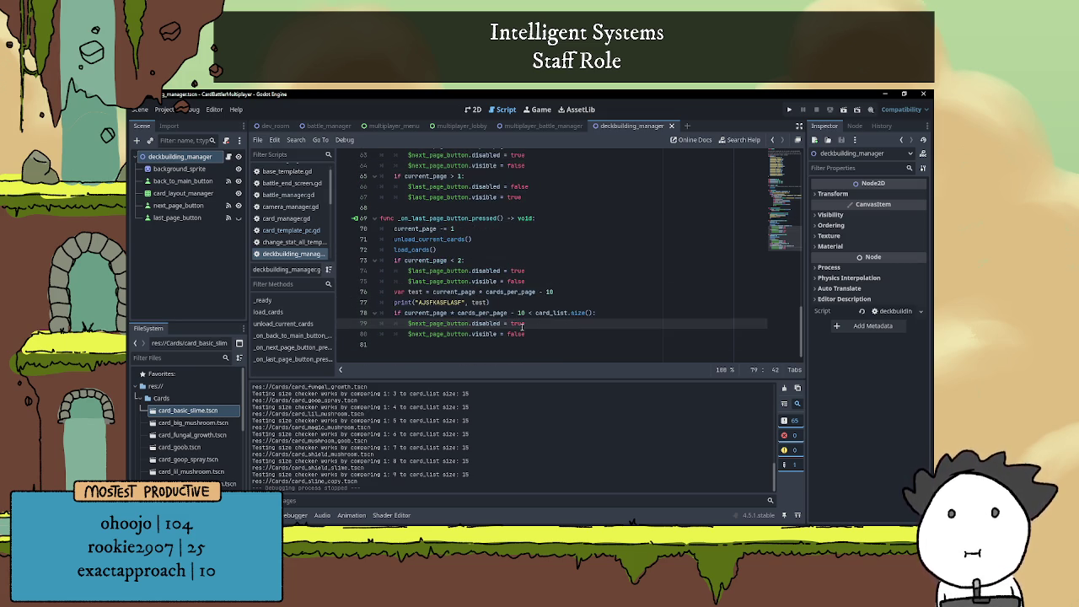
Change line 79 from true to false and line 80 from false to true
double_click(518, 323)
text(false)
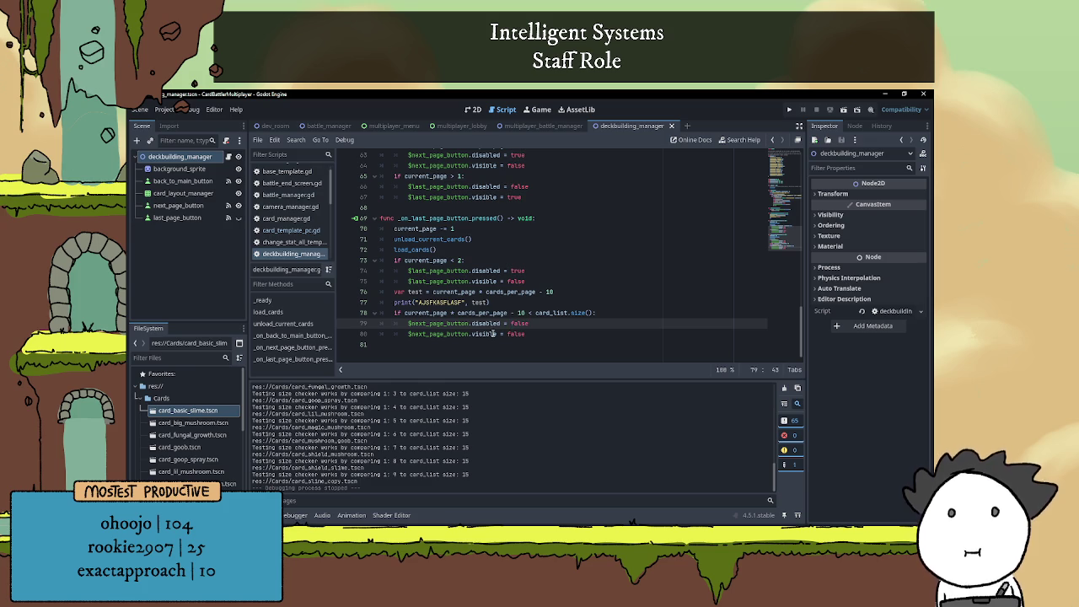
double_click(515, 334)
text(true)
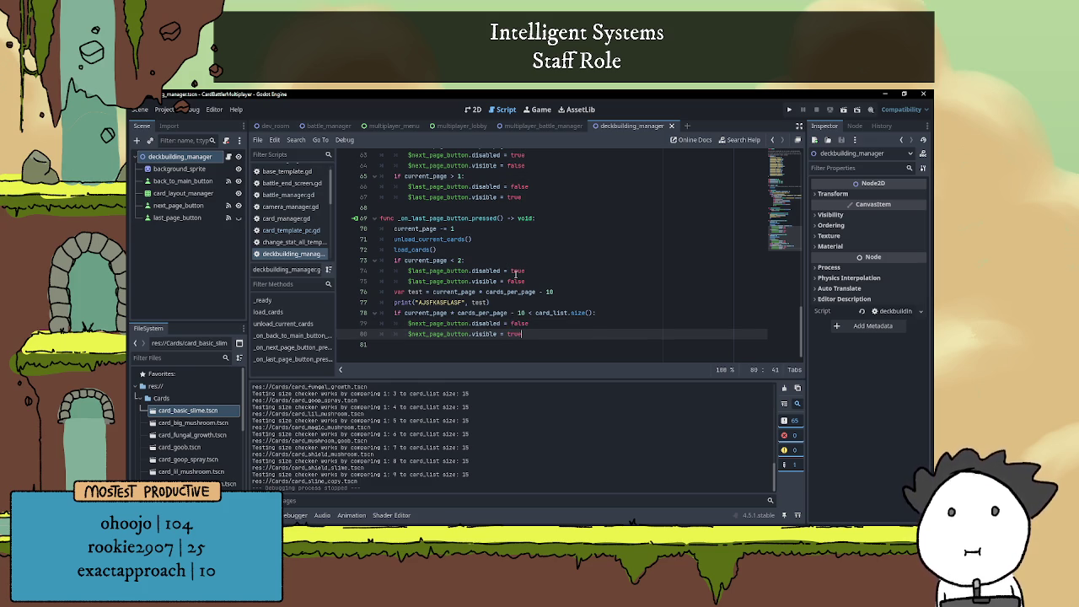
click(581, 323)
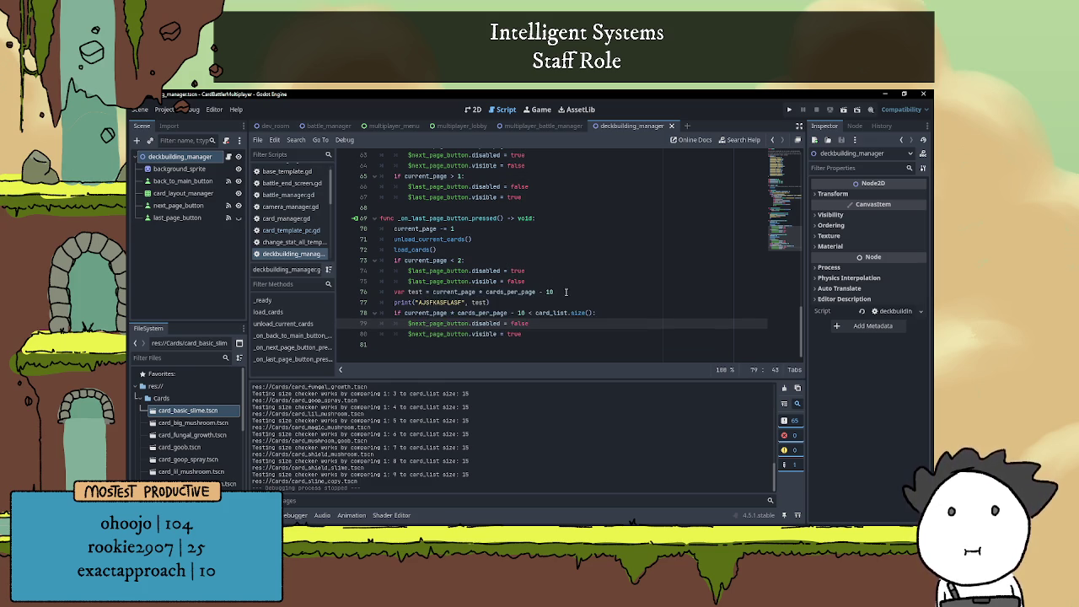
click(566, 279)
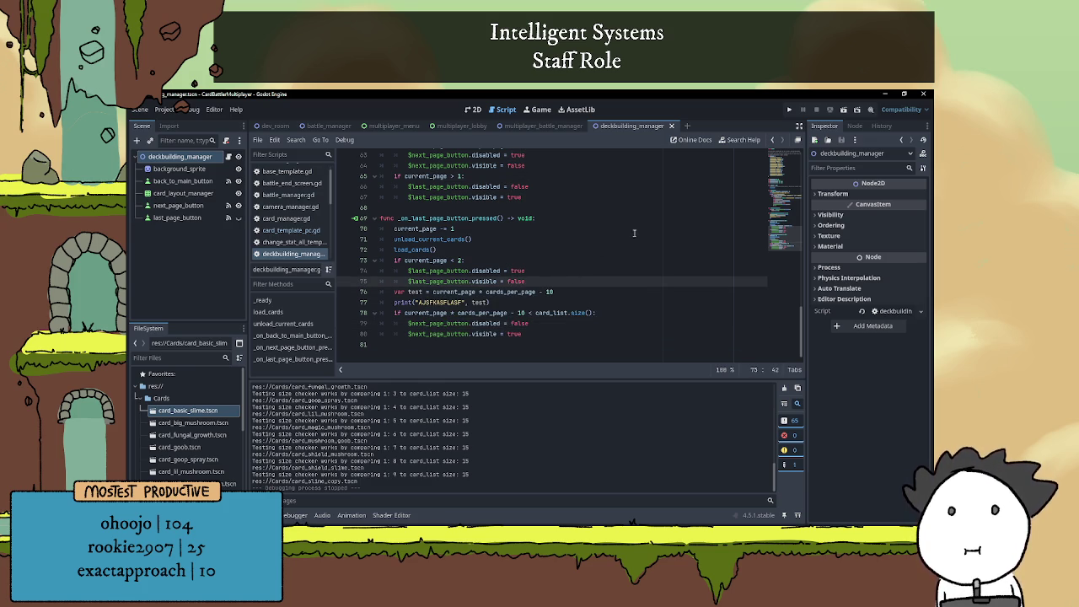
scroll(634, 232, up, 2)
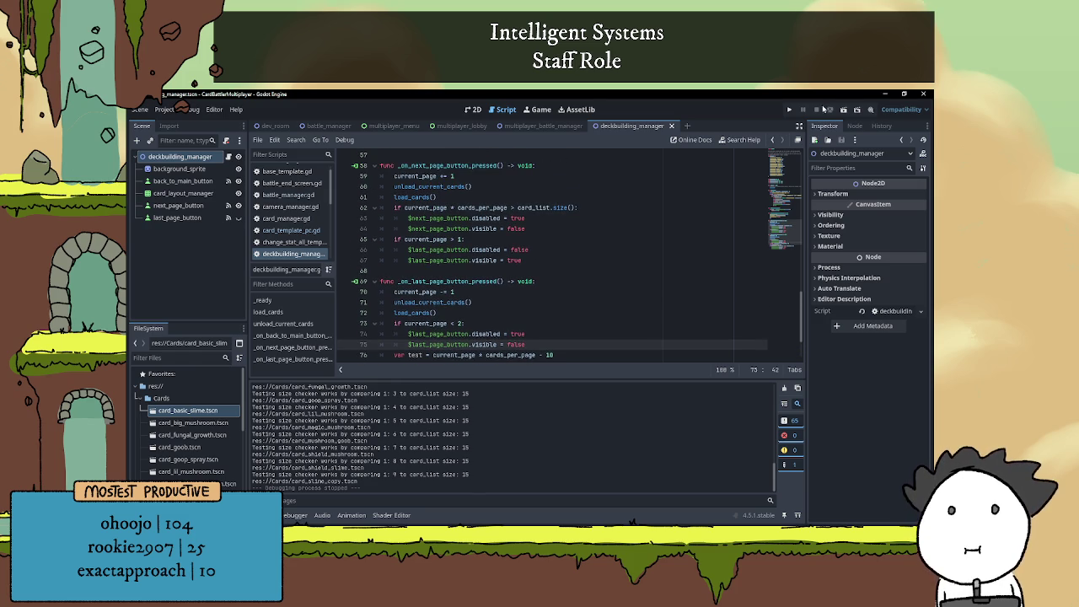
Run the scene, flip repeatedly between the two card pages, go back to the main menu, and stop
click(842, 109)
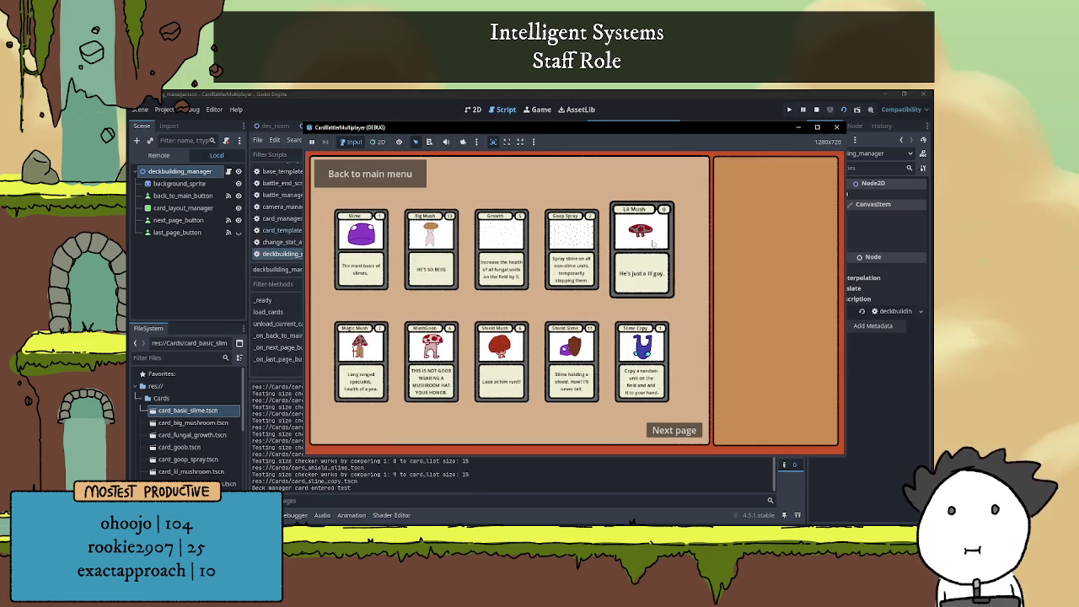
click(675, 432)
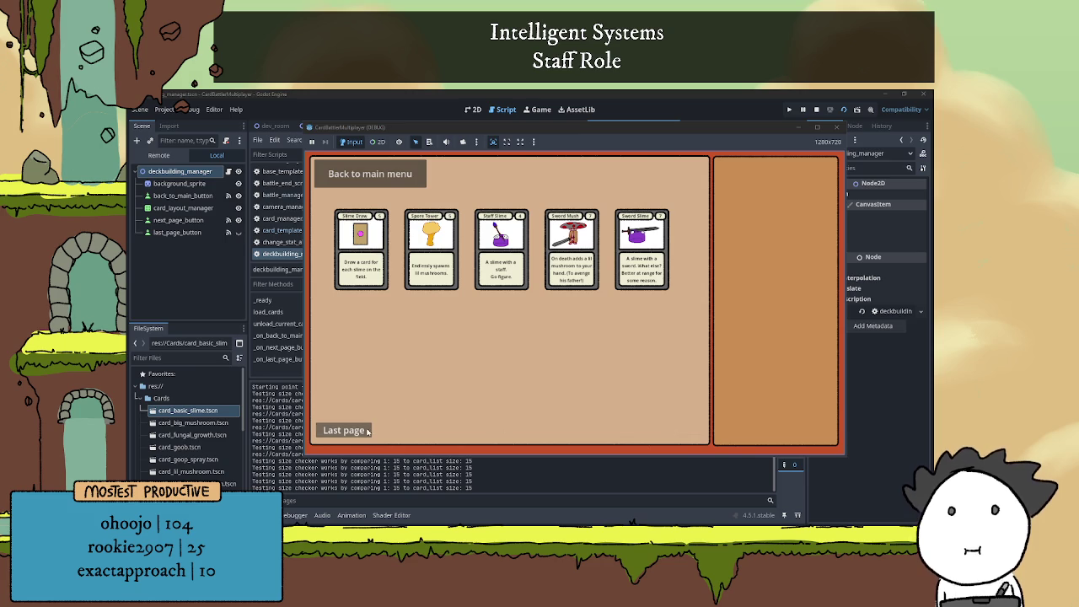
click(343, 430)
click(672, 432)
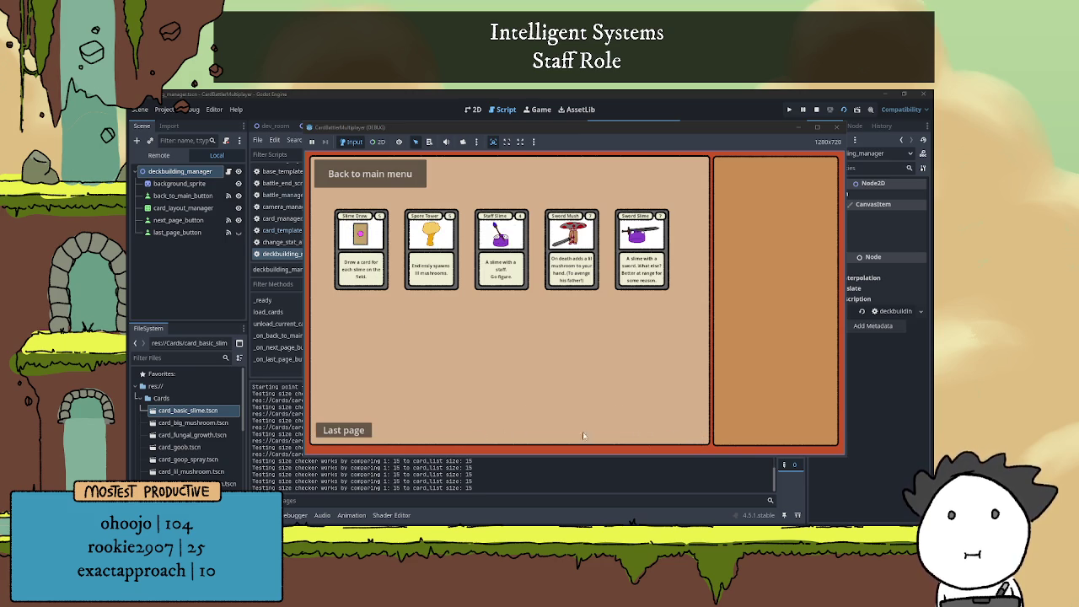
click(343, 430)
click(674, 432)
click(337, 428)
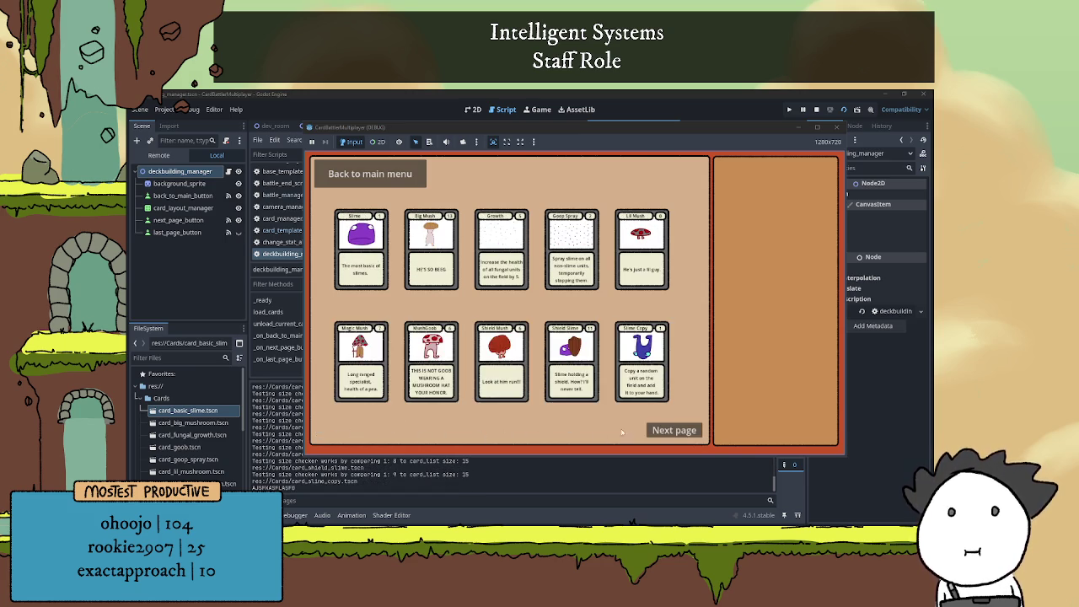
click(673, 431)
click(342, 430)
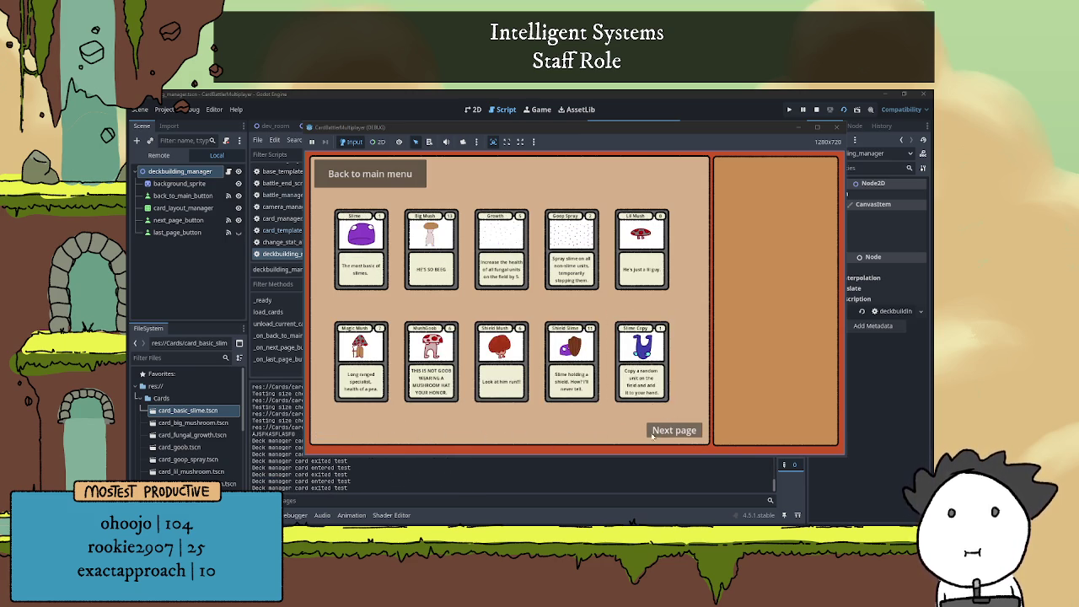
click(665, 432)
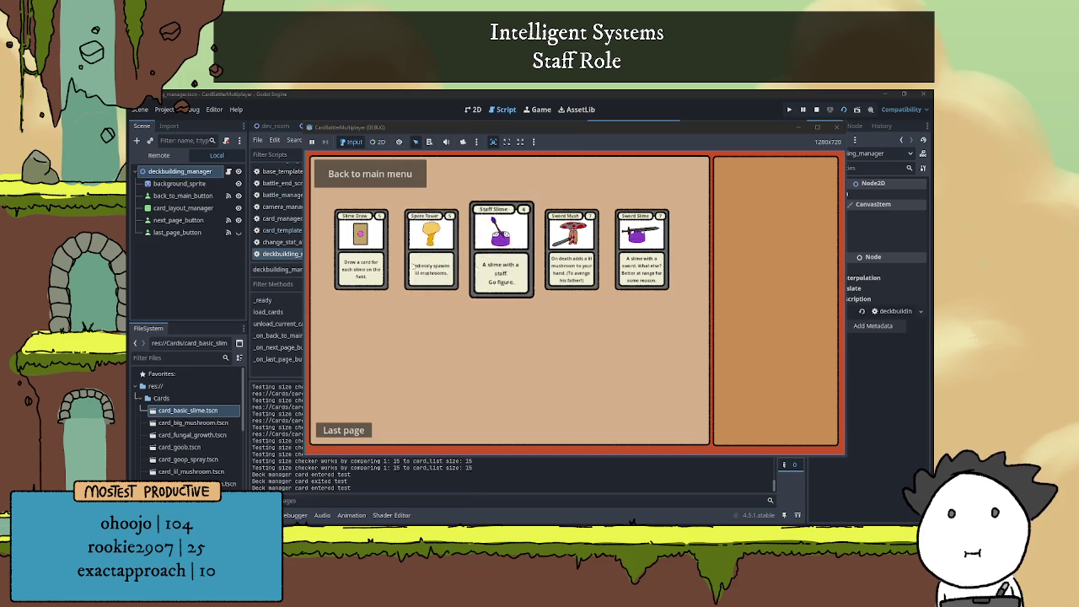
click(356, 435)
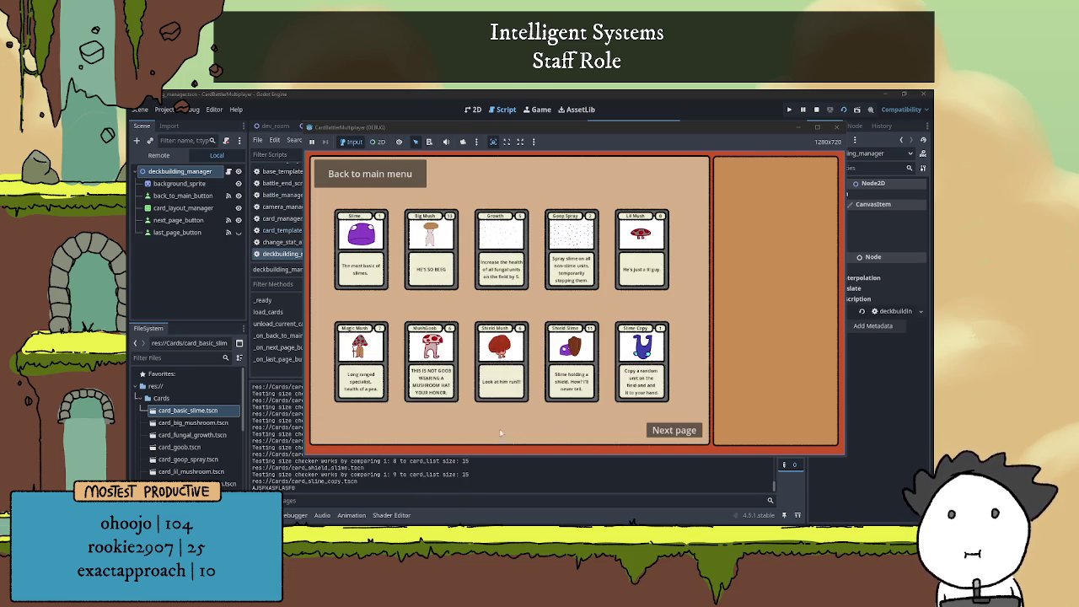
click(672, 430)
click(348, 433)
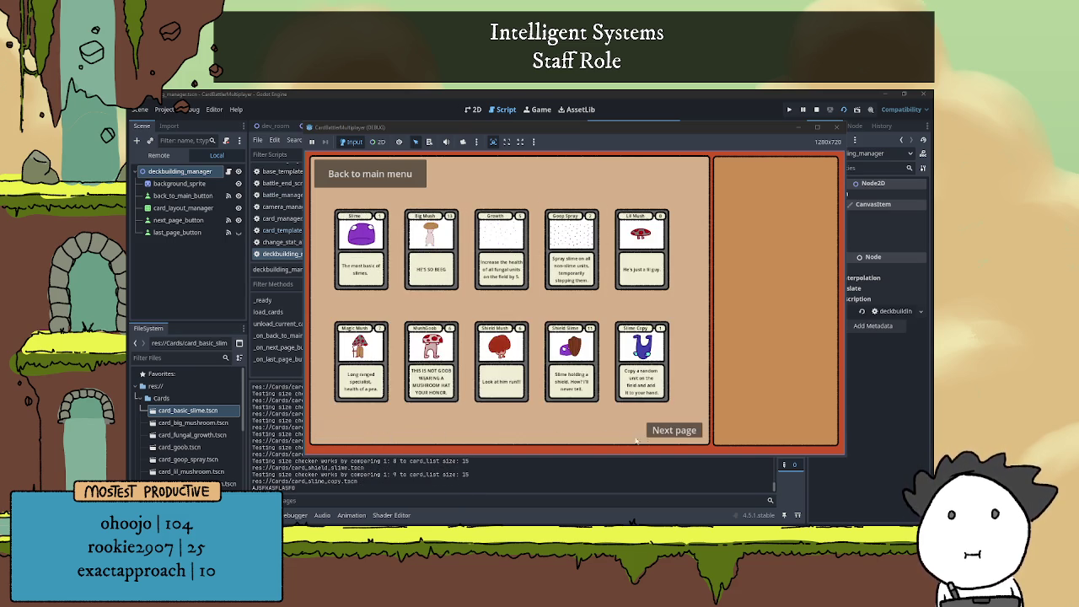
click(664, 430)
click(364, 430)
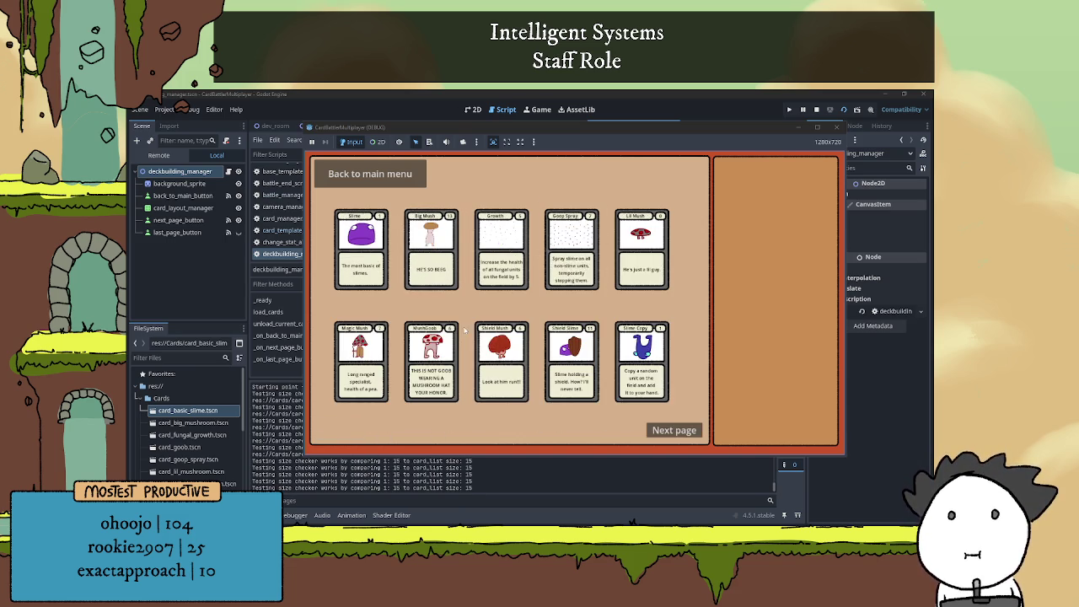
click(364, 174)
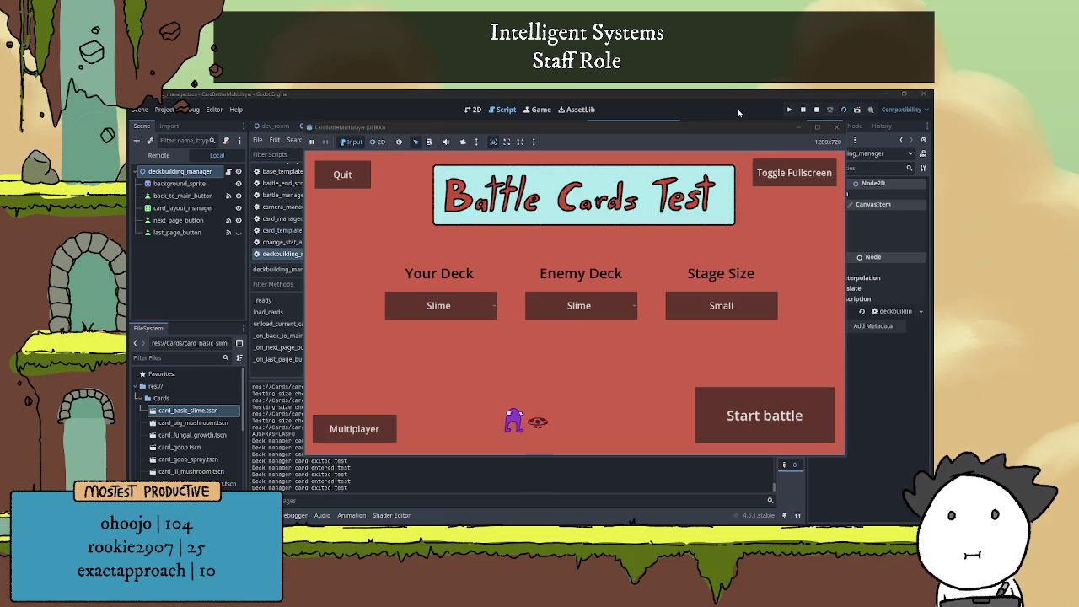
key(F8)
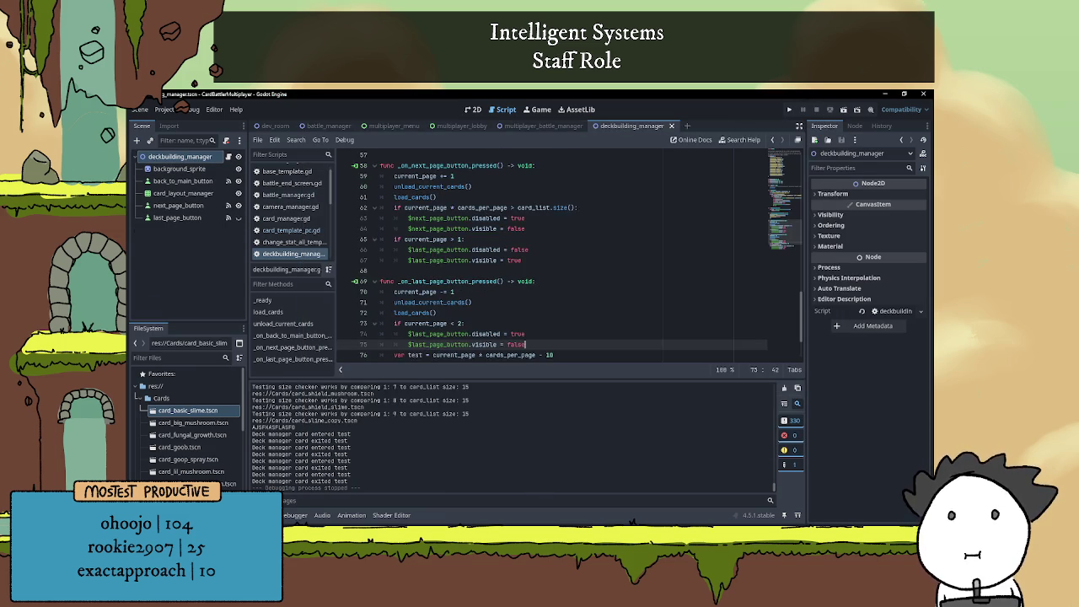
Collapse the Output panel and place the caret after load_cards() on line 72
key(ctrl+j)
click(535, 373)
click(541, 344)
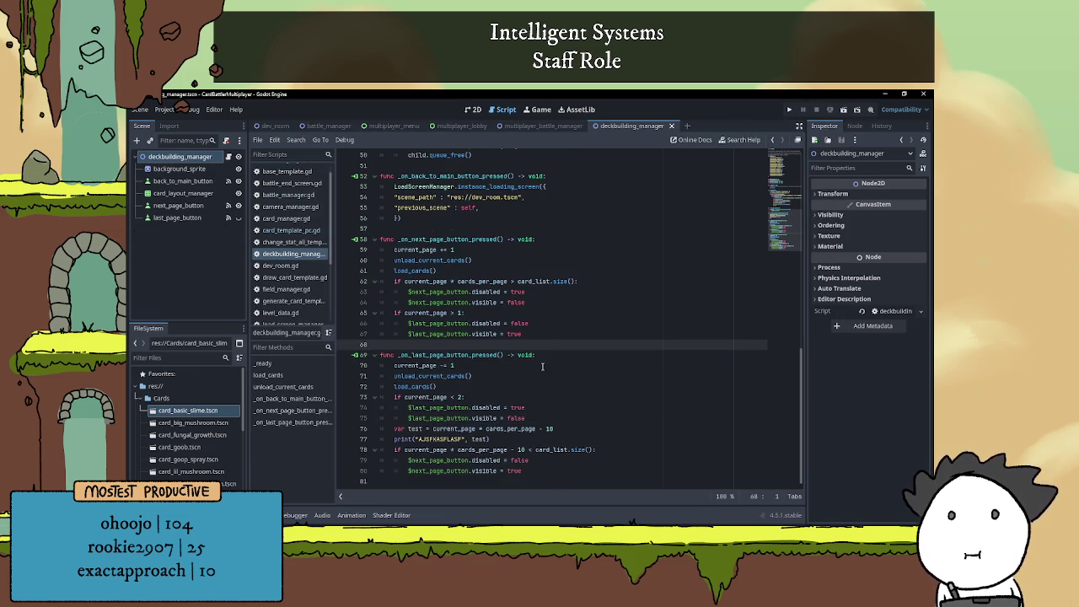
scroll(539, 364, up, 3)
scroll(531, 366, down, 3)
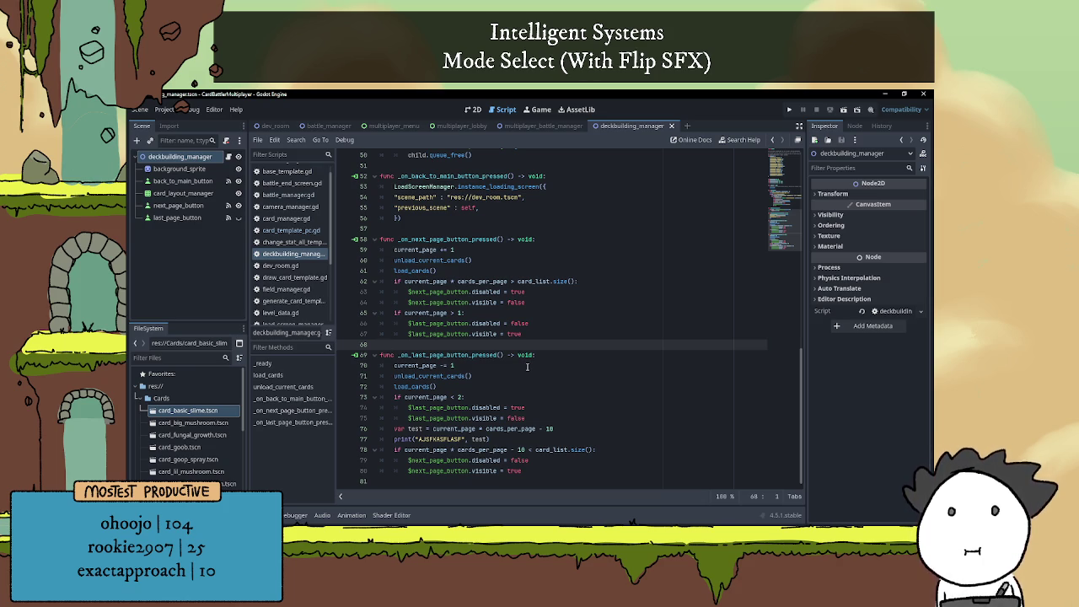
click(528, 389)
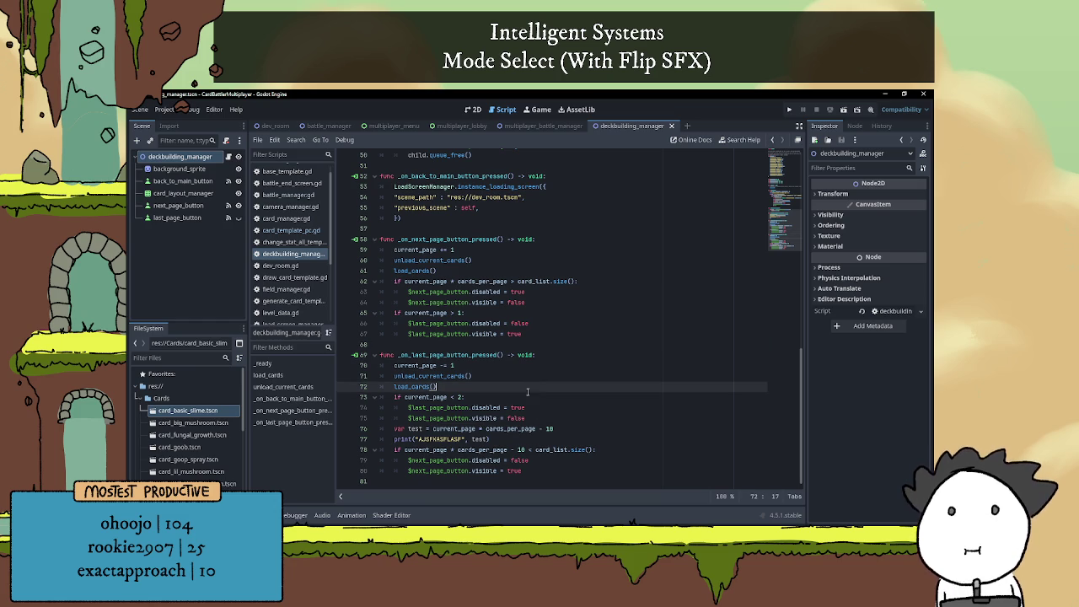
In Notepad, delete the 'Page 2' save-system paragraph under the deck building heading
key(alt+Tab)
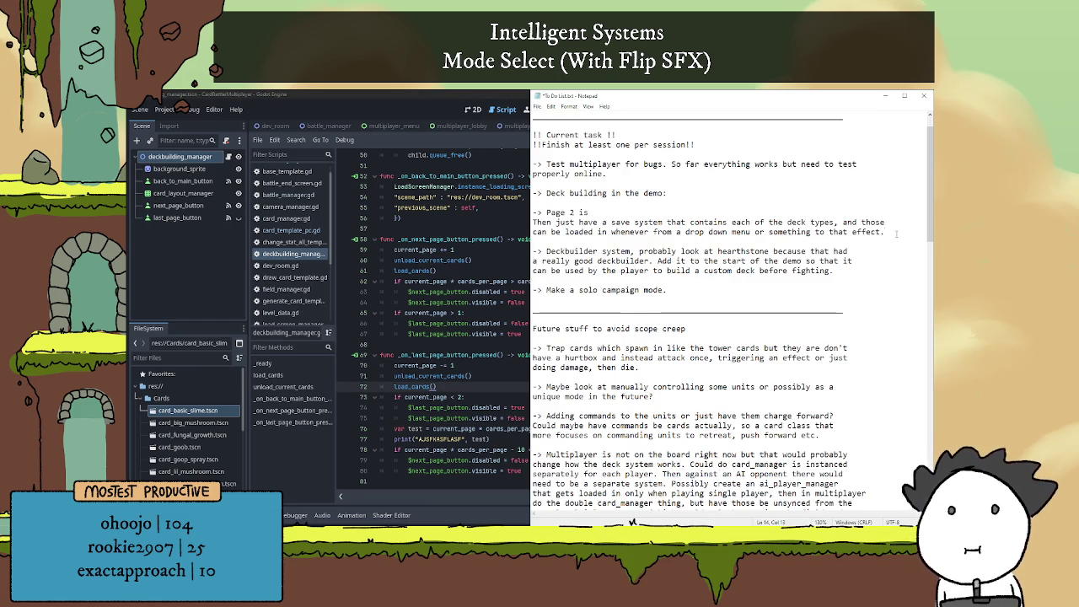
mouse_move(896, 234)
mouse_down()
mouse_move(518, 222)
mouse_move(496, 210)
mouse_up()
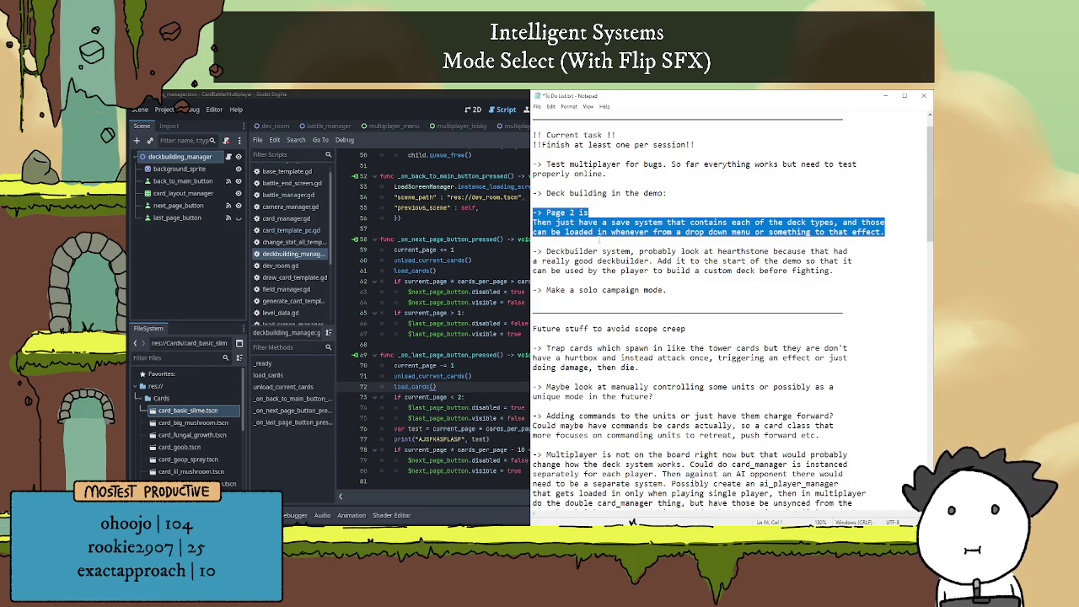
key(BackSpace)
key(BackSpace)
key(BackSpace)
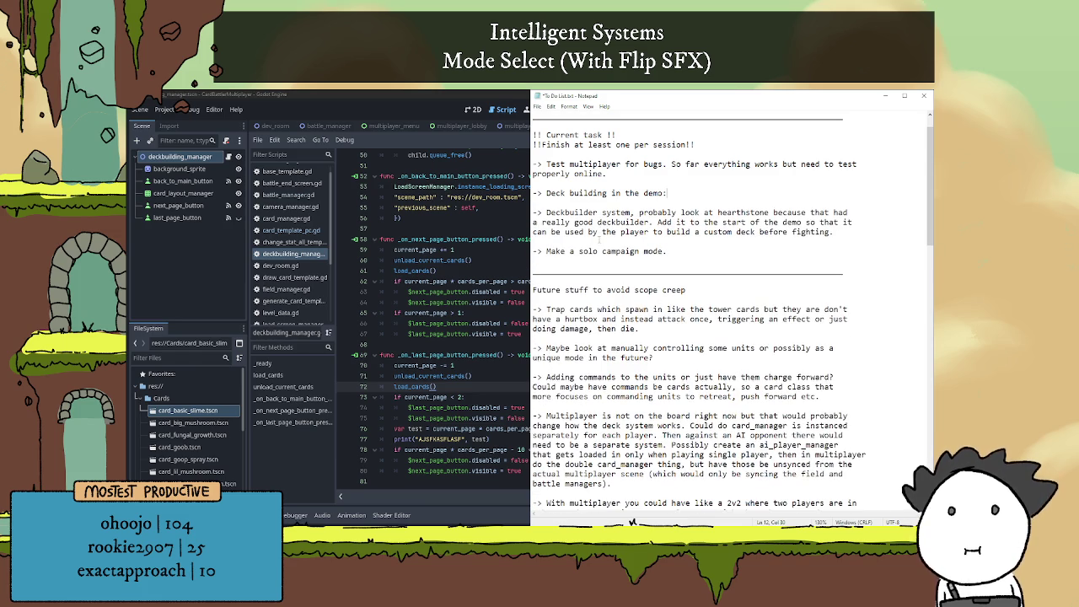
key(Return)
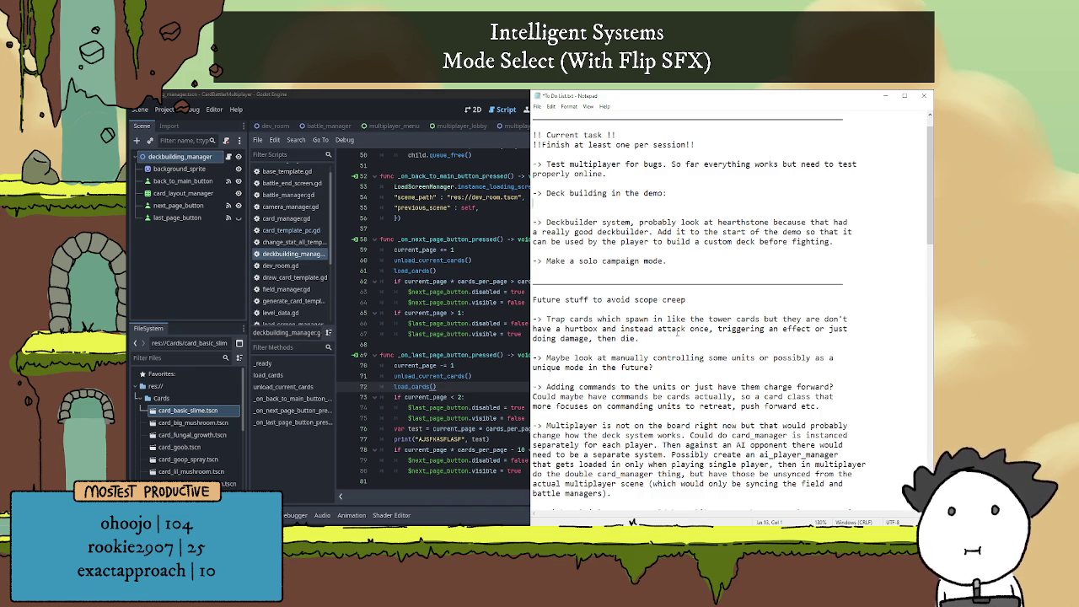
Tidy the blank lines around the Deckbuilder system paragraph in the to-do list
scroll(679, 328, up, 1)
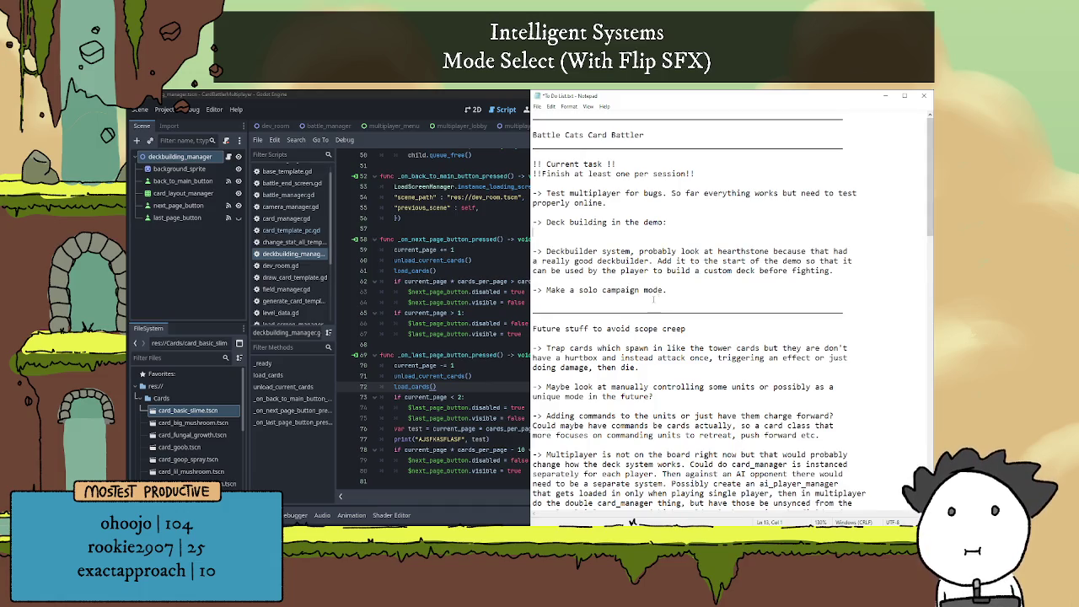
click(659, 239)
key(BackSpace)
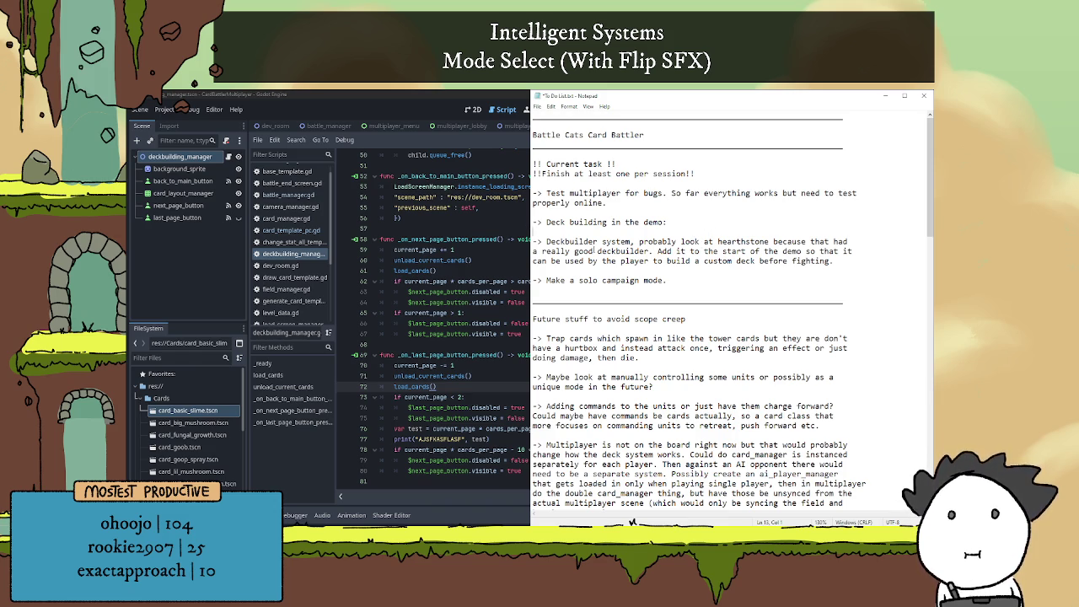
drag(840, 261, 557, 242)
click(592, 242)
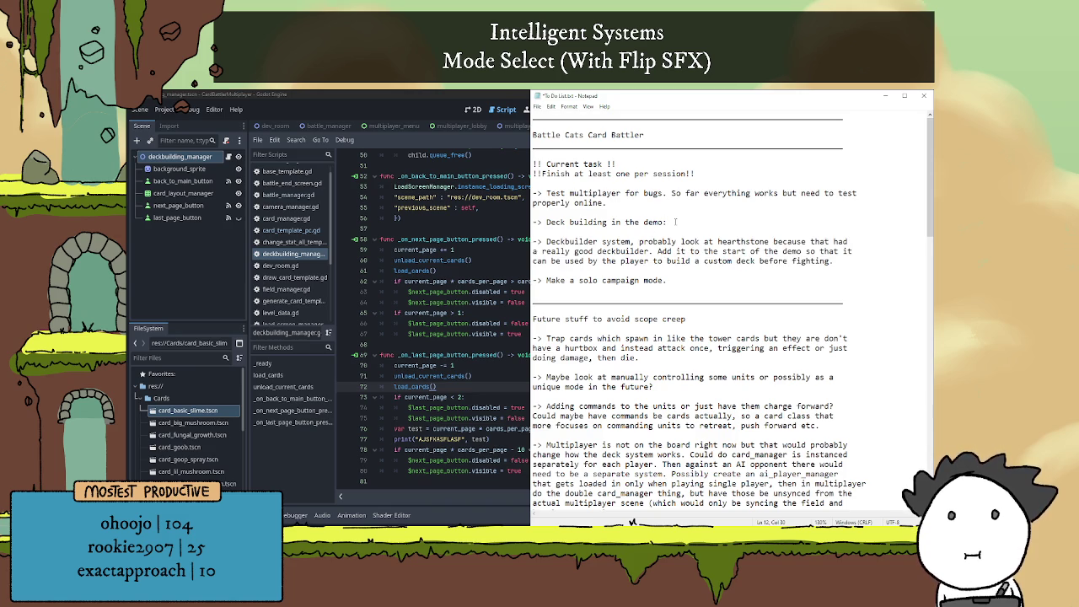
key(Return)
Return to Godot and show the deckbuilding_manager scene in the 2D view
click(452, 249)
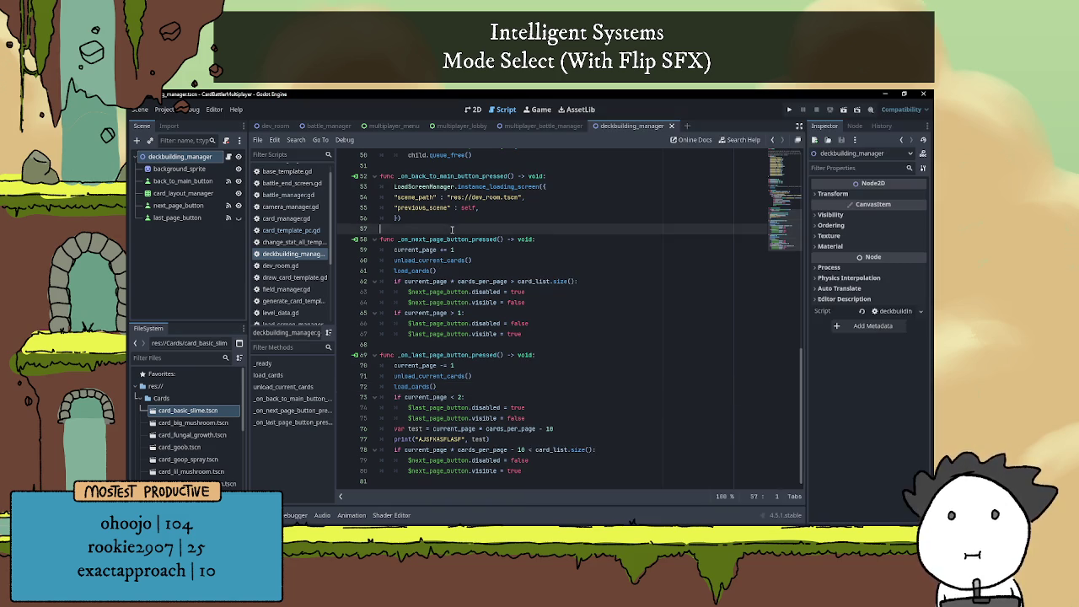
scroll(495, 177, up, 6)
scroll(495, 178, down, 5)
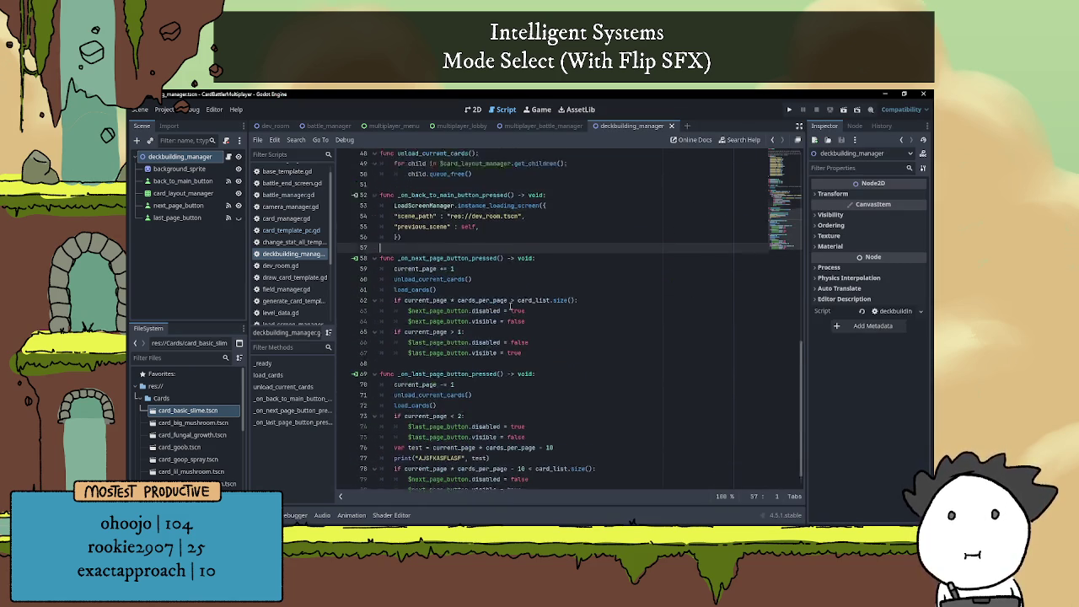
click(472, 109)
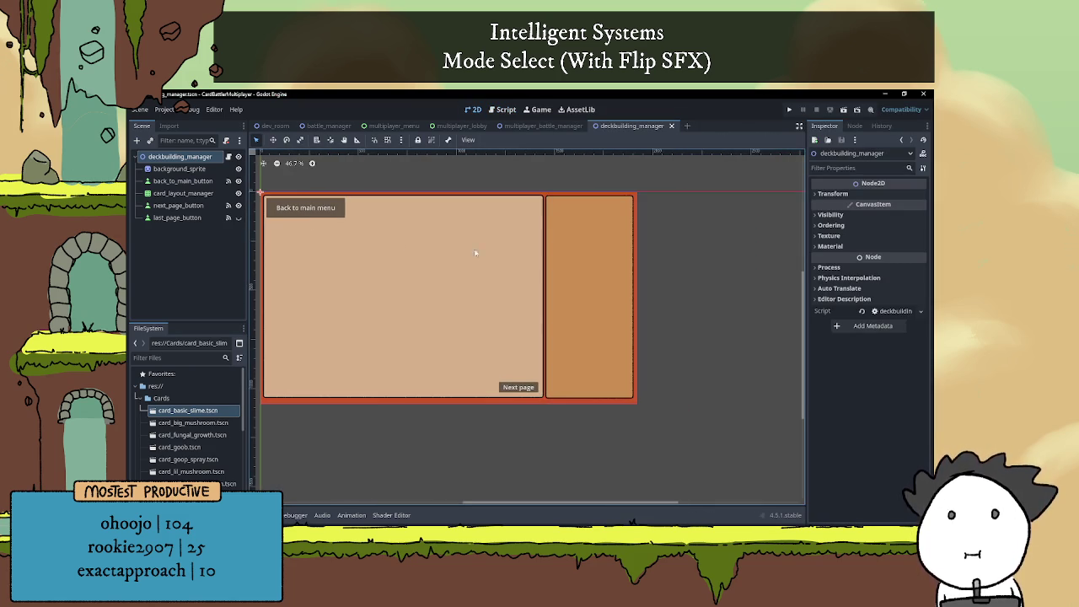
Add a VBoxContainer node, found under Control > Container > BoxContainer, to the scene
click(136, 140)
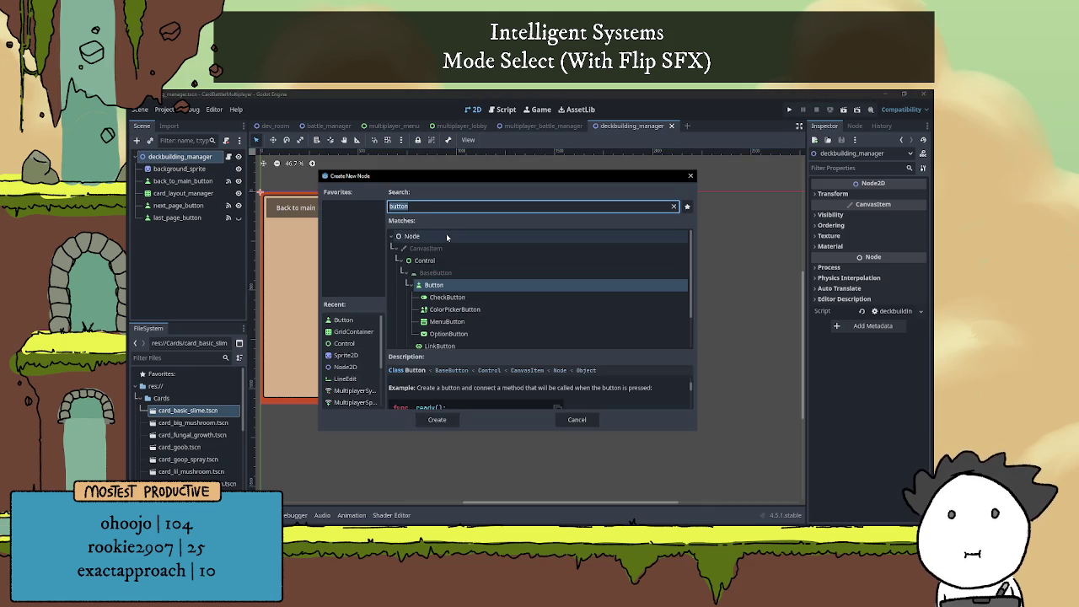
scroll(472, 316, down, 1)
scroll(475, 313, up, 2)
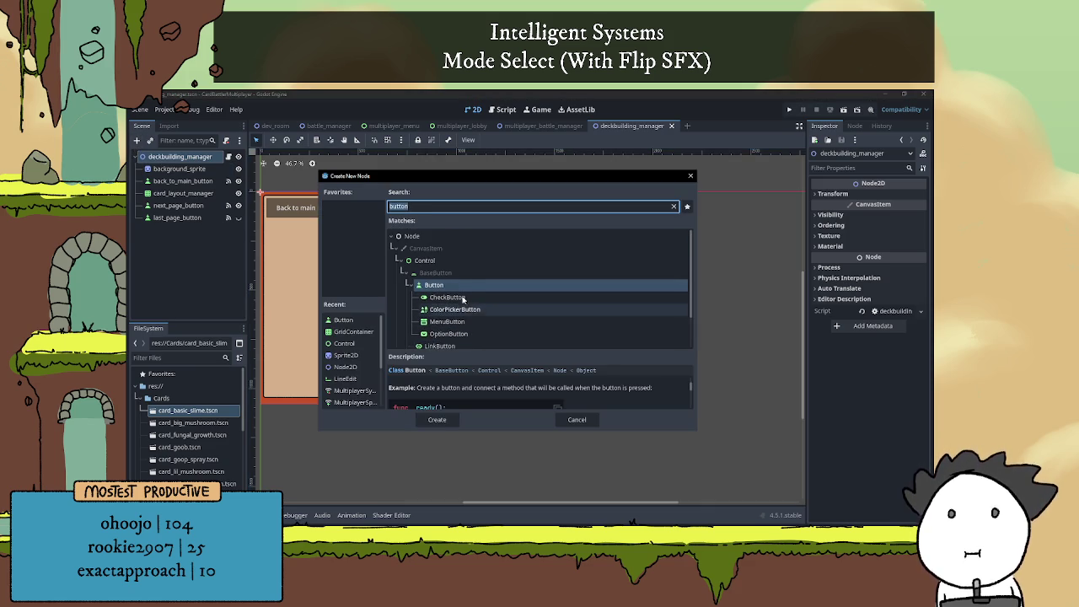
key(BackSpace)
scroll(426, 262, down, 1)
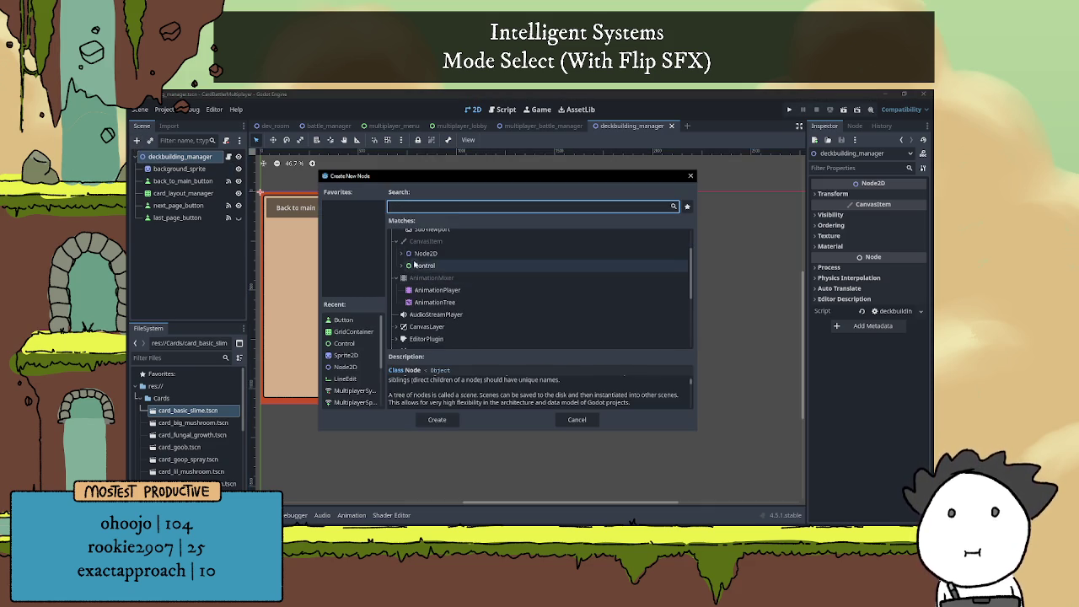
click(424, 266)
click(402, 265)
click(412, 278)
click(405, 278)
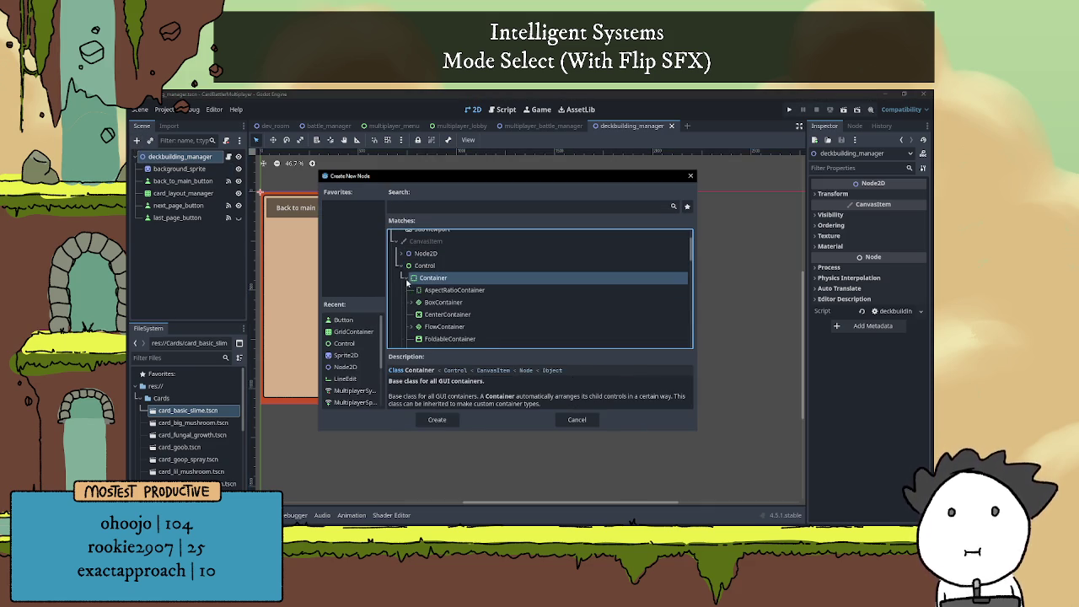
scroll(413, 283, down, 1)
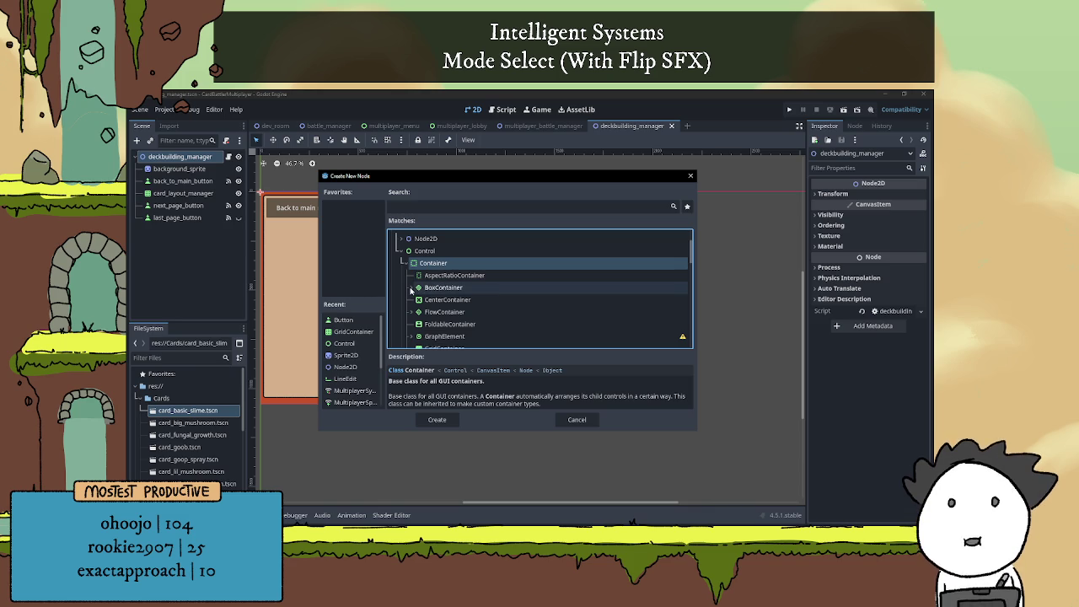
click(412, 288)
click(447, 301)
scroll(446, 302, down, 1)
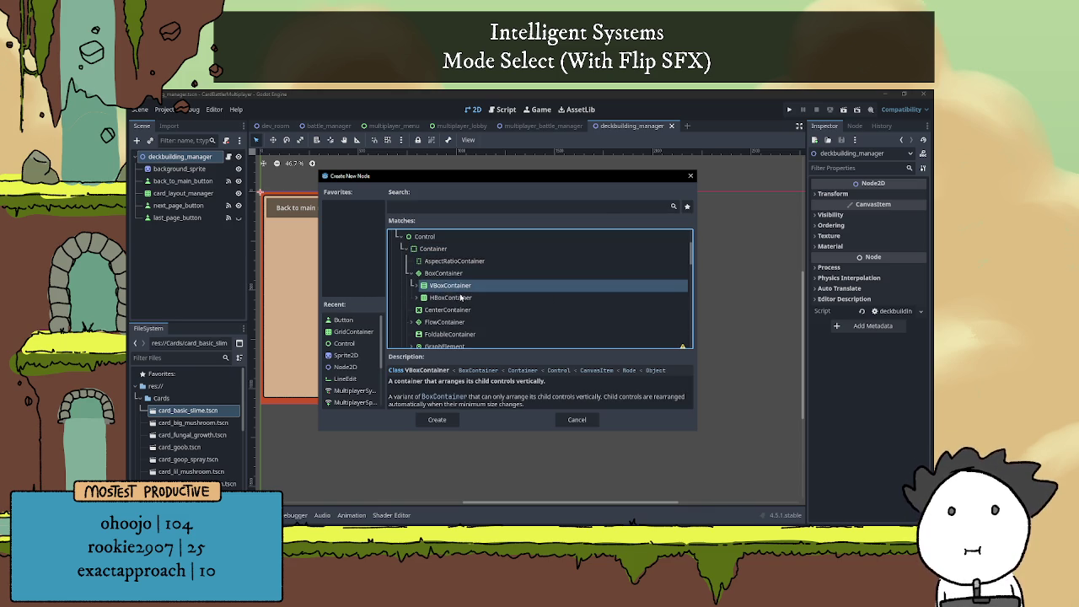
click(437, 419)
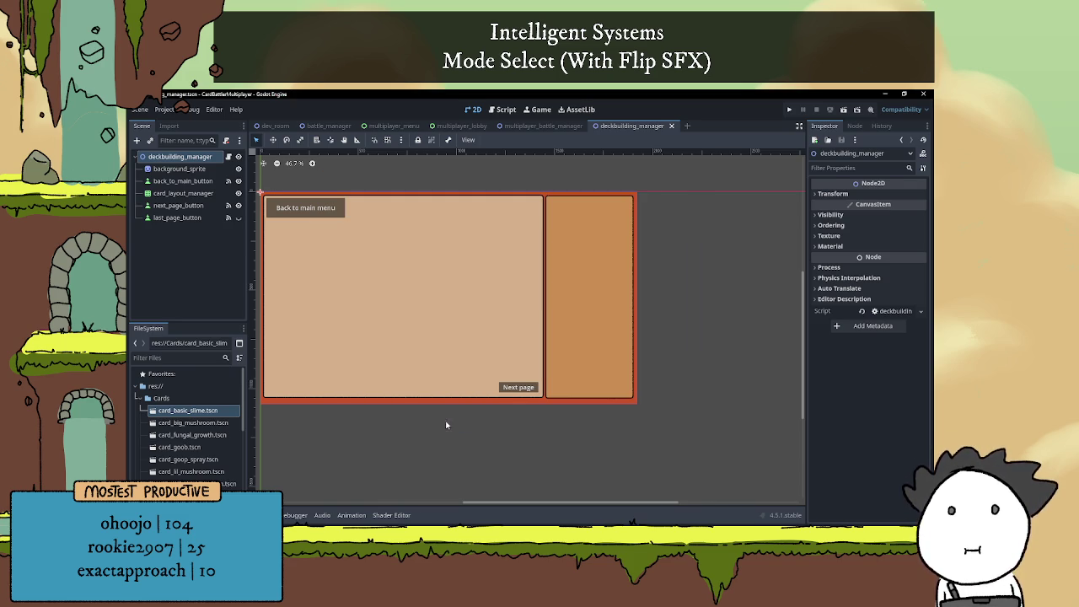
Rename the new VBoxContainer in the Scene dock to current_deck_manager
click(177, 235)
double_click(176, 233)
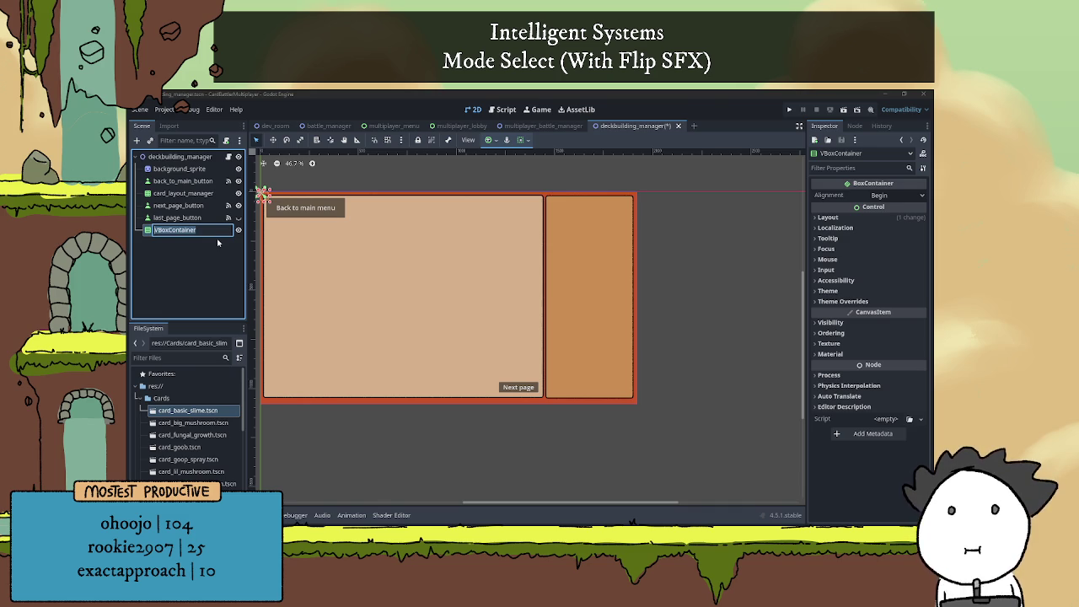
text(curre)
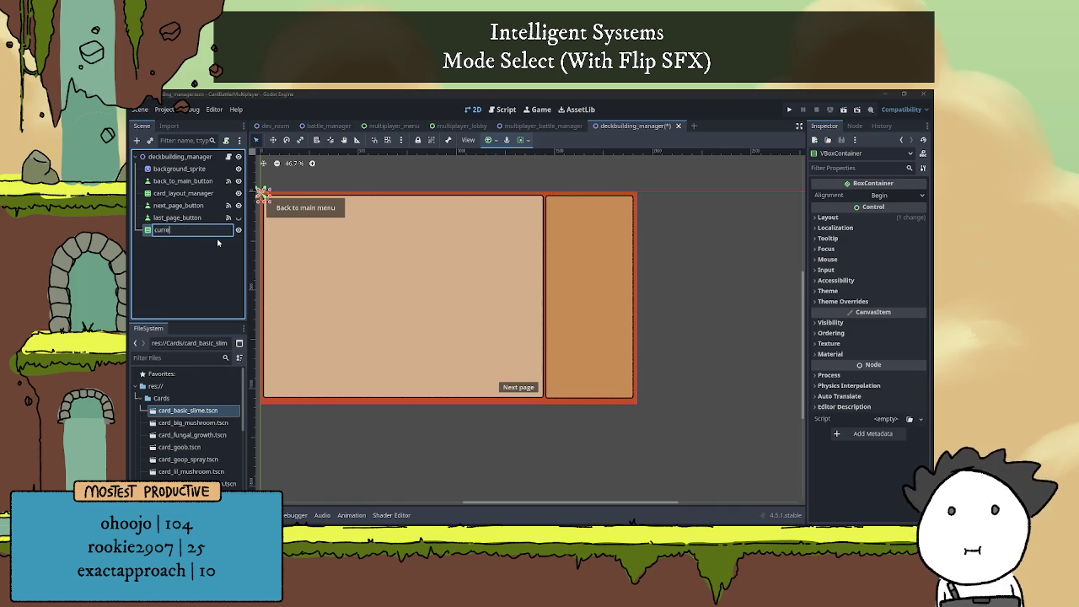
text(nt_deck_)
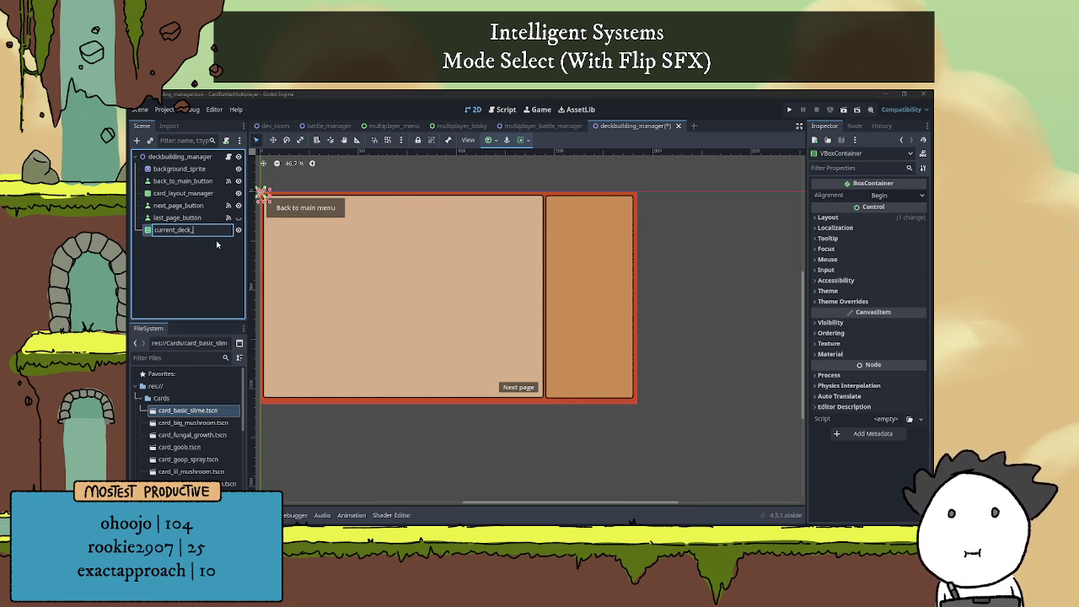
text(manager)
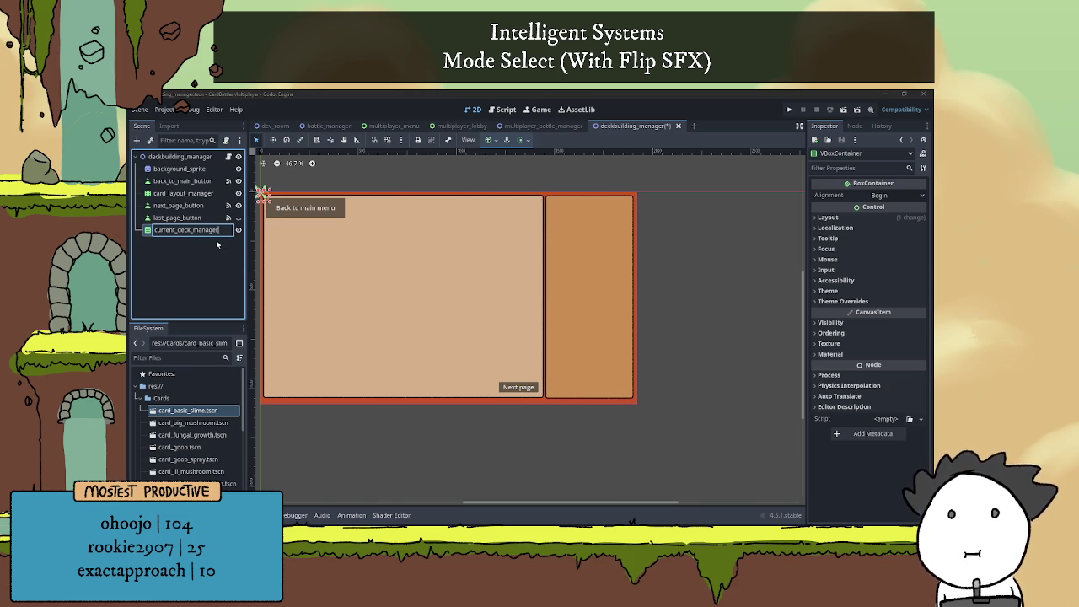
key(Return)
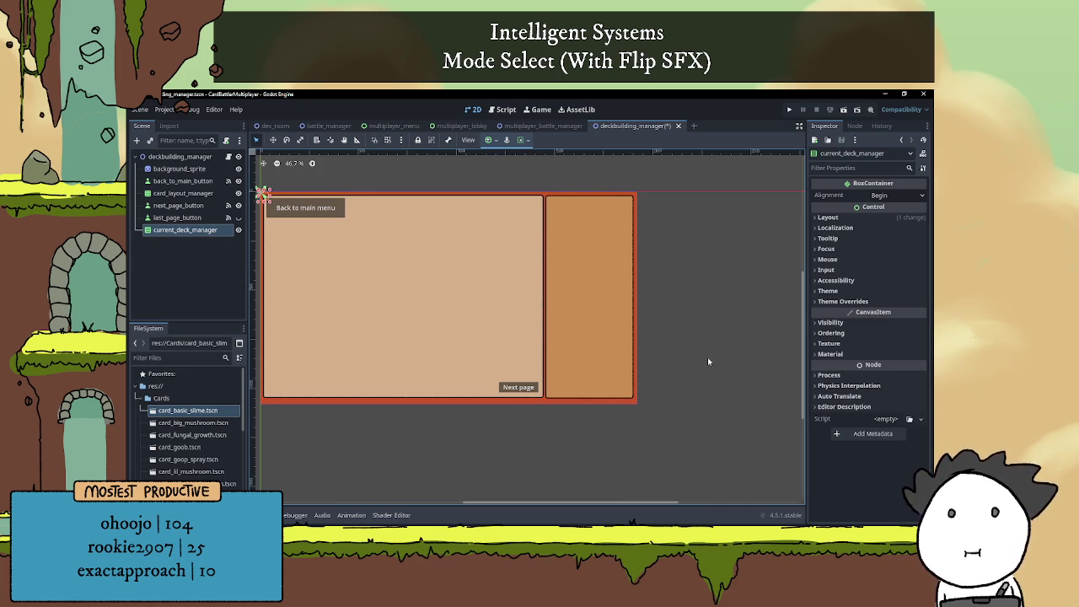
Resize the current_deck_manager box so it fills the right-hand deck panel
scroll(475, 301, up, 1)
scroll(424, 258, down, 2)
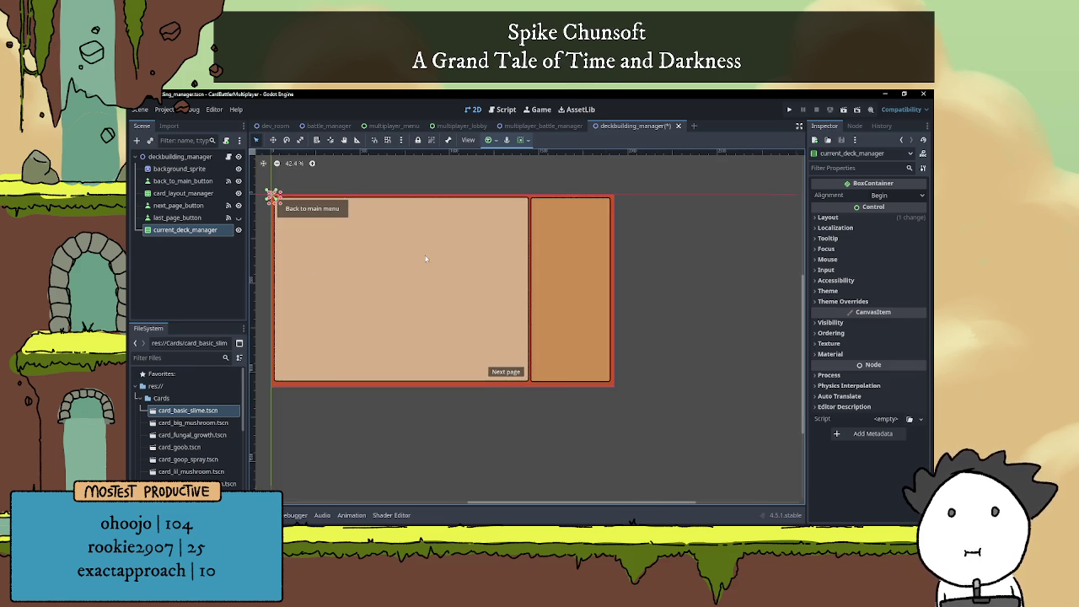
mouse_move(275, 199)
mouse_down()
mouse_move(687, 228)
mouse_move(610, 228)
mouse_up()
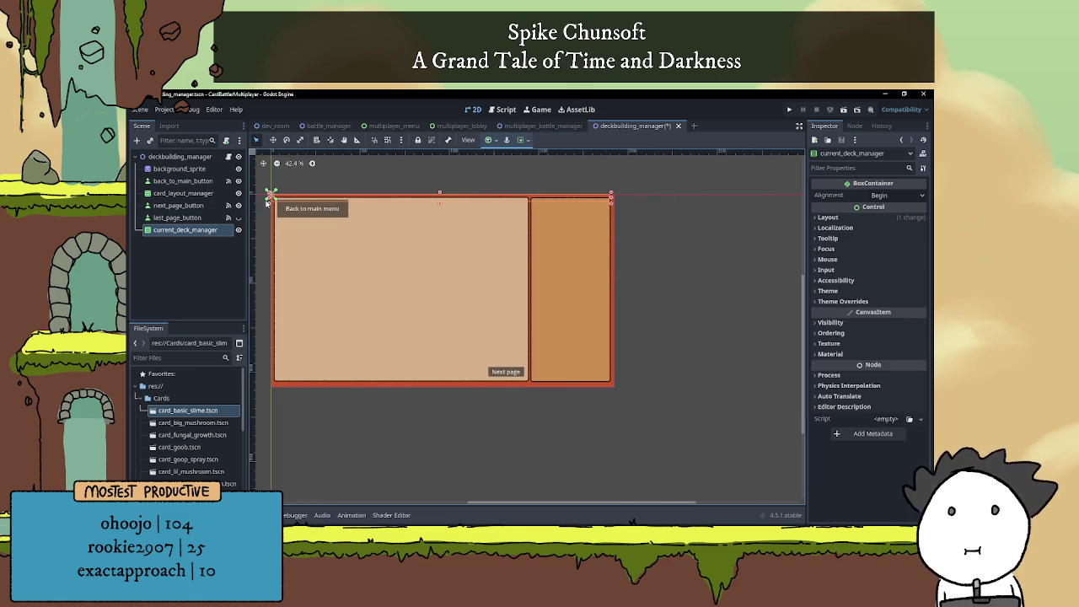
mouse_move(271, 198)
mouse_down()
mouse_move(503, 195)
mouse_move(531, 213)
mouse_up()
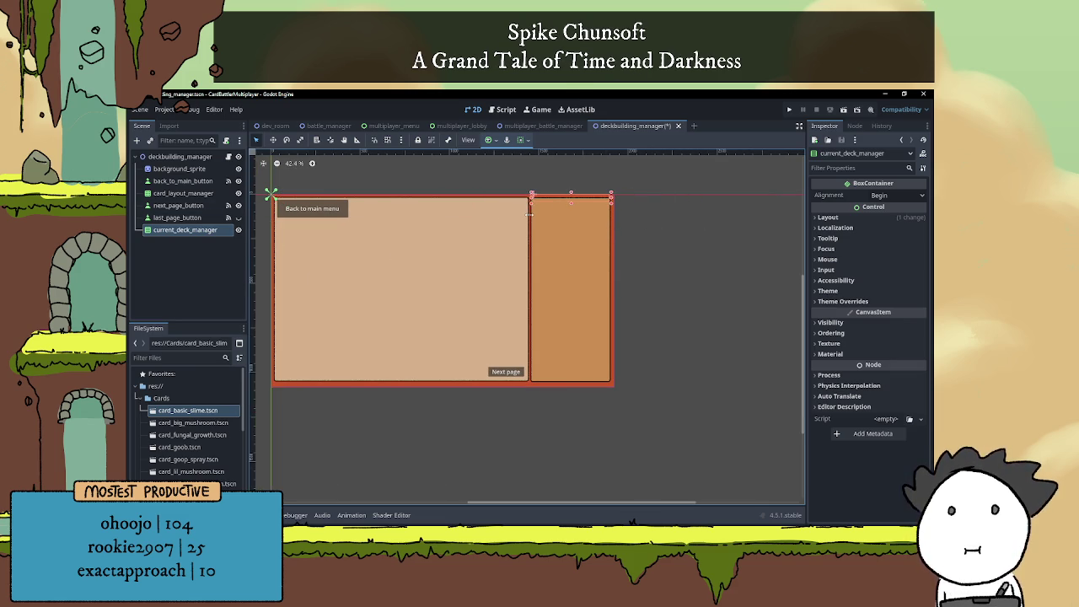
scroll(557, 211, up, 2)
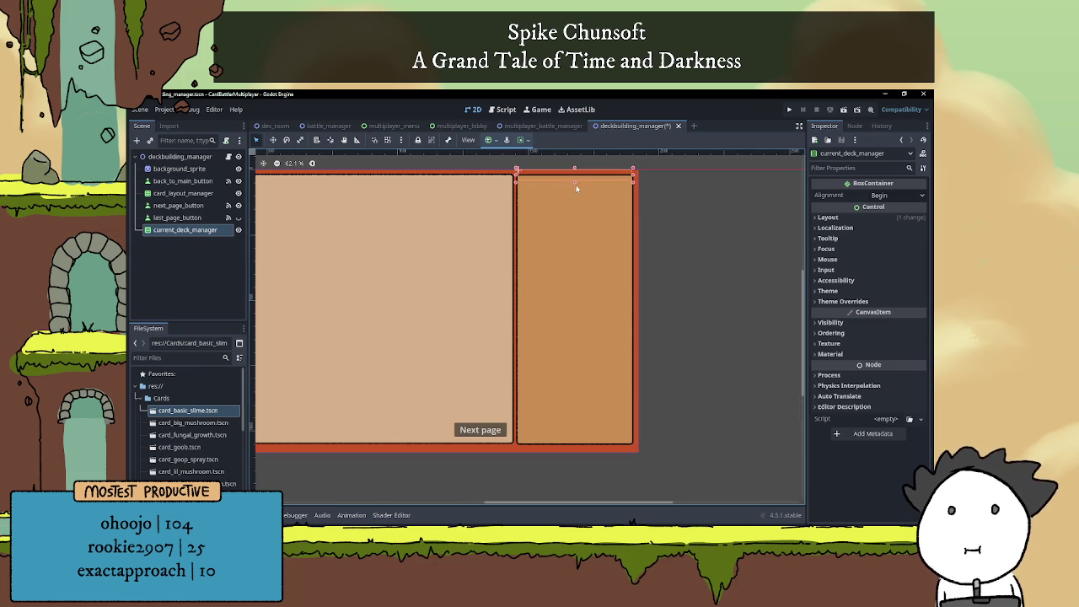
drag(573, 362, 581, 445)
drag(574, 169, 573, 178)
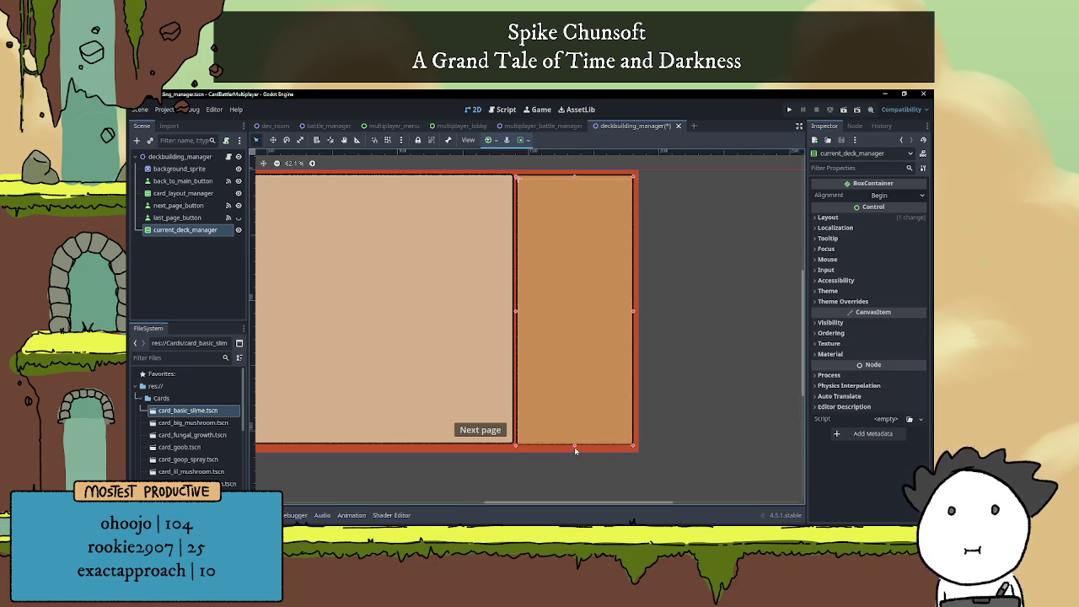
drag(573, 448, 576, 443)
drag(632, 310, 630, 310)
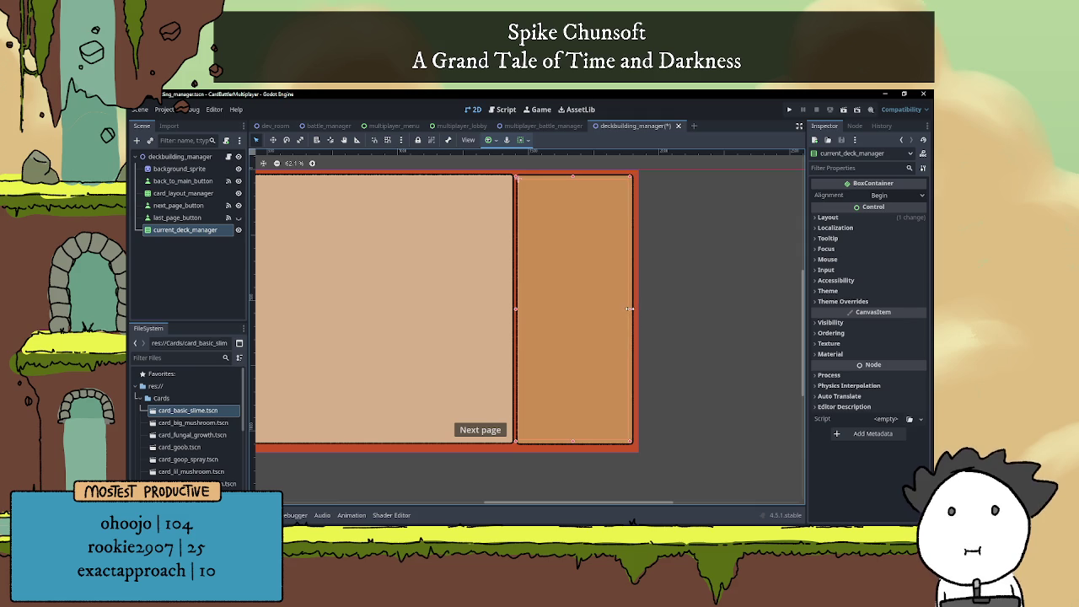
drag(515, 310, 518, 310)
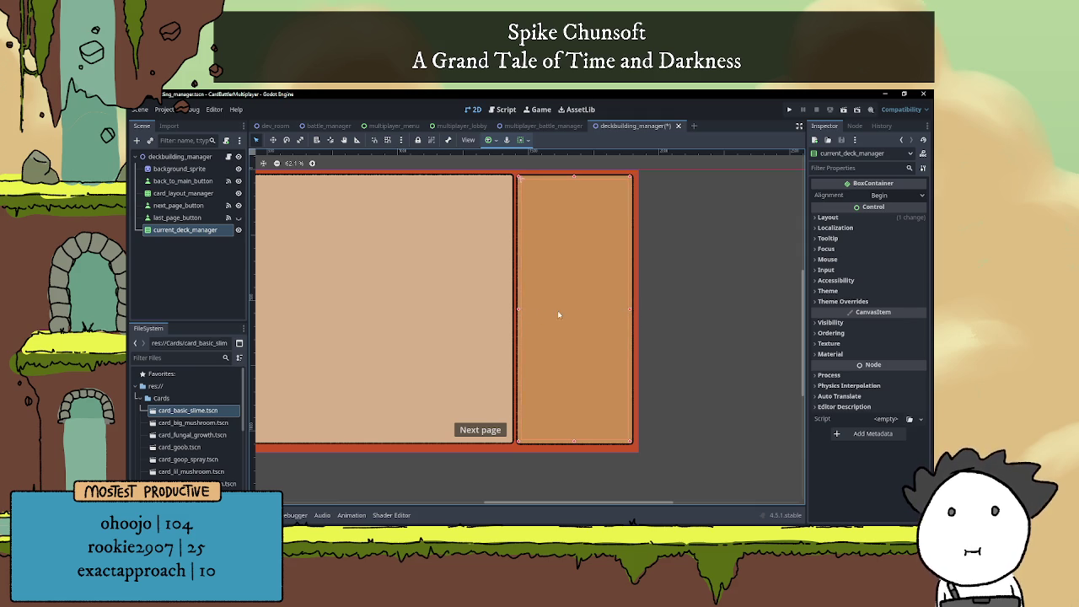
scroll(540, 293, left, 2)
Select the deckbuilding_manager root node and open its script
click(150, 247)
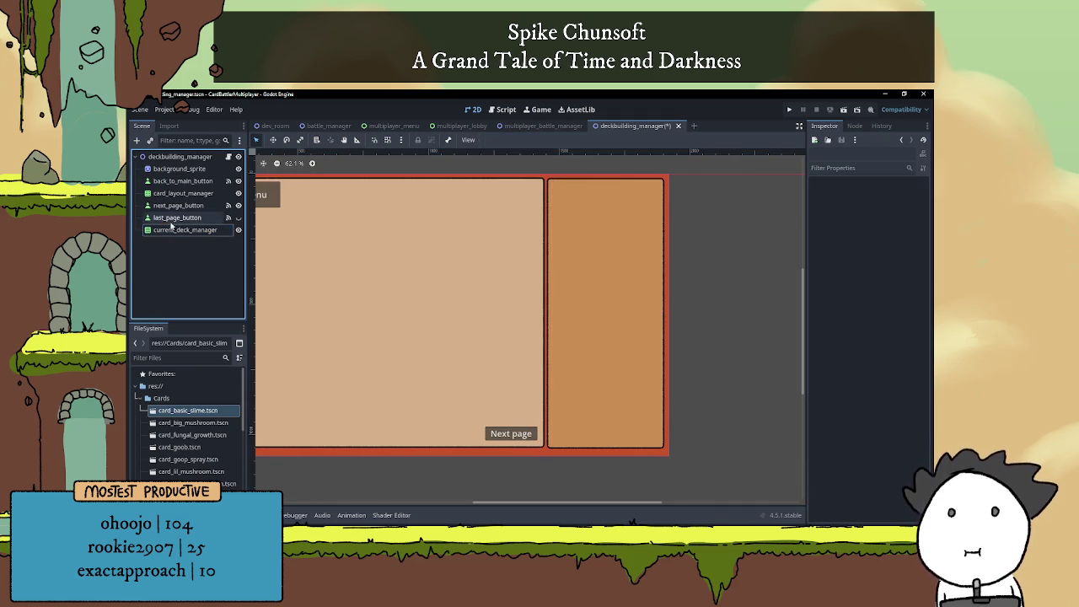
click(187, 160)
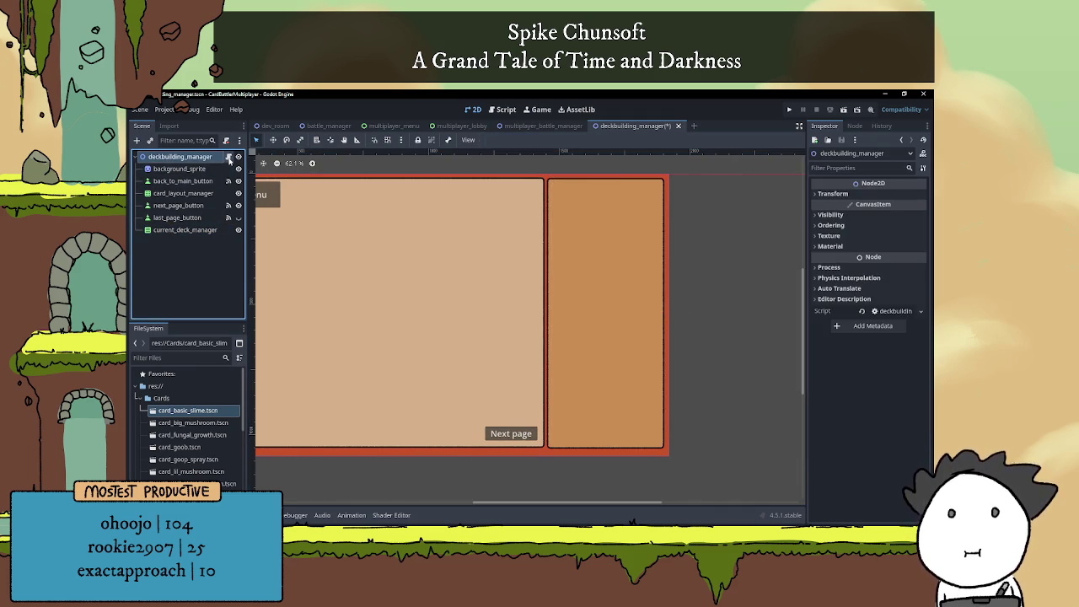
click(227, 156)
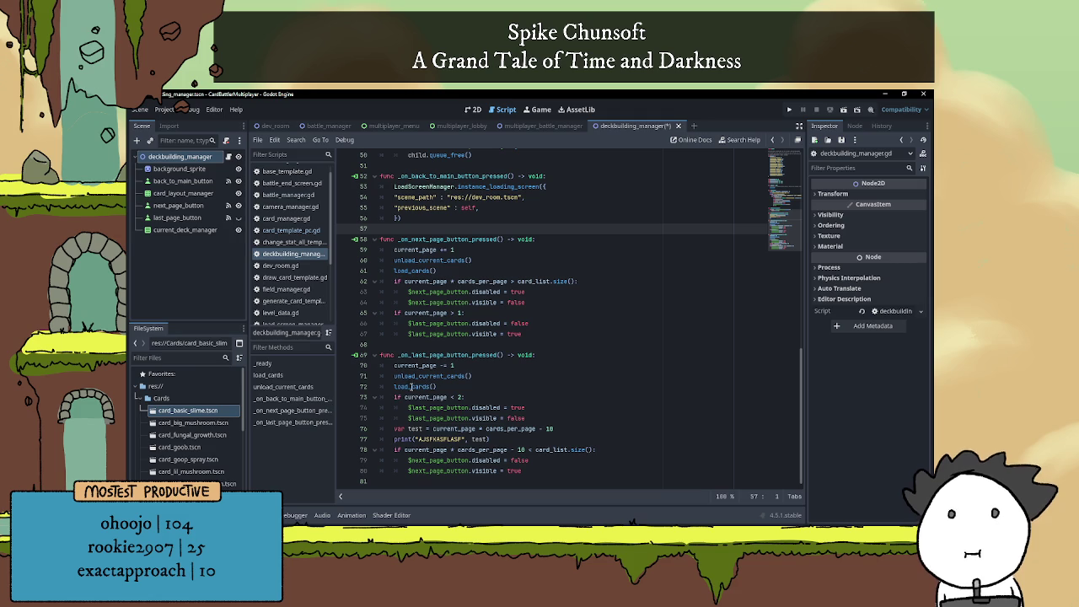
Save the deckbuilding_manager scene and filter the FileSystem files by 'card_tem'
scroll(429, 379, up, 10)
scroll(447, 354, down, 5)
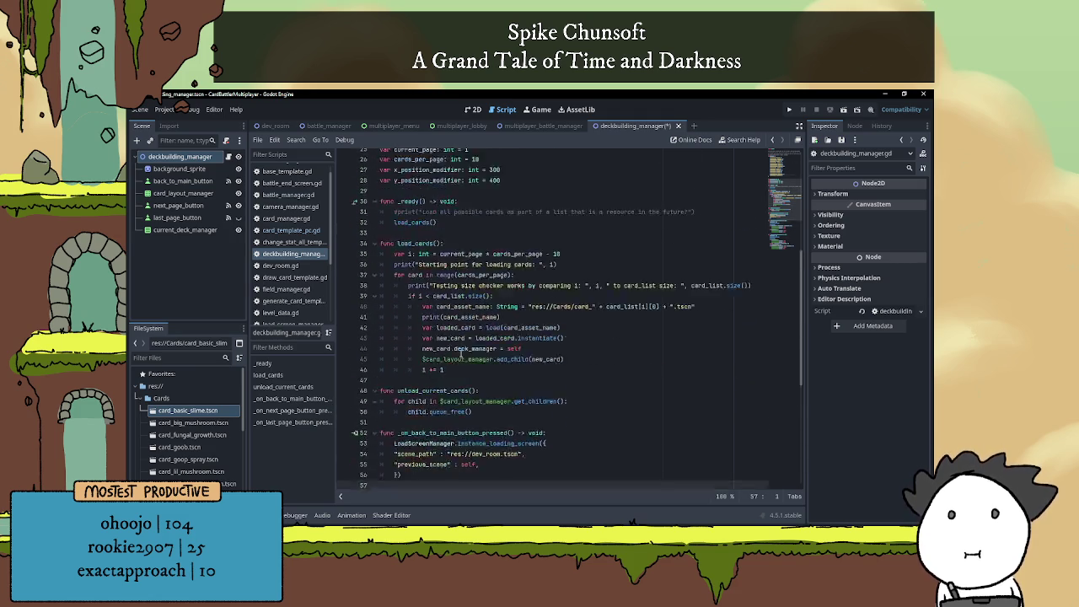
click(462, 314)
scroll(464, 313, down, 2)
scroll(464, 314, down, 2)
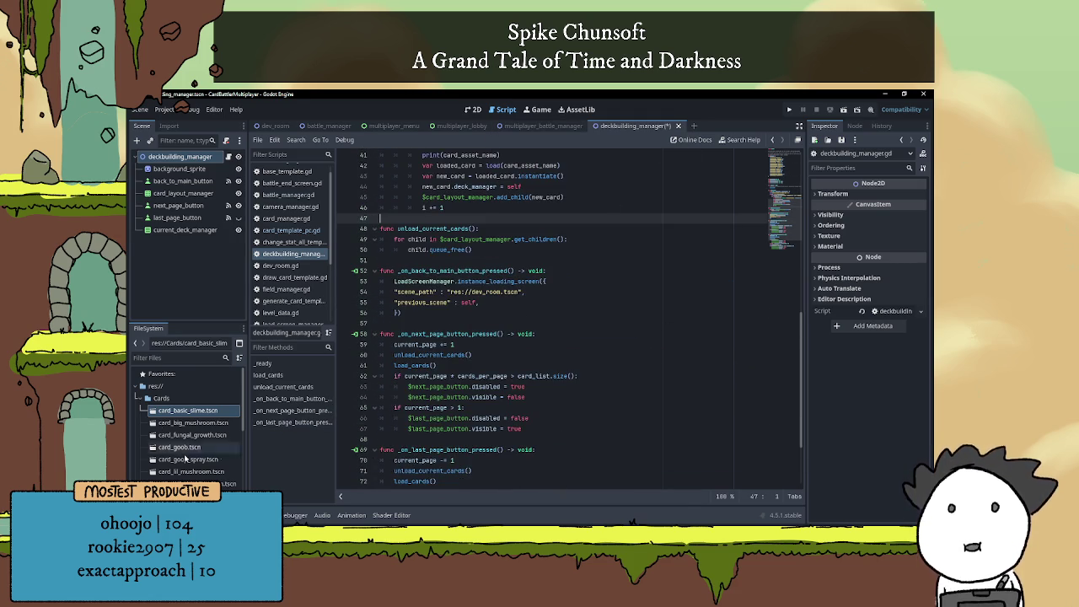
key(ctrl+s)
click(172, 358)
text(card)
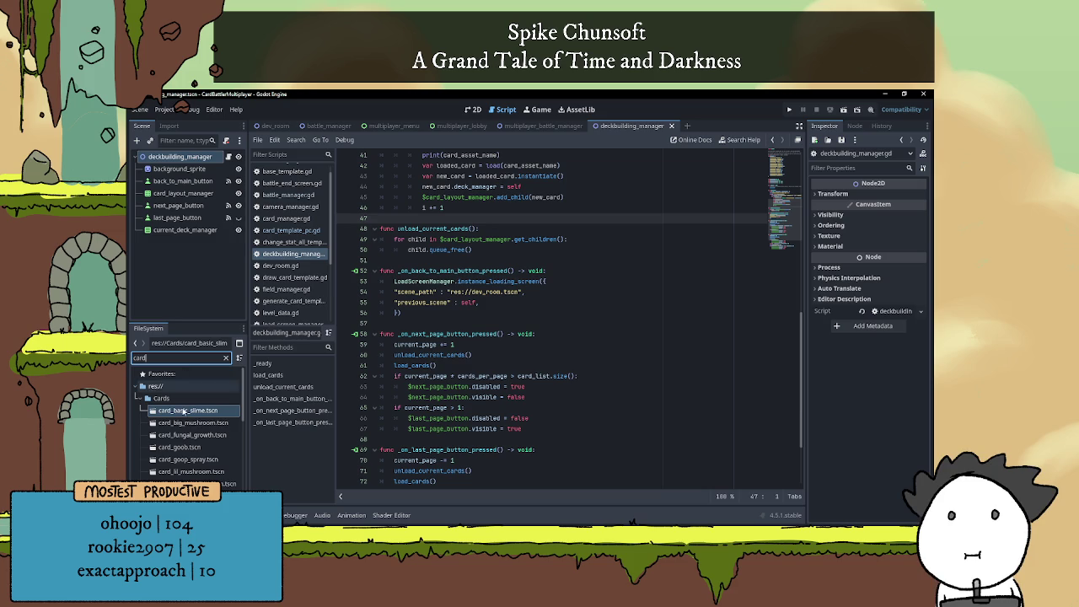
text(_tem)
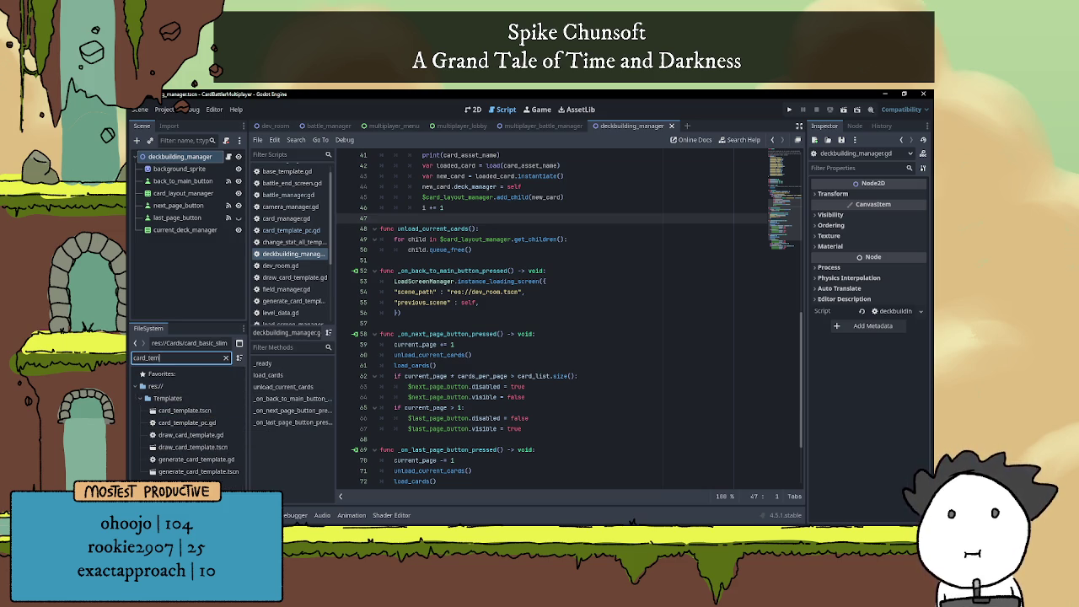
Open card_template.tscn and its card_template_pc.gd script
double_click(208, 412)
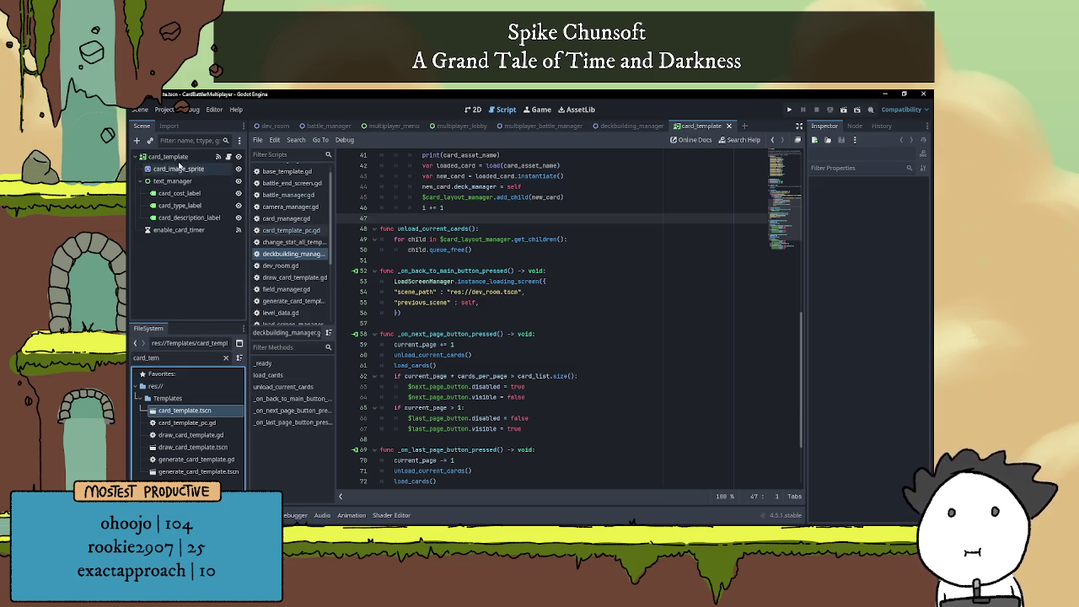
click(218, 157)
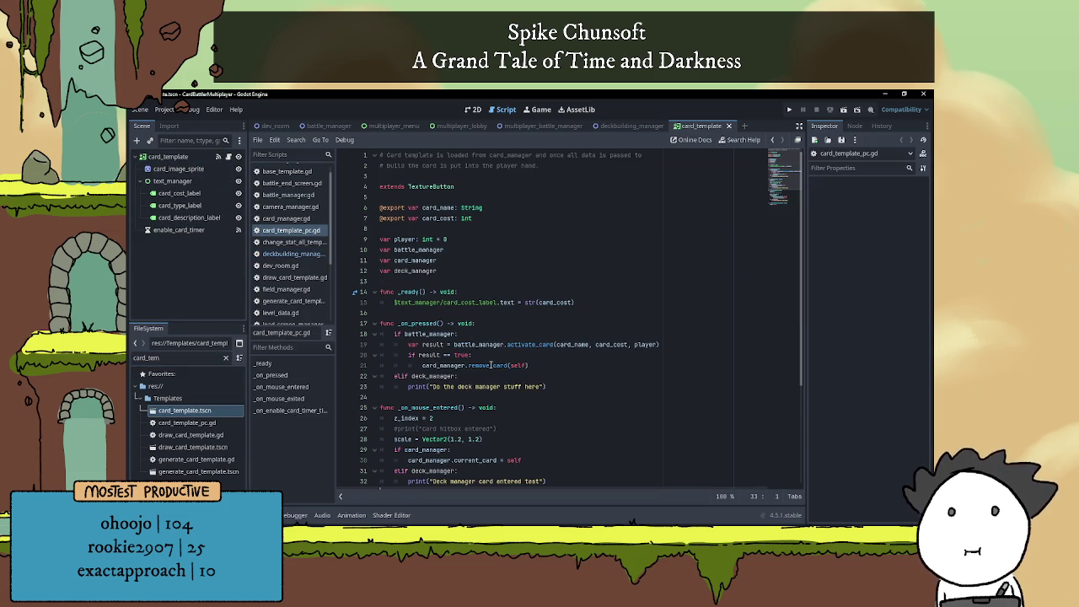
scroll(498, 347, down, 5)
scroll(499, 354, up, 1)
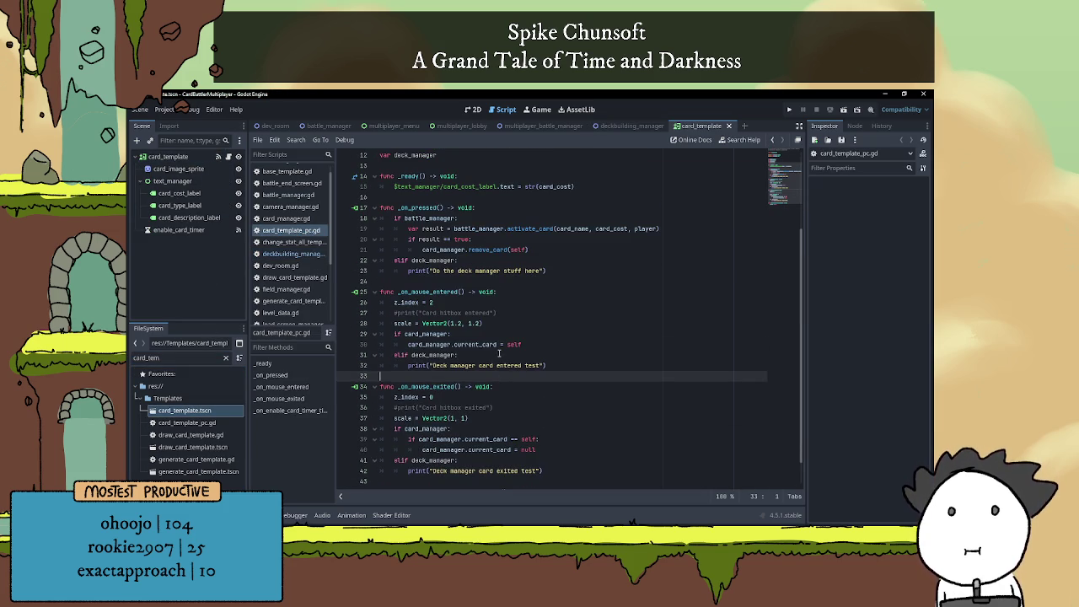
Scroll through card_template_pc.gd to review the pressed and mouse-entered/exited handlers
click(525, 355)
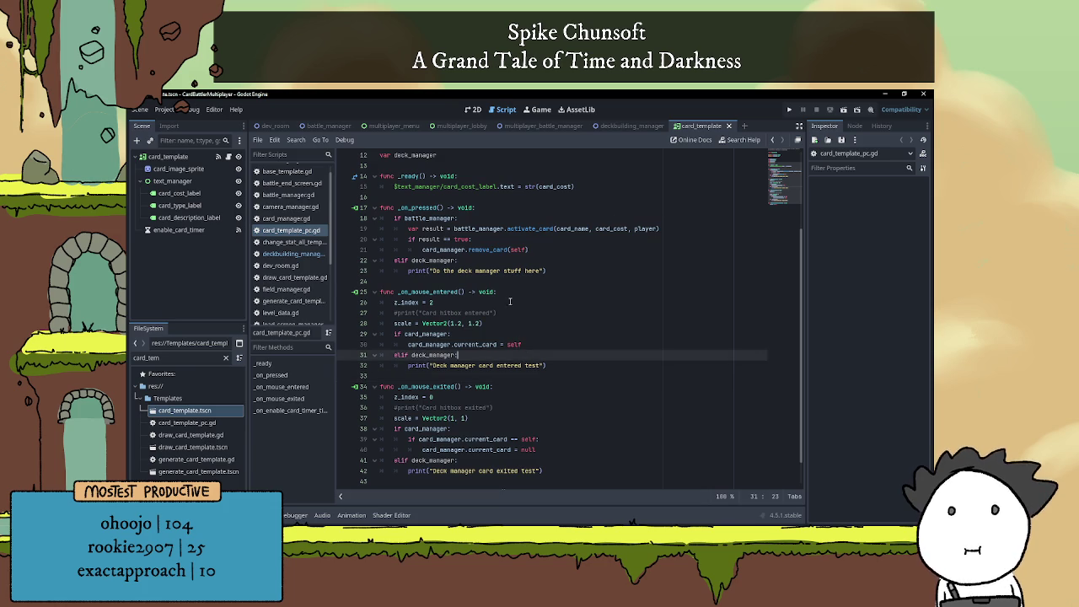
click(510, 284)
scroll(520, 287, up, 2)
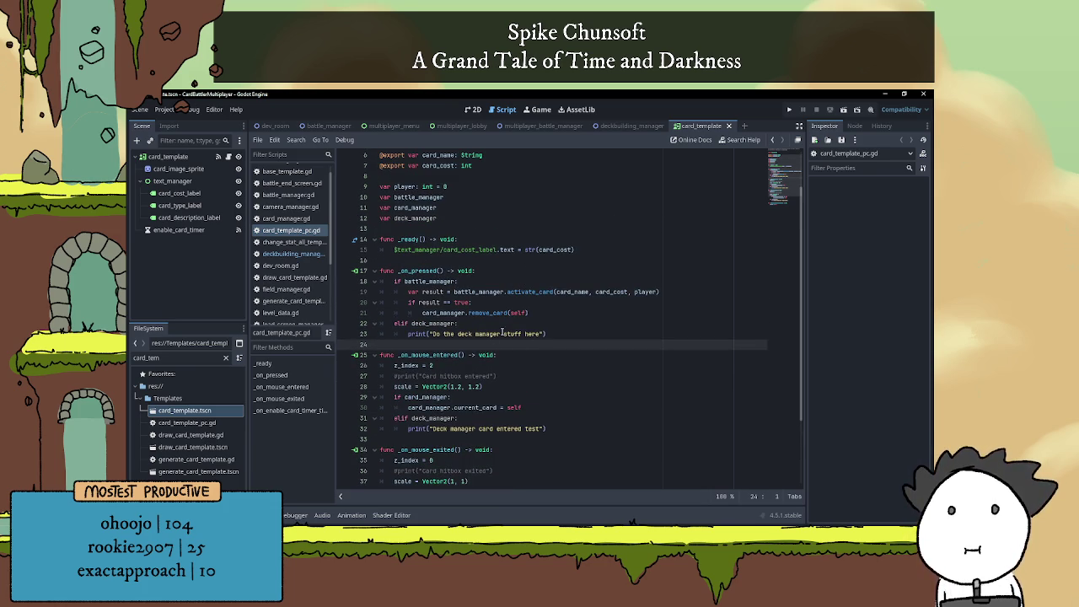
scroll(498, 326, down, 1)
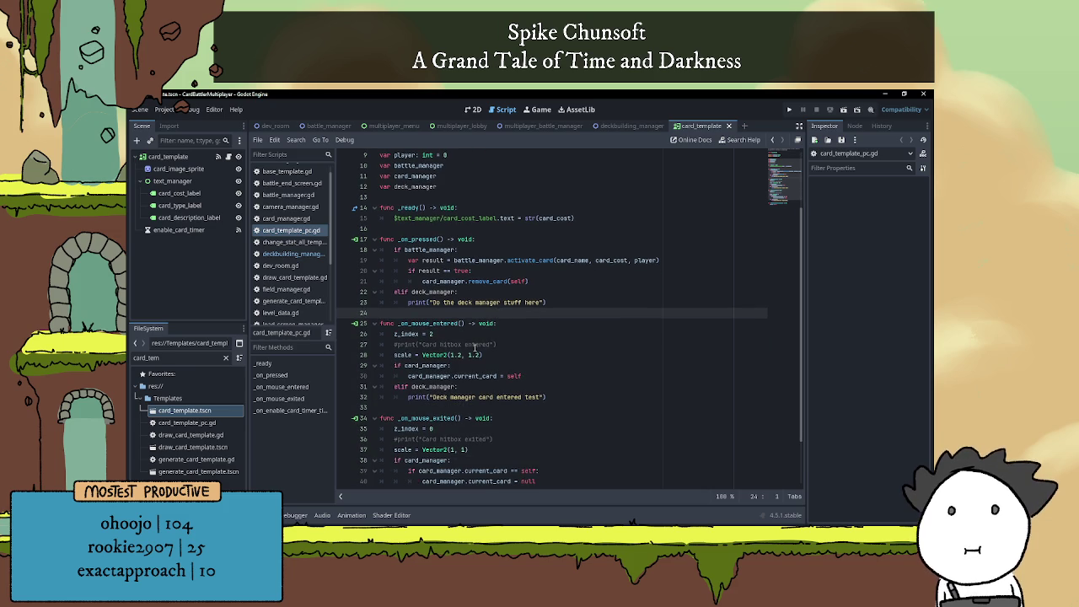
scroll(472, 351, up, 1)
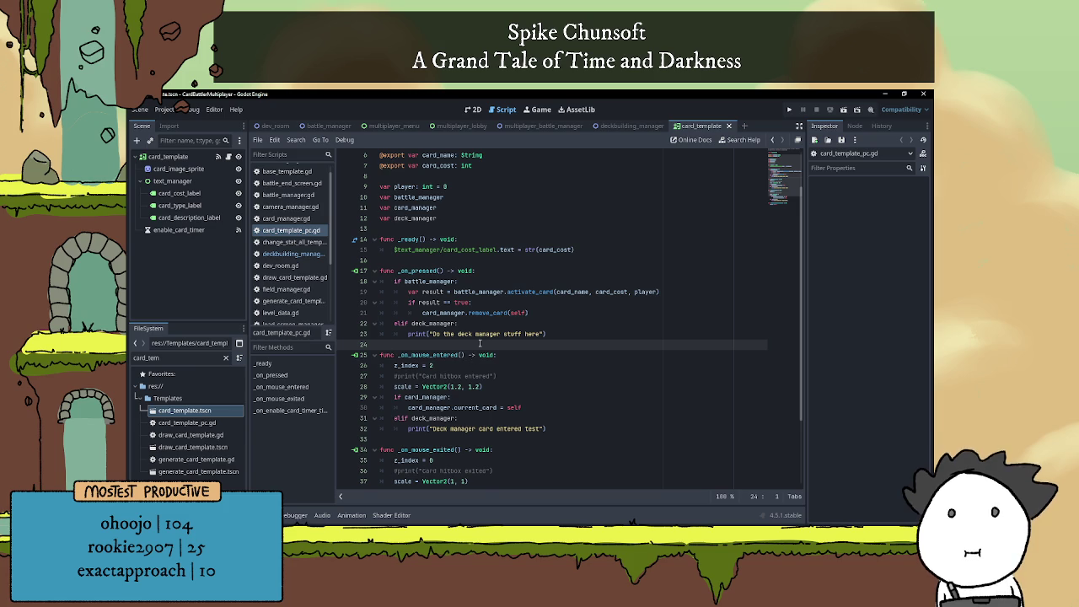
scroll(476, 350, up, 1)
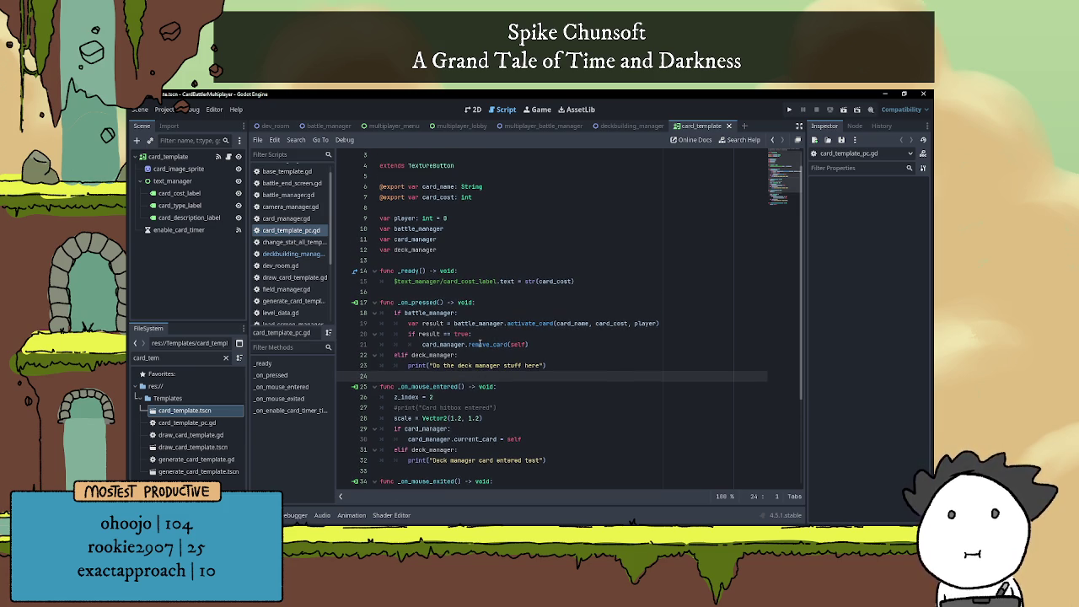
scroll(478, 344, down, 2)
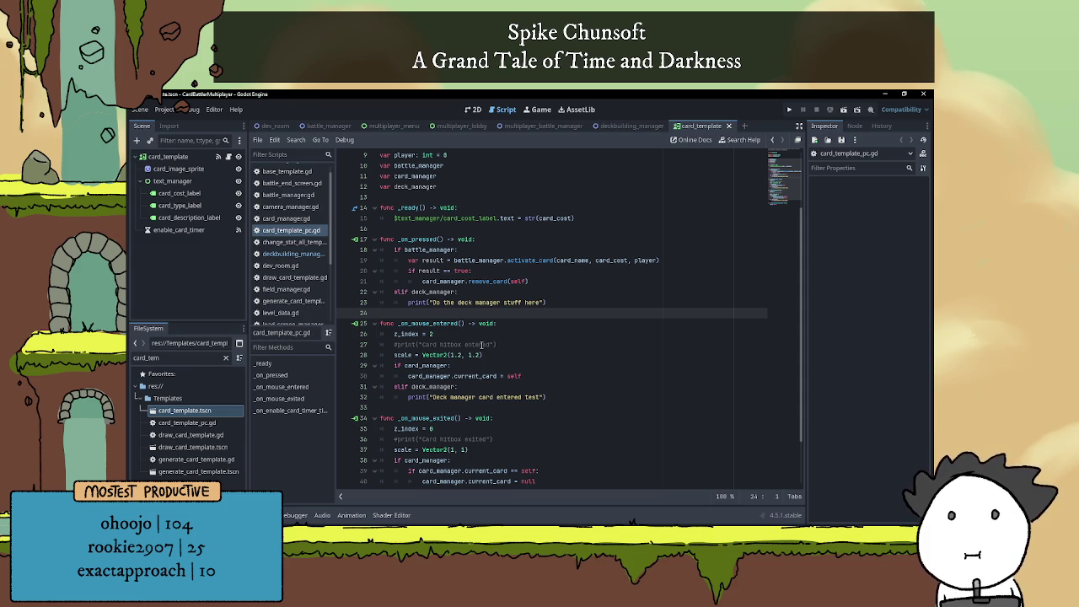
scroll(482, 344, down, 1)
scroll(481, 344, down, 1)
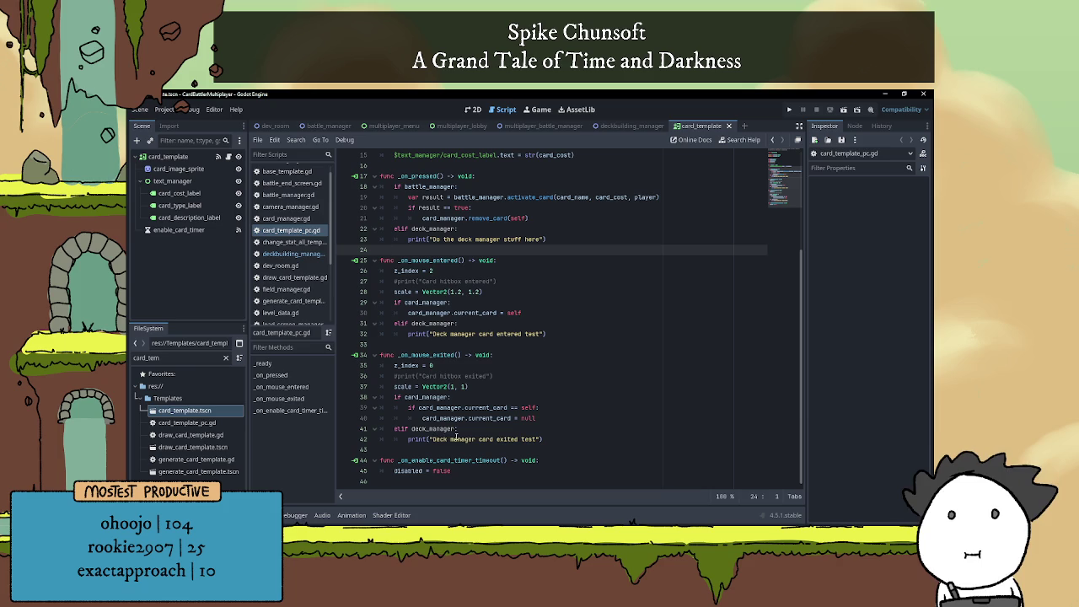
scroll(486, 421, up, 1)
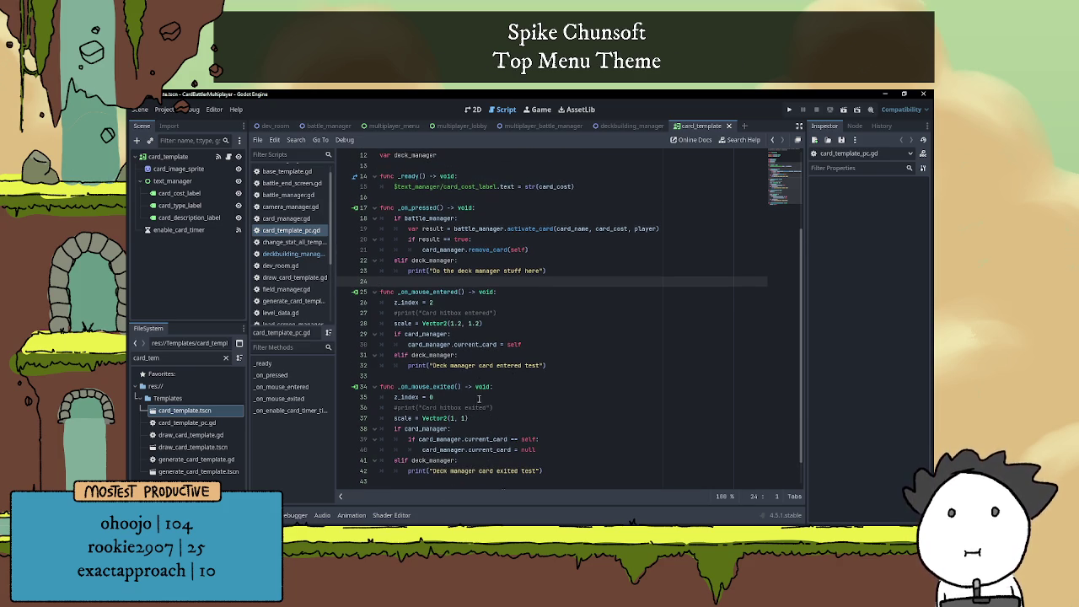
Add the to-do entry 'Adding cards to a current_deck dict?' in Notepad
key(alt+Tab)
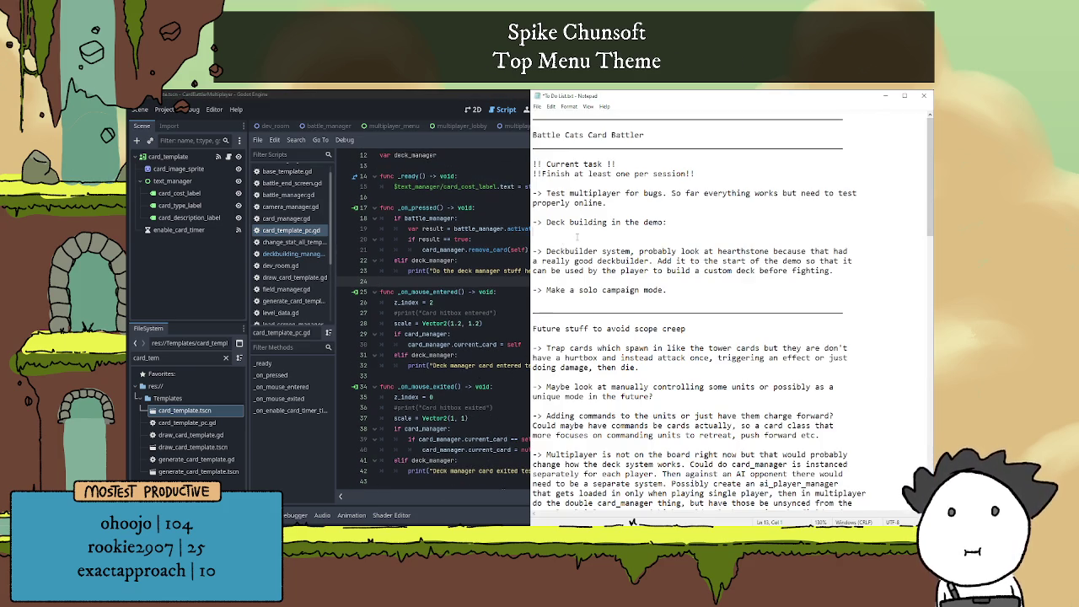
key(Return)
text(->)
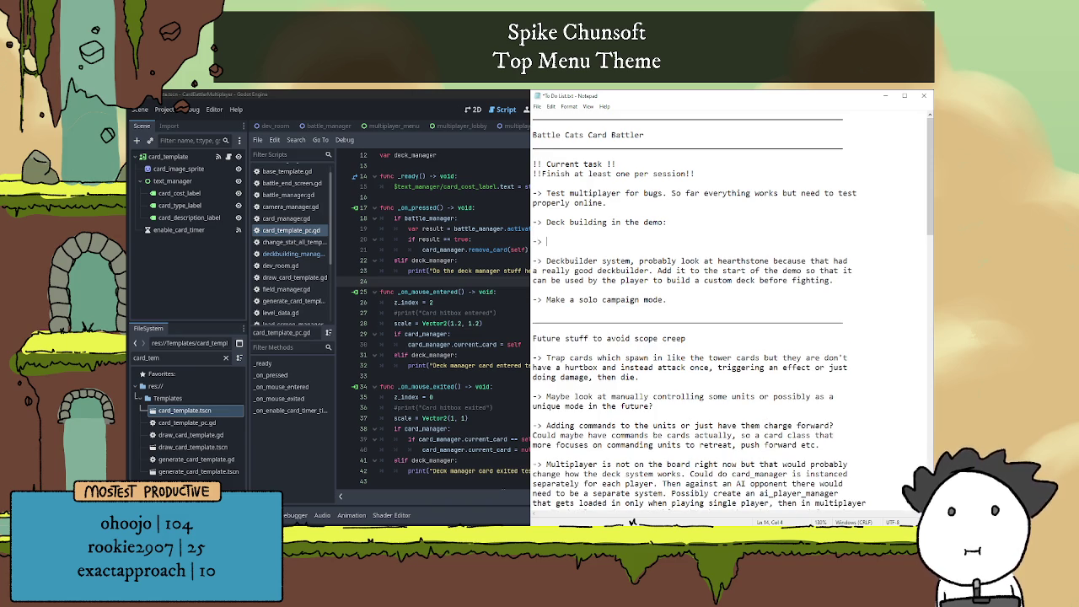
text(Adding cards t)
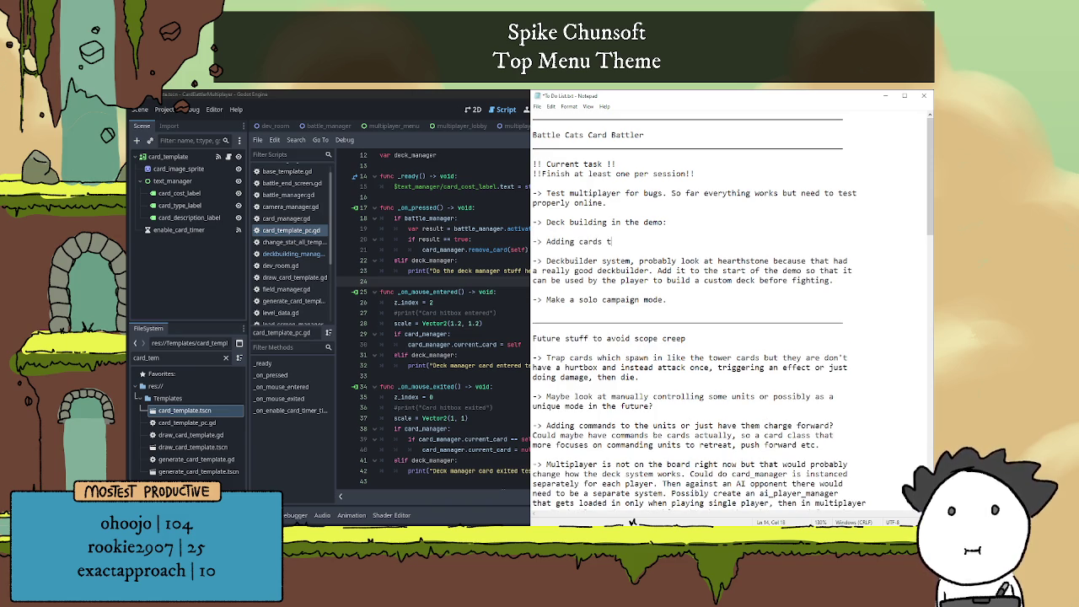
text(o a cur)
key(BackSpace)
key(BackSpace)
key(BackSpace)
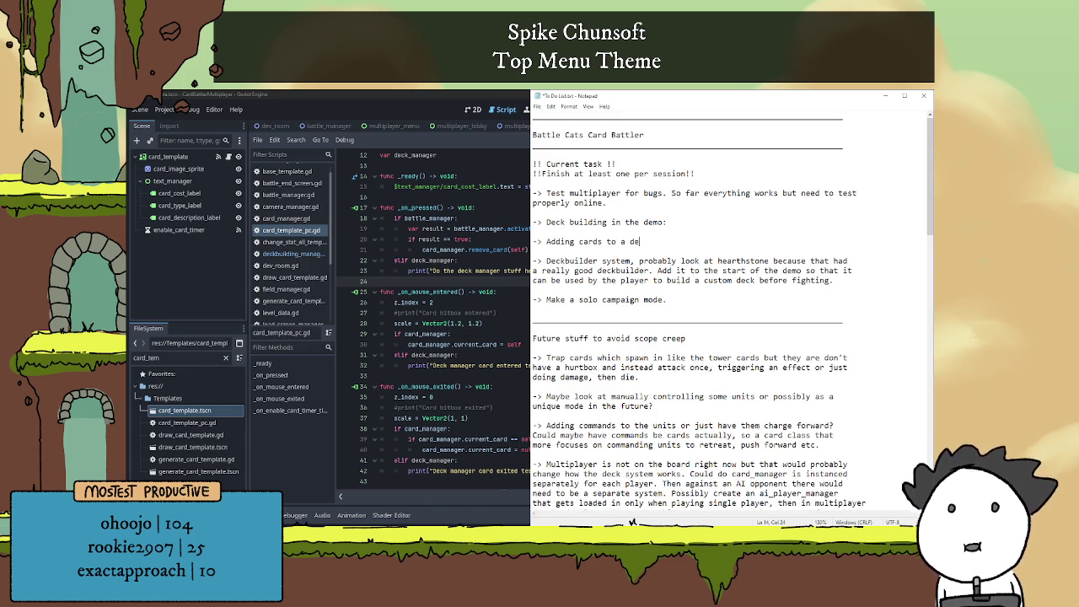
text(current_deck)
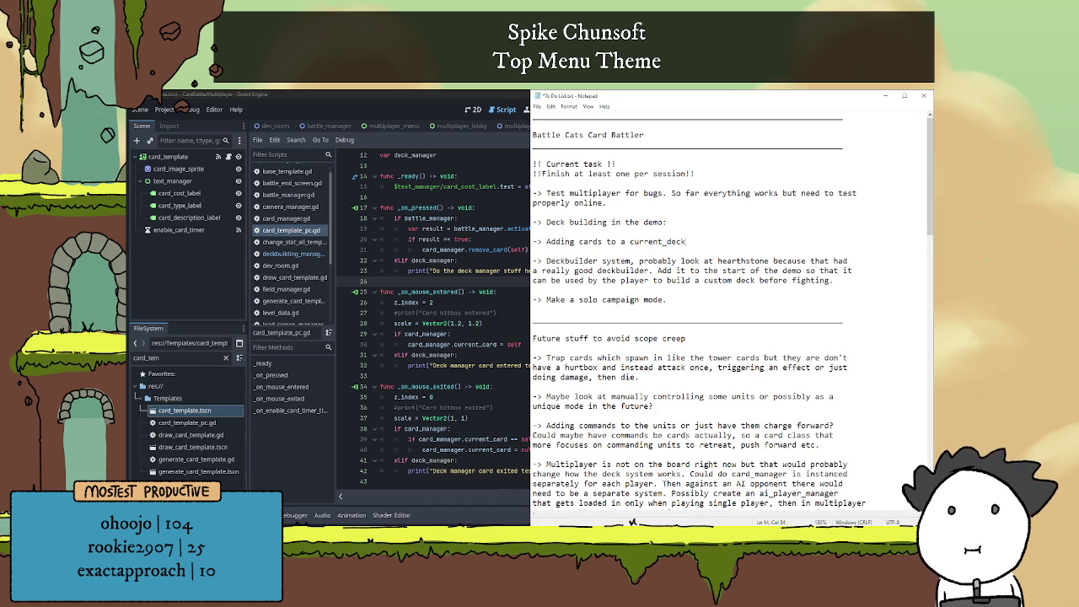
text( dict?)
Begin an indented note below it: 'So on hover, adds as current_card to'
key(Return)
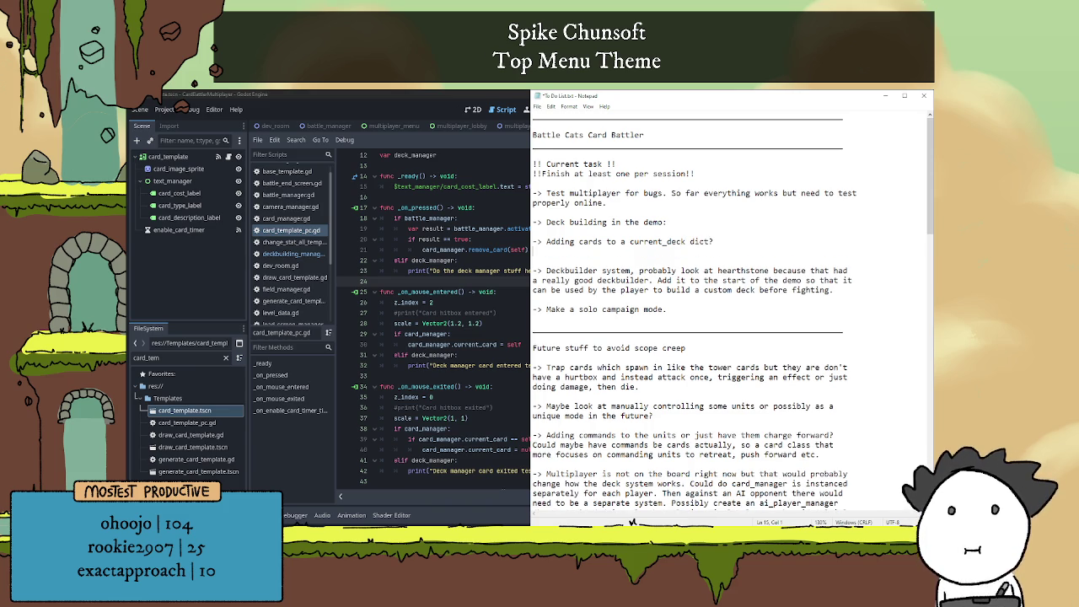
text(So )
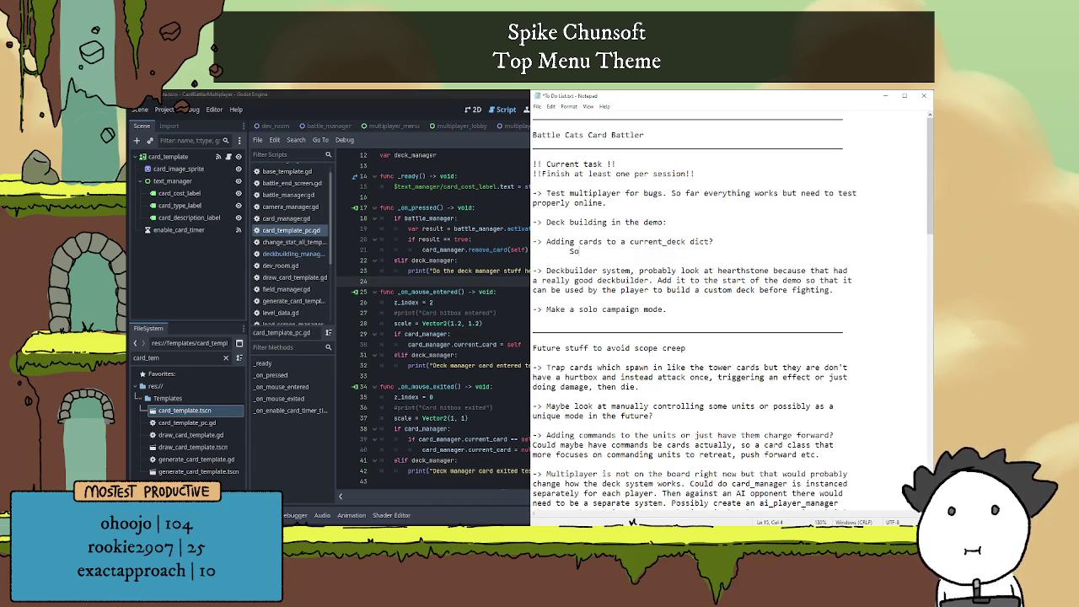
text(on )
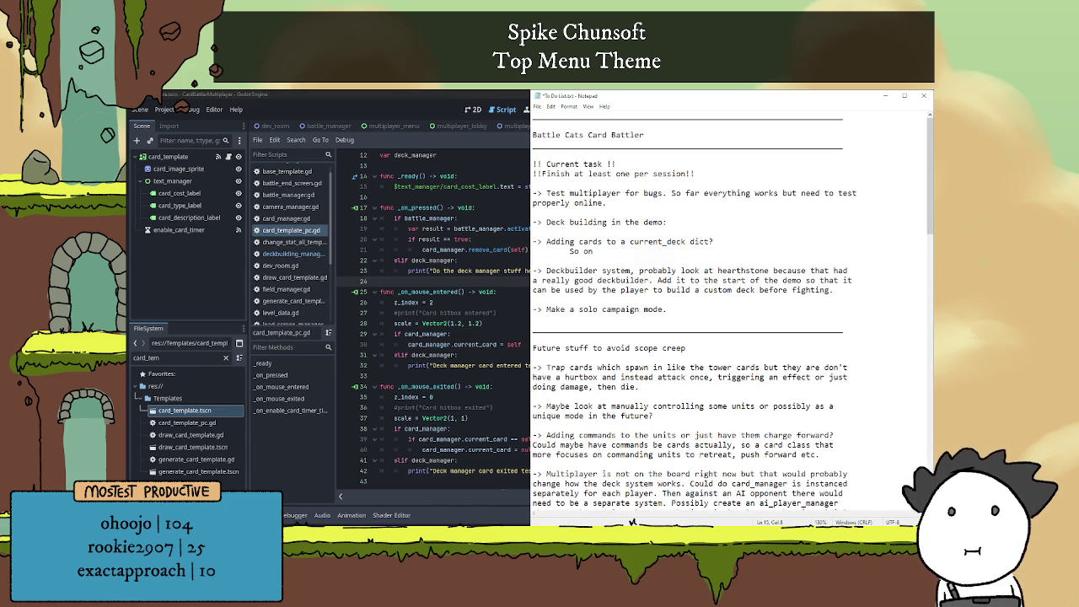
text(hover, )
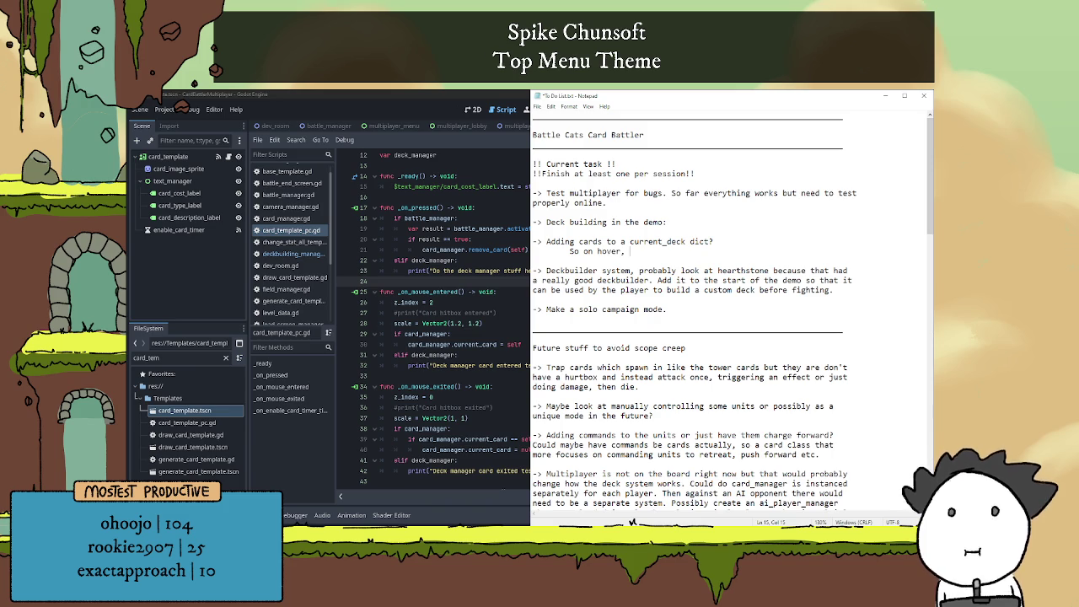
text(adds as c)
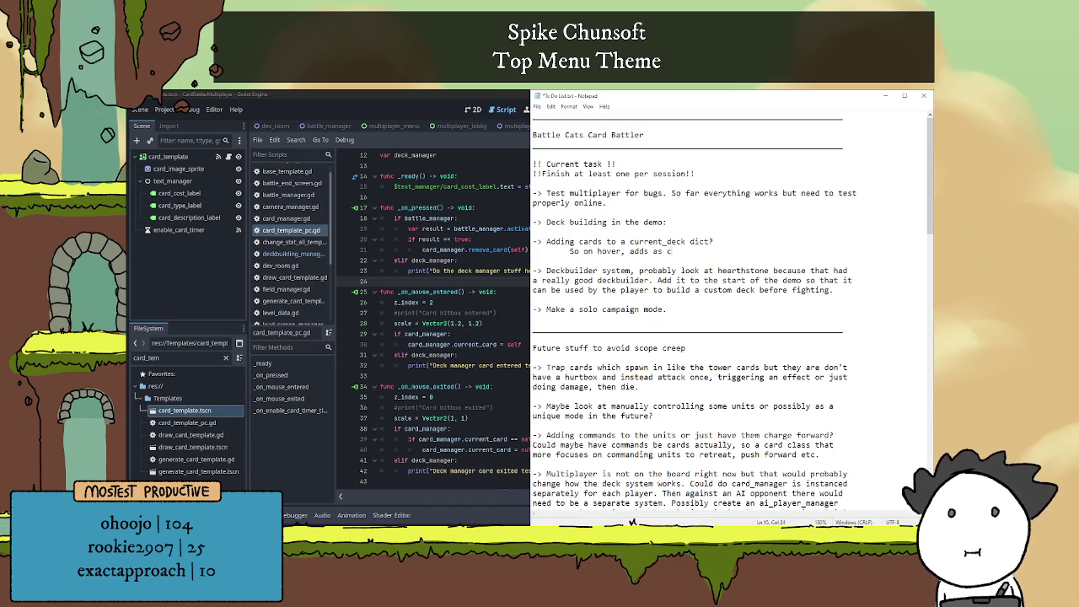
text(urrent)
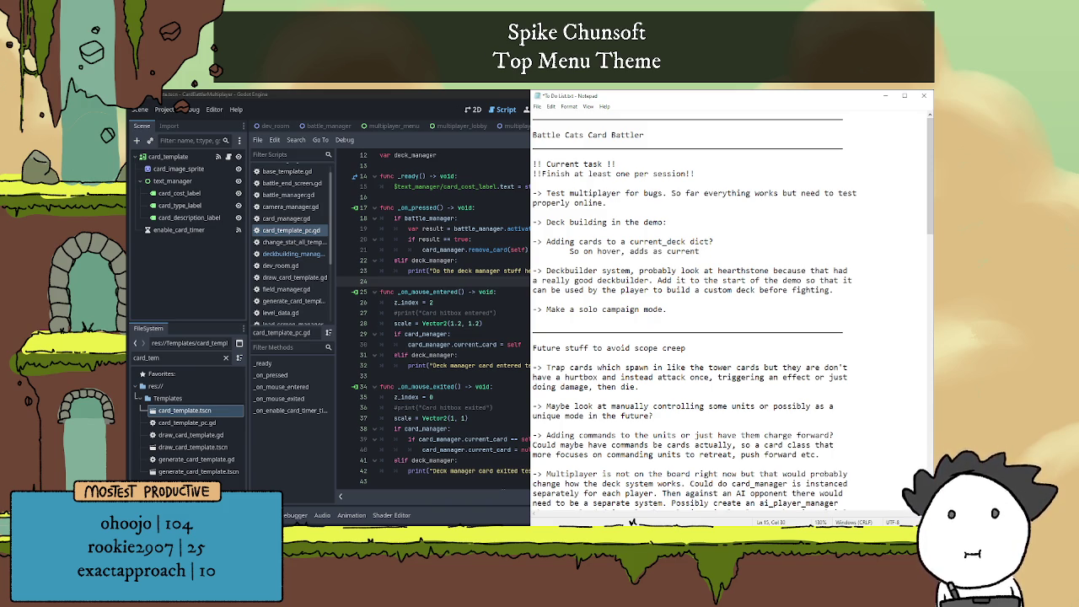
text(_car)
key(BackSpace)
key(BackSpace)
key(BackSpace)
text(_car)
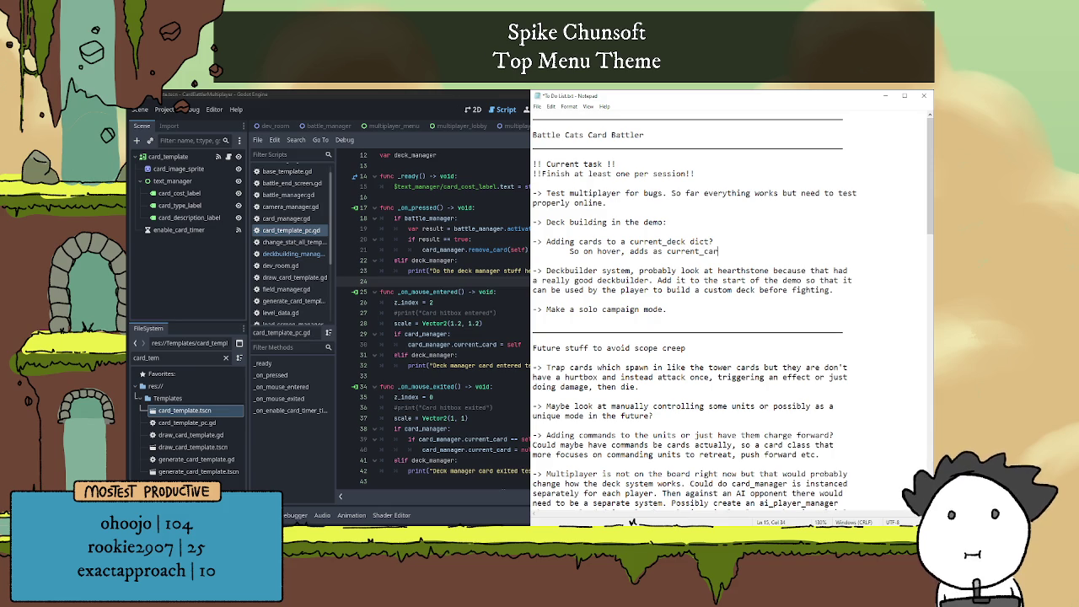
text(d to)
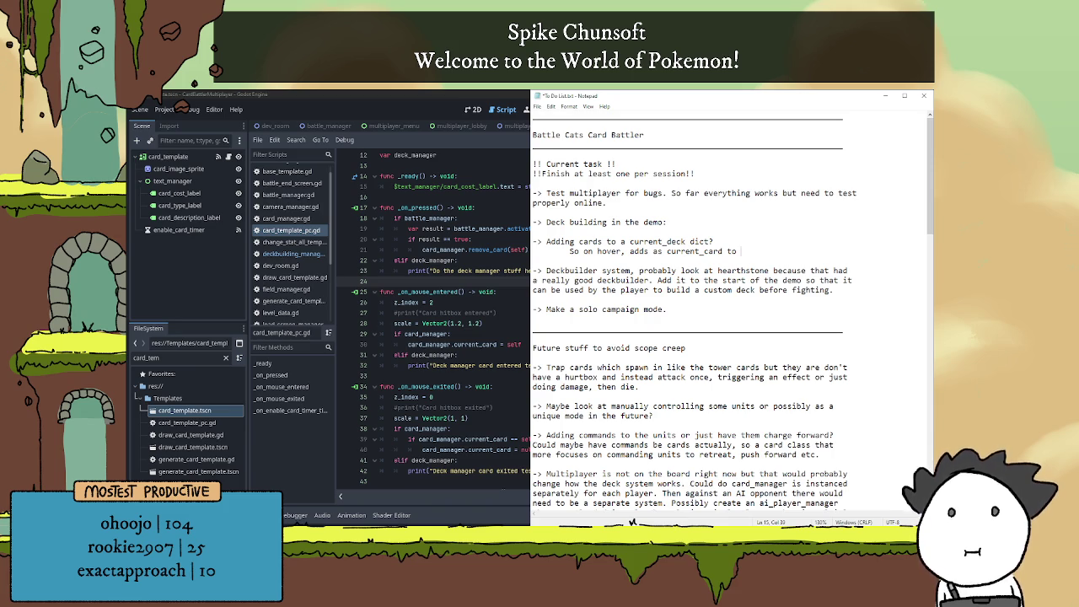
Finish the hover note with 'the deck manager.' and begin an 'On click' line
text(the dec)
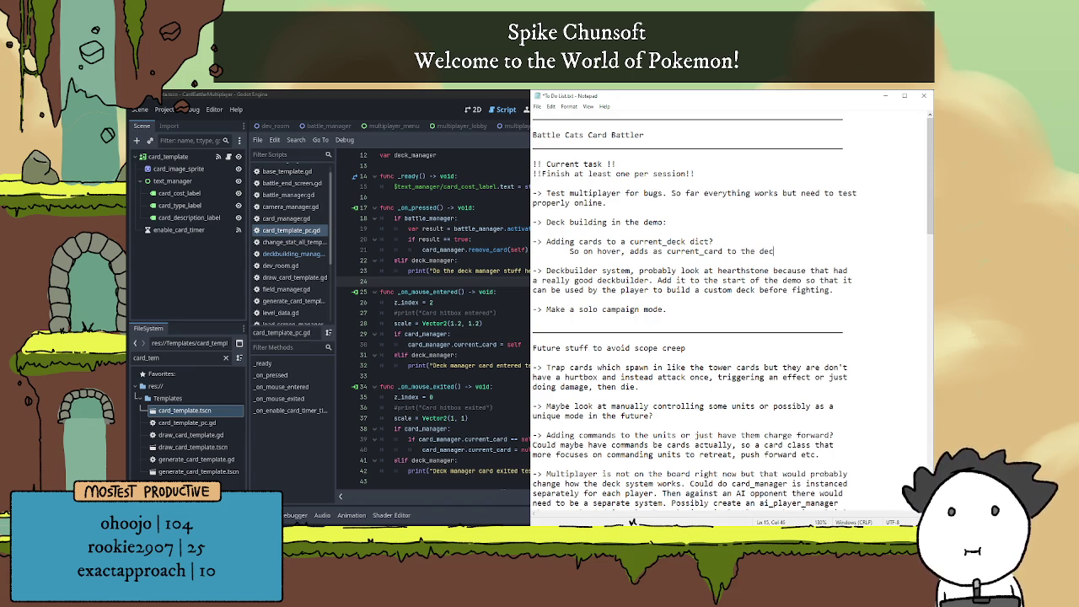
text(k manager. If the)
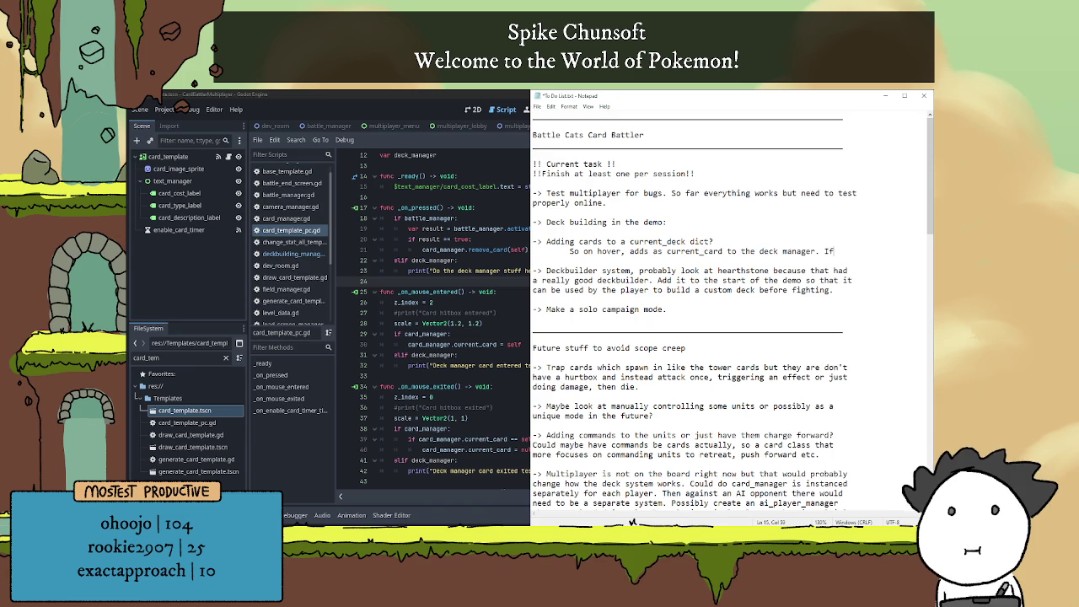
key(BackSpace)
key(BackSpace)
key(BackSpace)
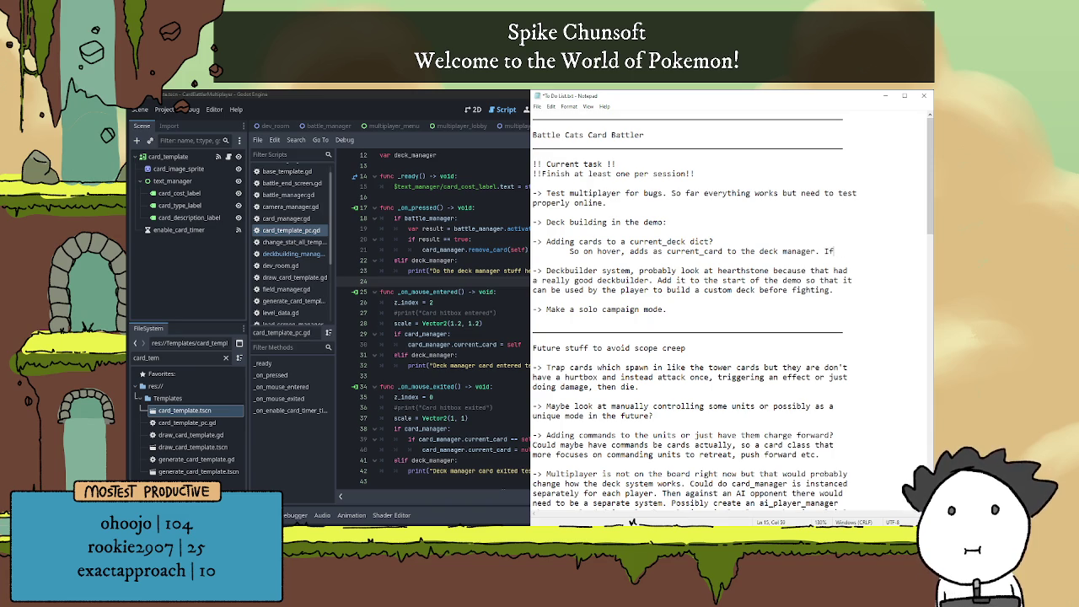
text(On click)
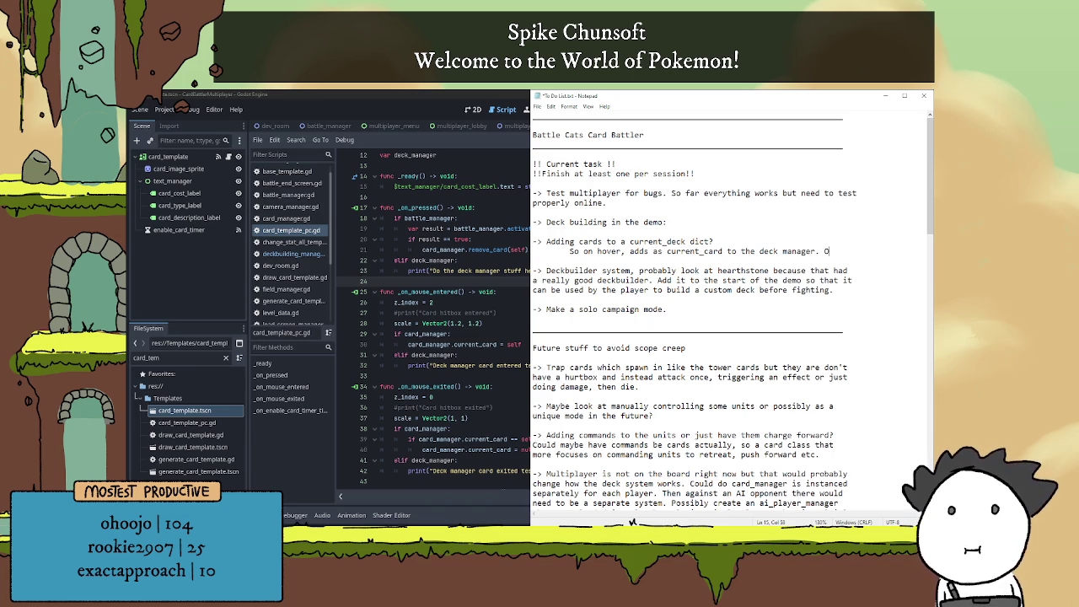
key(Return)
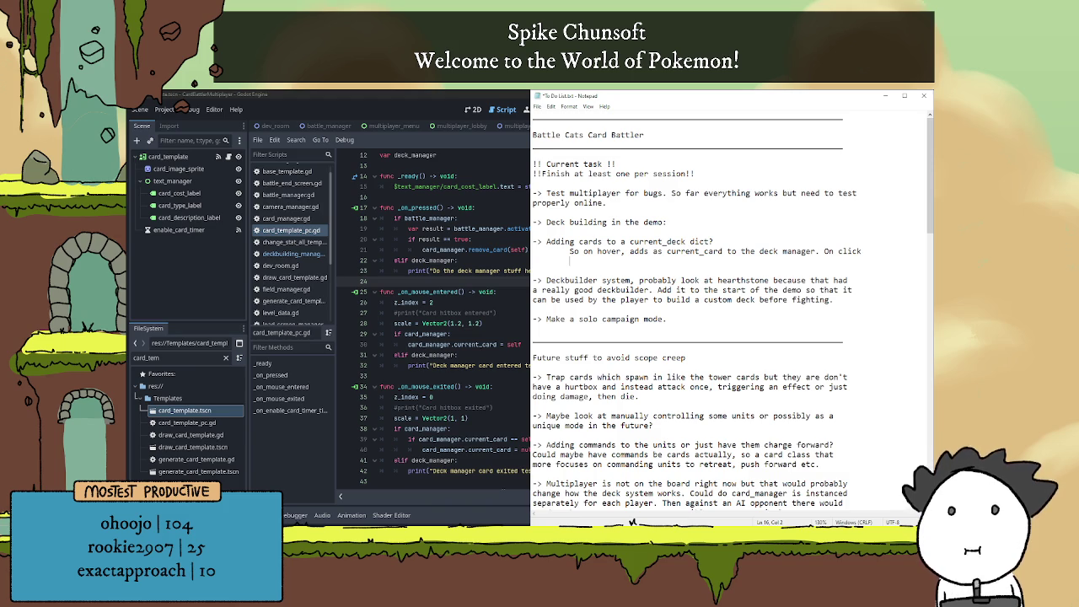
Note that clicking adds the card name to a current_deck dict and updates the deck visuals on the right
text(adds the card name )
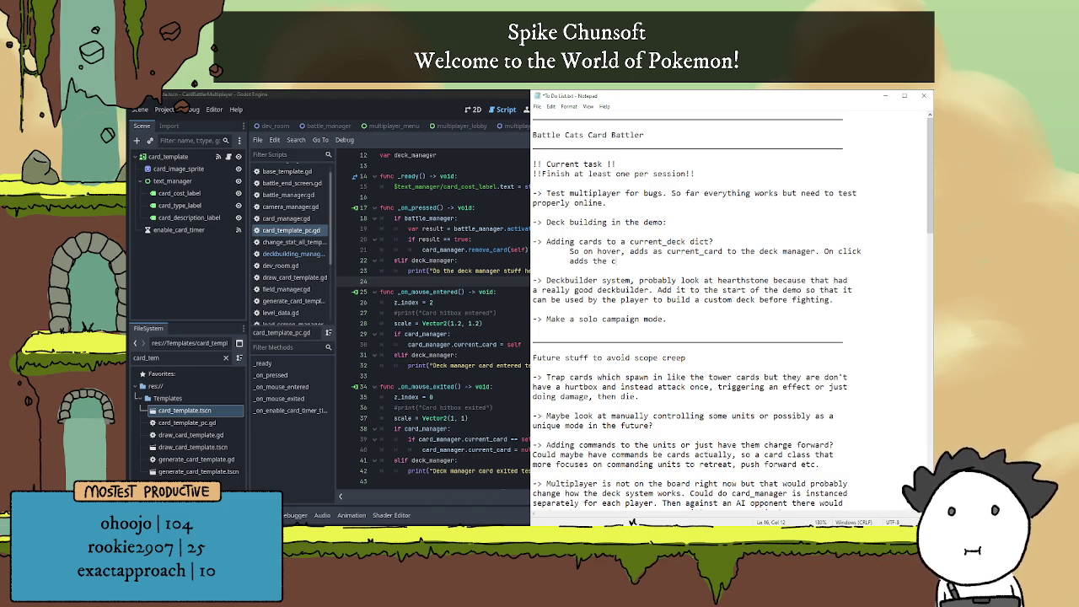
text(to a c)
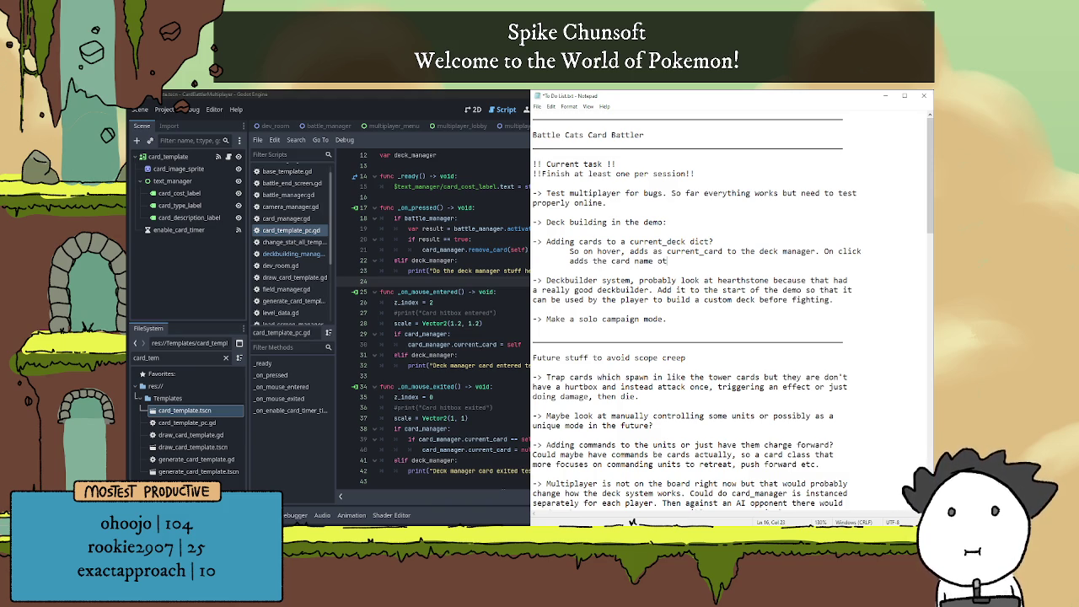
key(BackSpace)
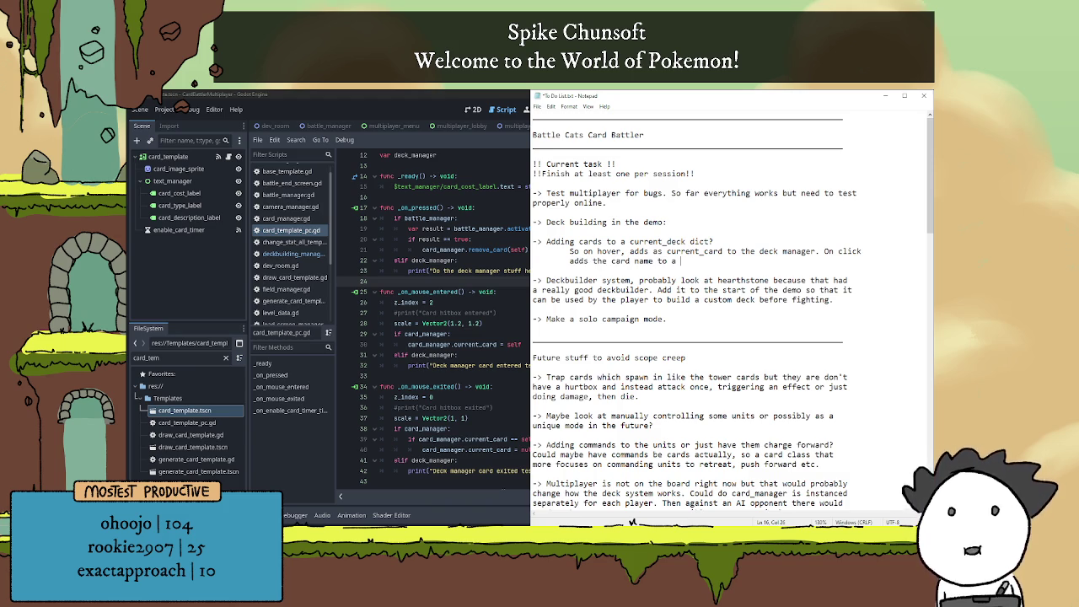
text(deck)
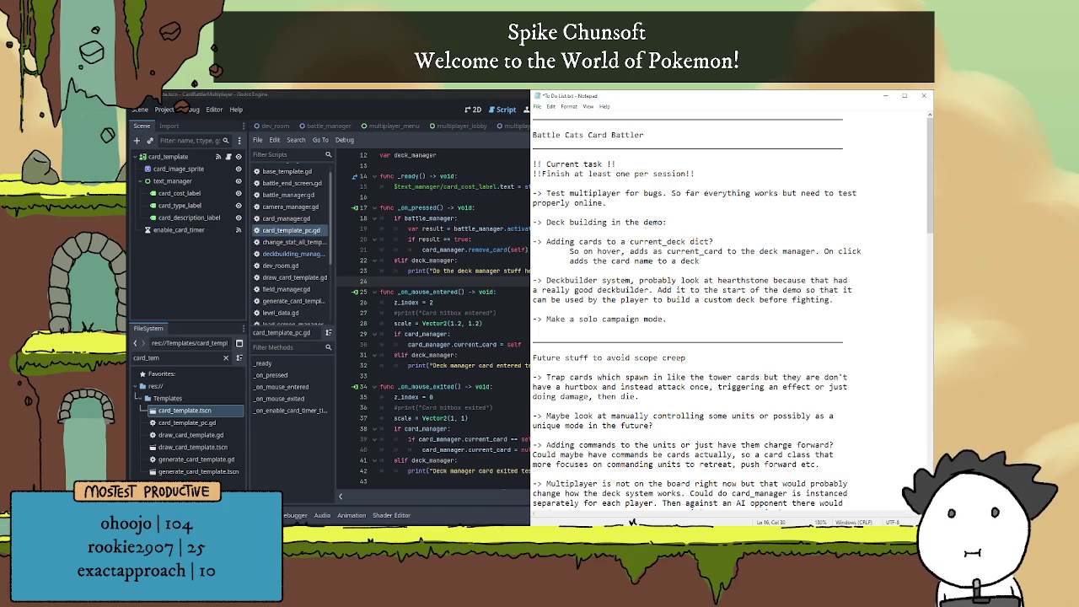
text(_list)
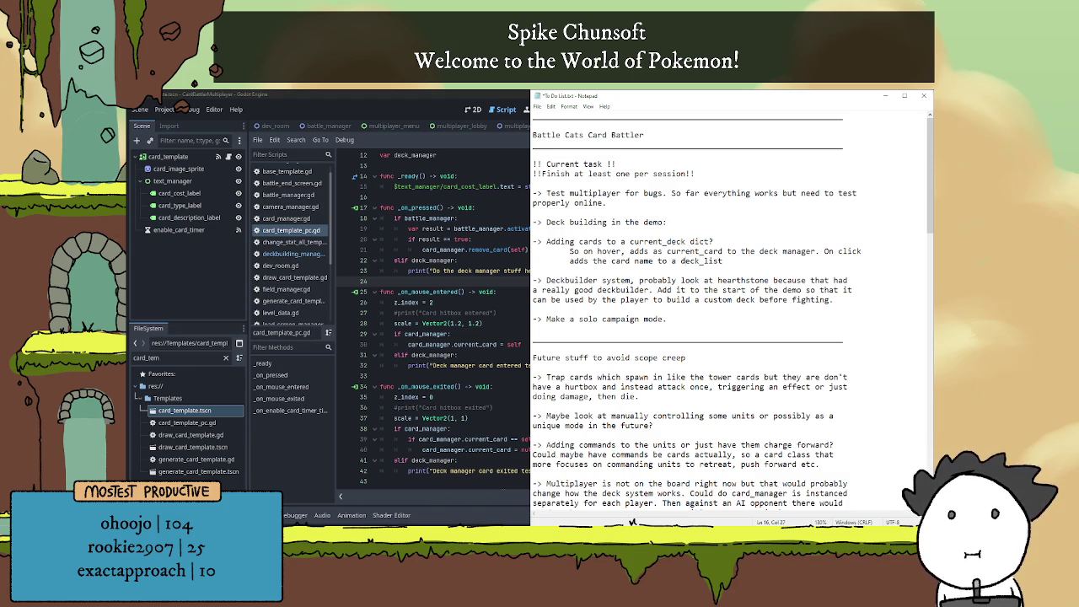
text(current_)
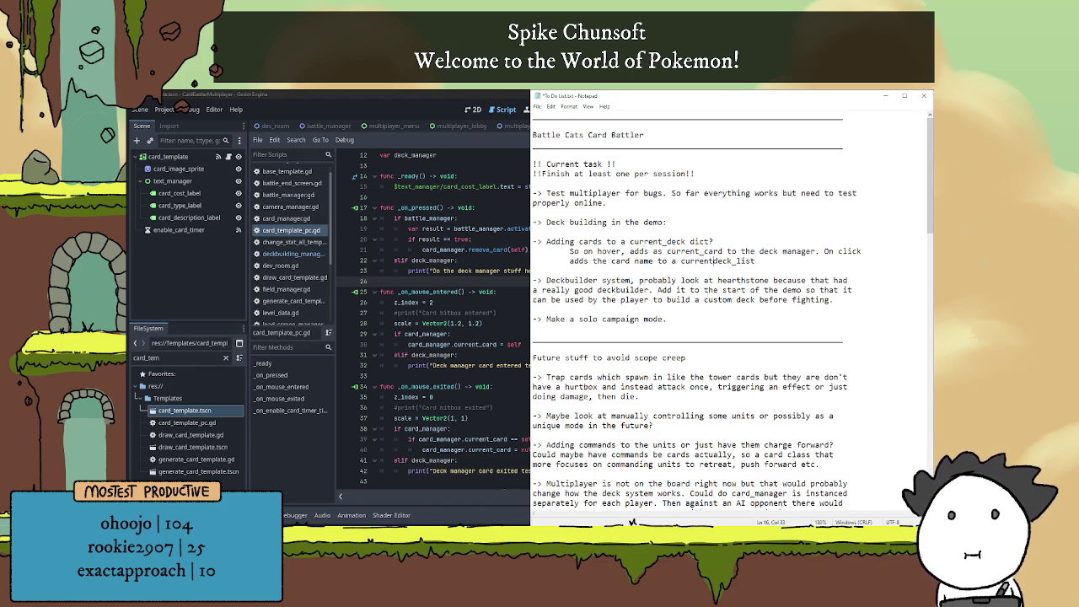
key(BackSpace)
key(BackSpace)
key(BackSpace)
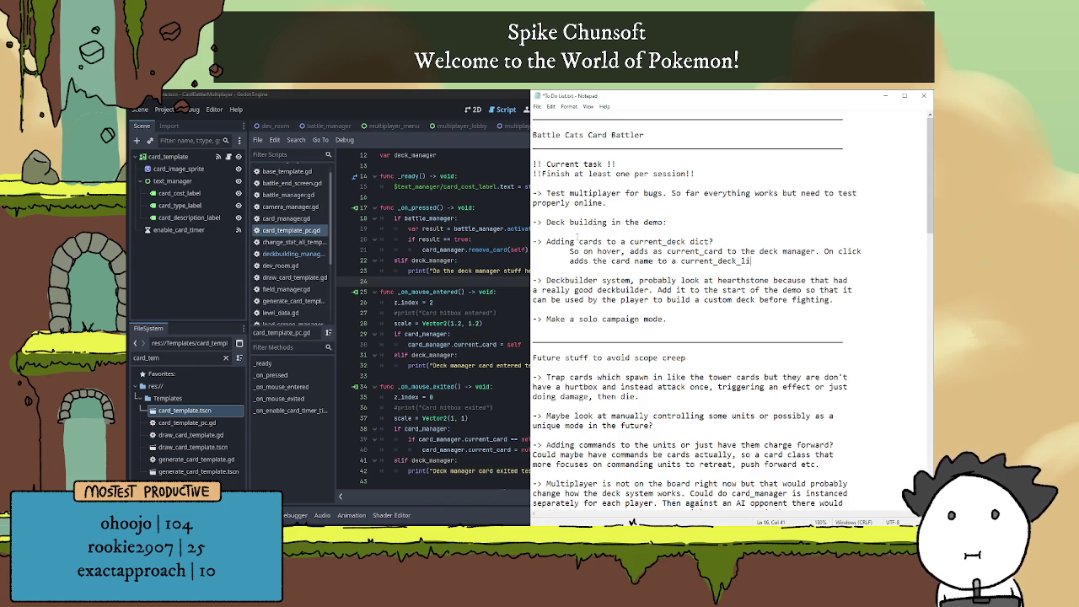
text(dict that)
key(BackSpace)
key(BackSpace)
key(BackSpace)
text(and updates the)
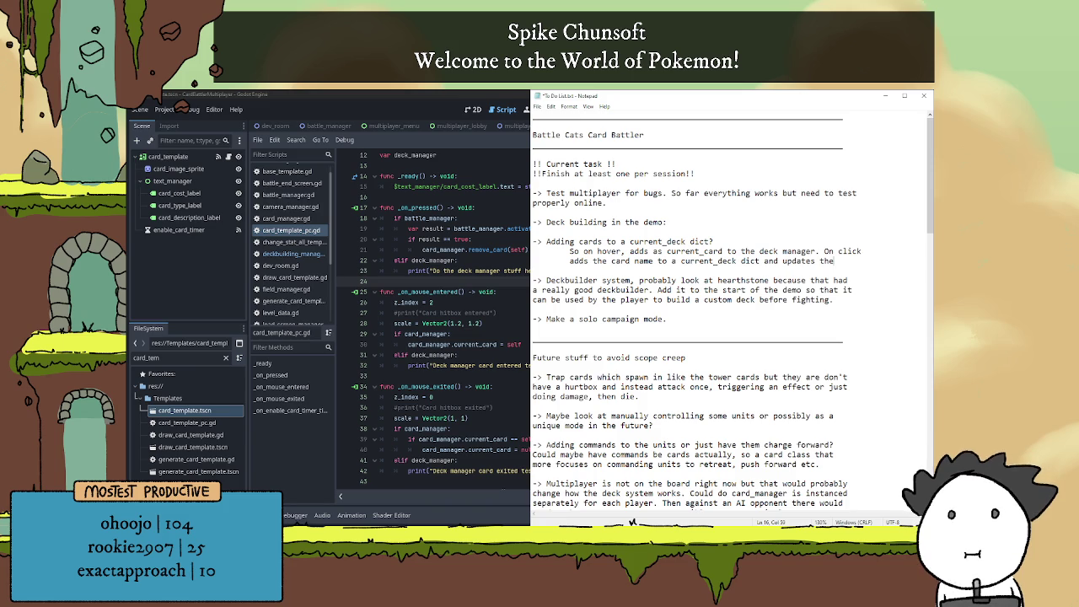
text( deck)
key(Return)
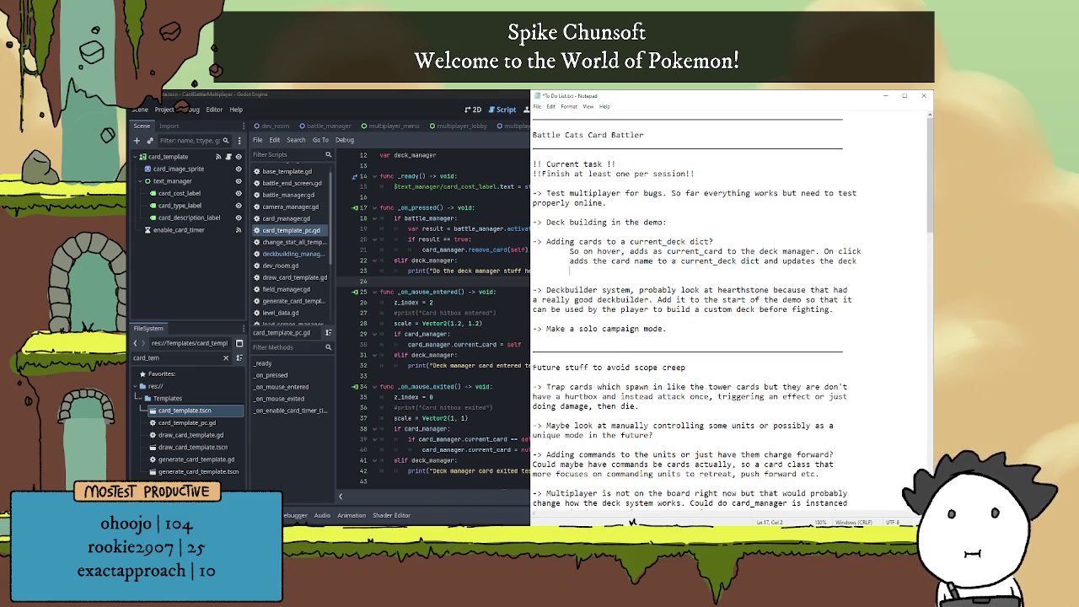
text(visuals on the )
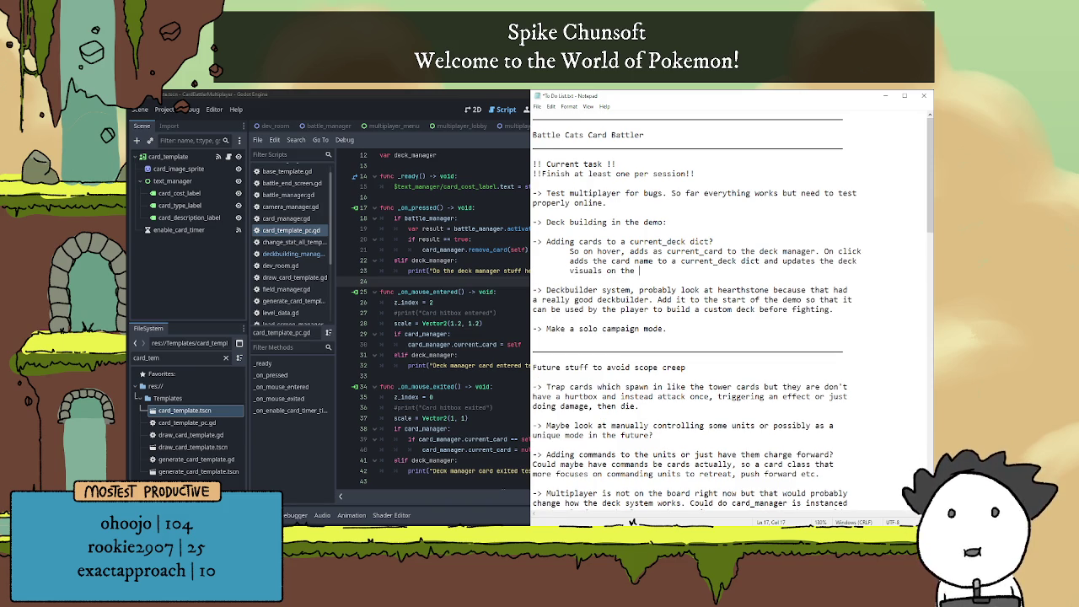
text(right.)
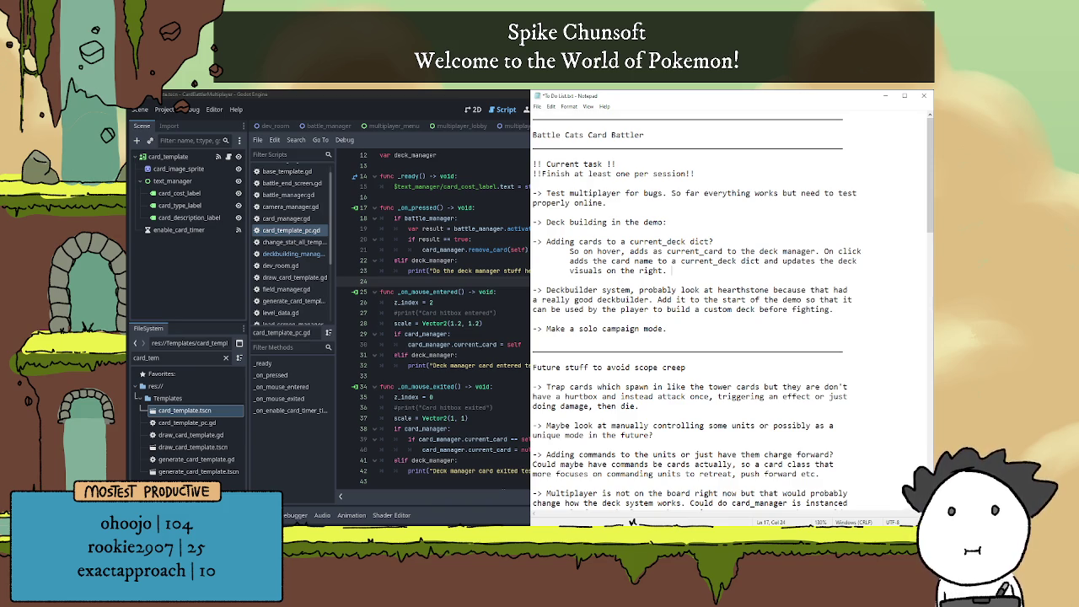
Add 'Will need a deck visual template too', save the list, and return to Godot
text(Will)
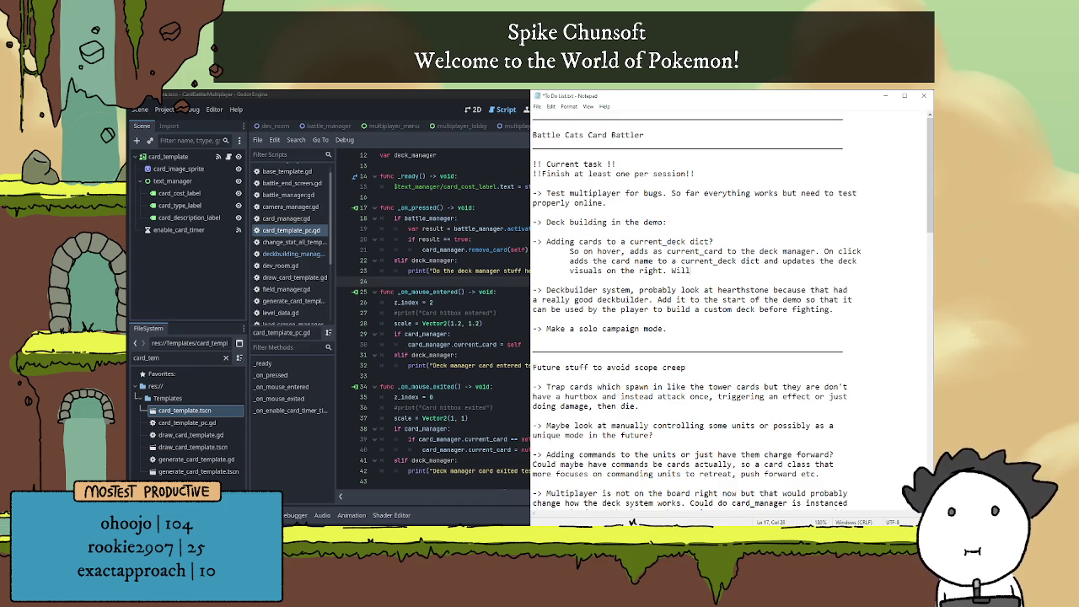
text( need a de)
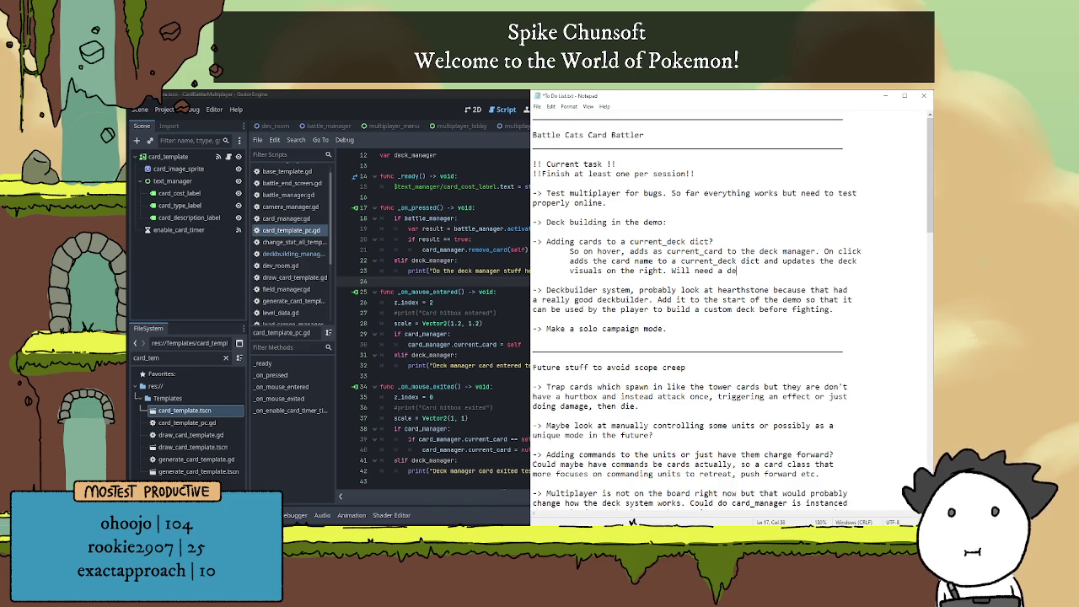
text(ck visual )
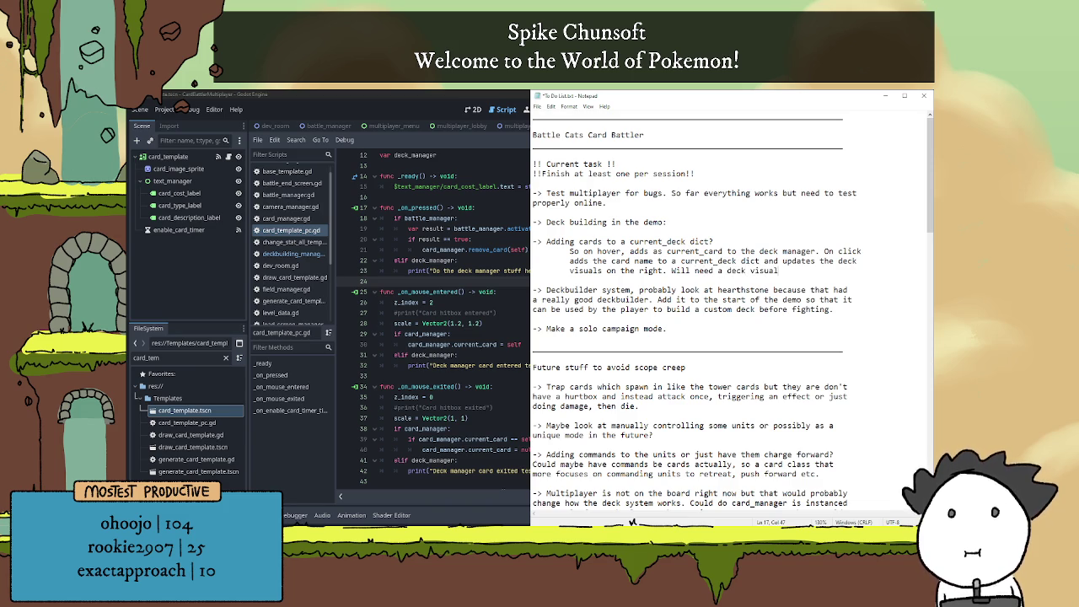
text(t)
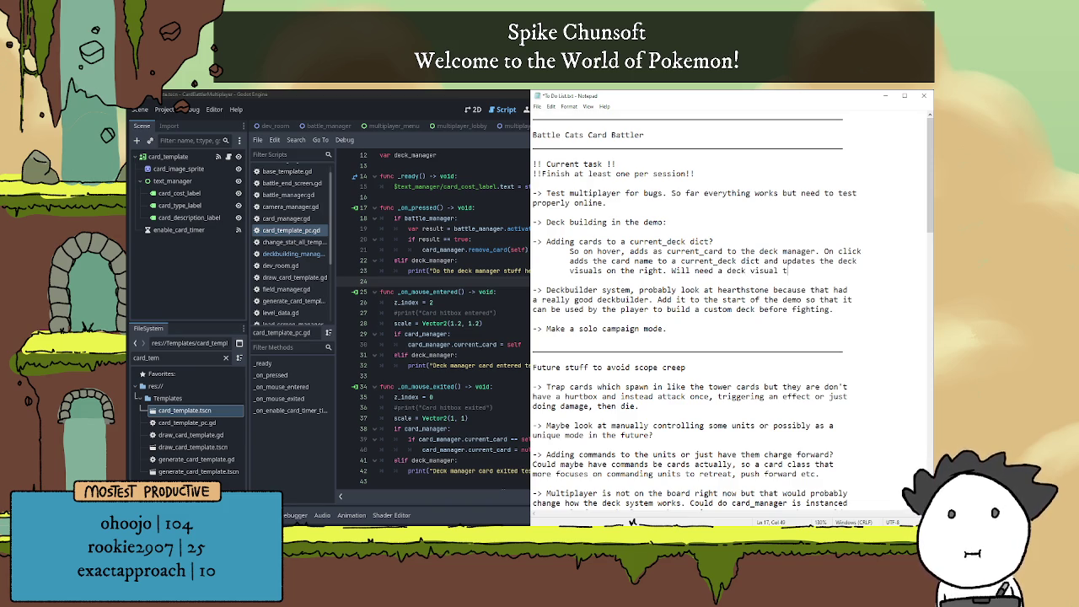
text(emplate)
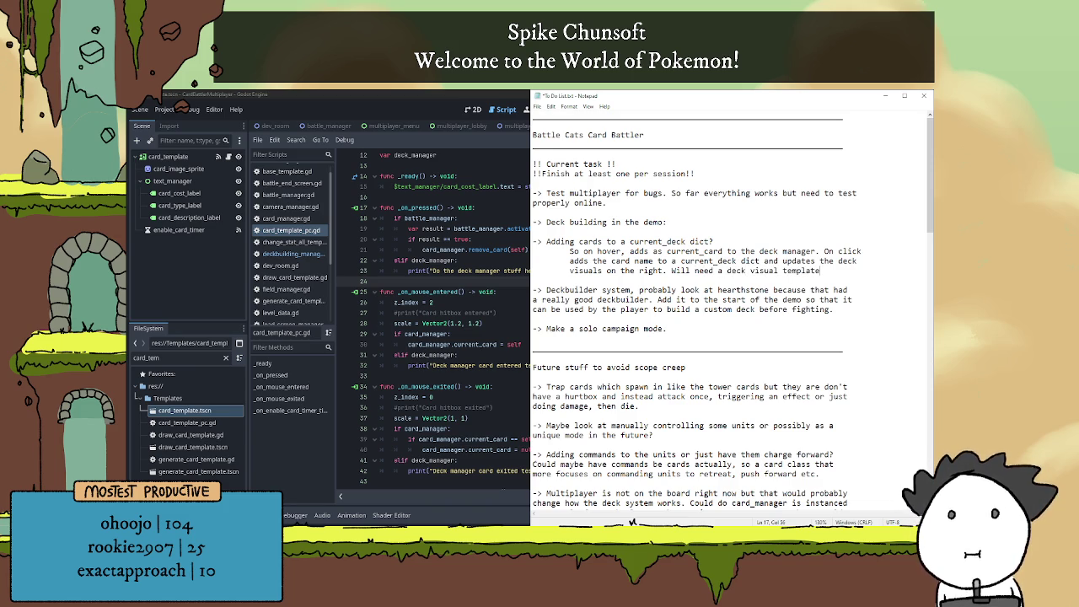
text( too)
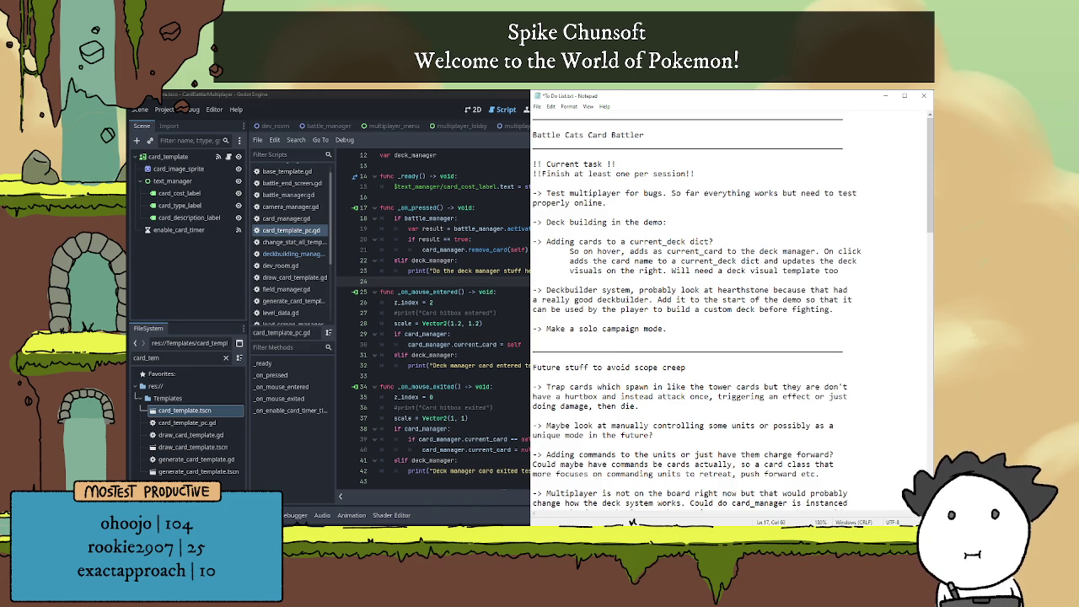
key(ctrl+s)
key(alt+Tab)
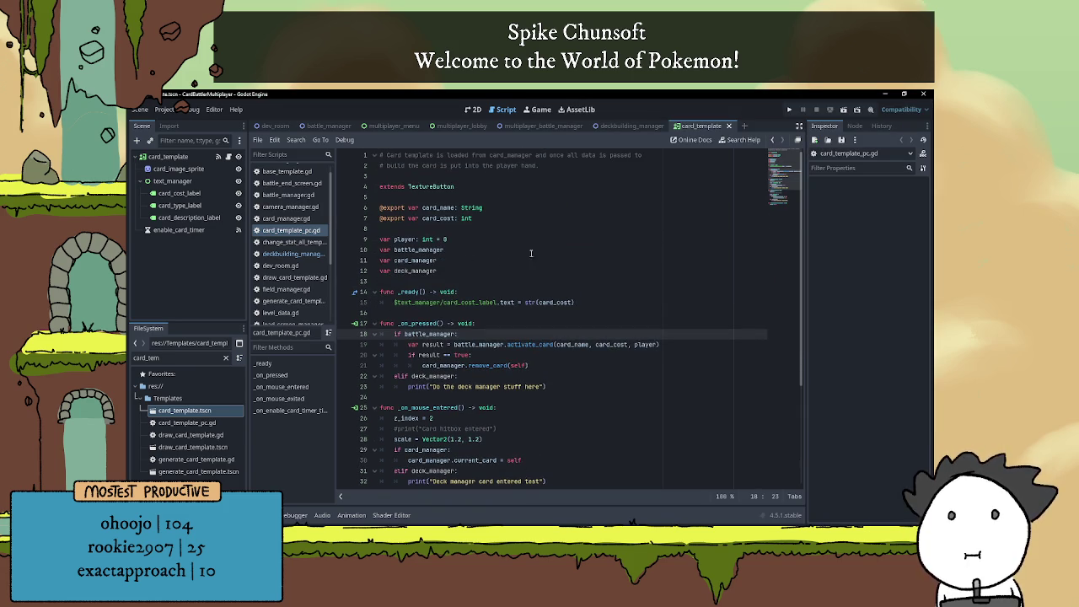
Close the multiplayer_battle_manager, multiplayer_lobby and multiplayer_menu tabs and start a new empty scene
click(640, 128)
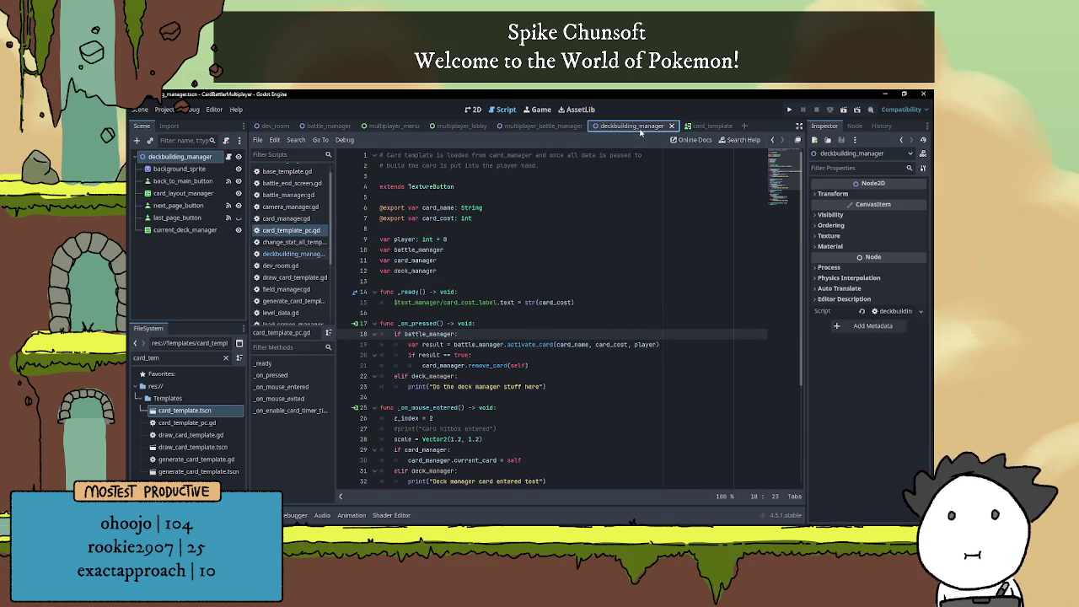
click(531, 125)
click(589, 127)
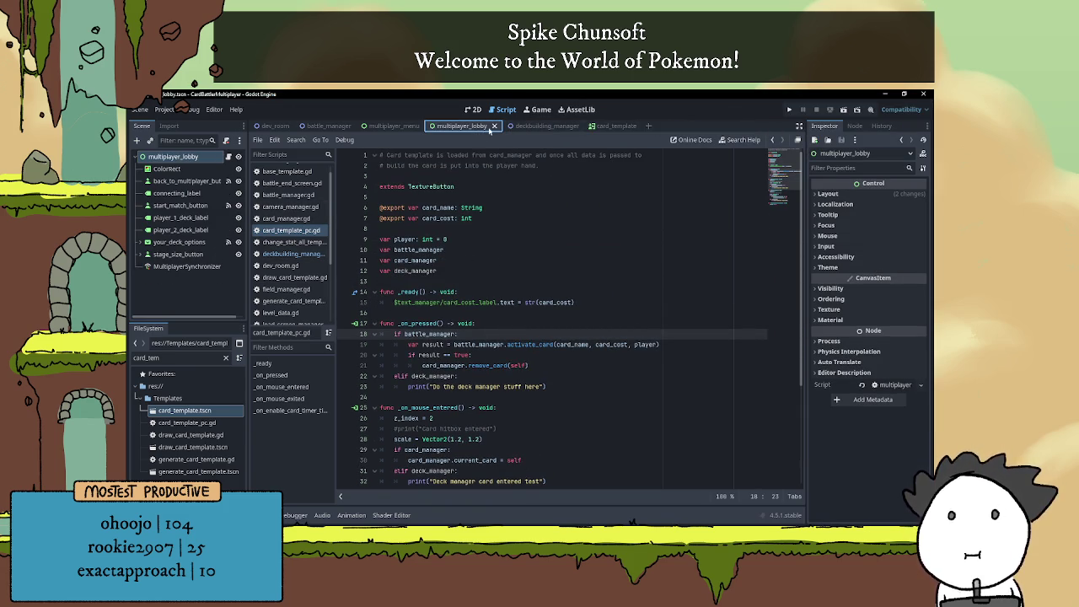
click(493, 126)
click(426, 127)
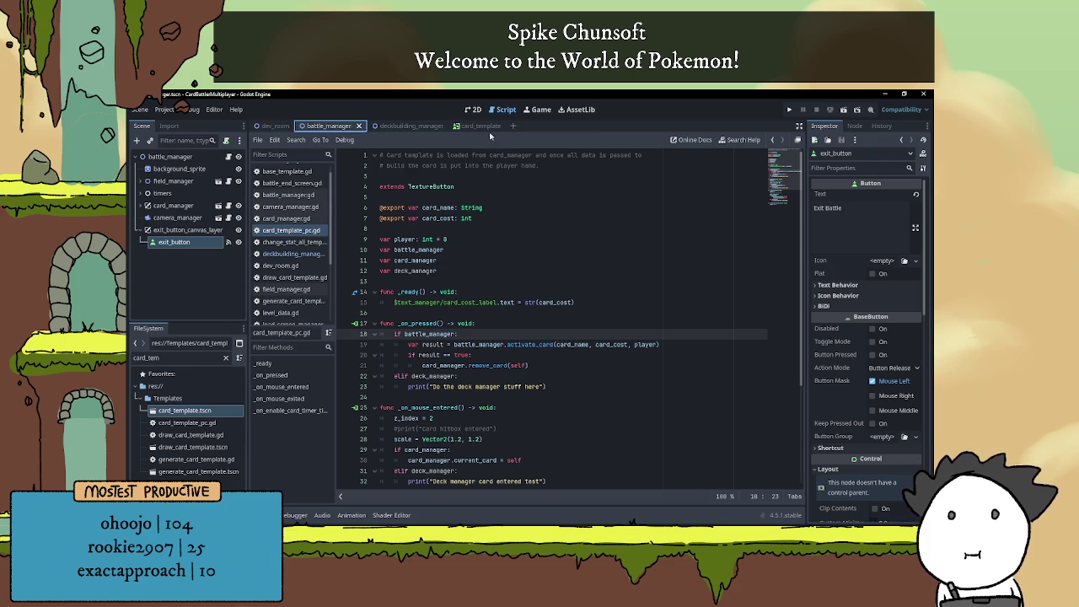
click(512, 126)
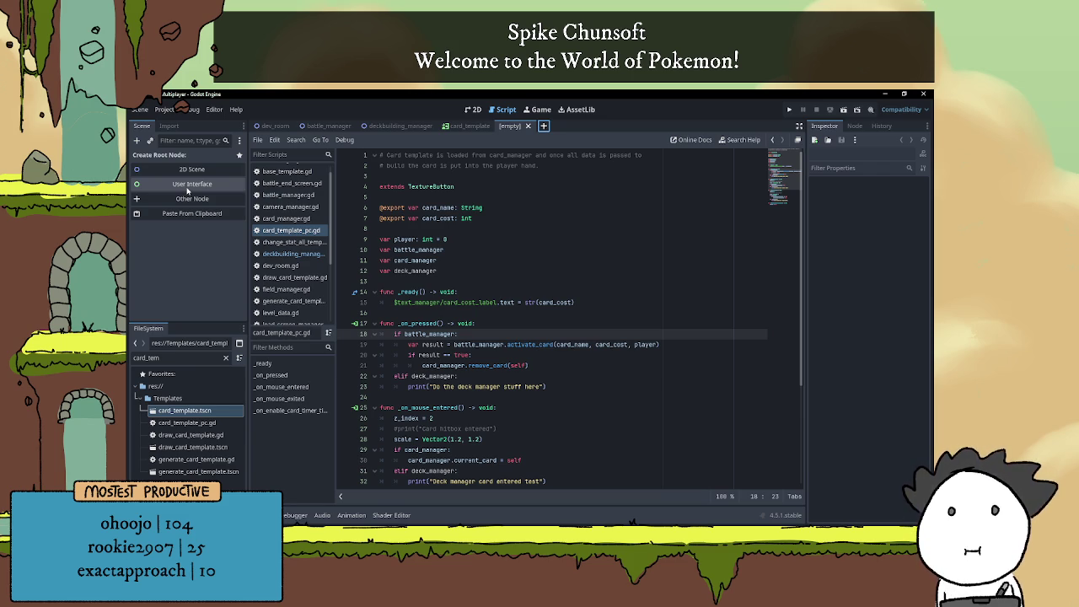
Create a TextureButton root node and name it deck_list_button_template
click(190, 199)
text(te)
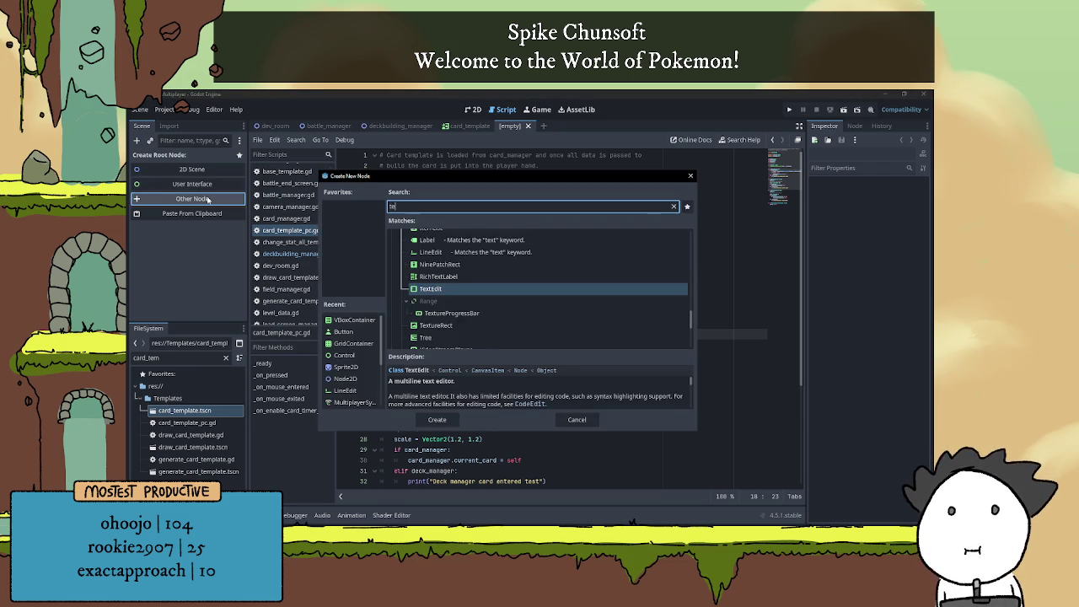
text(xt)
key(Down)
key(Return)
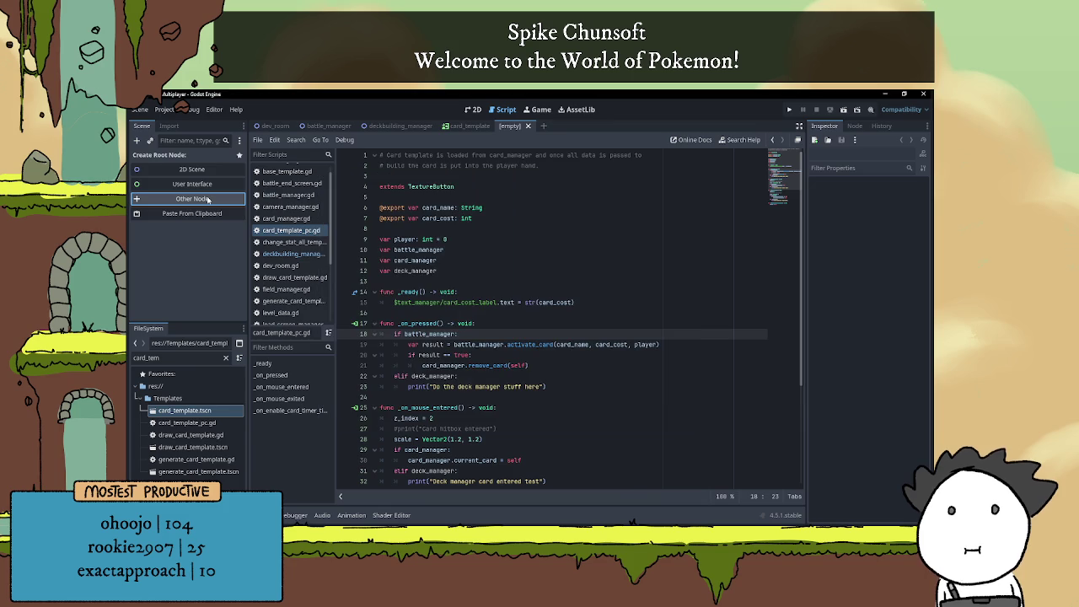
double_click(199, 157)
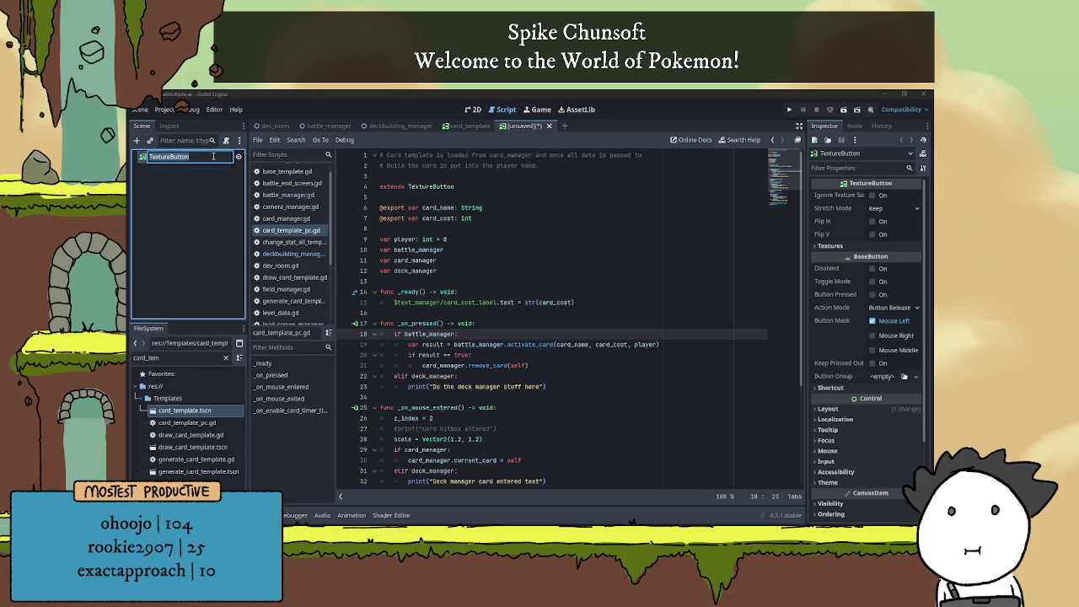
text(de)
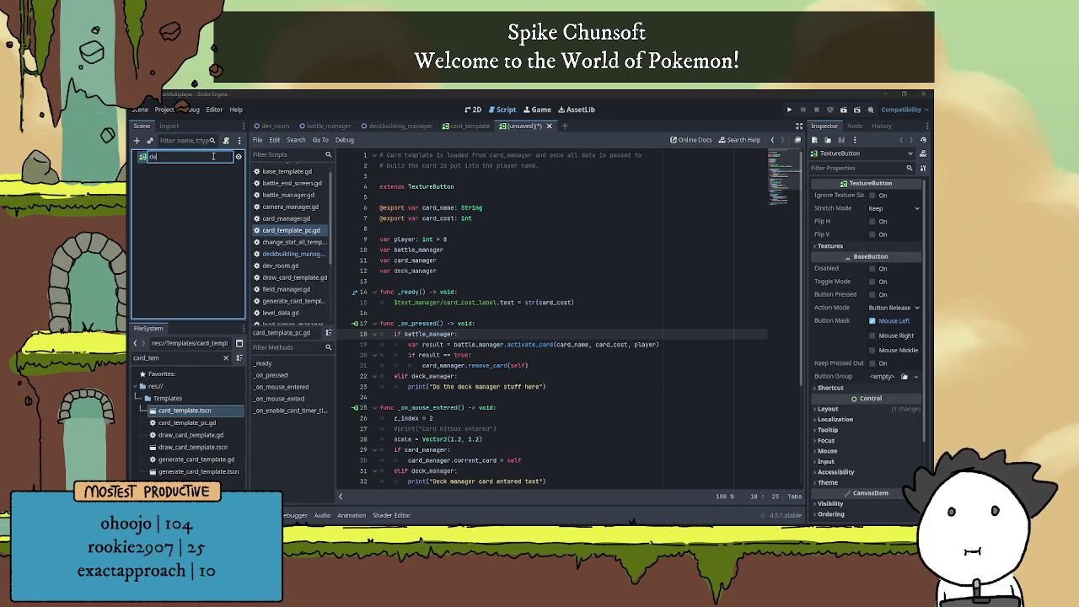
text(ck_)
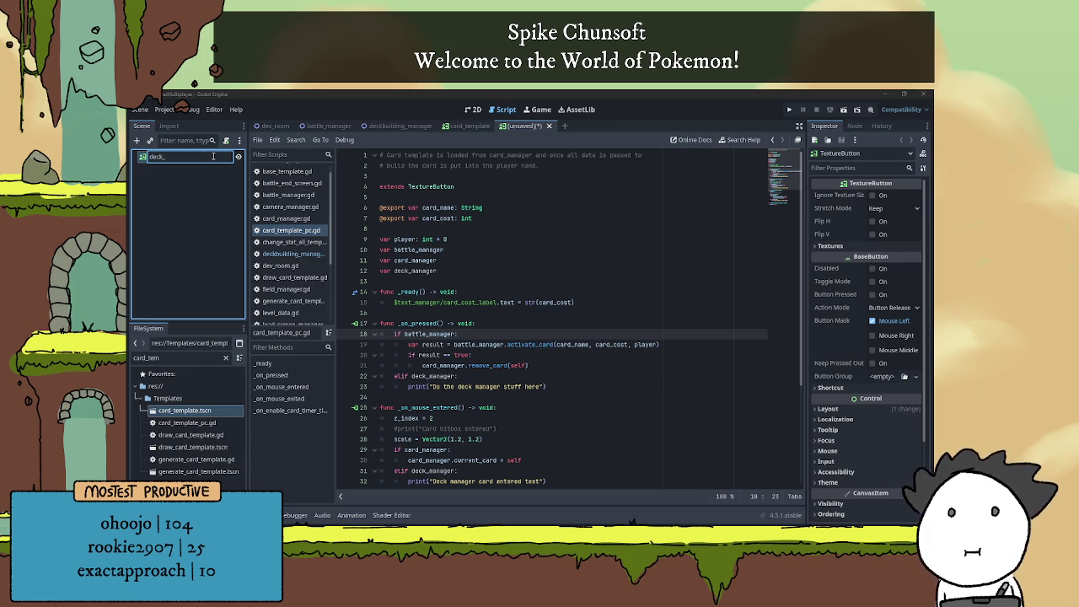
text(list_)
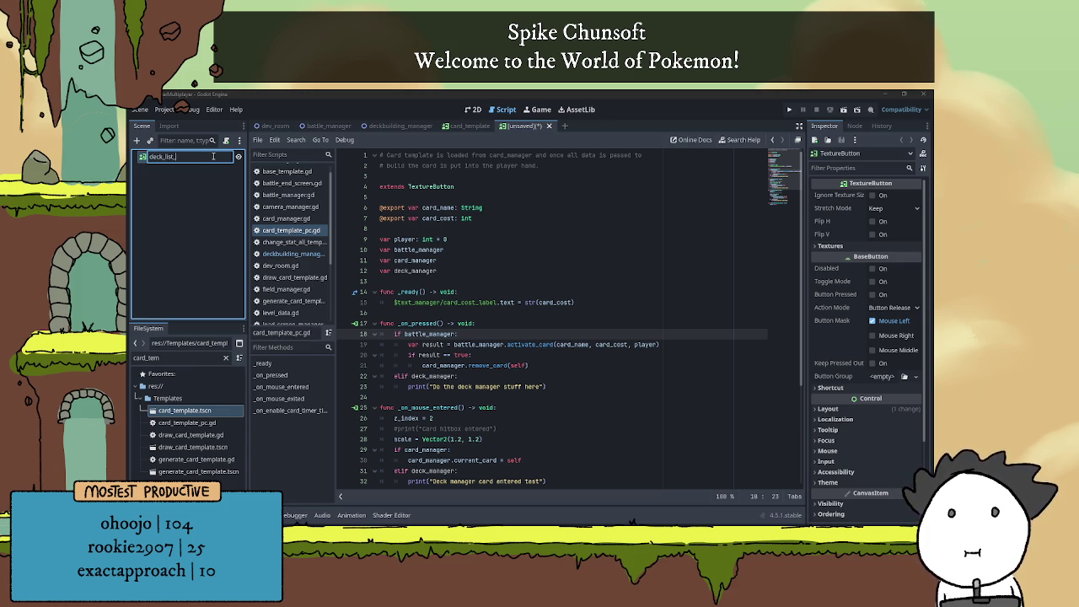
text(button)
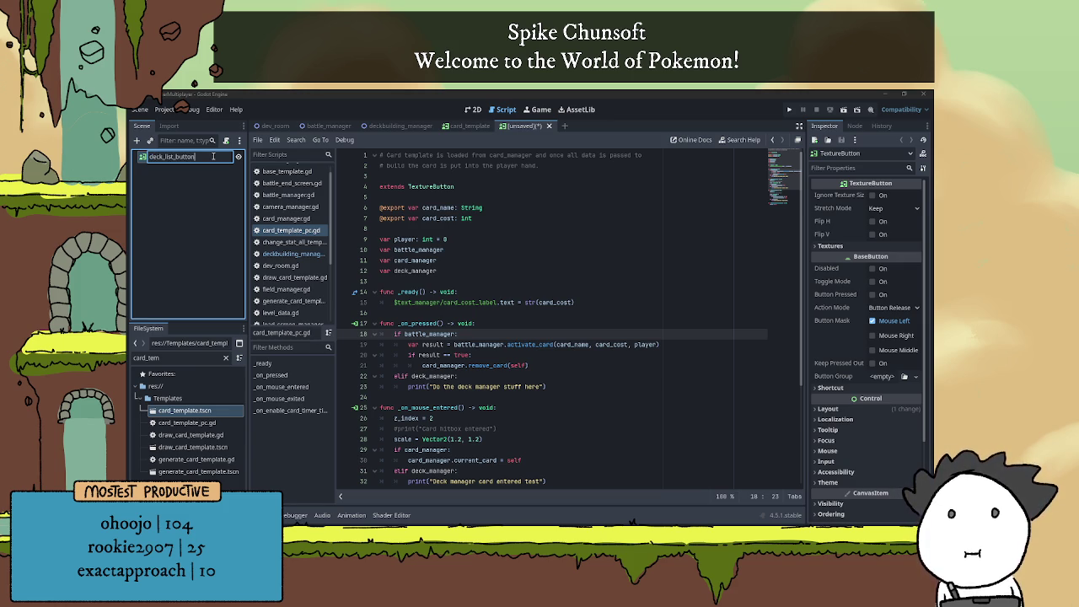
text(_template)
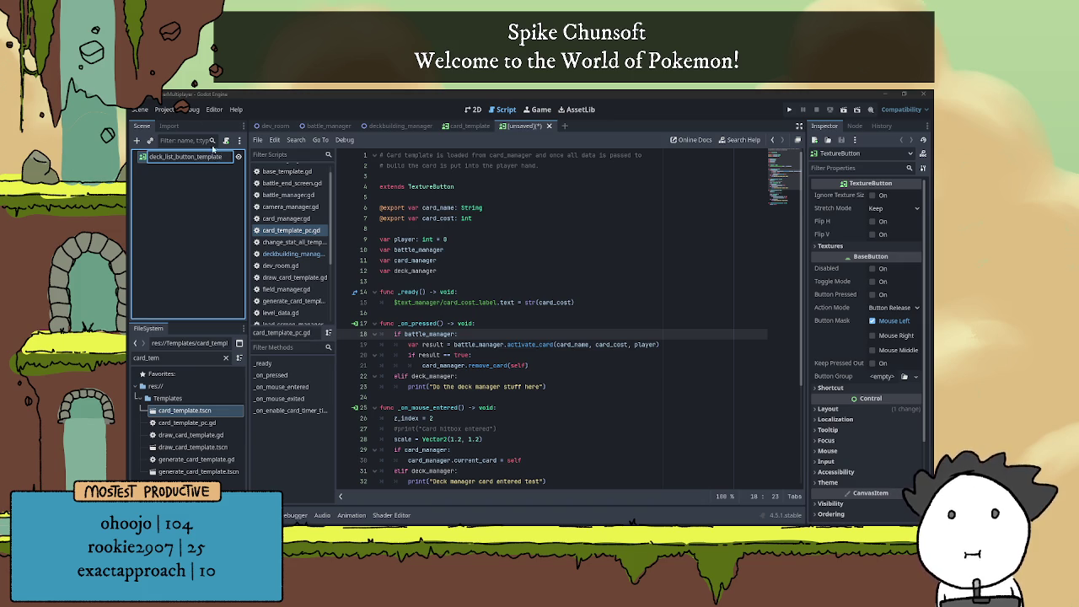
click(209, 188)
double_click(194, 157)
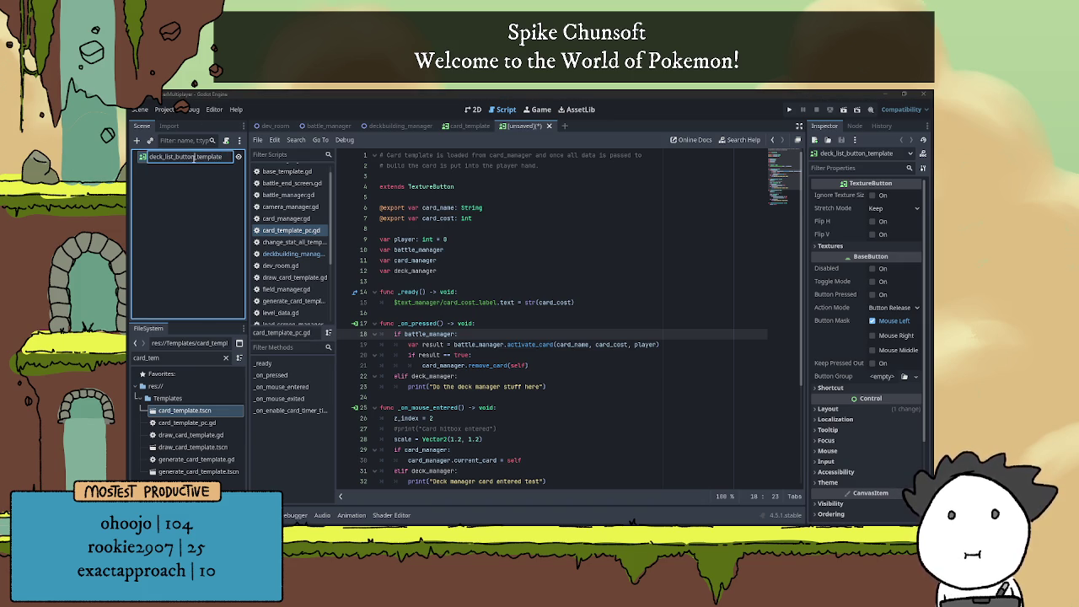
drag(193, 158, 175, 158)
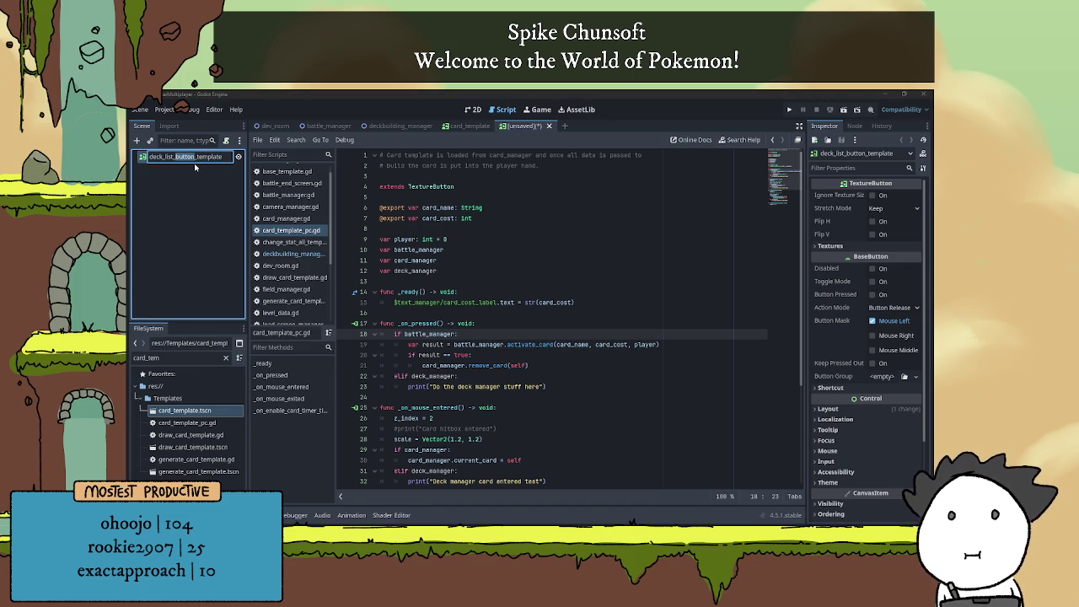
Confirm the node name and show the button's Textures slots in the 2D view
click(189, 196)
click(474, 110)
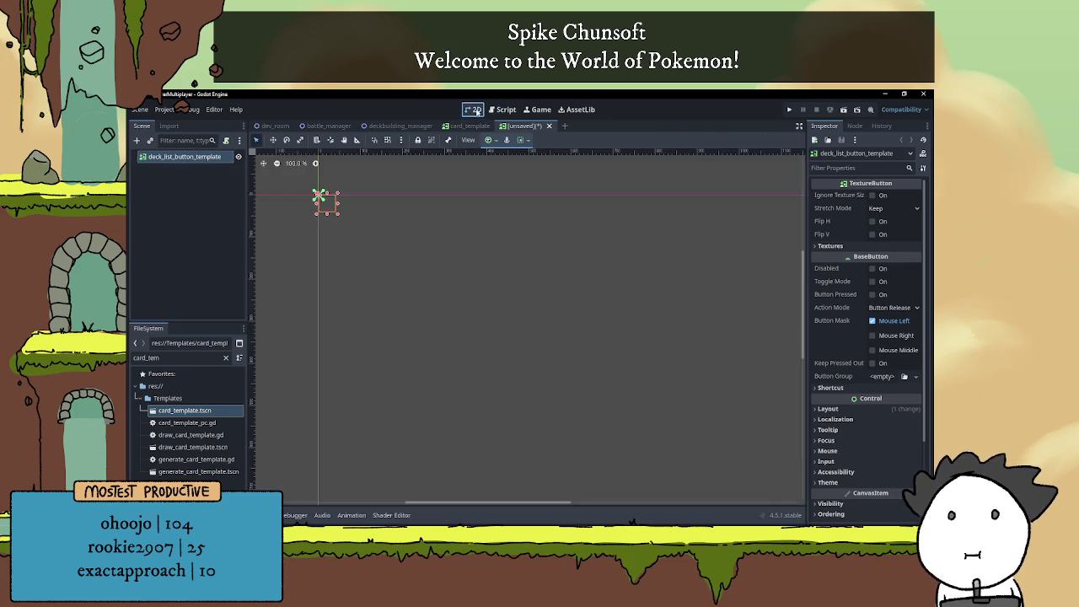
scroll(395, 229, left, 5)
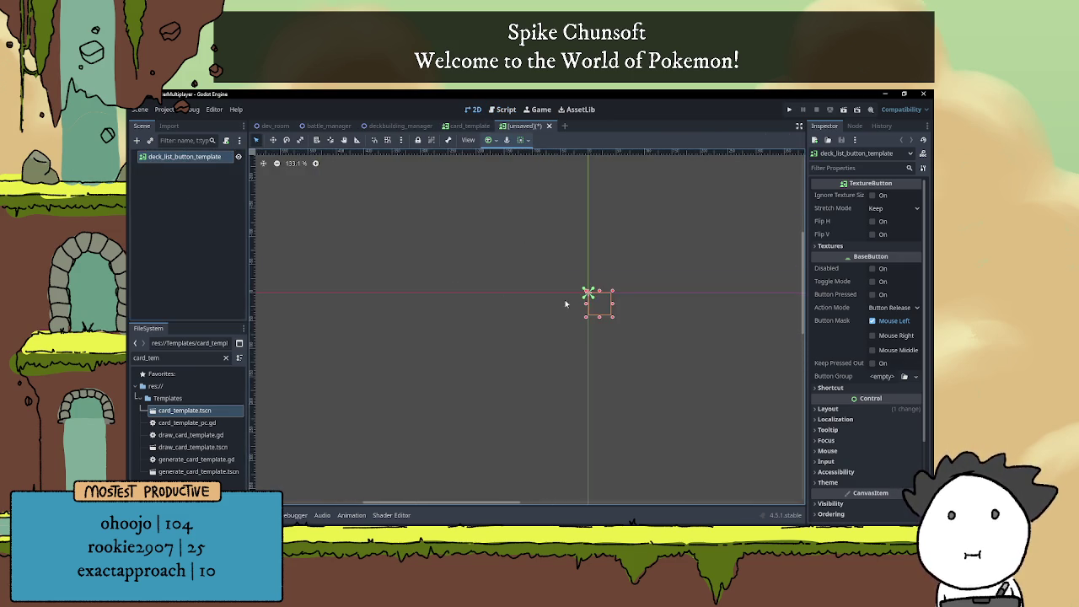
scroll(565, 300, right, 3)
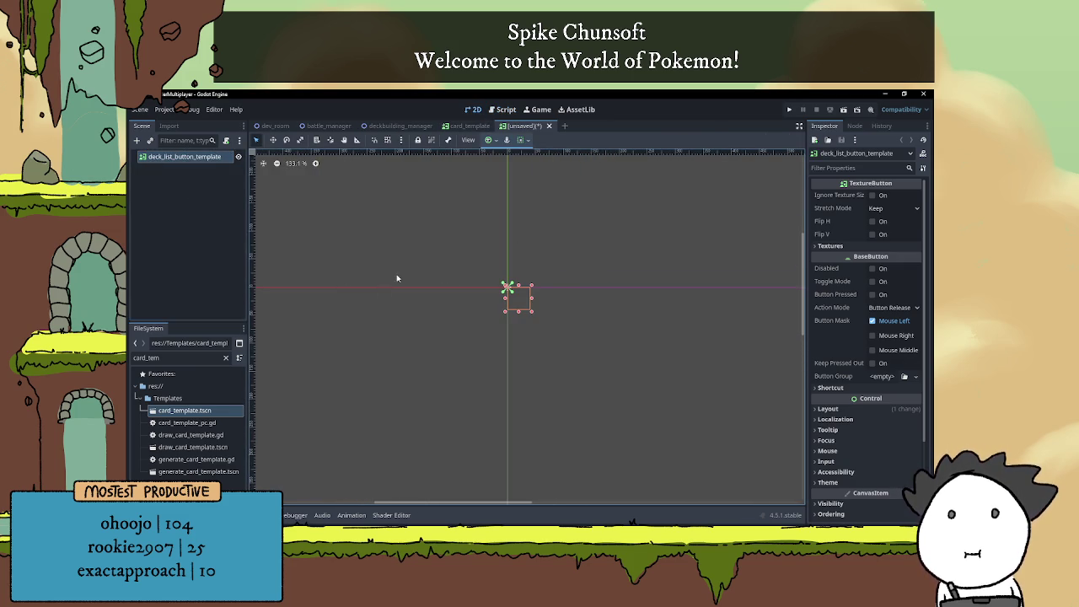
click(830, 245)
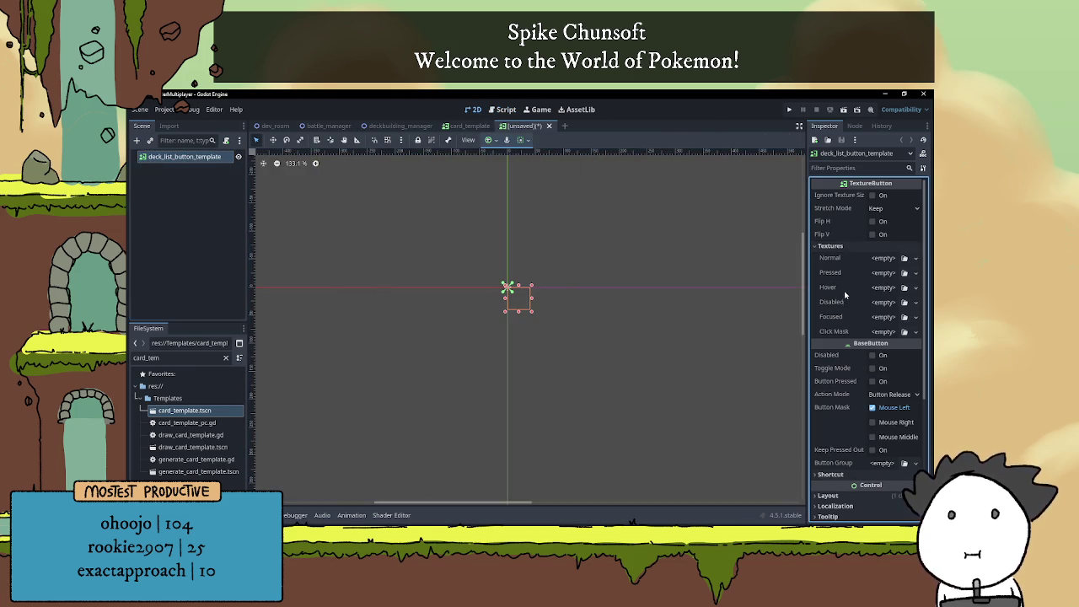
Drag TemporaryAssets/Deckbuilding/DeckListTemplate.png into the button's Normal texture slot
click(225, 357)
scroll(152, 387, up, 2)
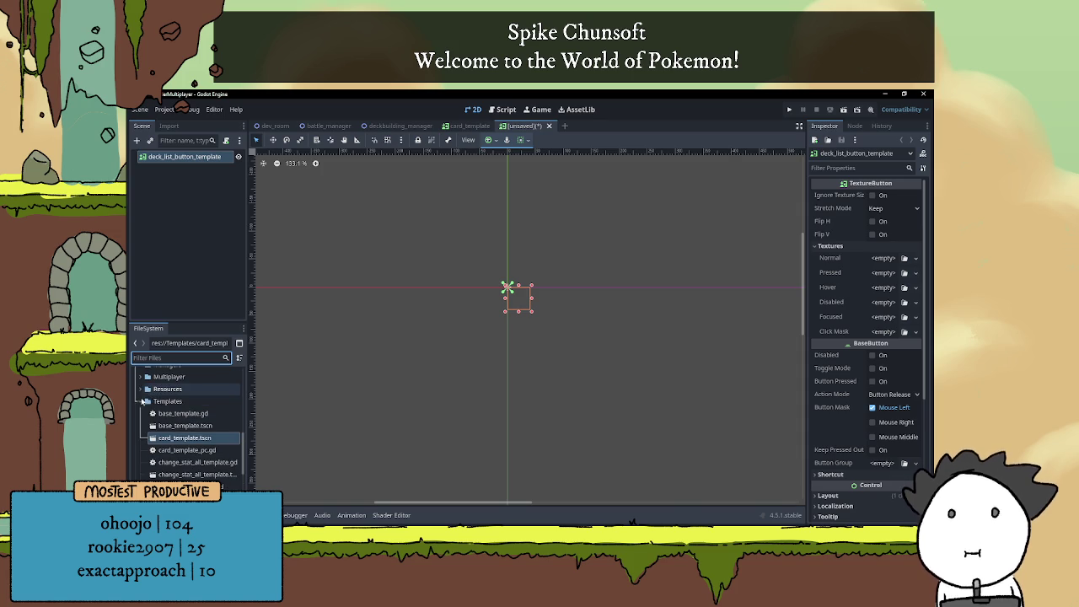
click(140, 426)
click(140, 439)
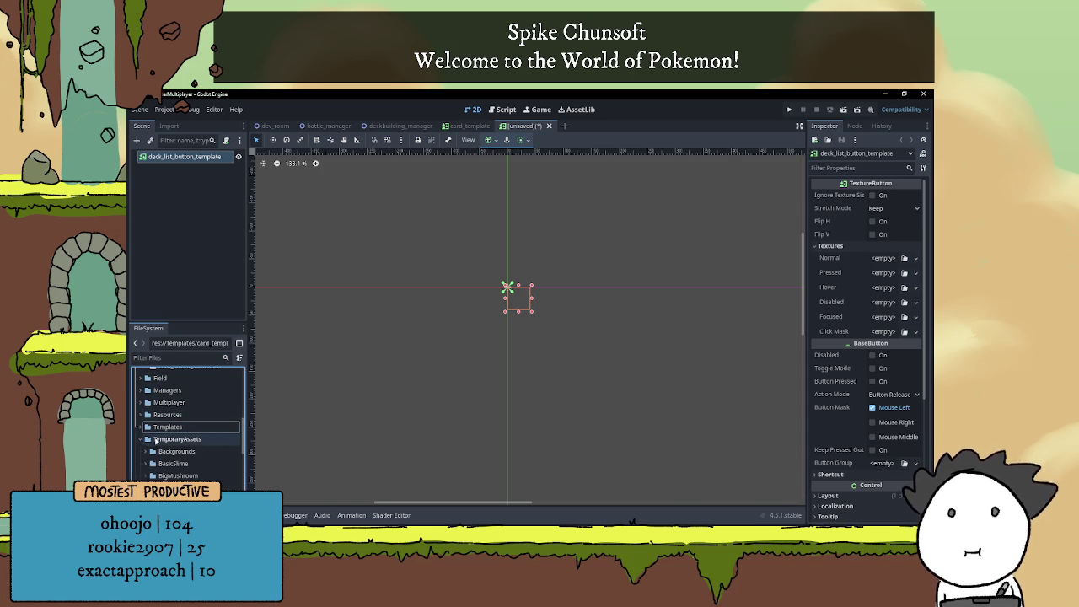
scroll(156, 421, down, 2)
click(145, 443)
mouse_move(177, 468)
mouse_down()
mouse_move(382, 445)
mouse_move(801, 342)
mouse_move(884, 263)
mouse_up()
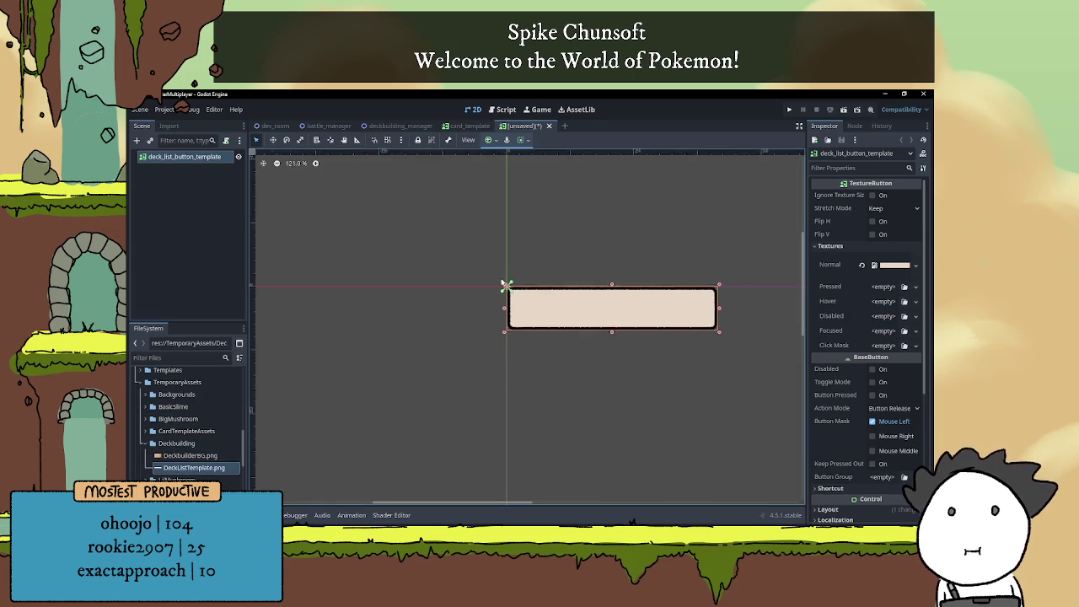
scroll(523, 297, down, 2)
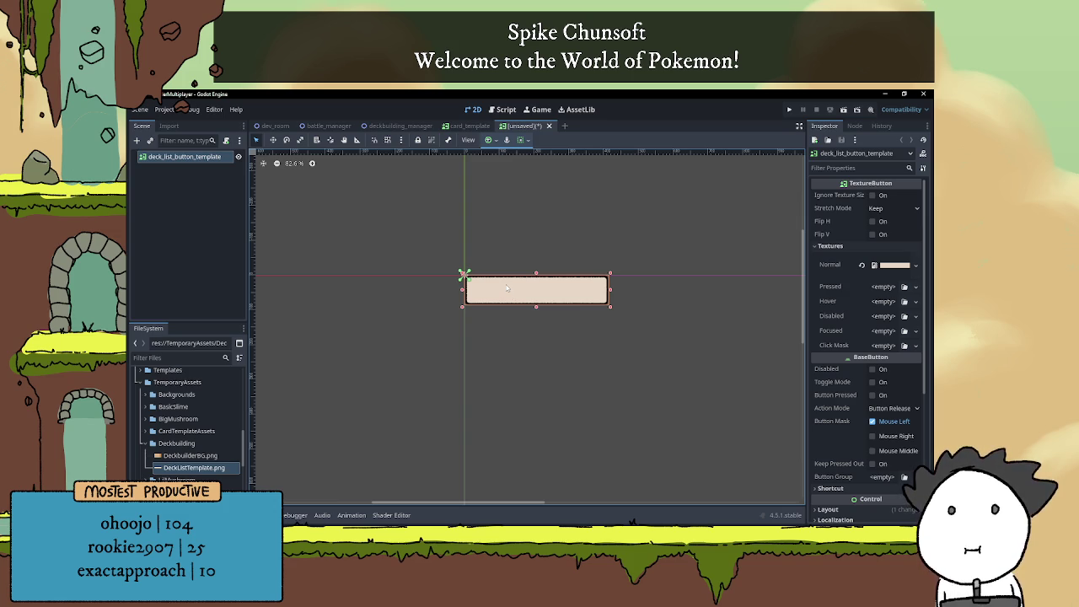
Add a Label child to the button and size it over the button image
scroll(507, 288, up, 1)
click(137, 140)
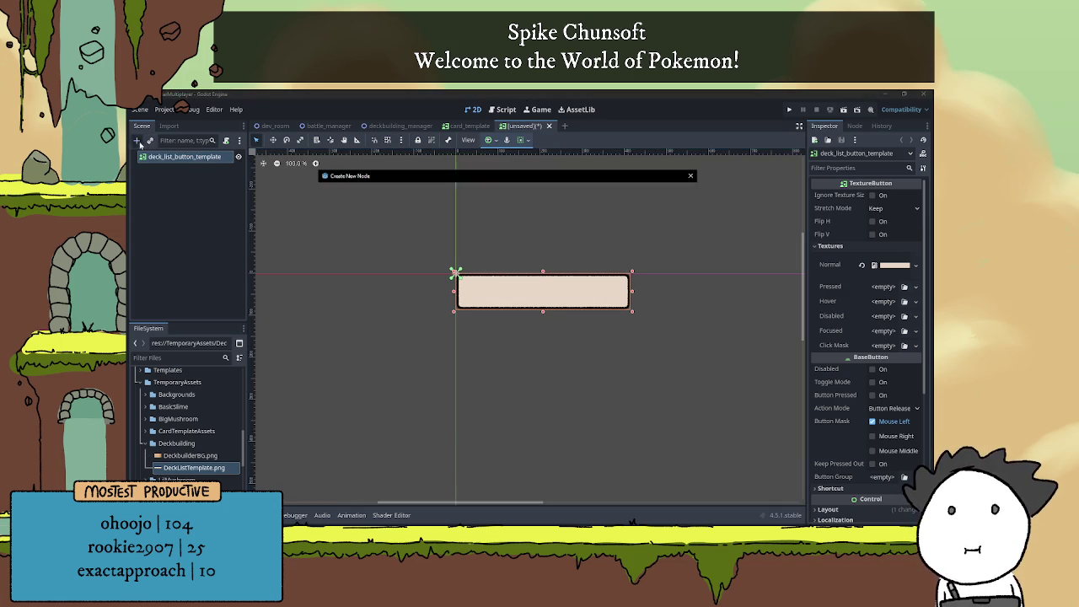
text(label)
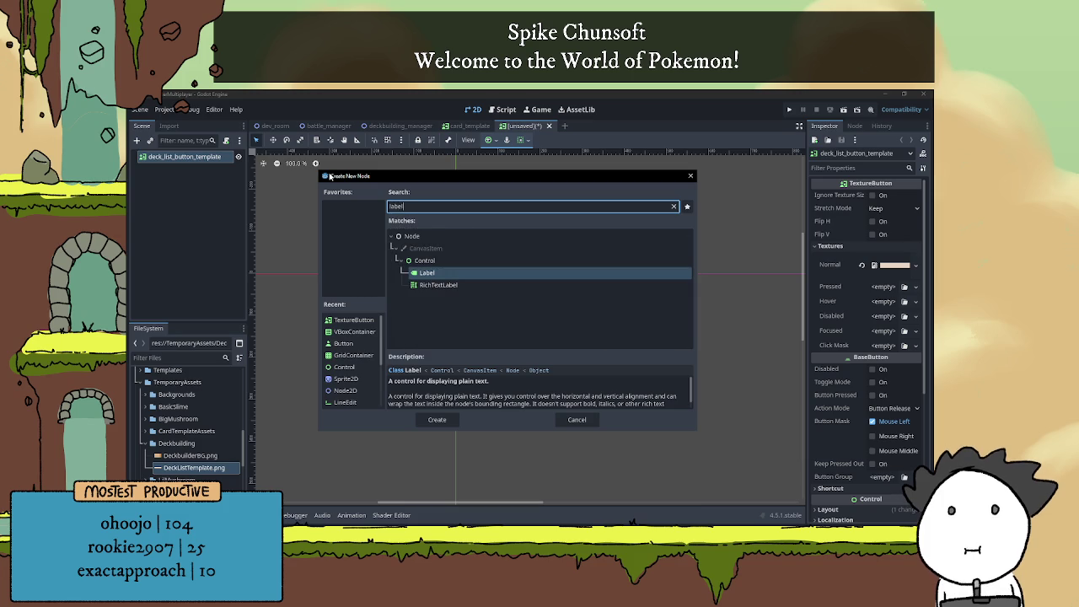
key(Return)
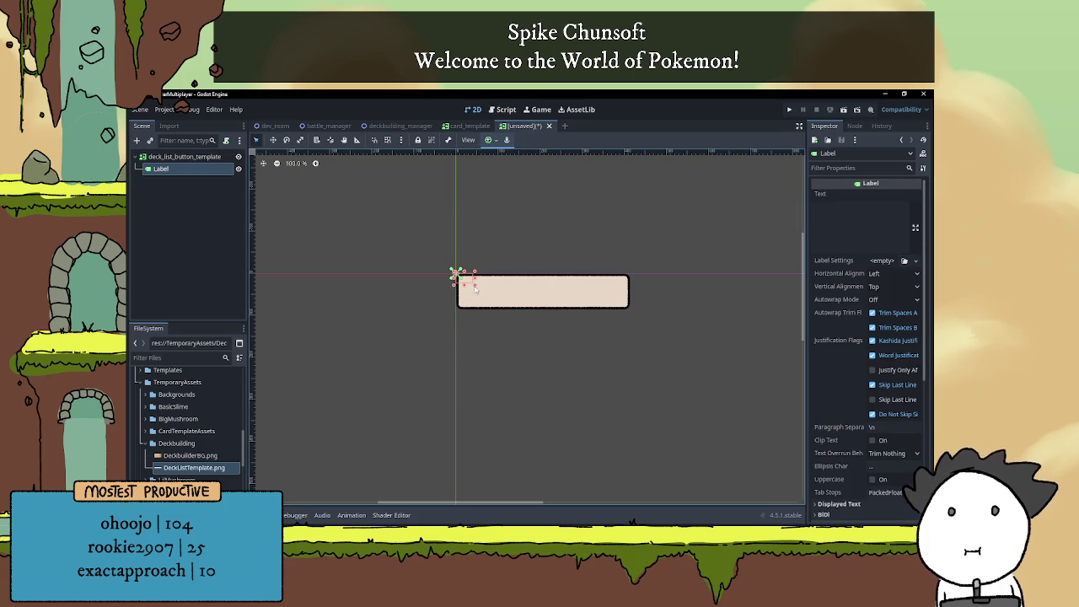
drag(473, 287, 606, 310)
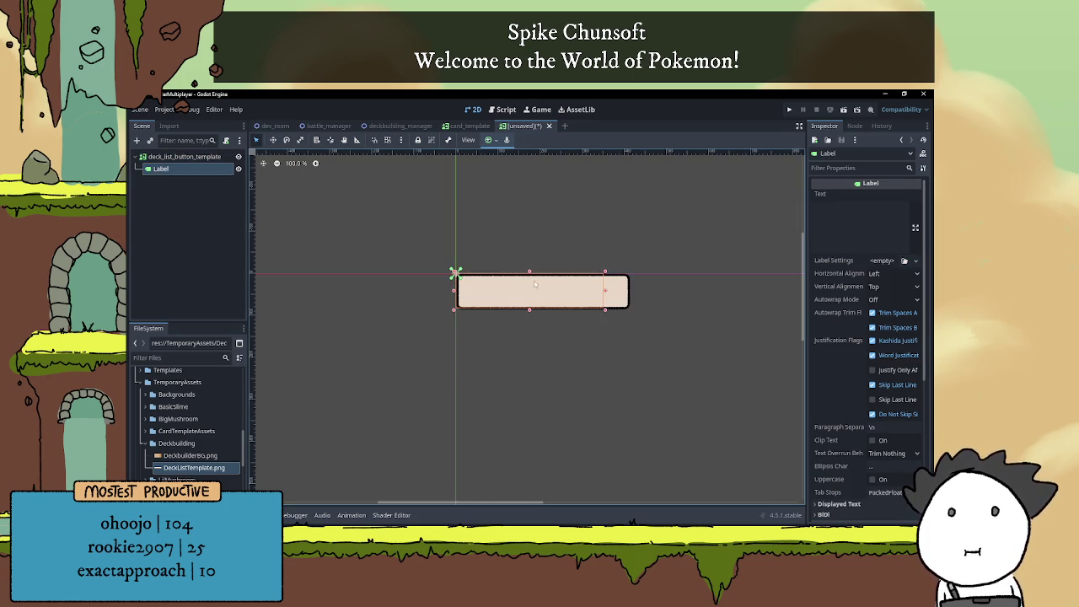
drag(529, 272, 531, 306)
drag(455, 293, 457, 292)
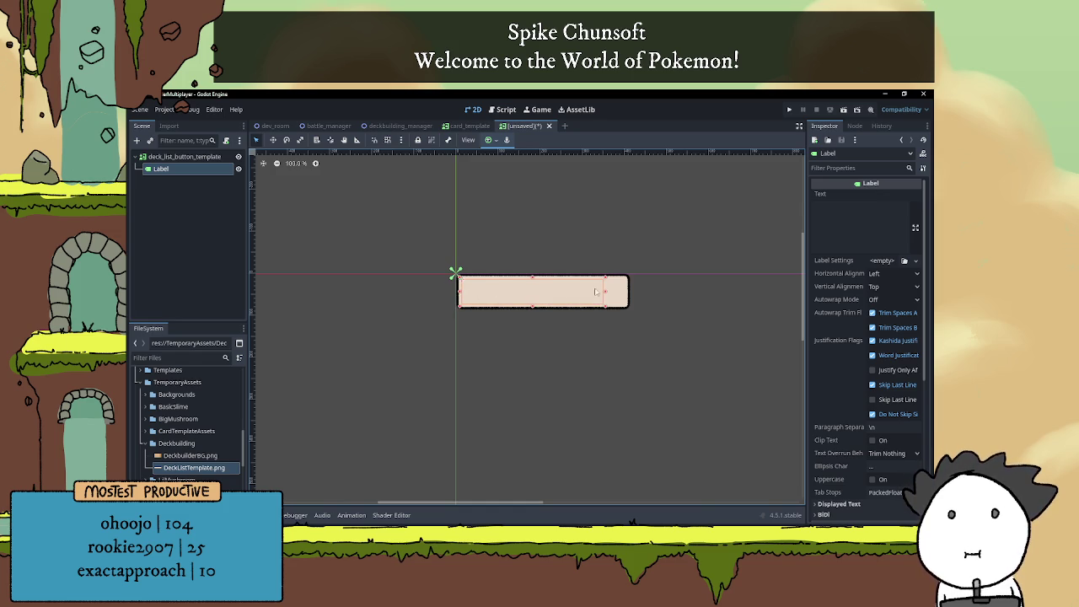
Set the label text to 'Example text', centered vertically
click(852, 213)
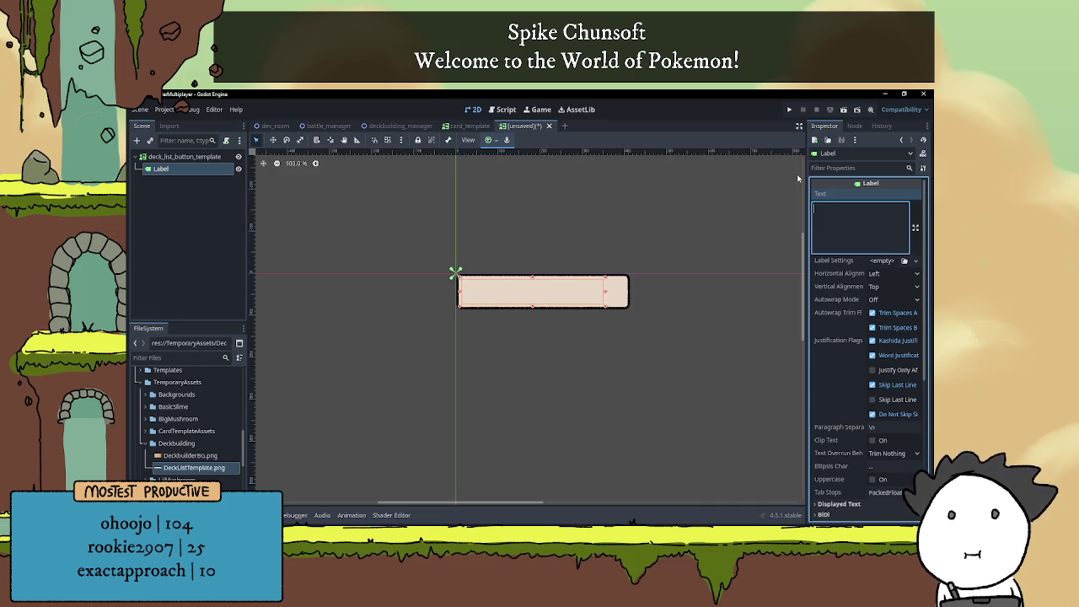
text(Ex)
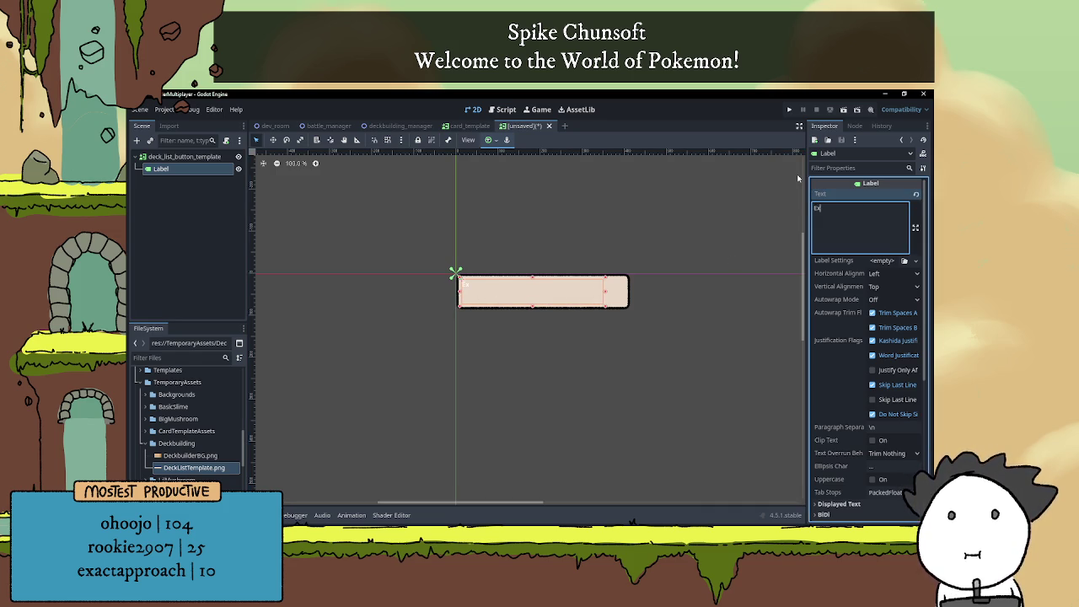
text(ample text)
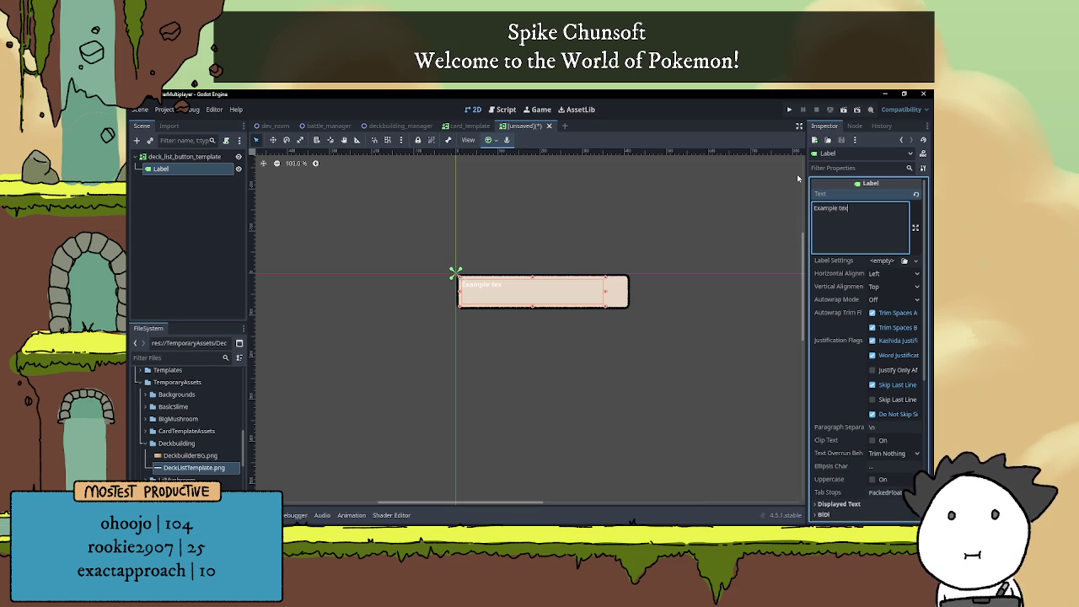
click(887, 288)
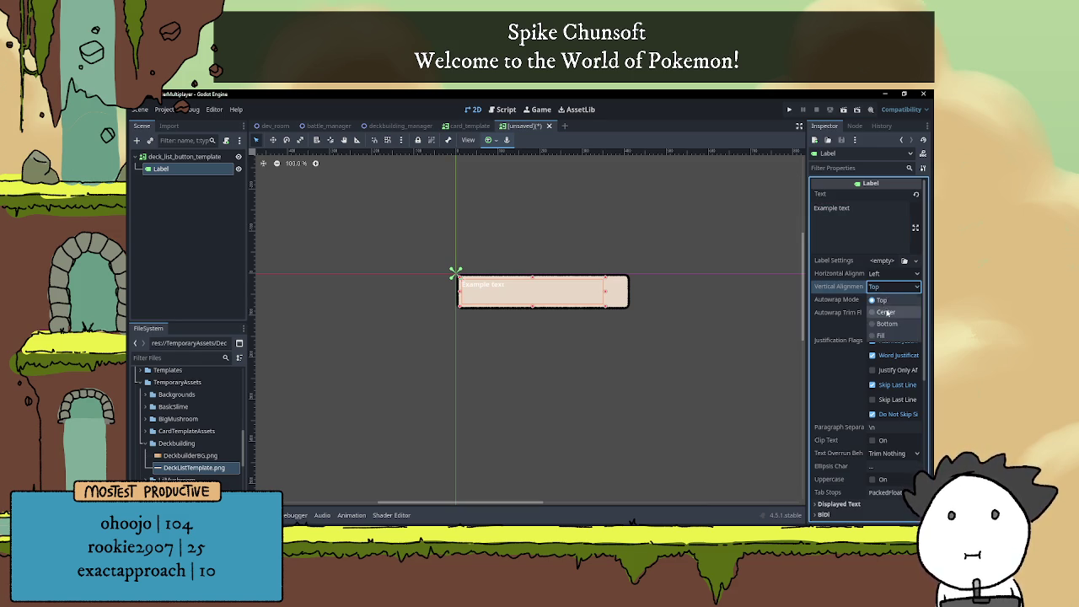
click(885, 311)
Override the label's font colour to black and font size to 32 px
scroll(849, 392, down, 6)
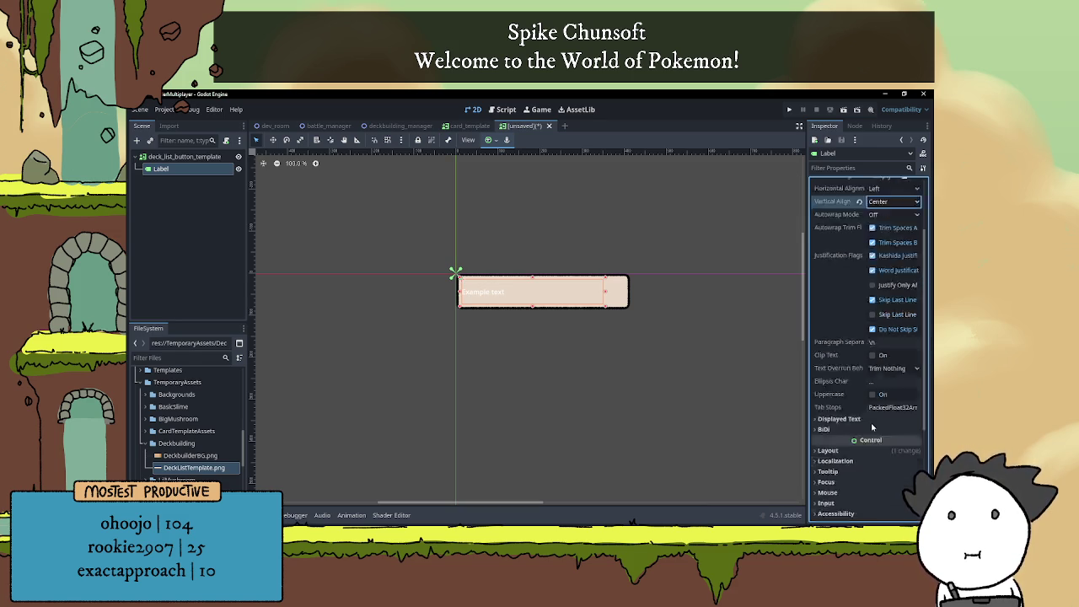
click(846, 382)
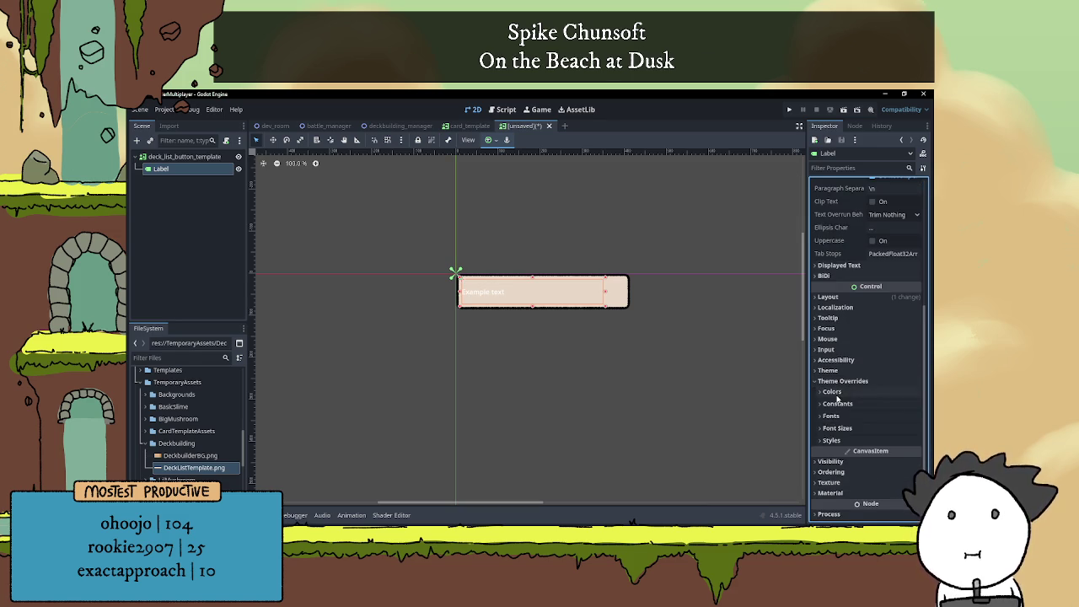
click(831, 391)
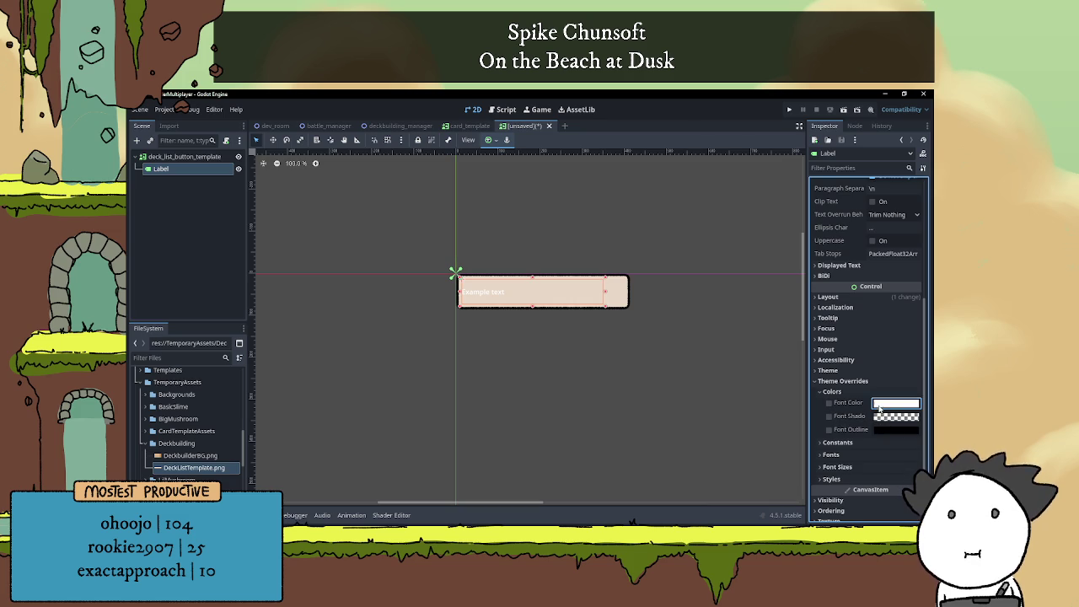
click(895, 403)
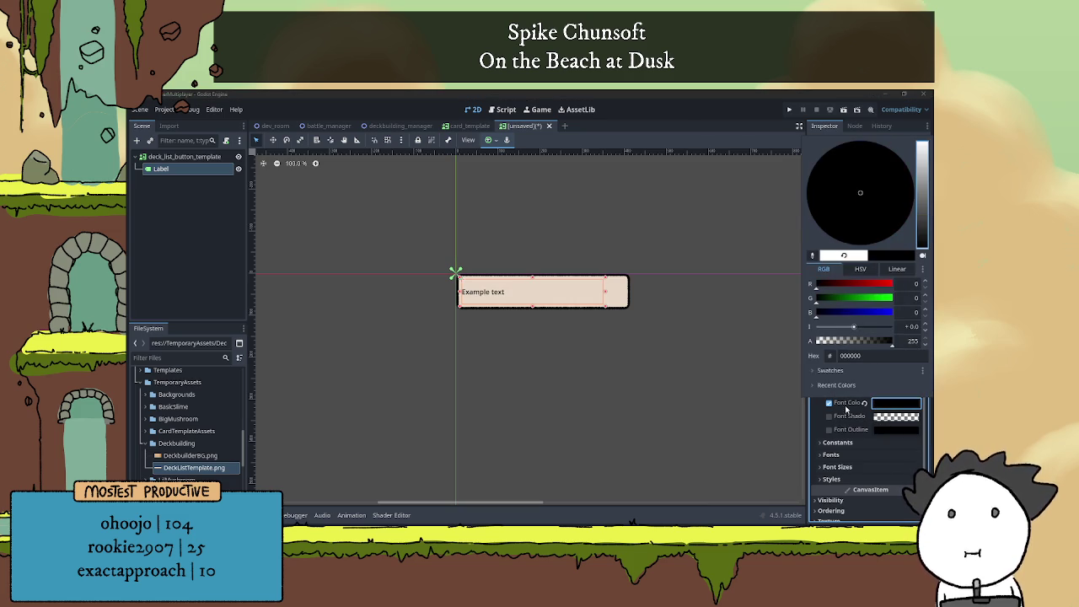
click(822, 428)
scroll(822, 428, down, 3)
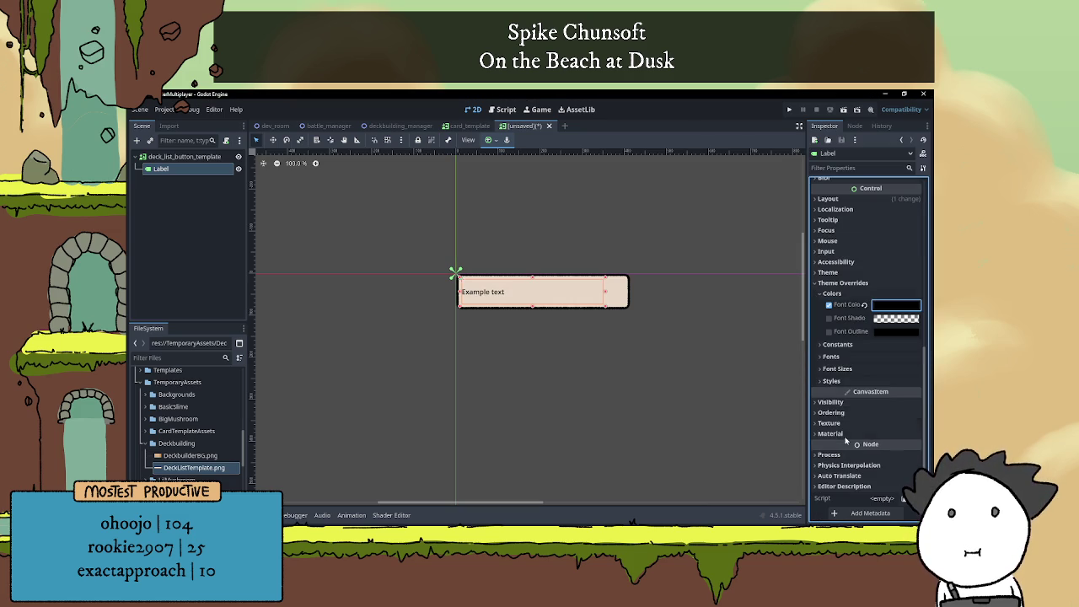
click(826, 371)
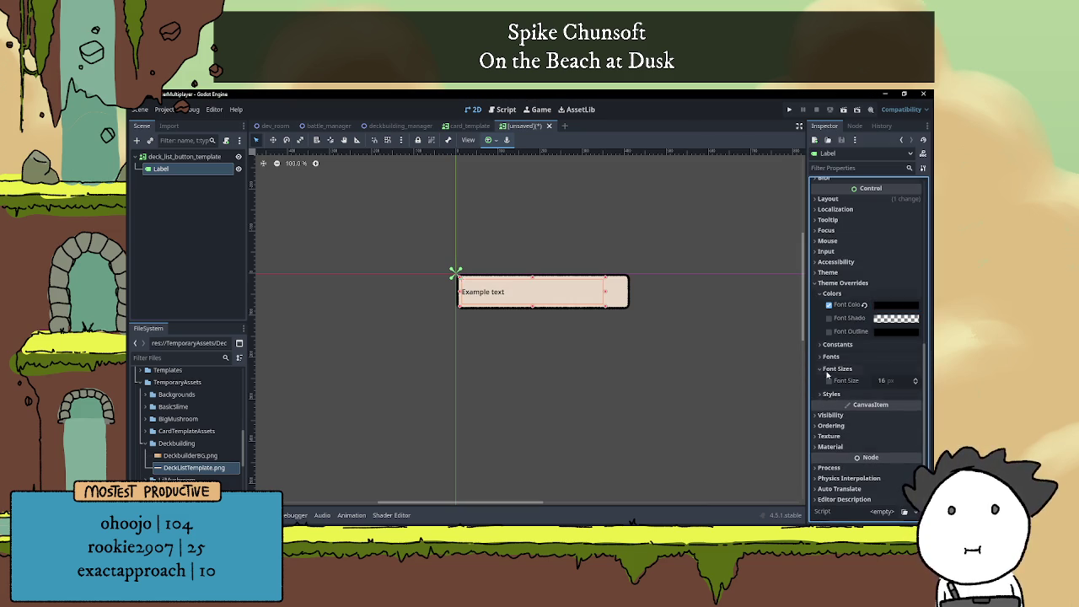
click(885, 380)
text(32)
key(Return)
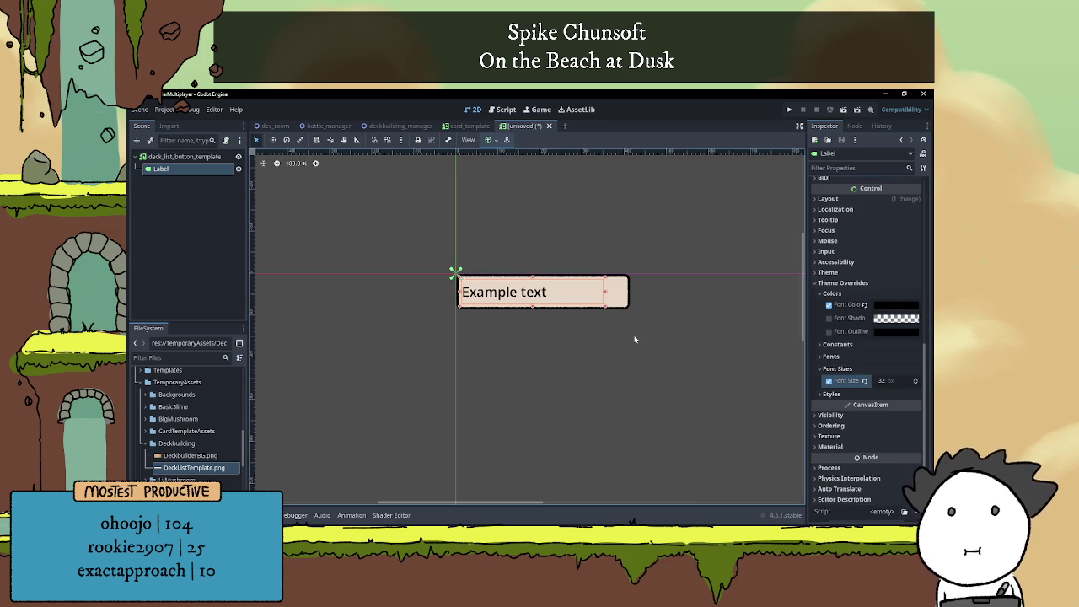
click(632, 337)
scroll(573, 321, up, 1)
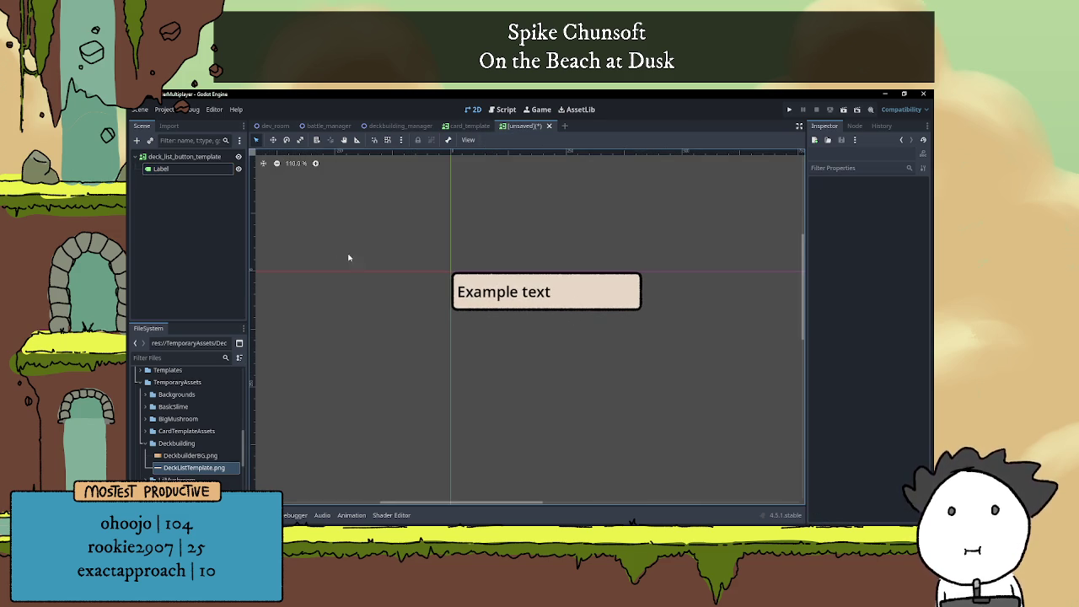
Rename the Label node to card_name_label and make it slightly narrower on the card
double_click(193, 170)
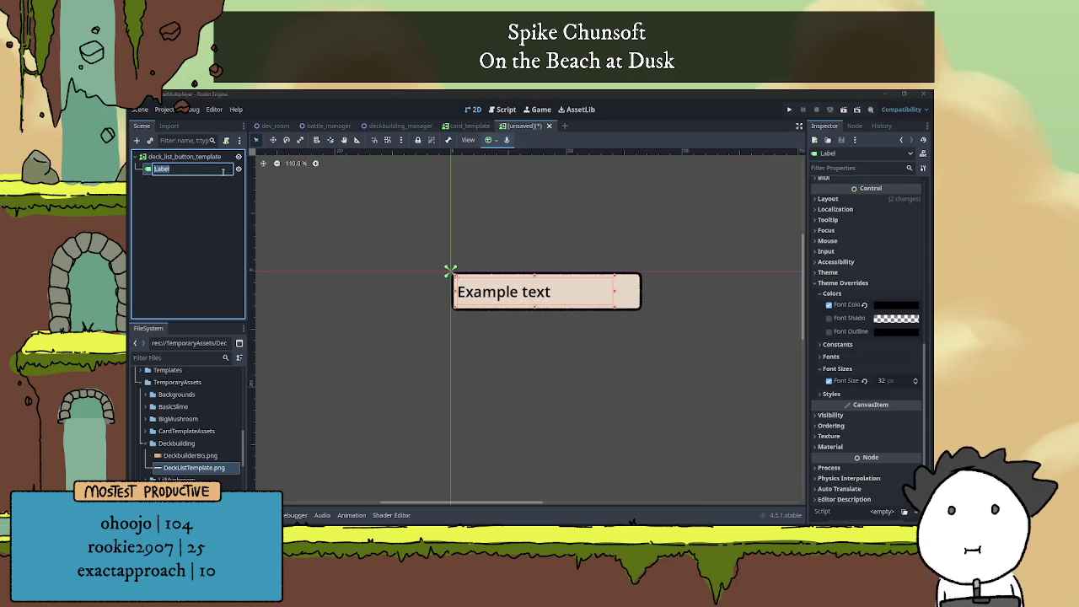
text(D)
text(card)
text(_nam)
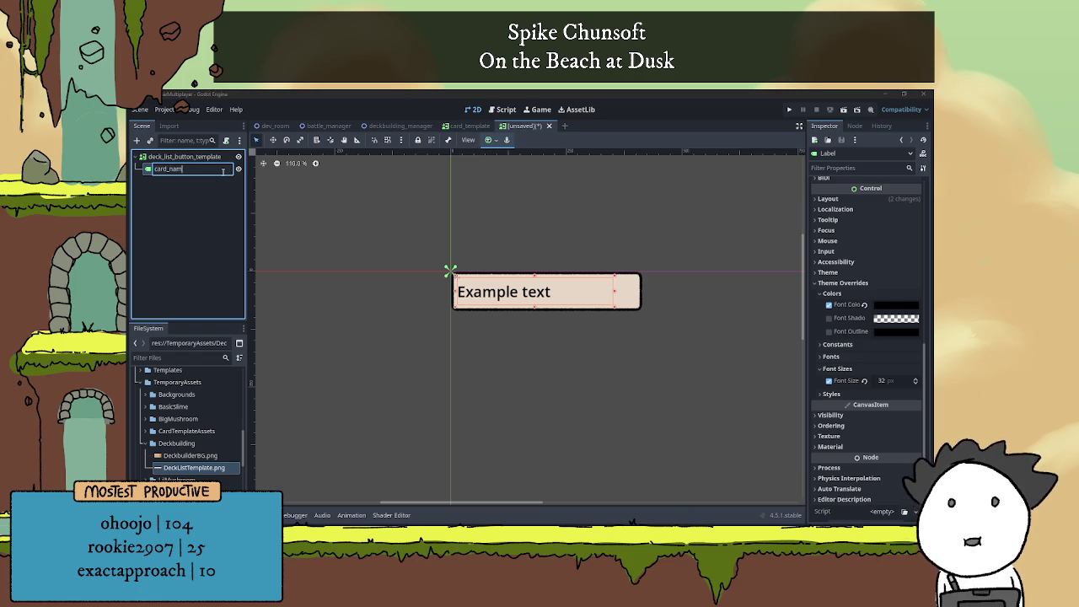
text(e_bel)
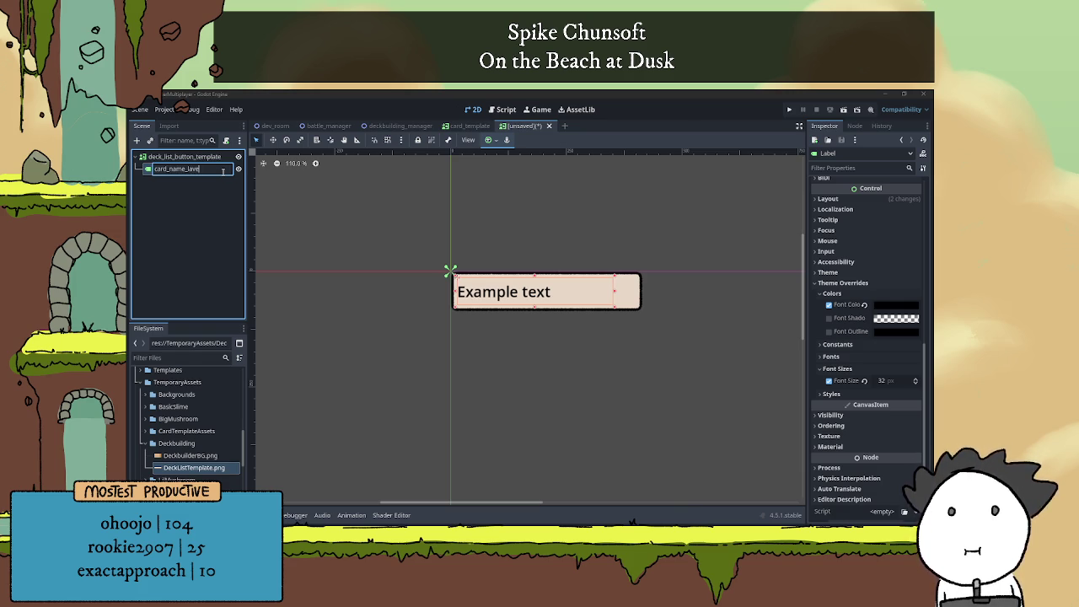
key(Return)
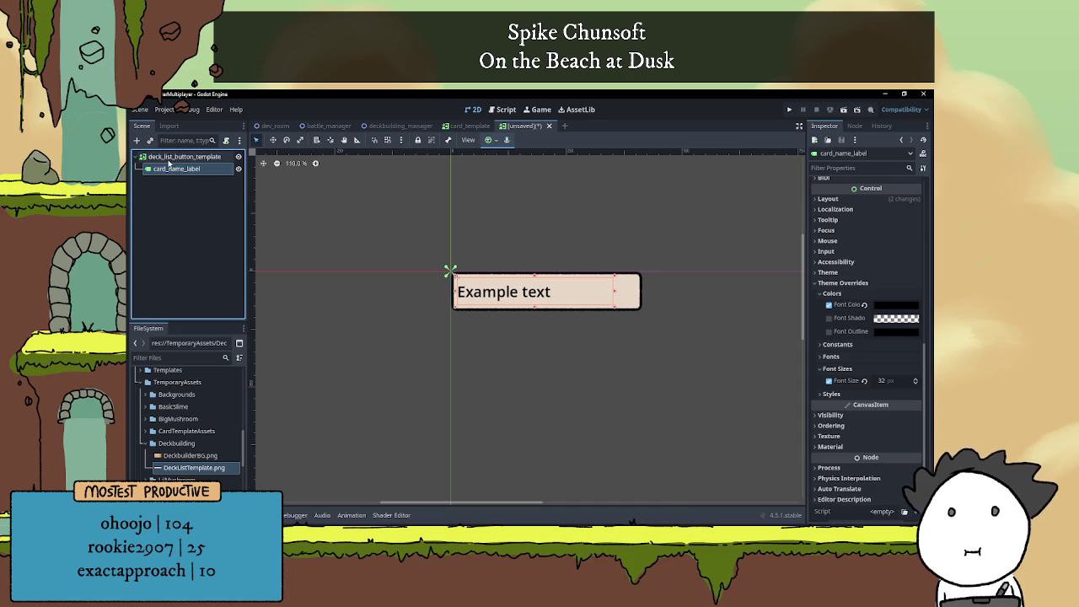
drag(614, 292, 606, 291)
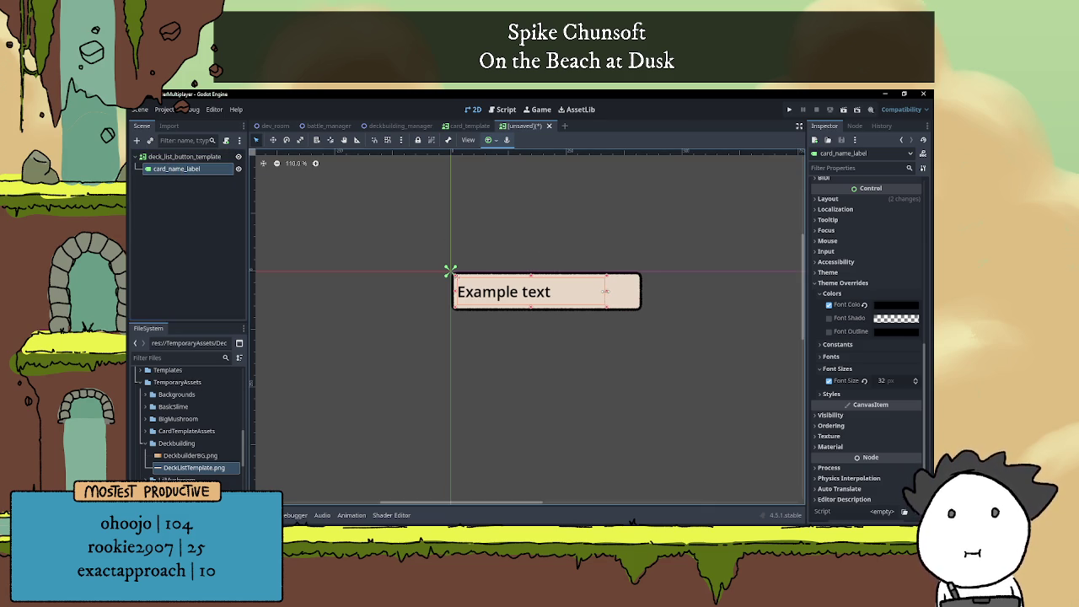
Add a new Label child named card_amount_label under the root, then delete it again
click(184, 157)
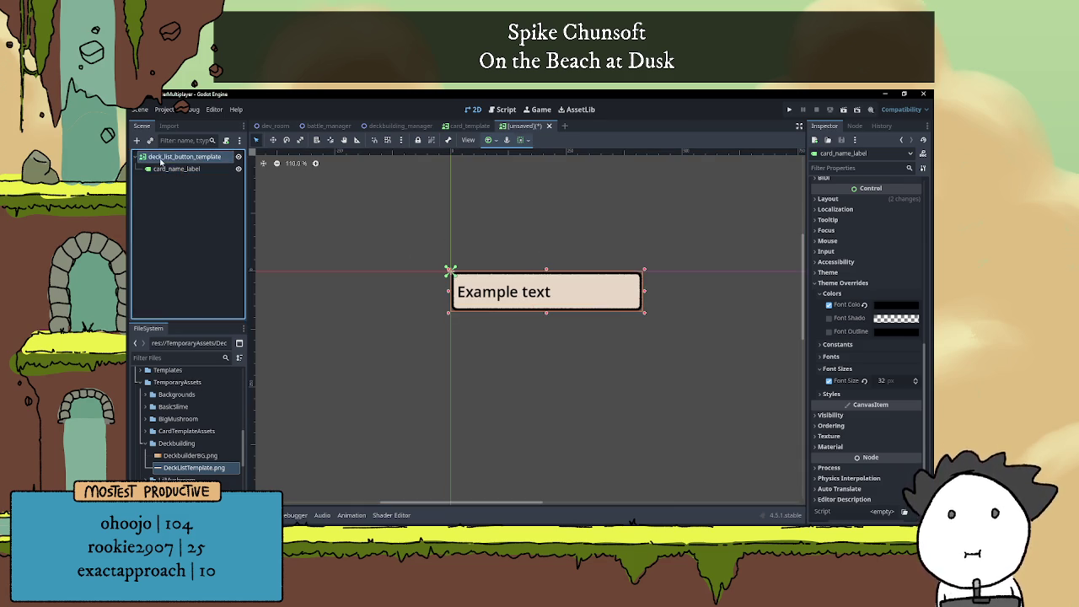
key(ctrl+a)
double_click(444, 275)
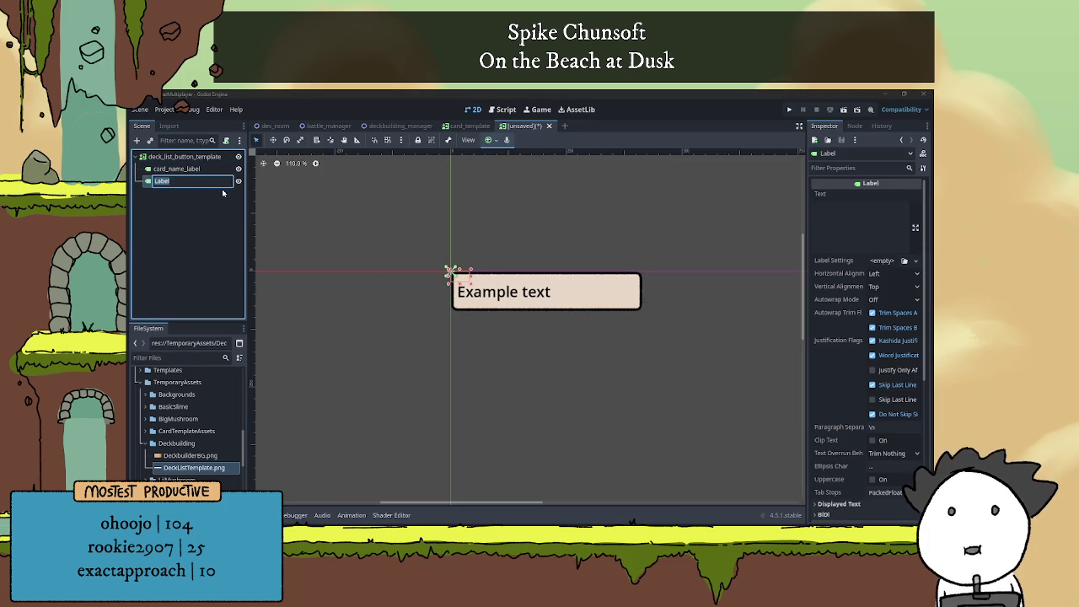
key(F2)
text(card_amount_)
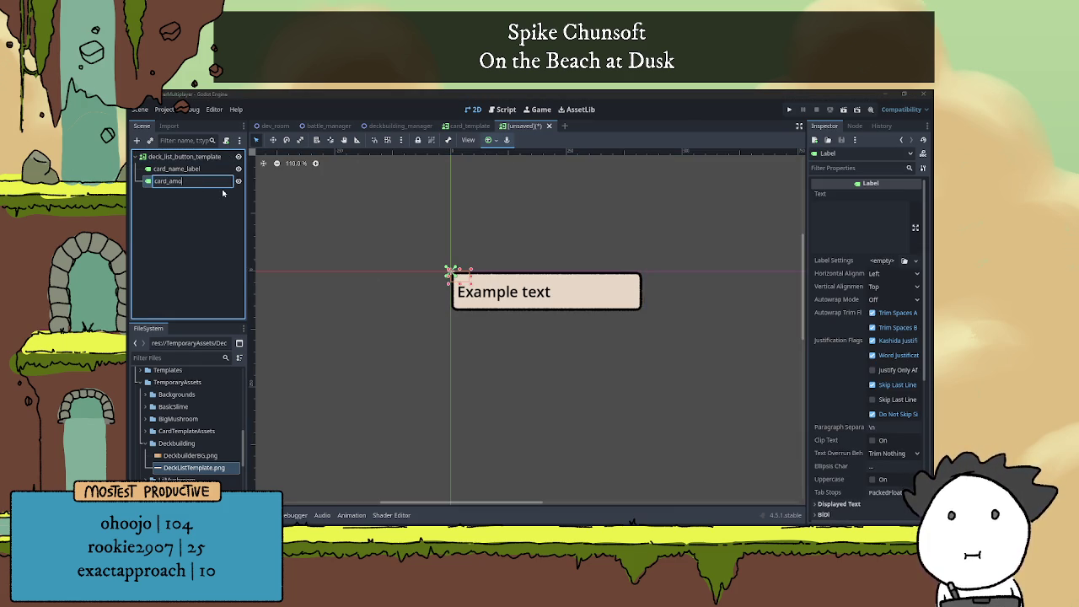
text(label)
key(Return)
click(897, 216)
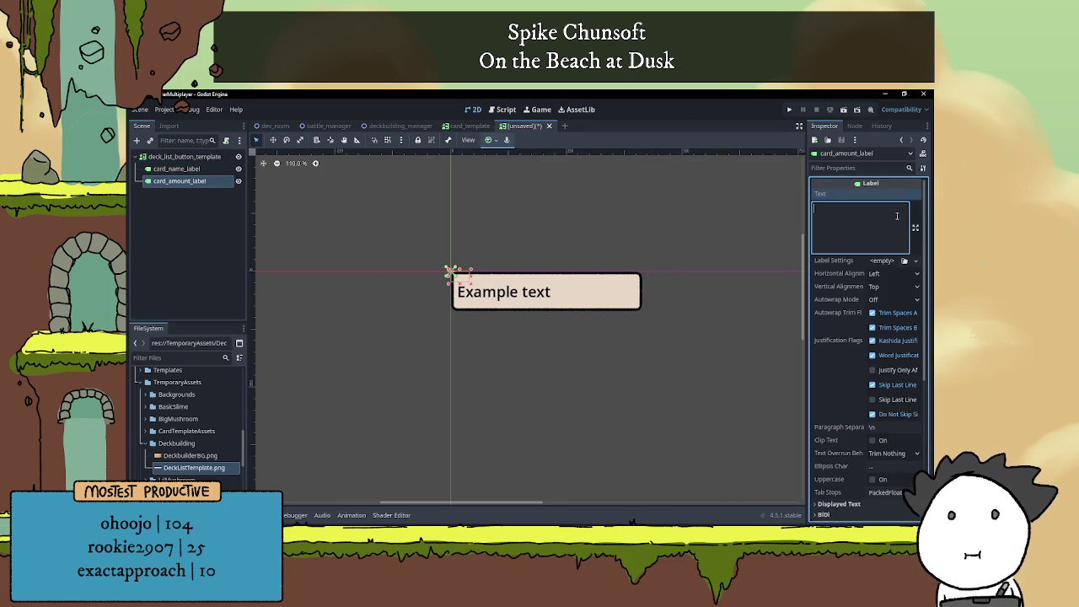
text(()
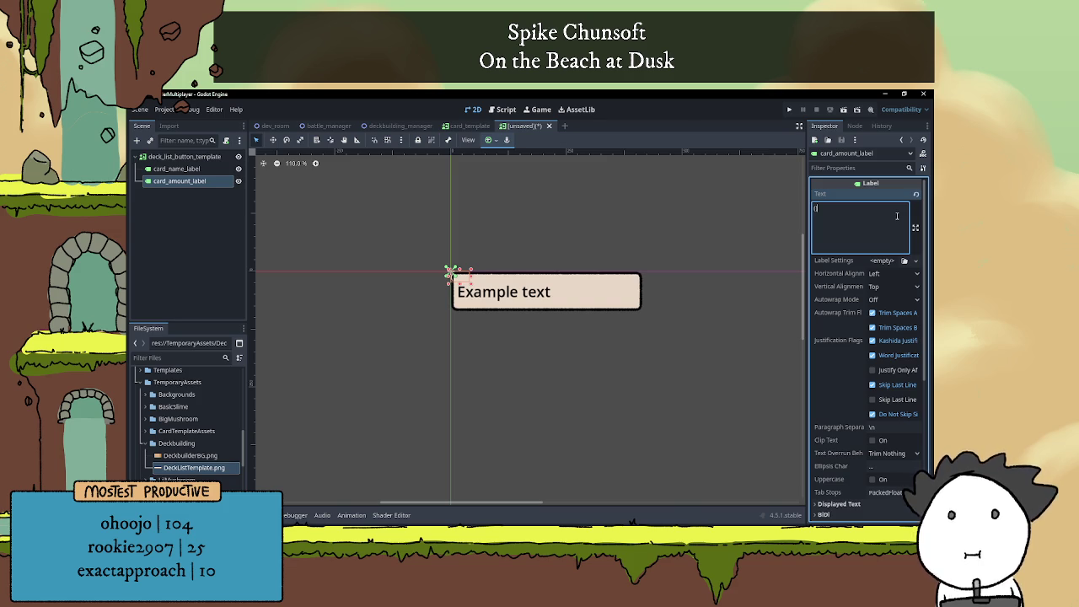
text())
click(210, 196)
click(207, 182)
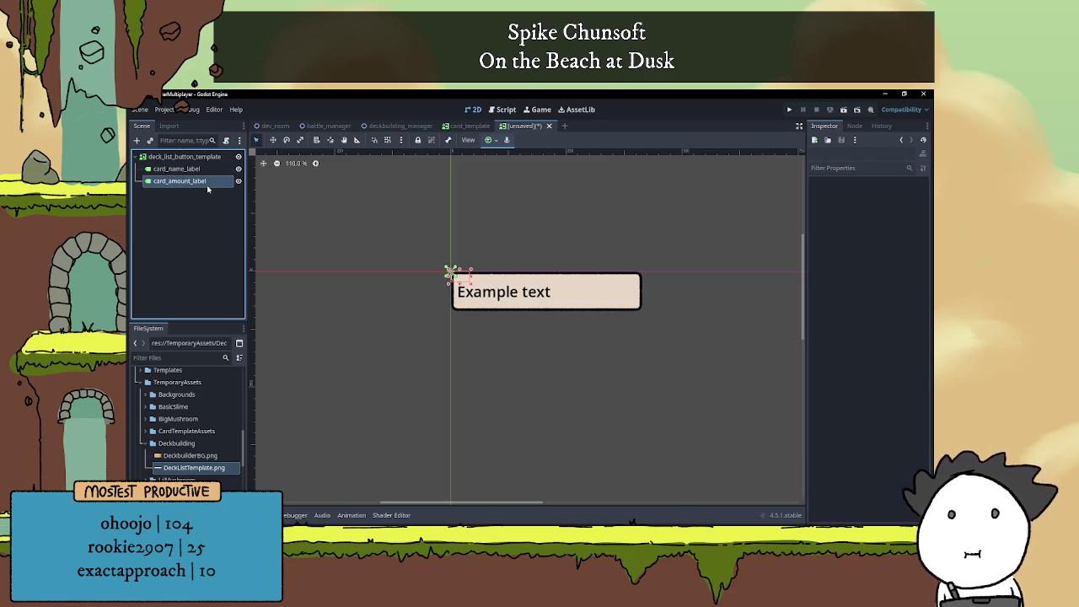
key(Delete)
click(504, 327)
Duplicate card_name_label and rename the copy to card_amount_label
click(177, 168)
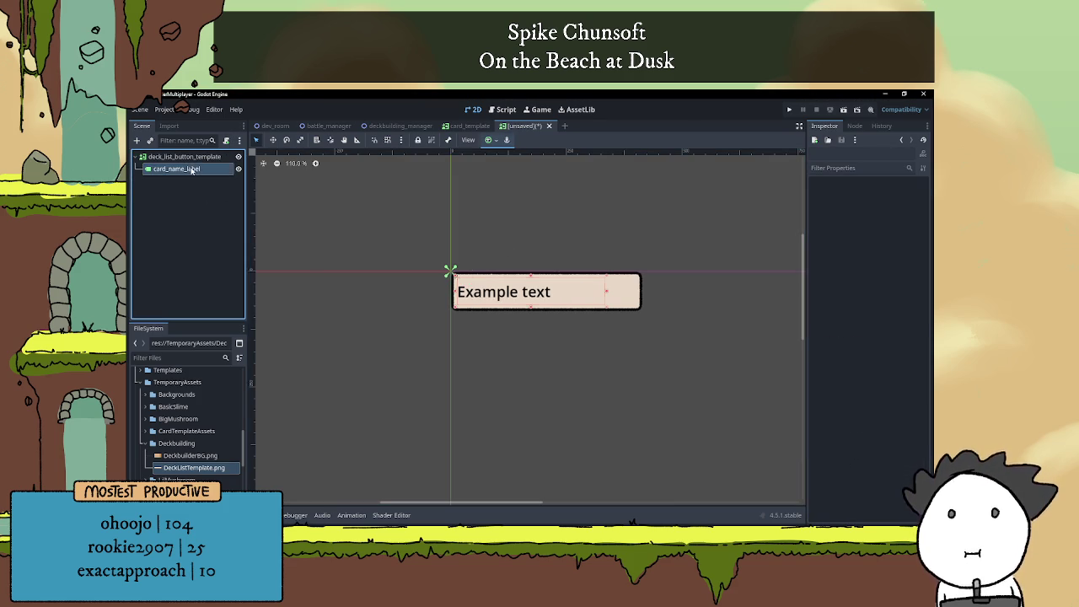
right_click(198, 168)
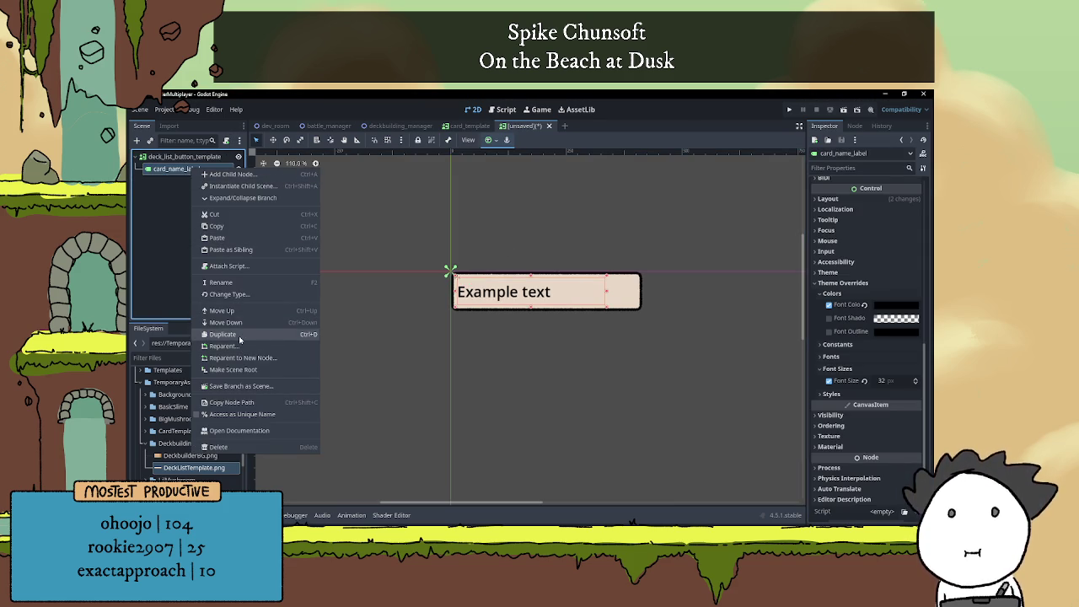
click(223, 334)
double_click(189, 182)
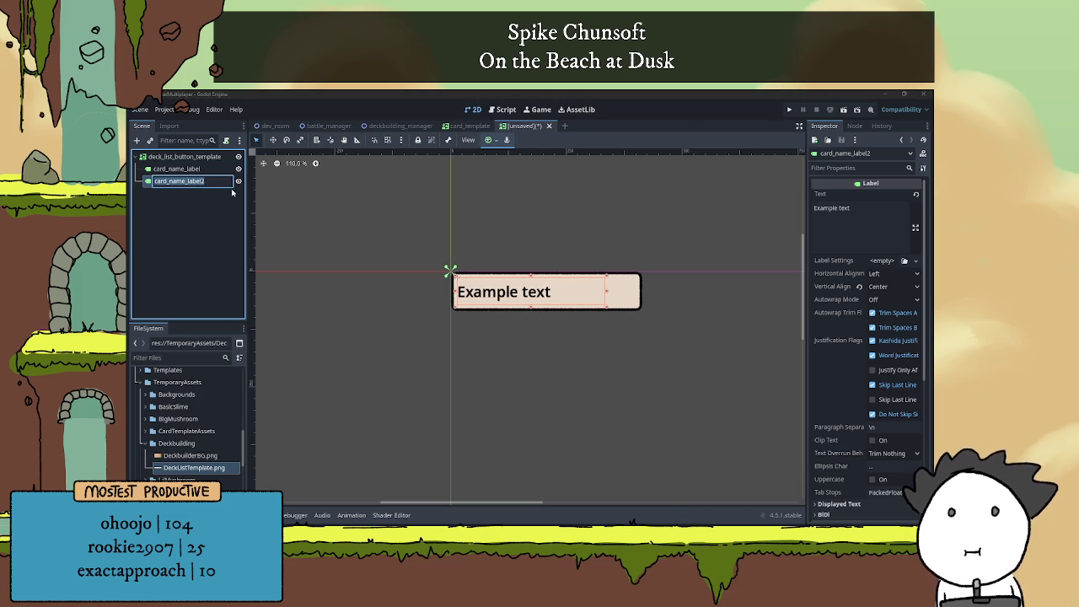
text(card_amount)
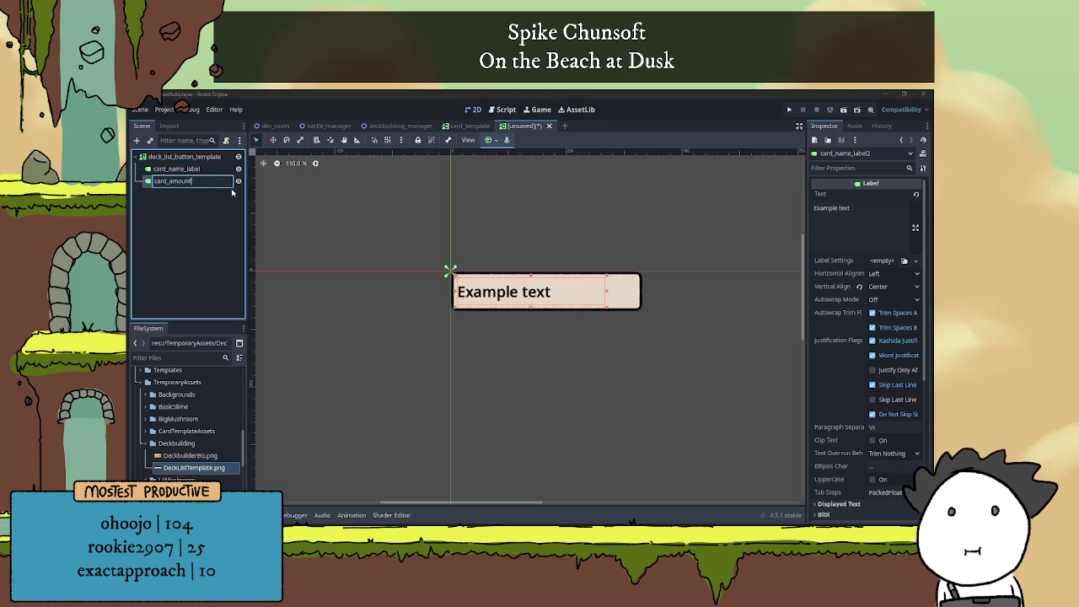
text(_label)
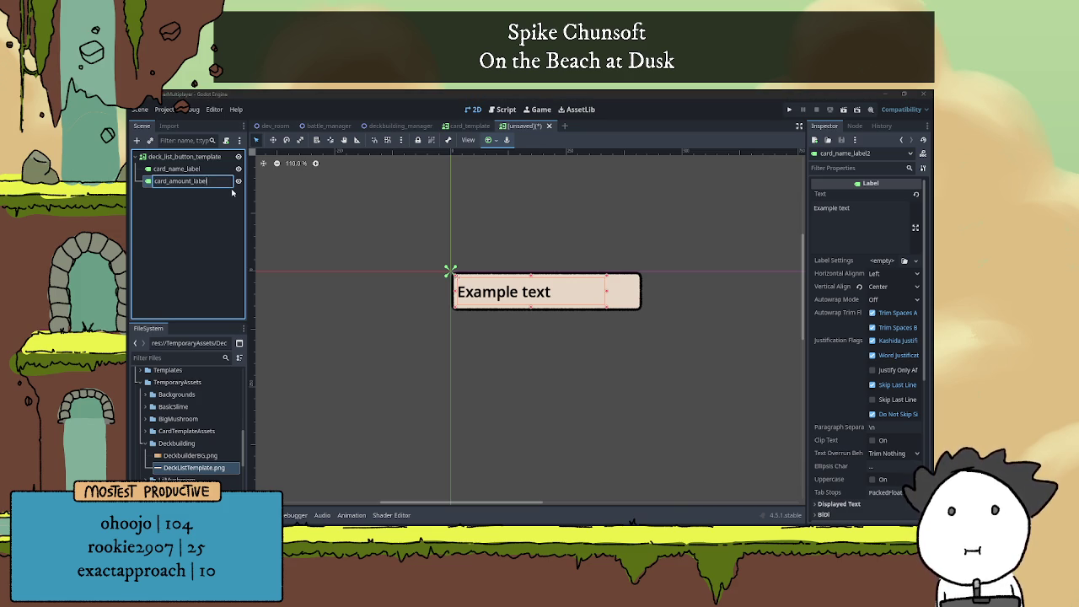
key(Return)
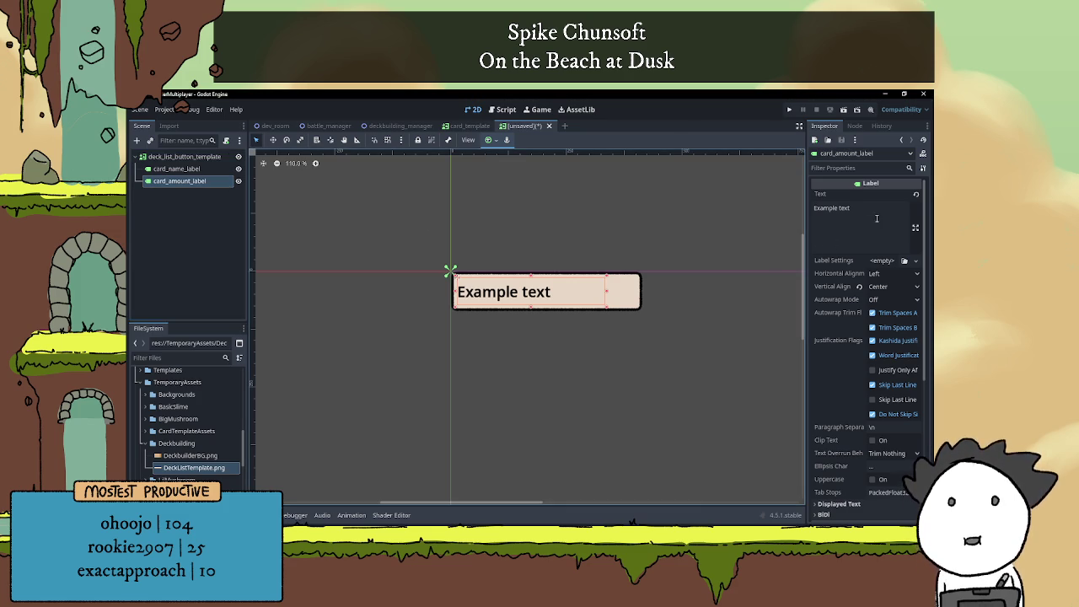
Set card_amount_label's text to (1) and nudge it to the card's right end
click(844, 196)
key(BackSpace)
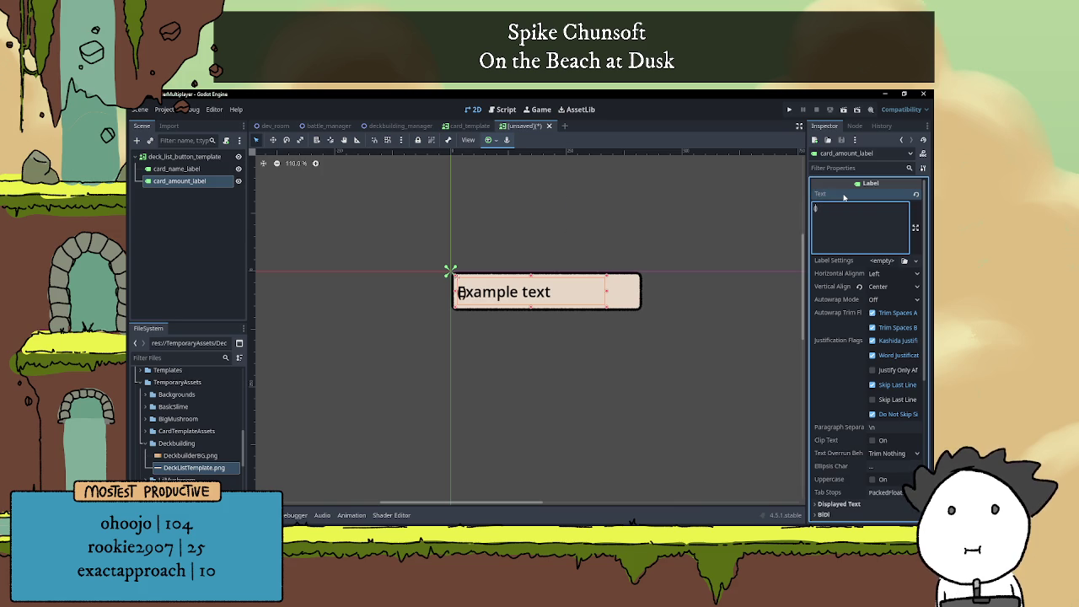
text((1))
click(610, 297)
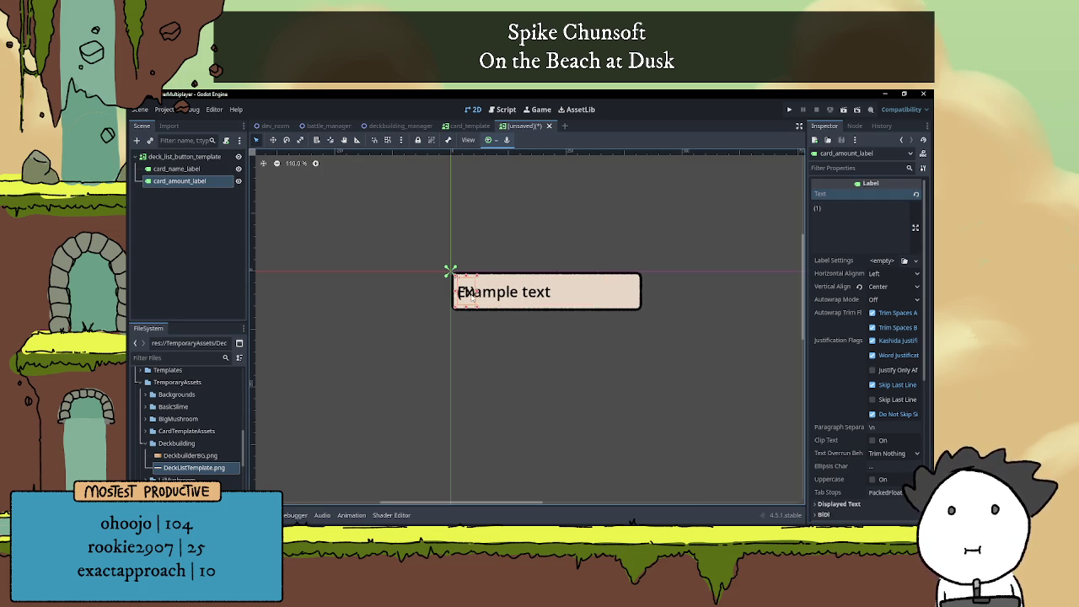
key(Right)
key(Right)
key(Right)
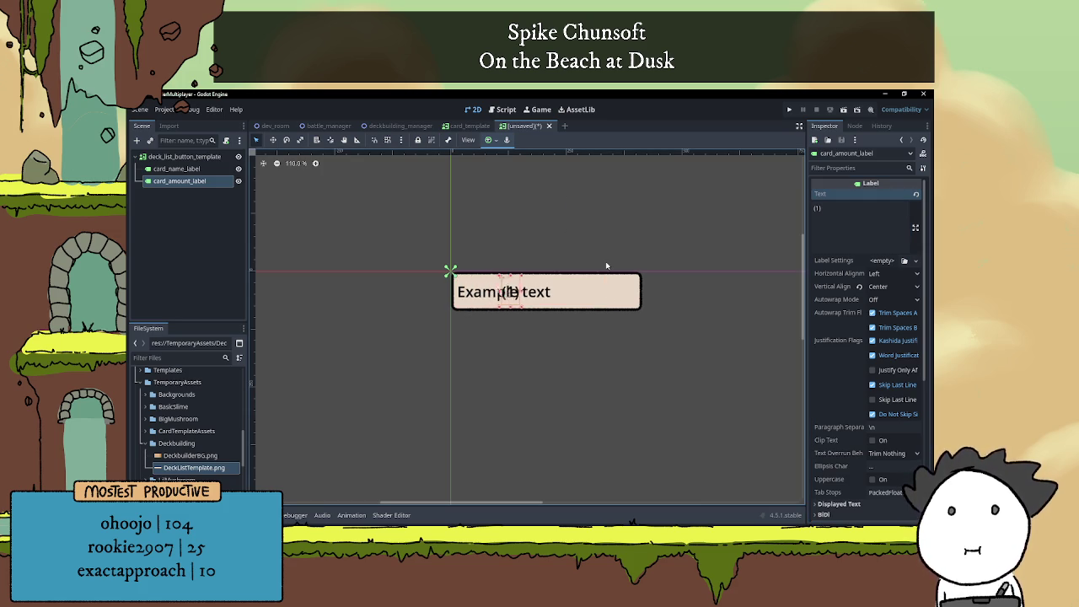
key(Right)
key(Right)
key(Right)
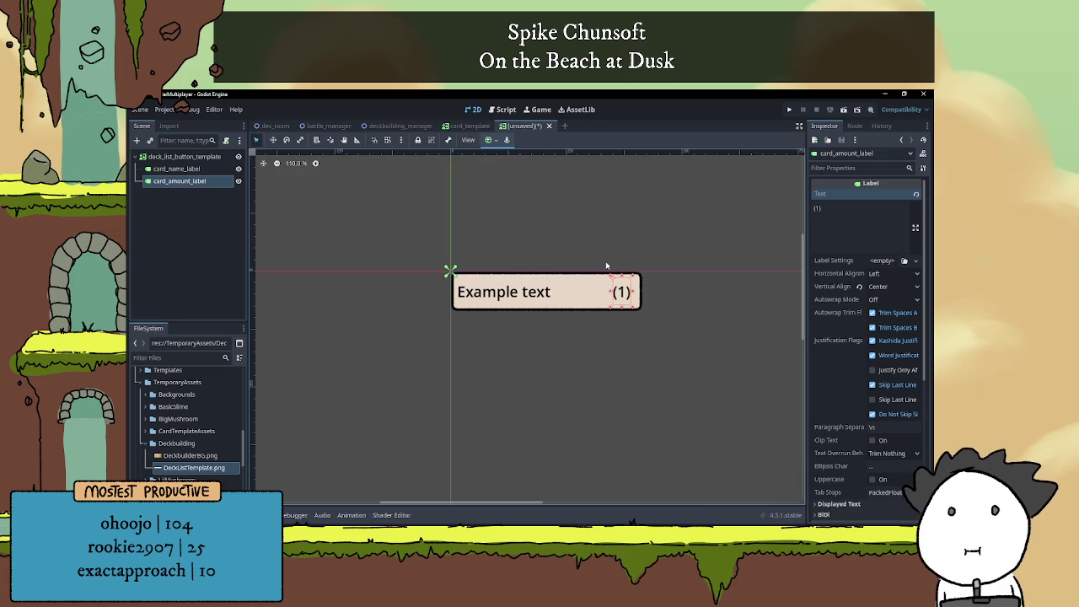
click(590, 352)
scroll(591, 352, down, 2)
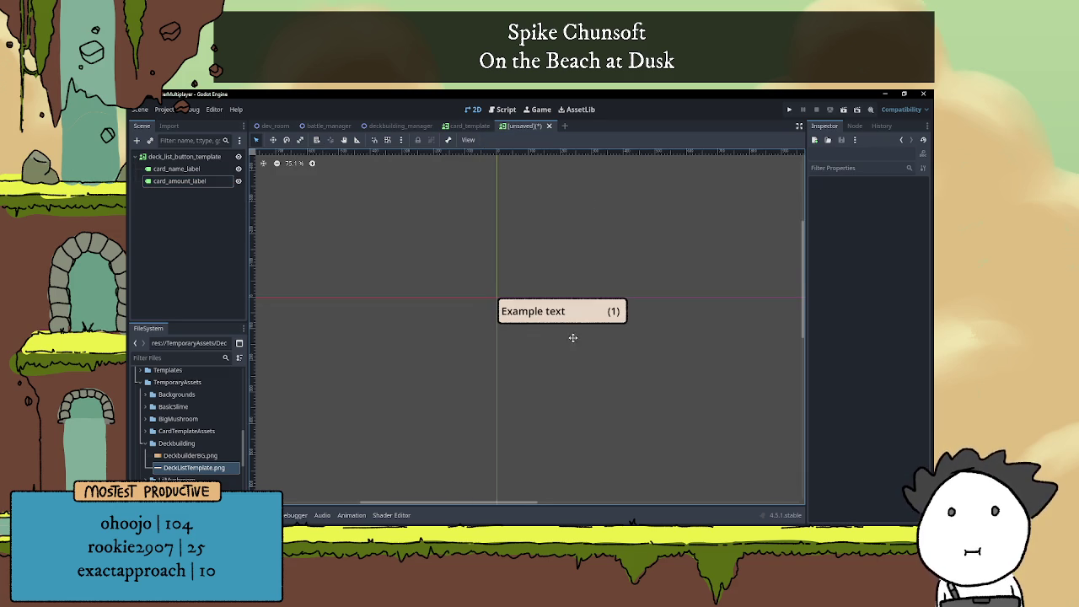
scroll(573, 334, up, 2)
drag(578, 342, 554, 329)
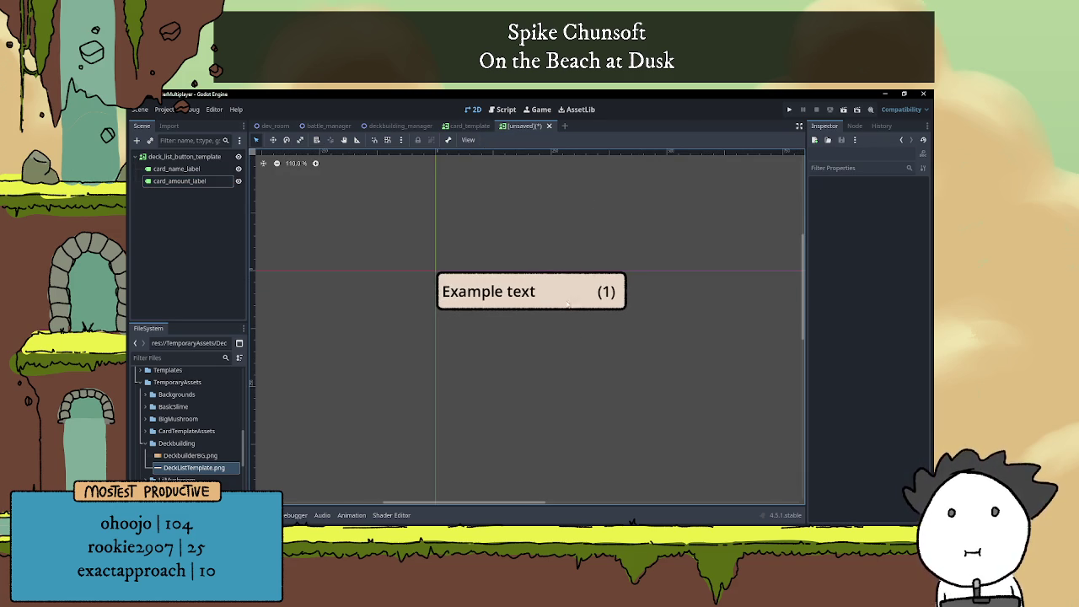
click(533, 295)
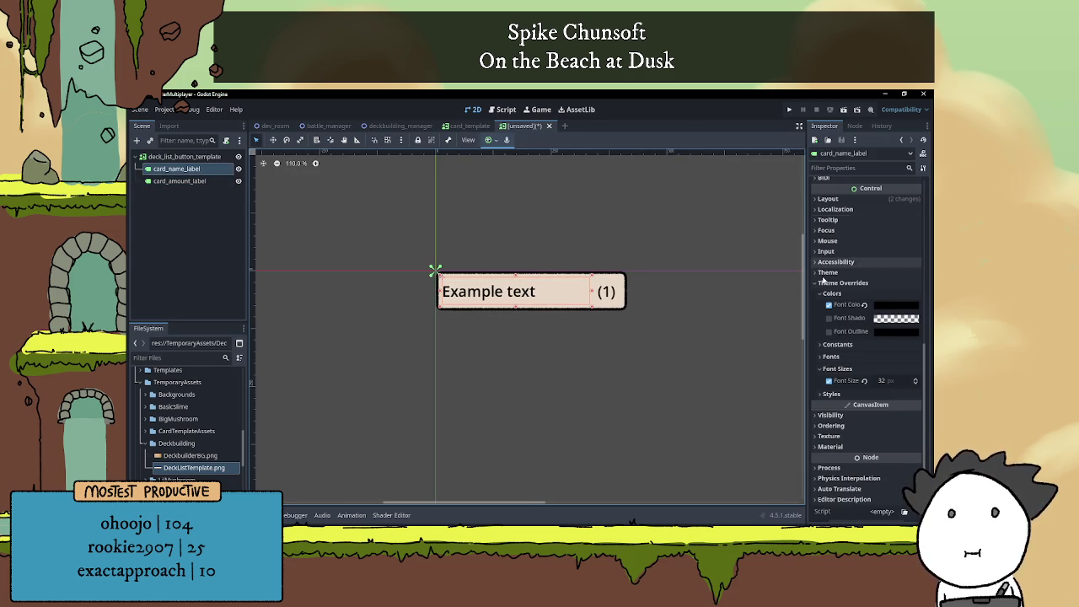
Change card_name_label's text to 'Example card name'
scroll(826, 261, up, 3)
double_click(868, 211)
text(c)
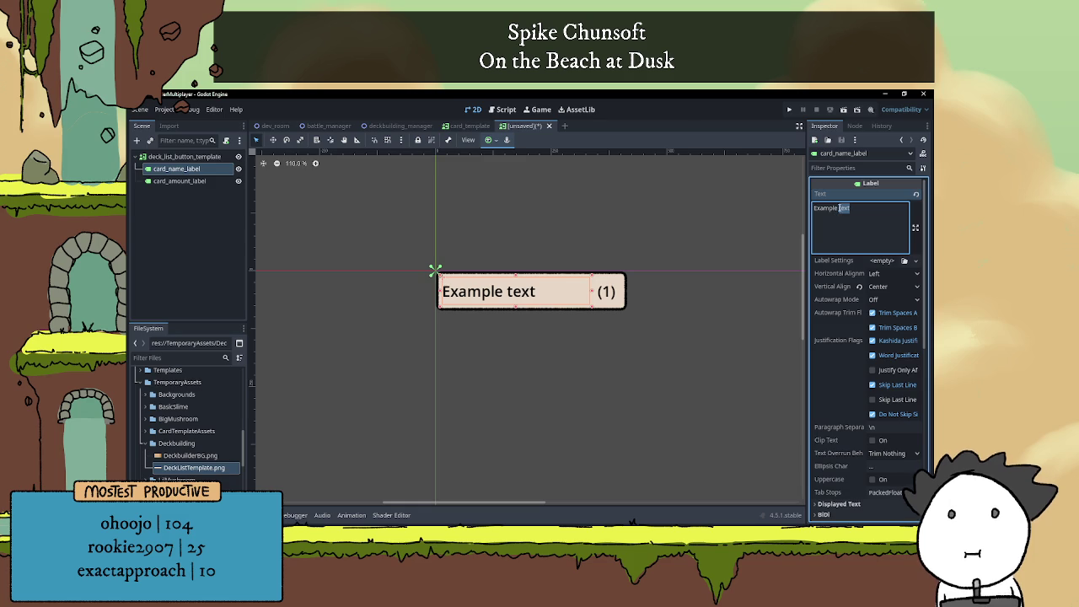
text(ard name)
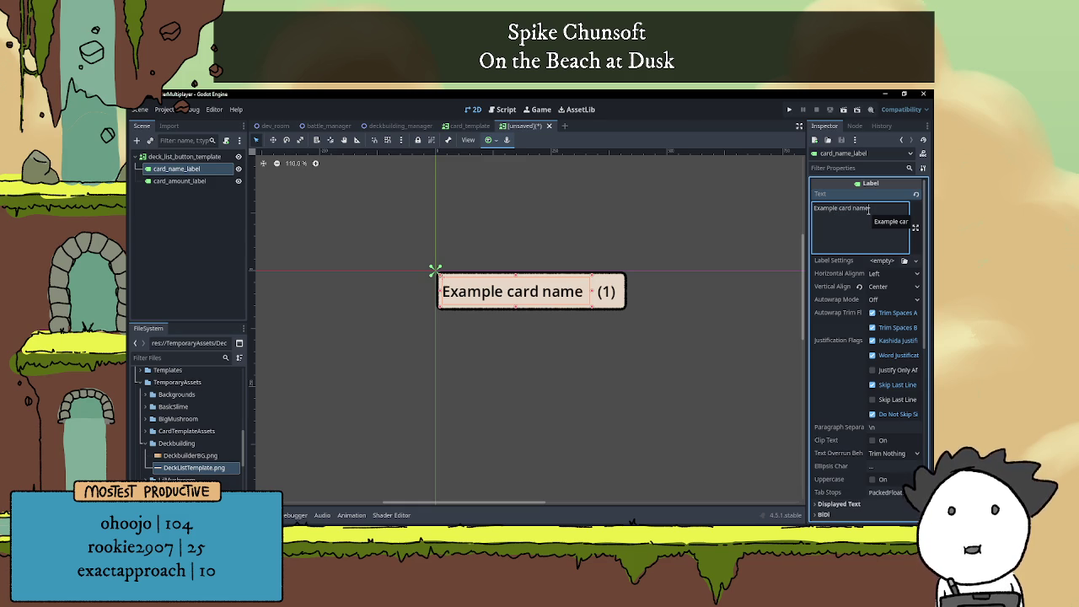
click(649, 333)
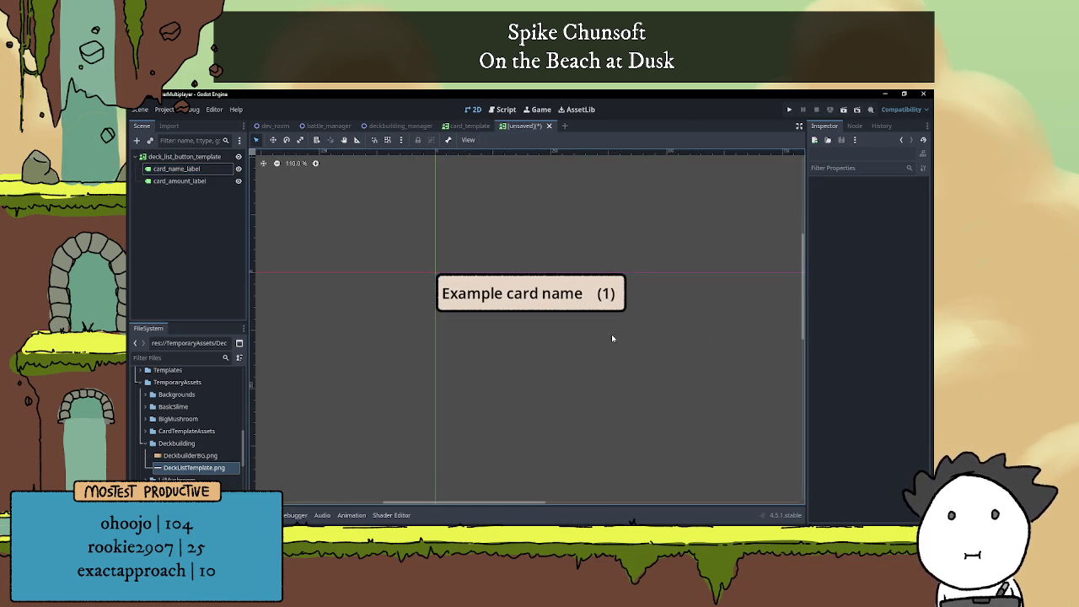
scroll(611, 337, down, 3)
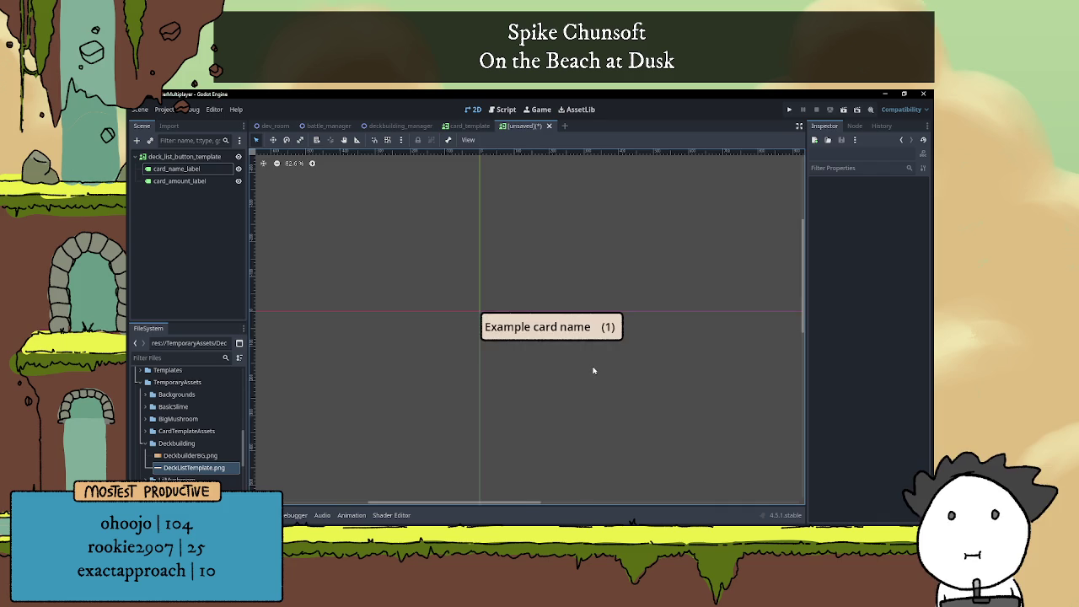
Save the scene as deck_list_button_template.tscn in the res://Templates folder
key(ctrl+s)
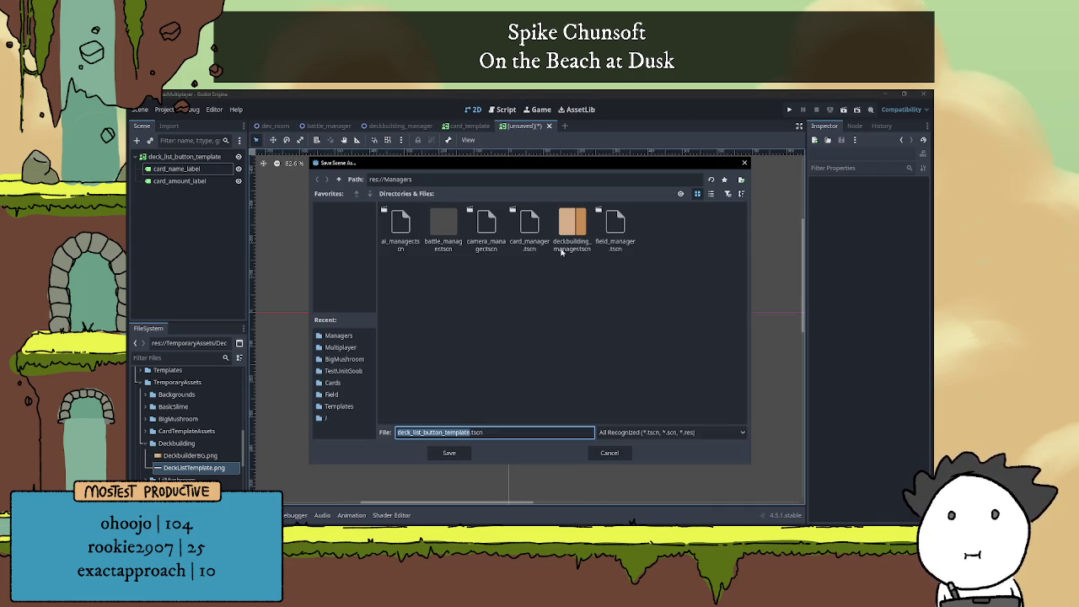
click(339, 180)
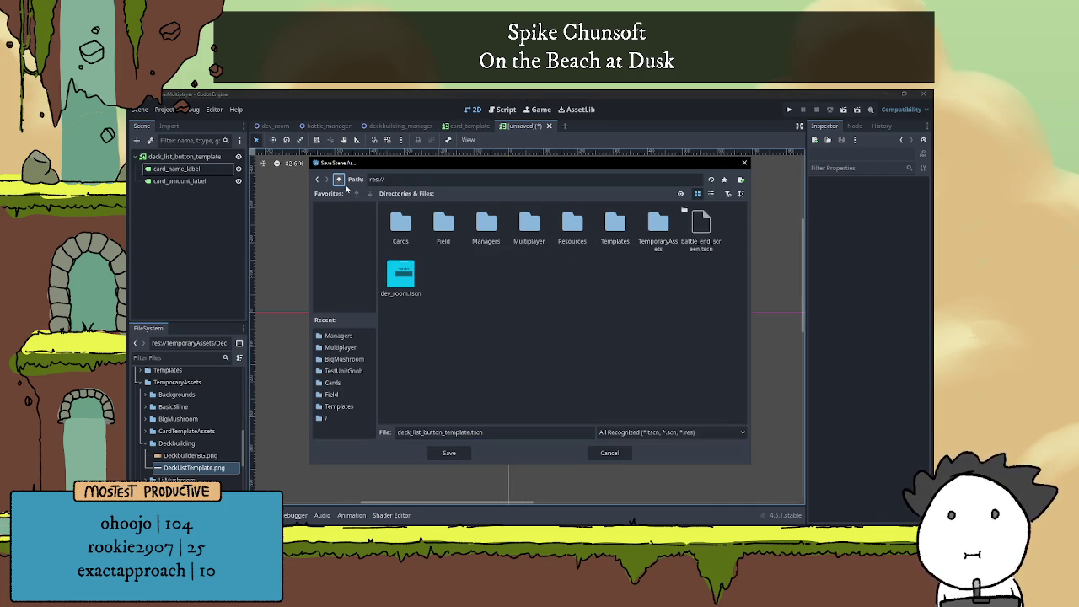
double_click(615, 226)
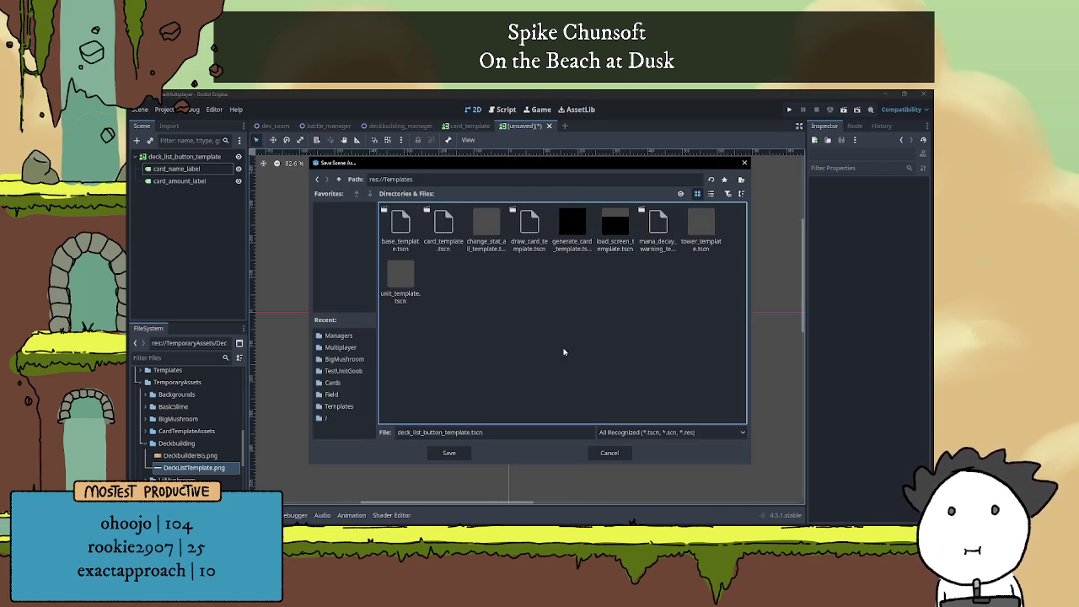
click(450, 453)
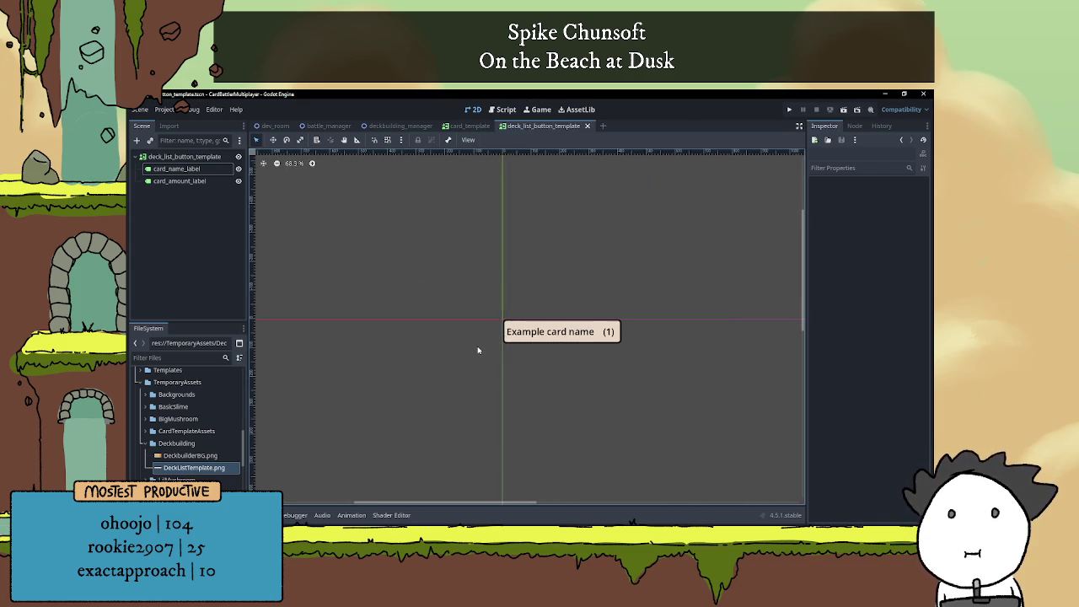
click(217, 157)
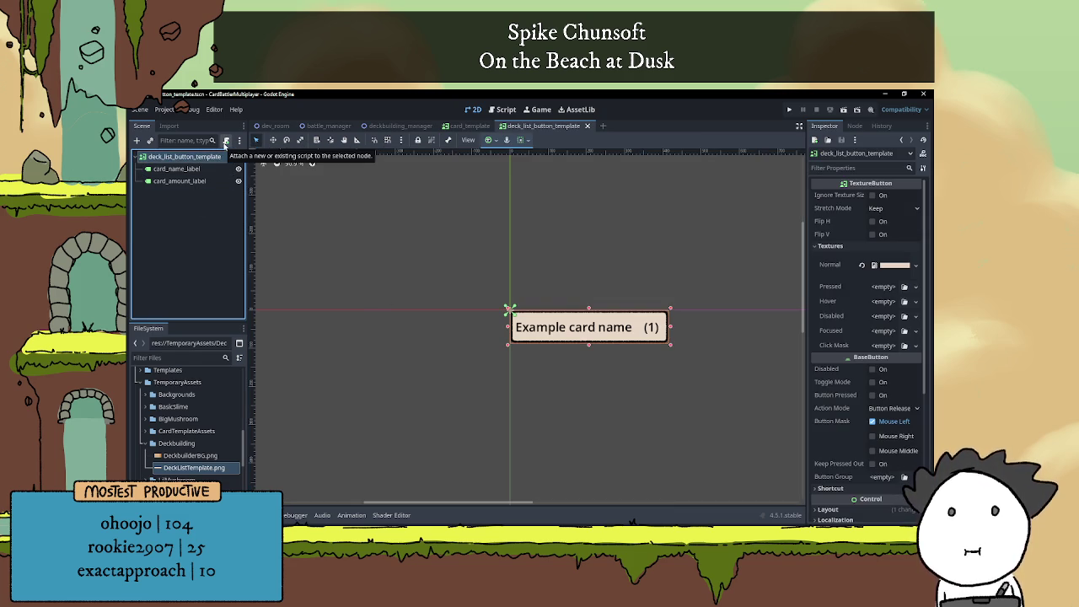
Attach a new script to the root button and connect its pressed signal to _on_pressed
click(226, 141)
click(503, 384)
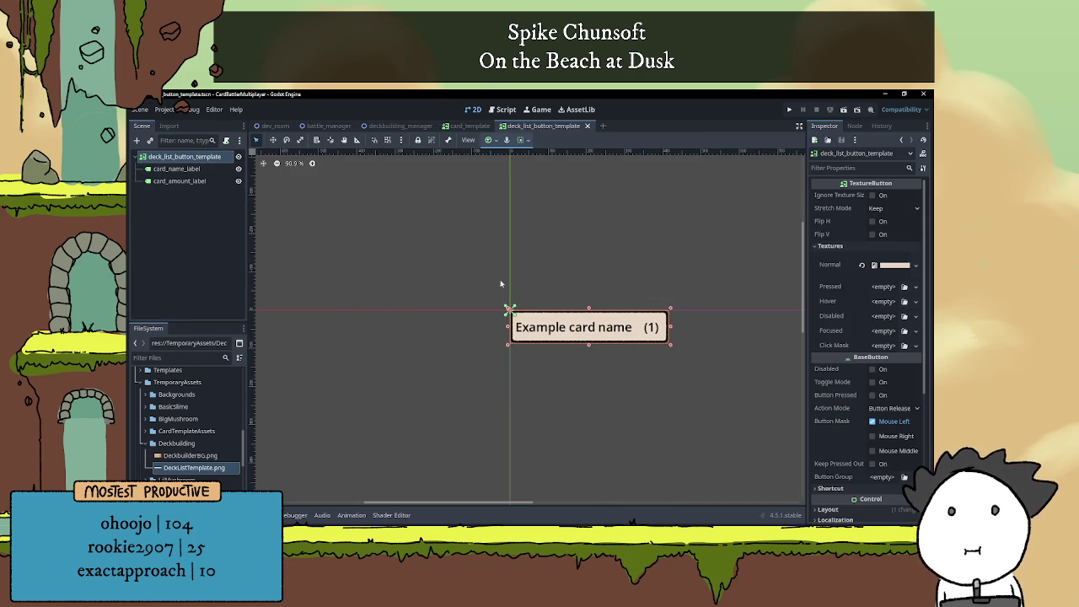
key(Return)
key(Return)
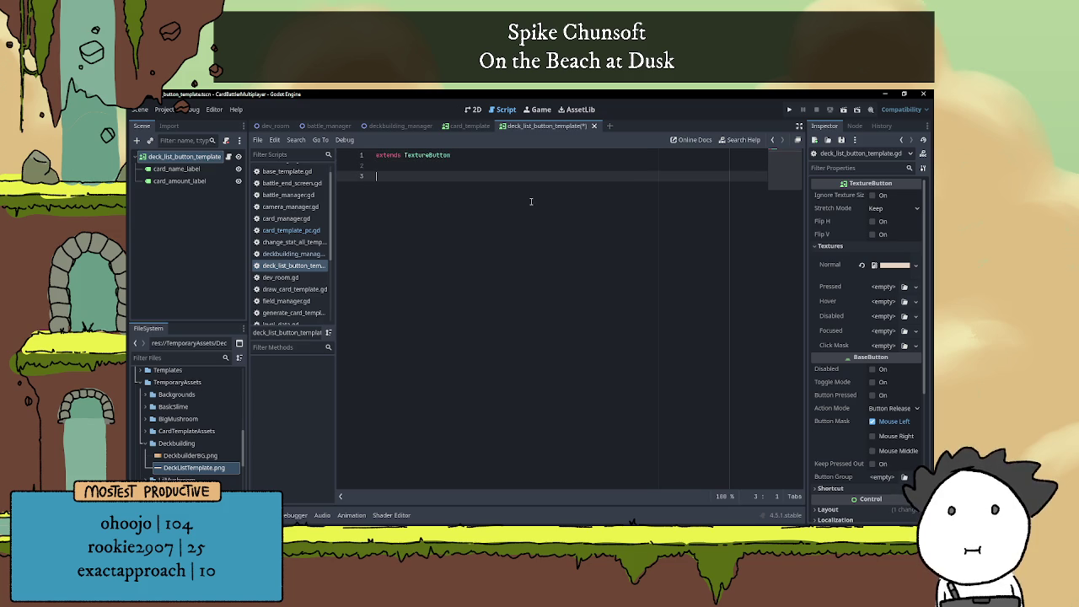
click(854, 126)
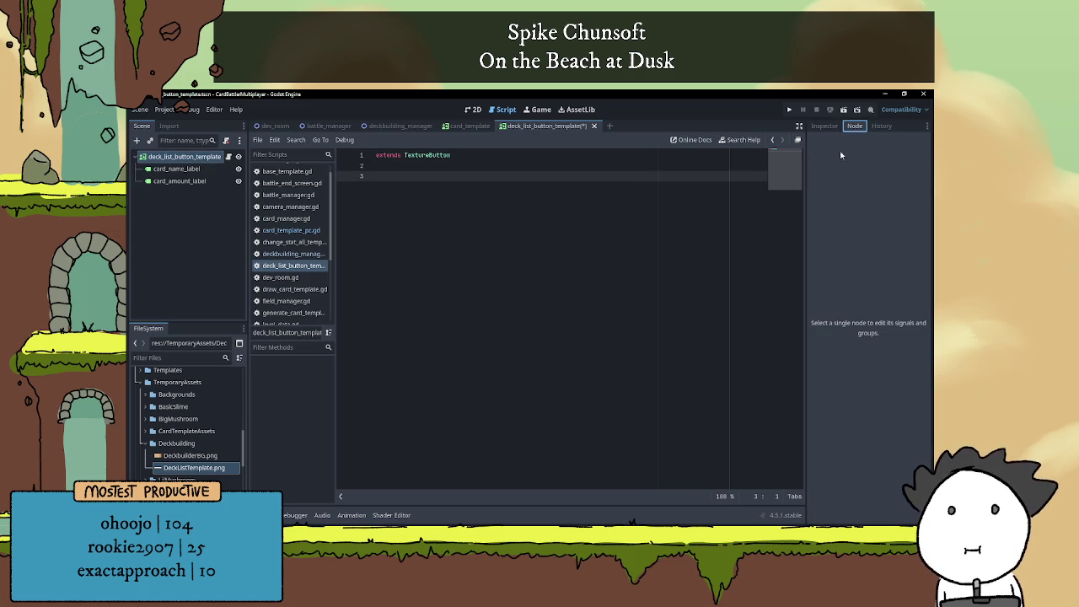
click(181, 157)
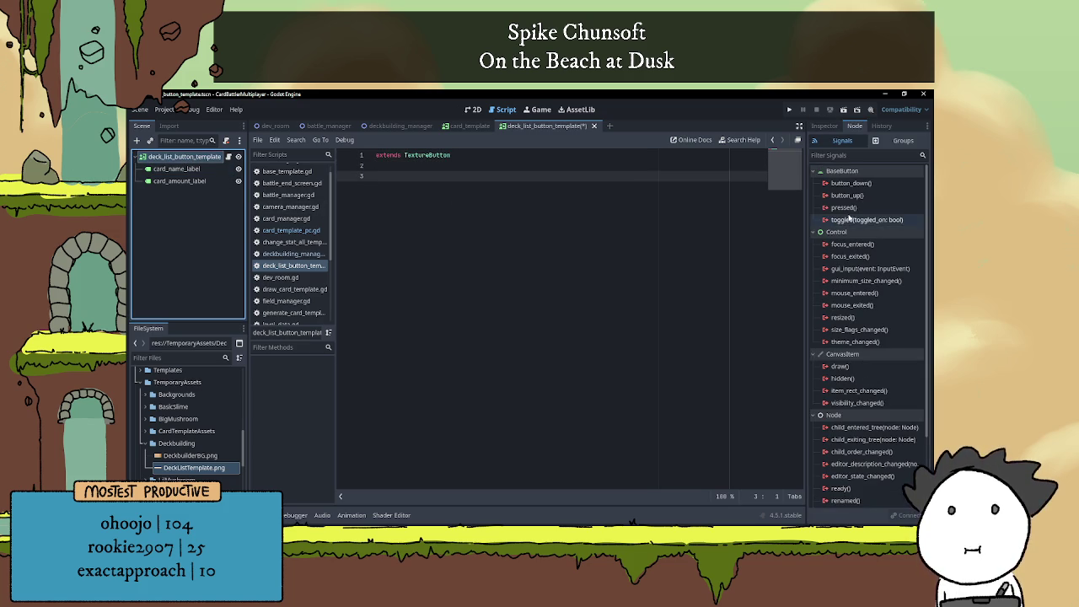
double_click(844, 207)
click(494, 411)
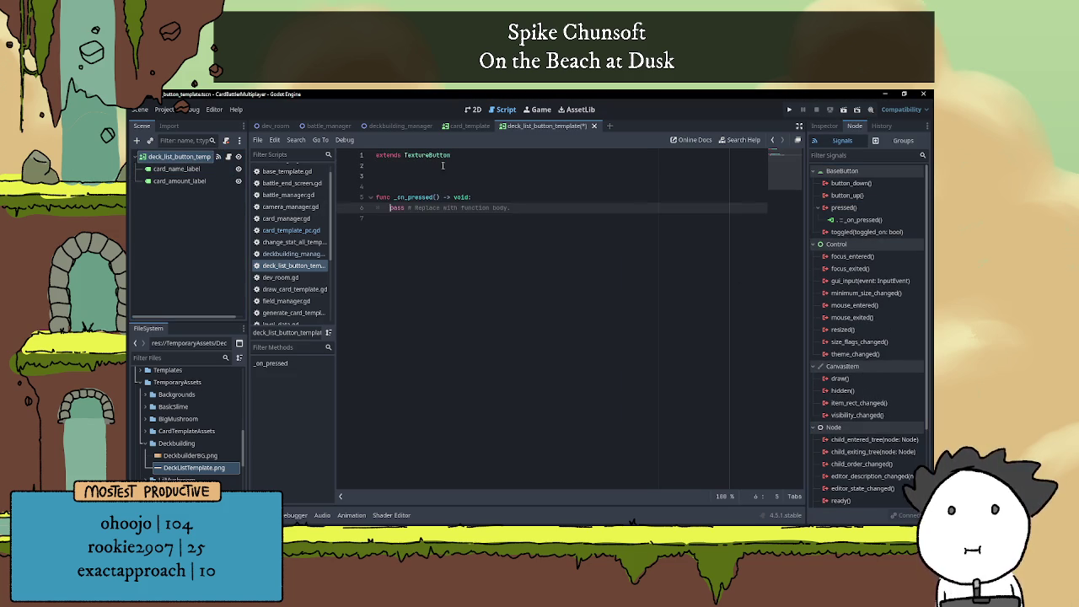
Remove the extra blank lines above _on_pressed and save deck_list_button_template.gd
click(443, 186)
key(BackSpace)
key(BackSpace)
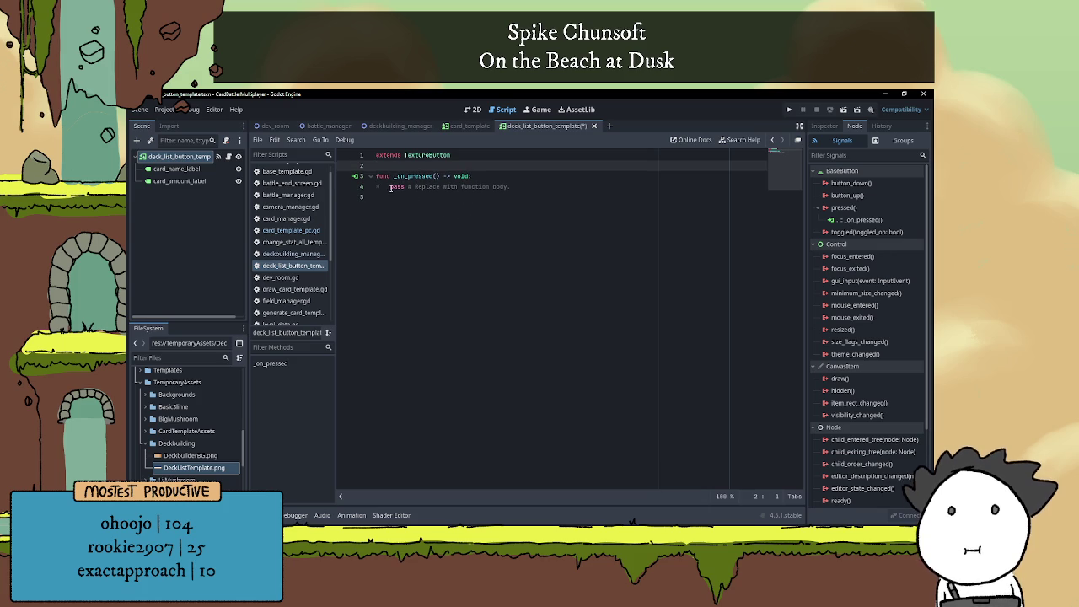
click(822, 127)
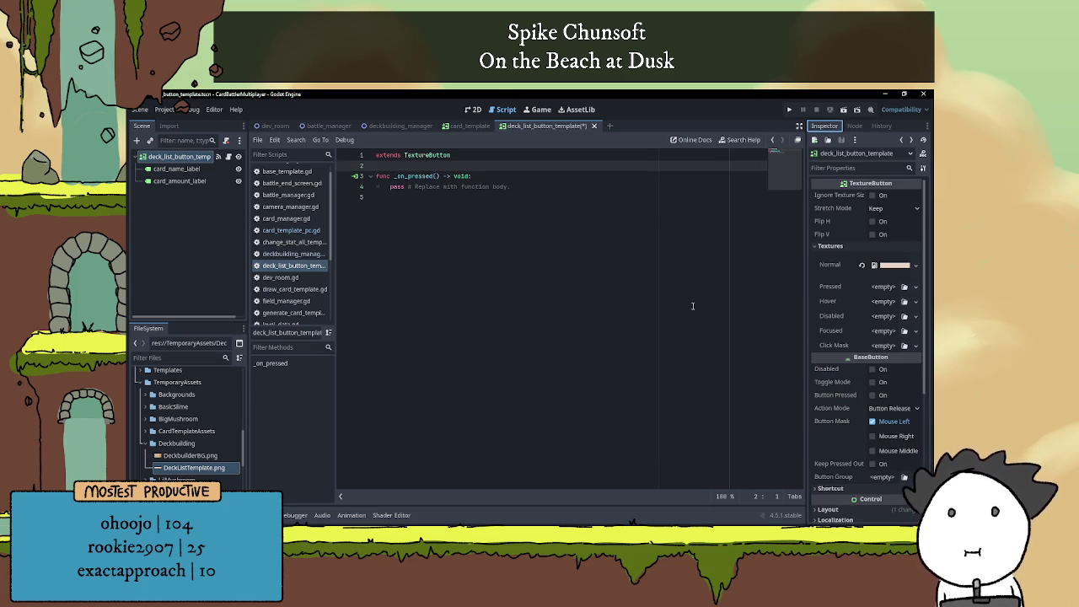
click(423, 175)
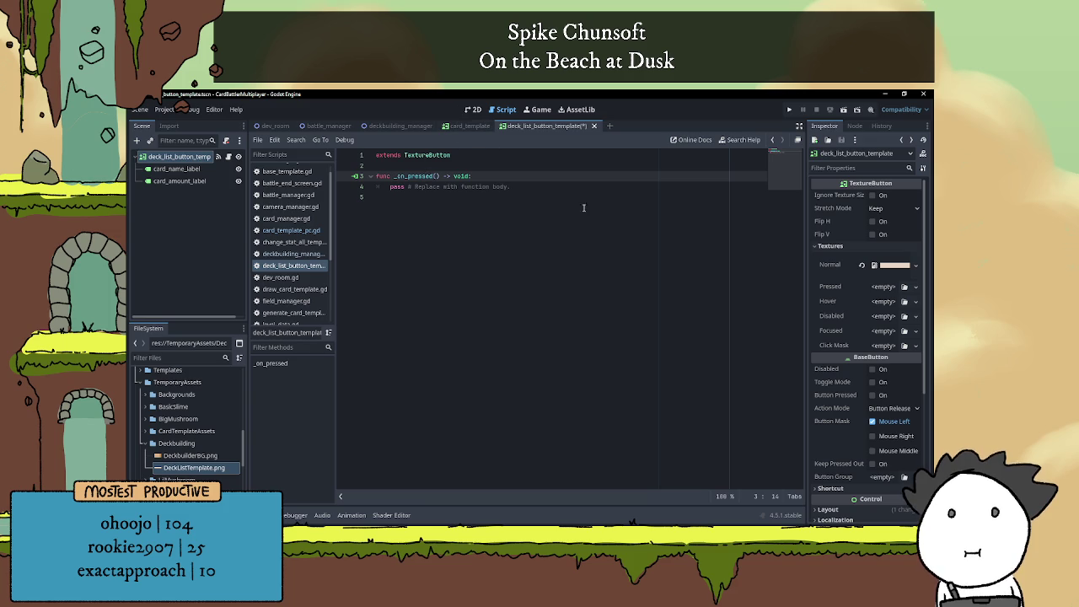
key(ctrl+s)
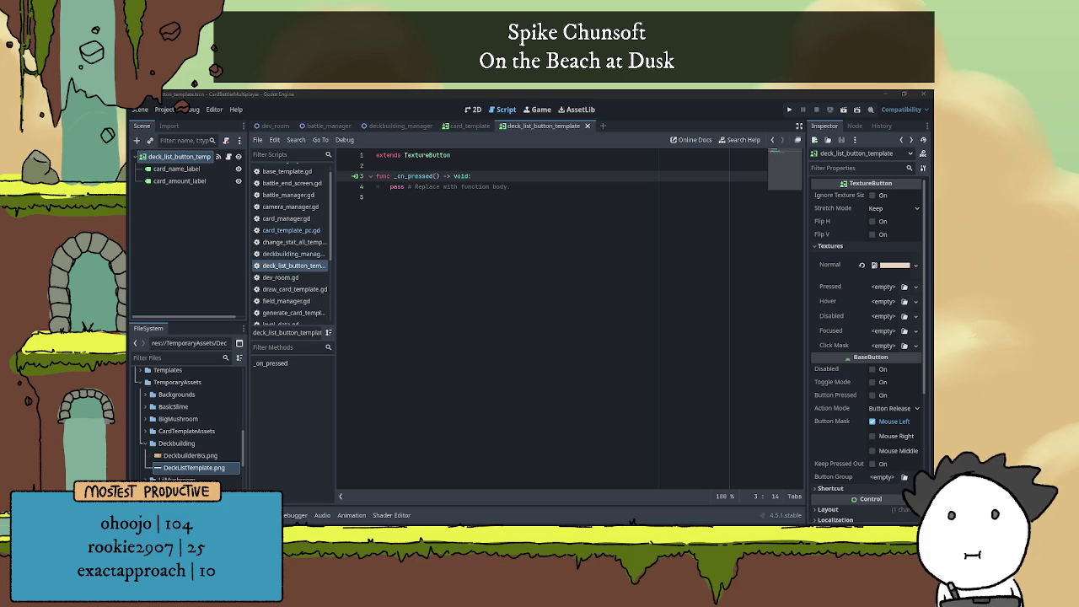
click(413, 223)
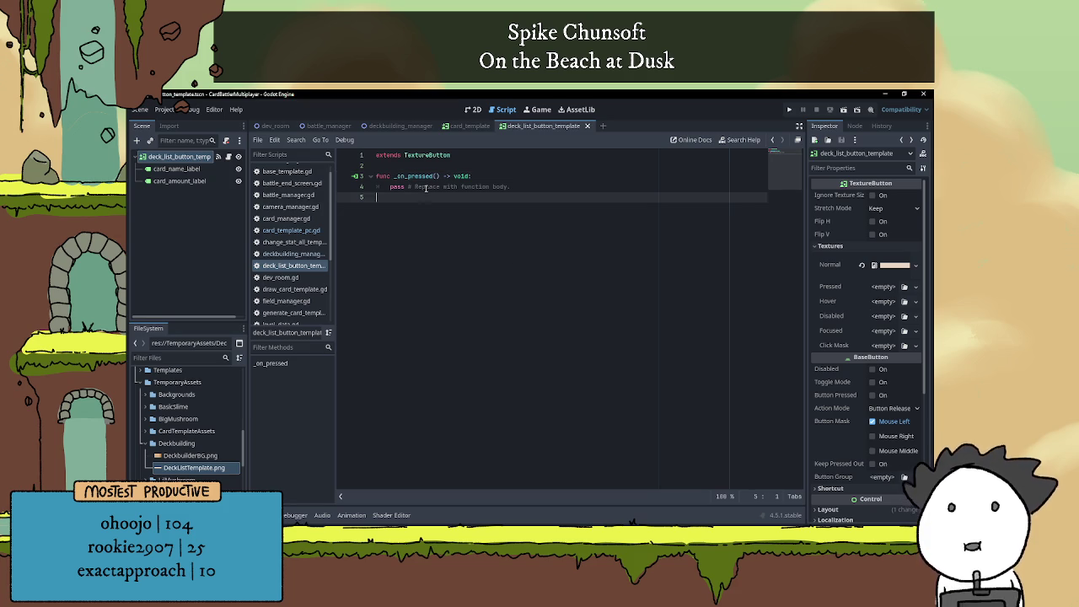
key(Up)
key(Up)
key(Up)
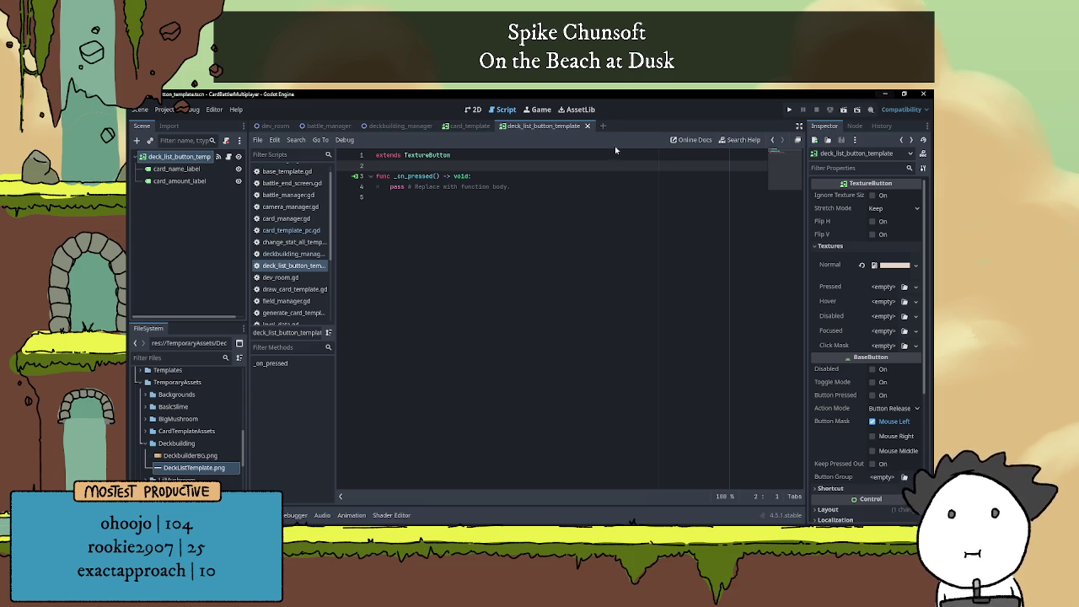
Enable two run instances in Customize Run Instances and run the project
click(193, 110)
click(214, 257)
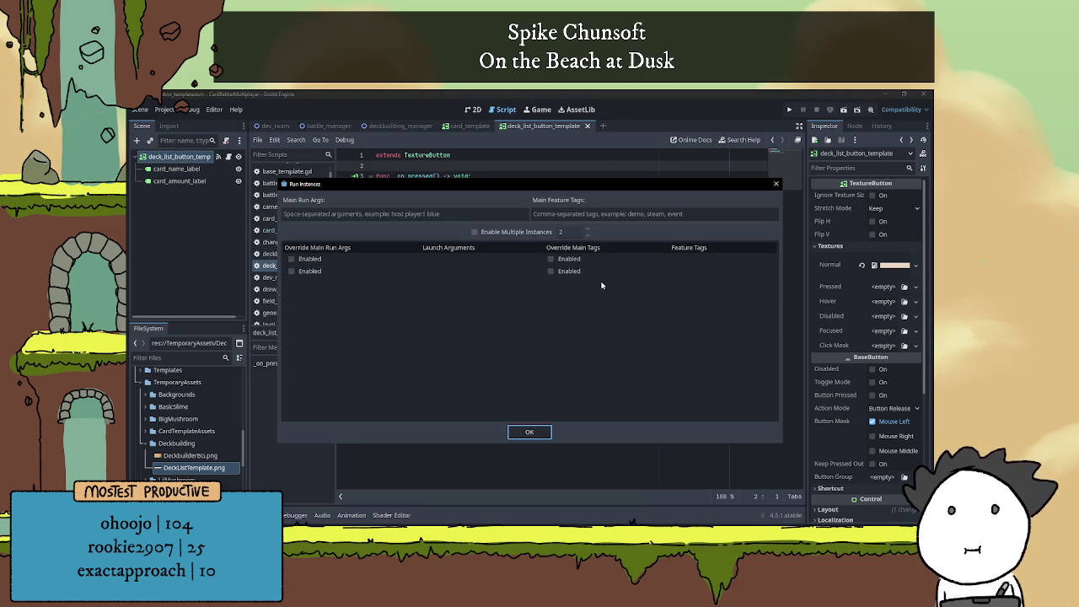
click(485, 232)
click(531, 430)
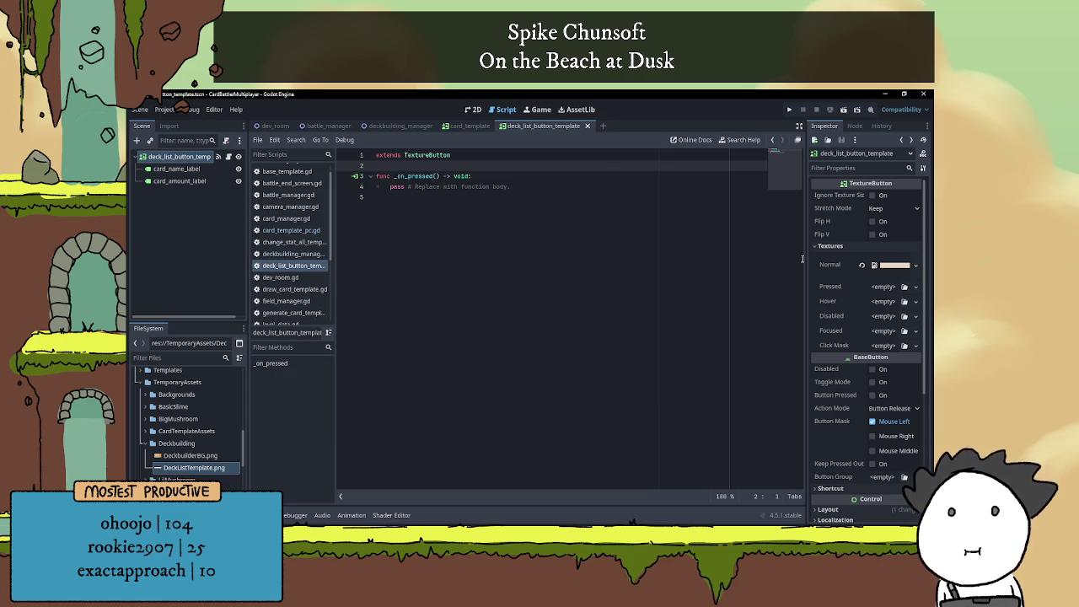
click(790, 111)
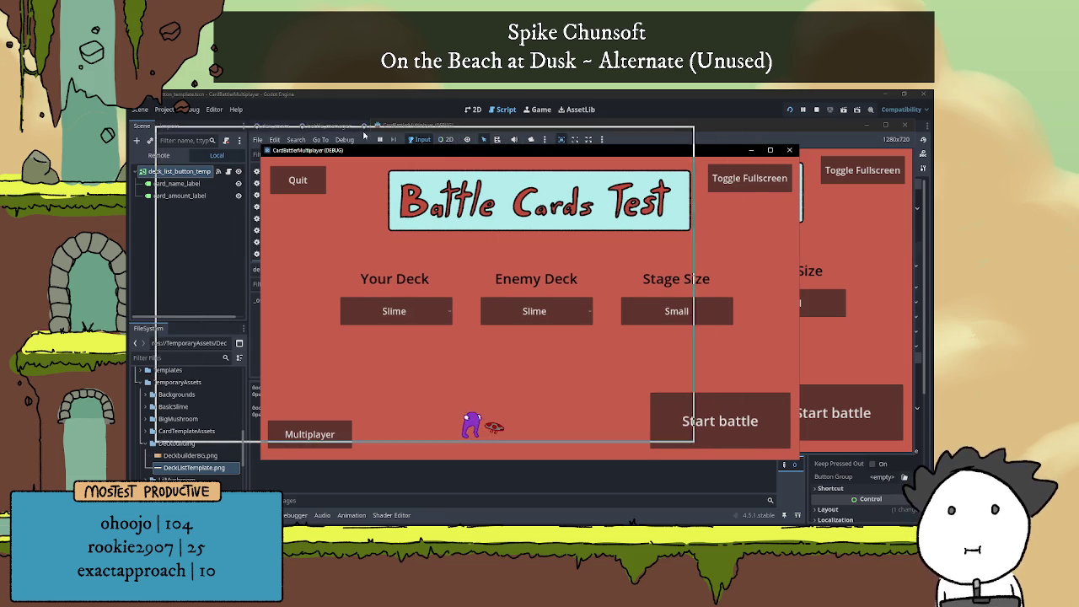
Open the Multiplayer host-or-join screen in both game windows
click(734, 397)
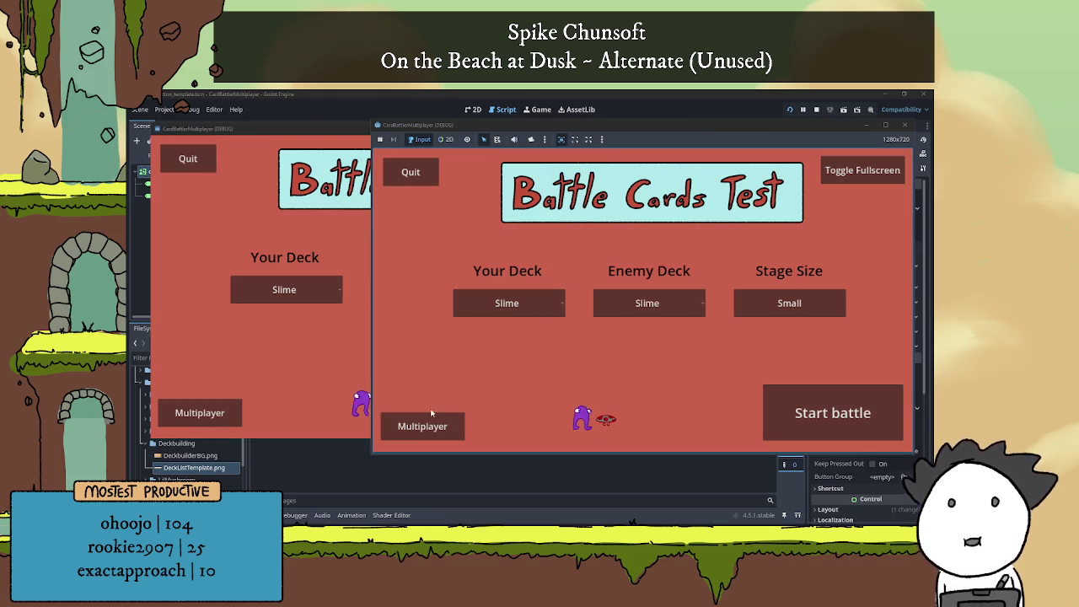
click(430, 422)
click(227, 417)
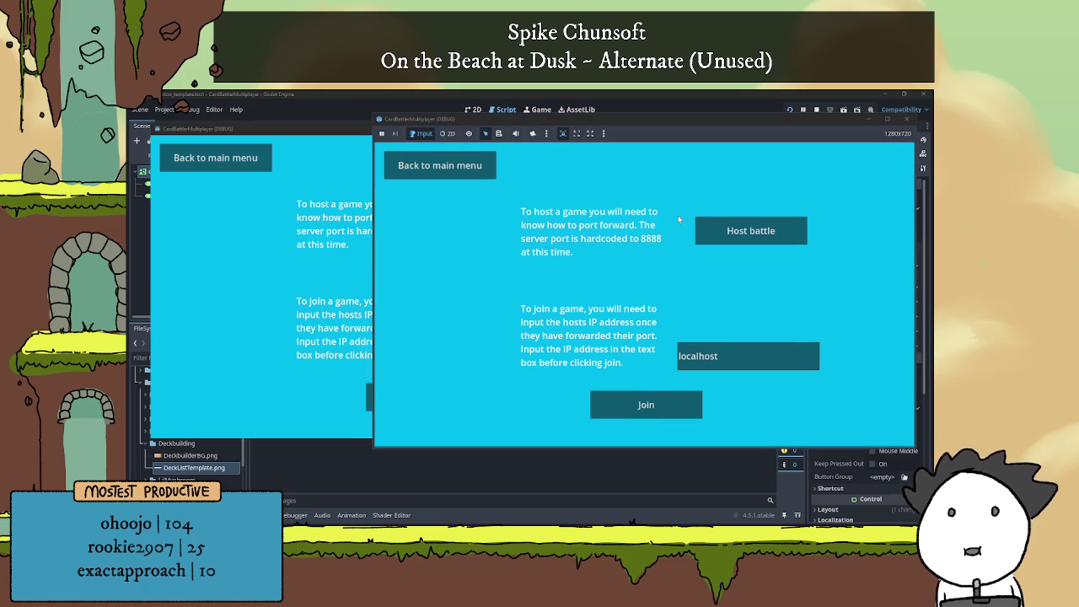
drag(687, 123, 692, 125)
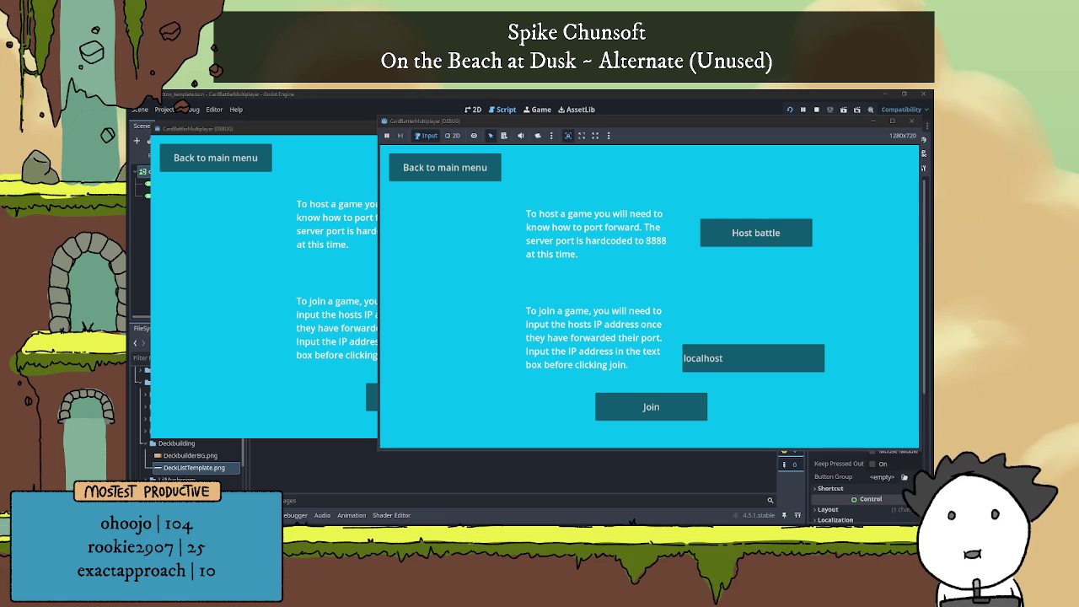
click(355, 271)
click(731, 278)
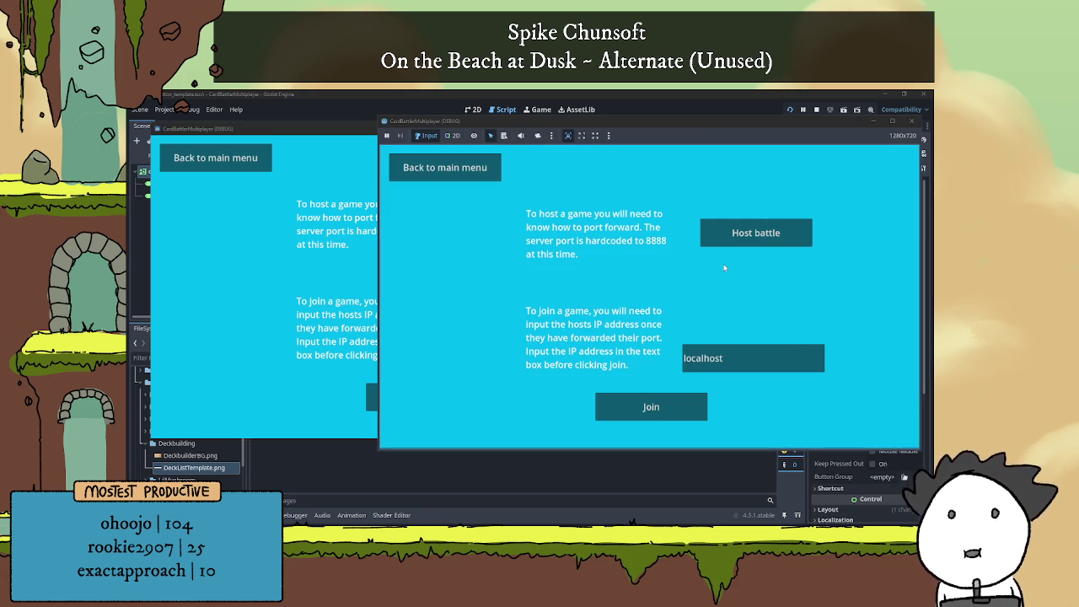
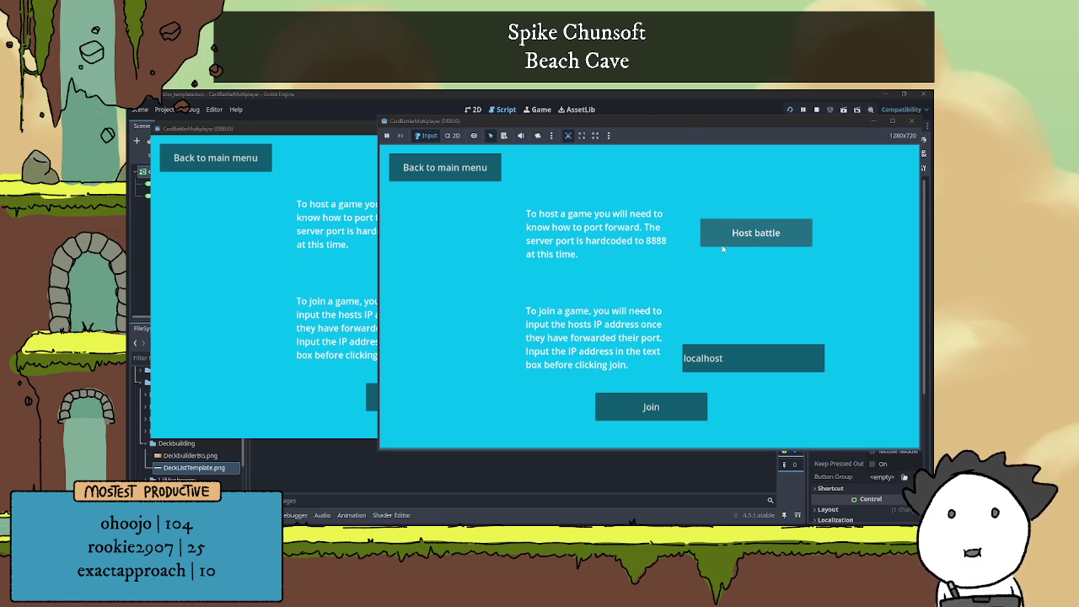
Close the previous game windows with F8 and arrange the two relaunched game windows
click(329, 265)
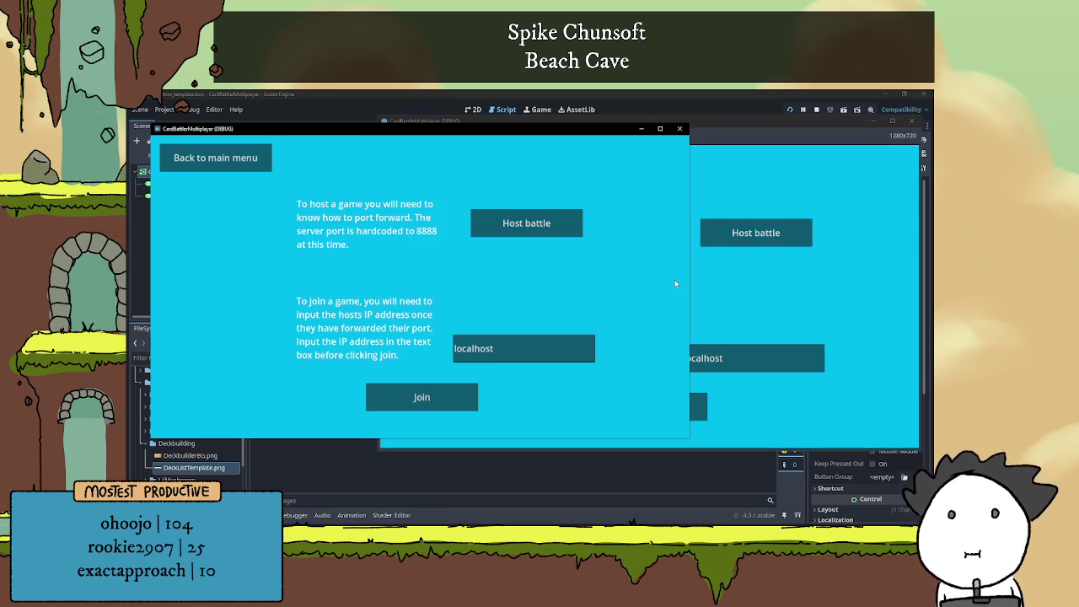
click(709, 279)
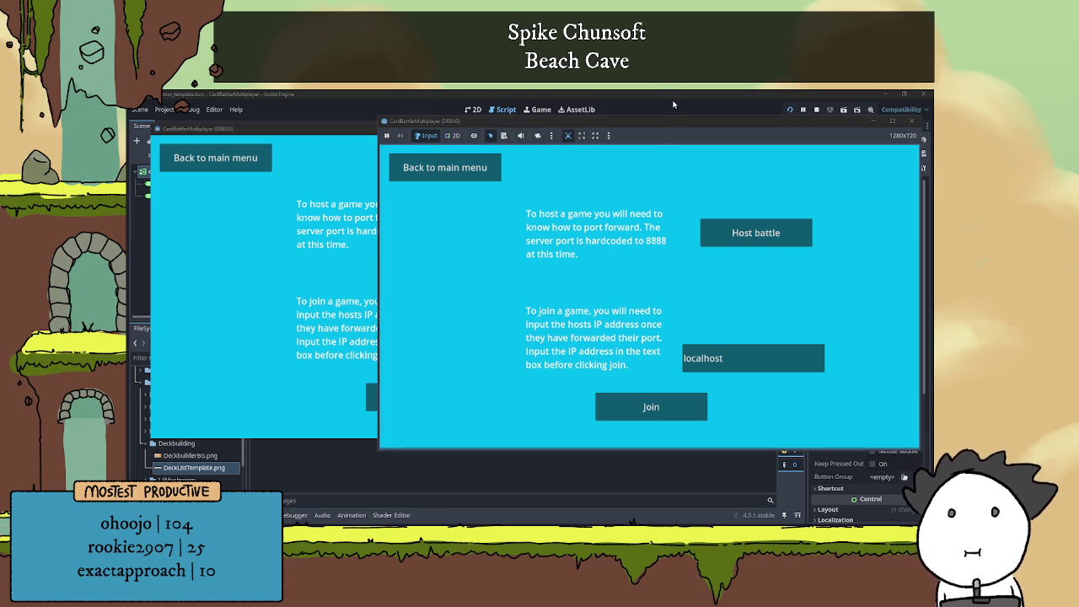
key(F8)
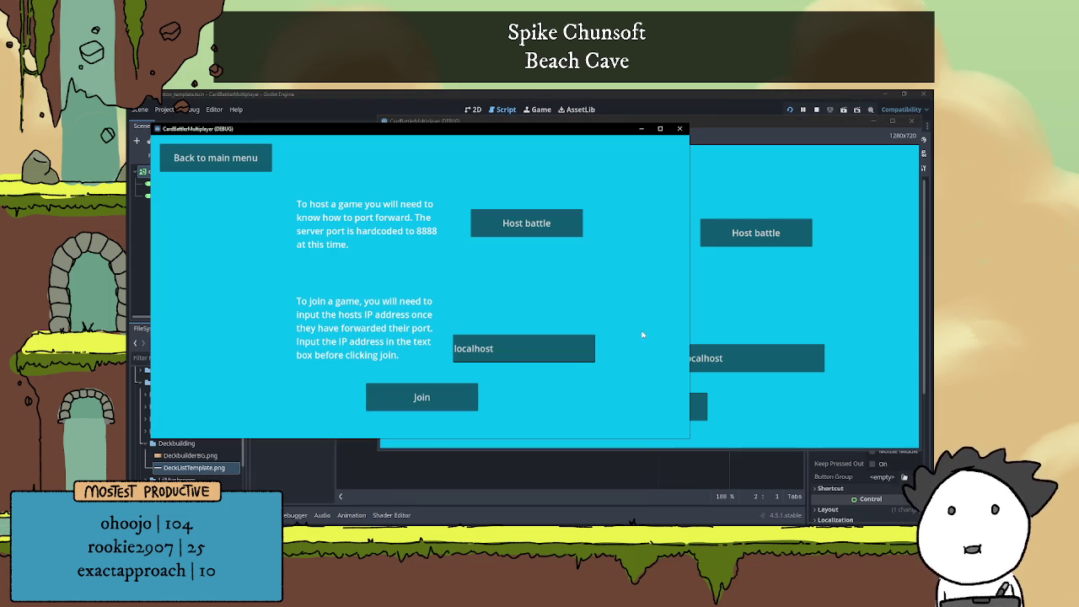
click(705, 307)
click(362, 232)
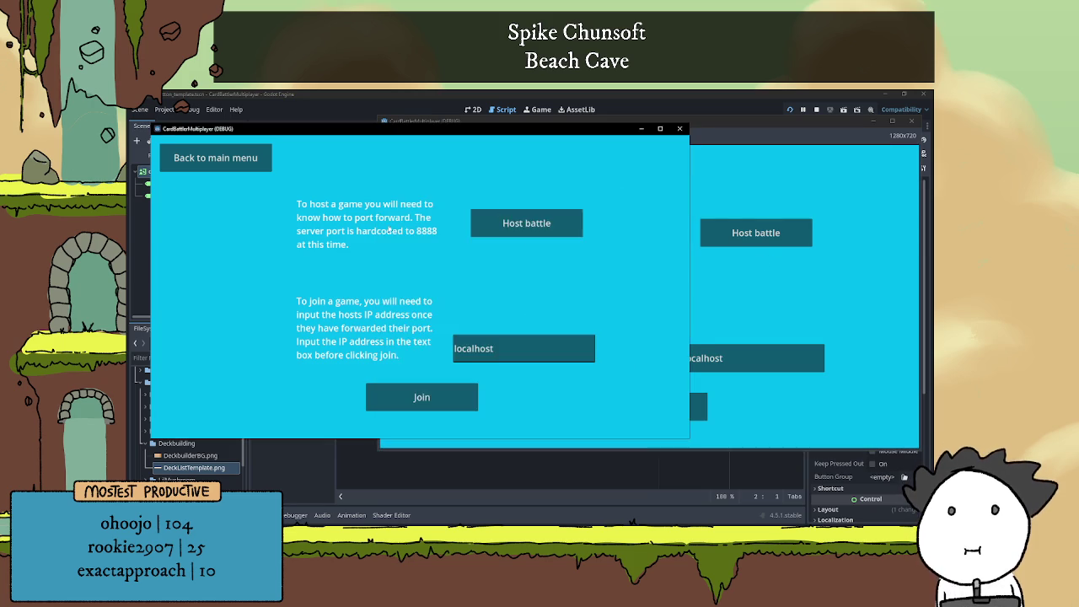
click(713, 166)
drag(729, 128, 727, 123)
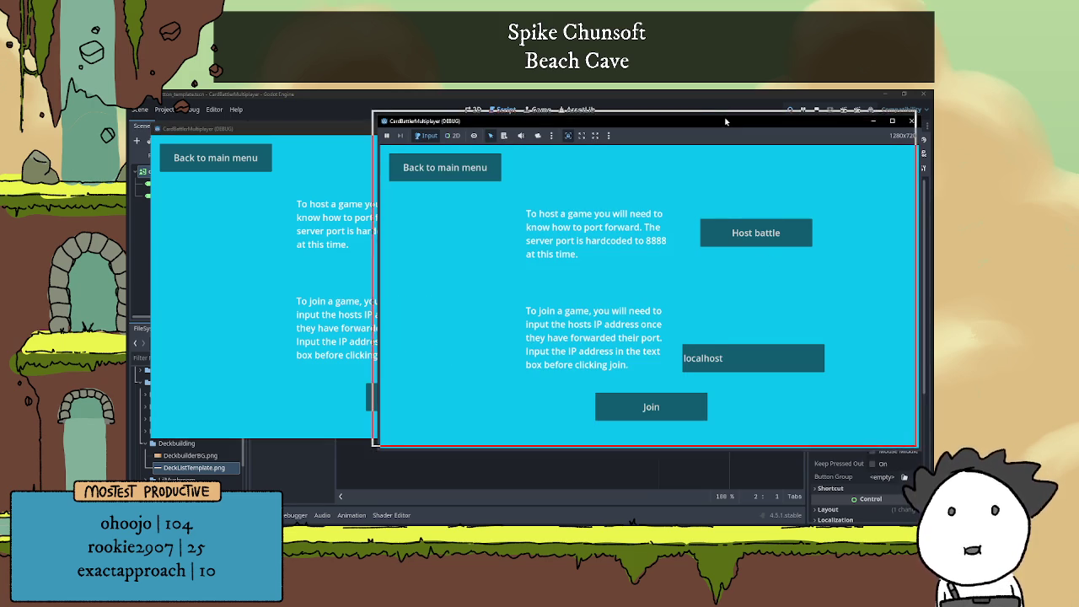
click(331, 253)
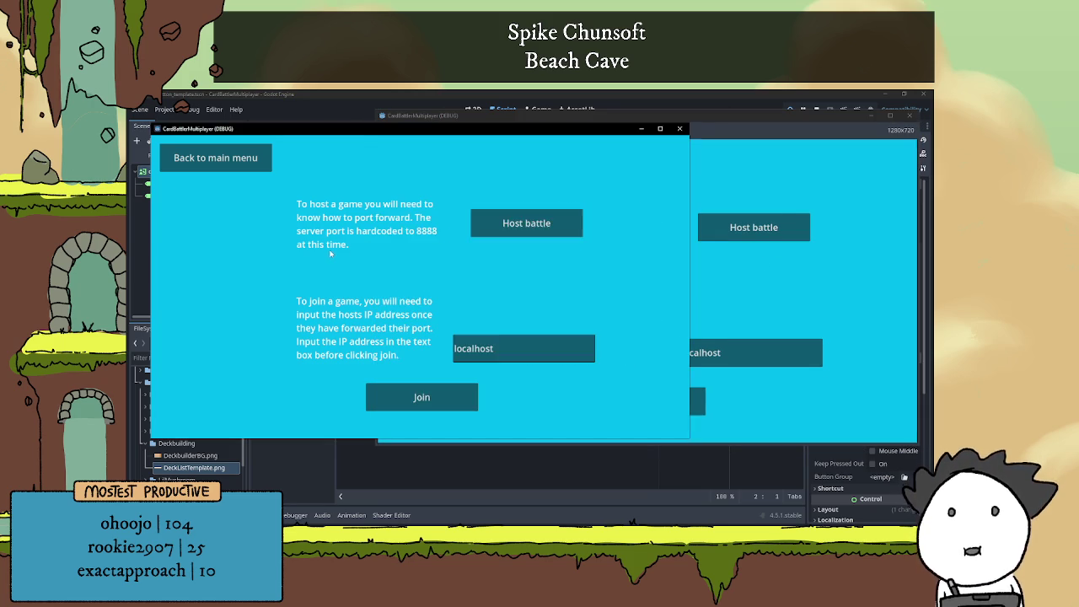
click(710, 180)
drag(675, 120, 678, 119)
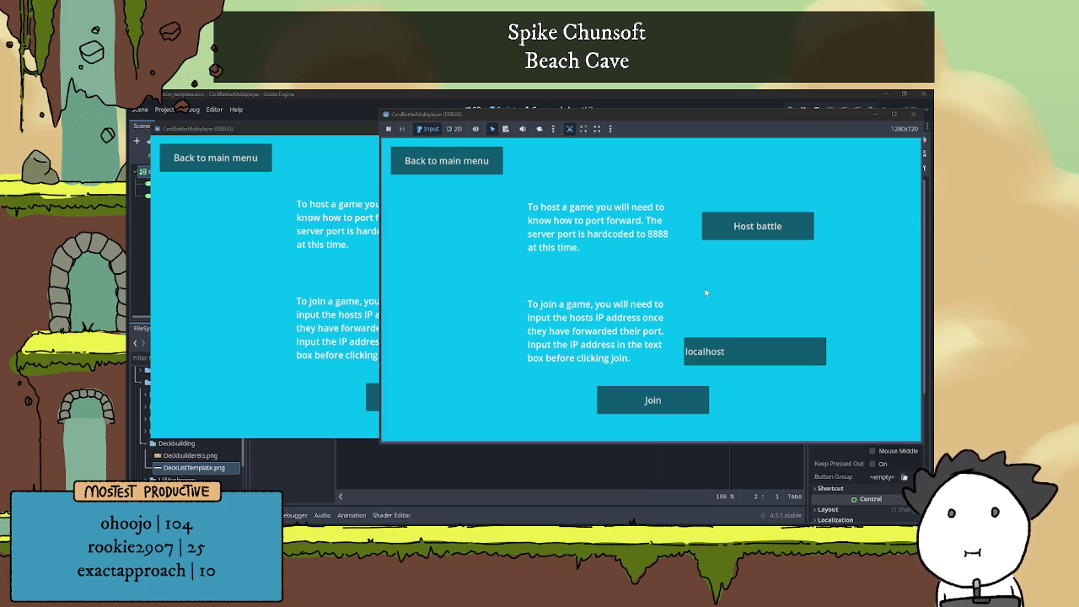
Host a battle from the right window and join it from the left window
click(718, 221)
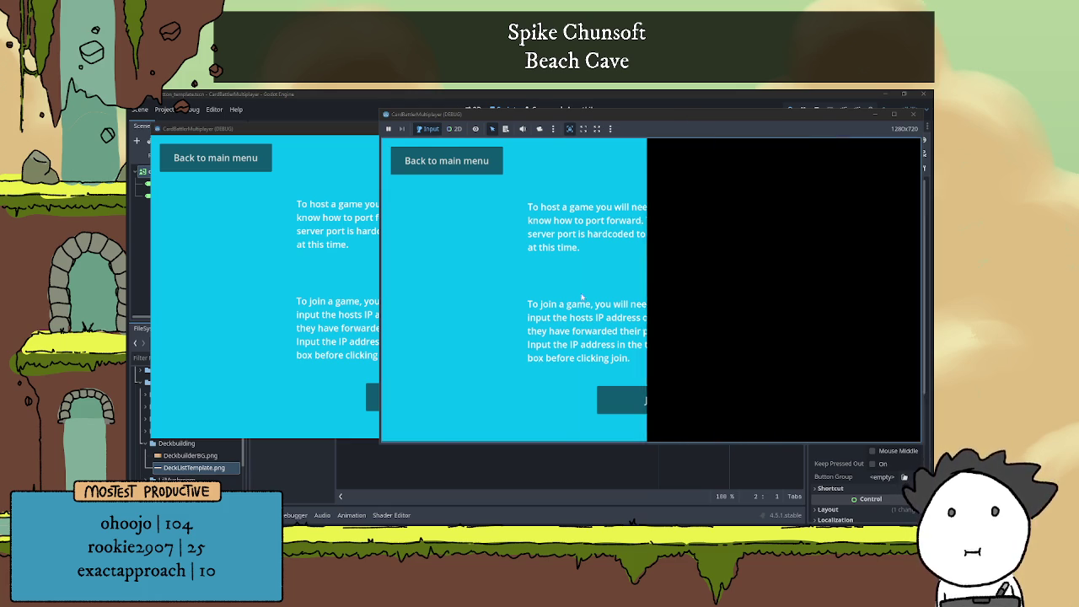
click(420, 356)
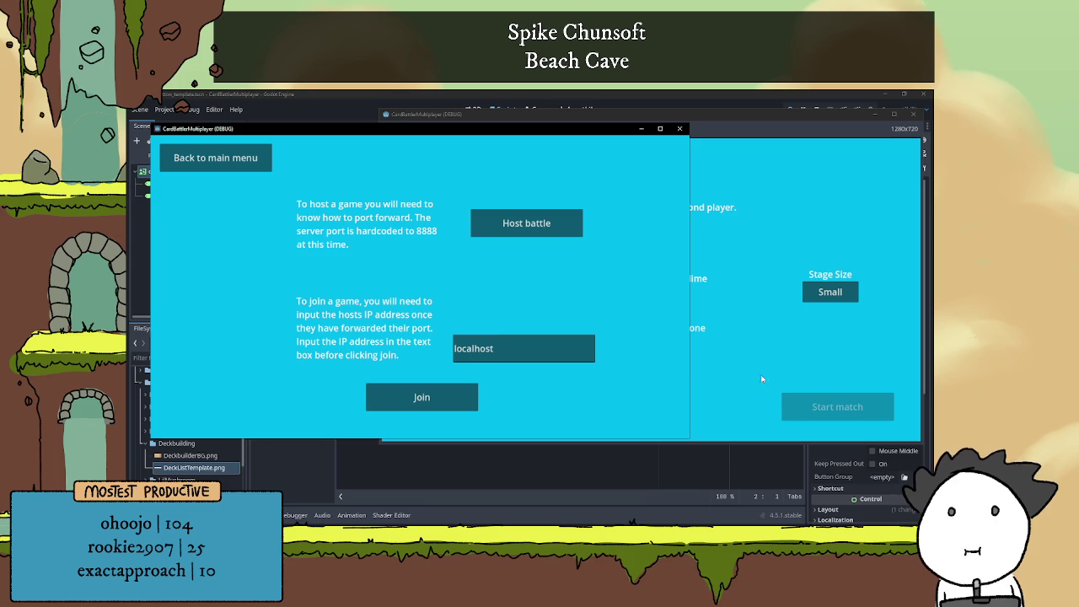
click(794, 348)
click(216, 250)
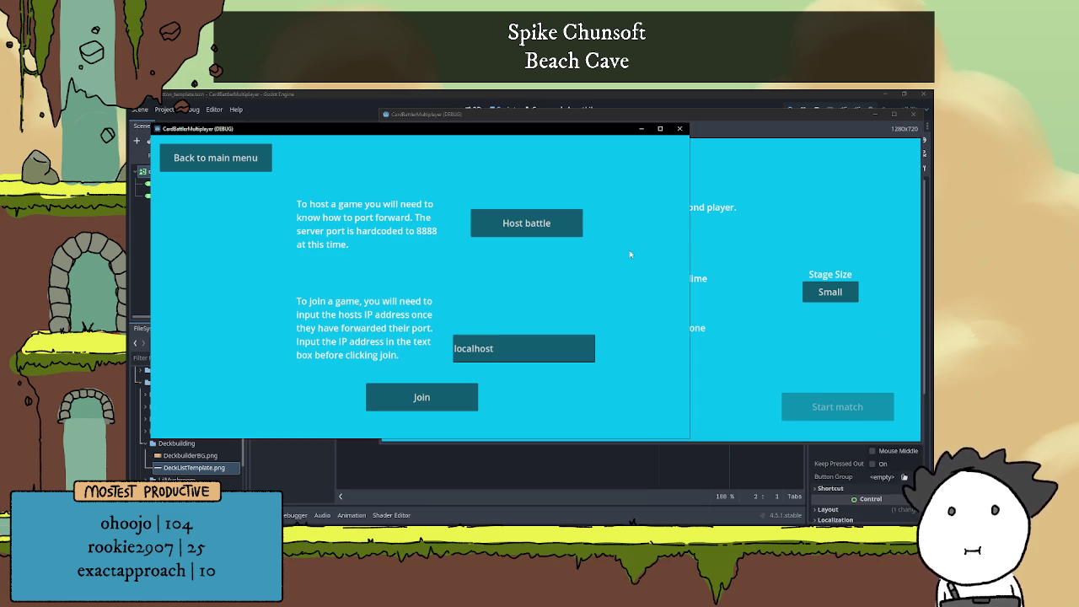
click(691, 231)
click(300, 267)
click(811, 238)
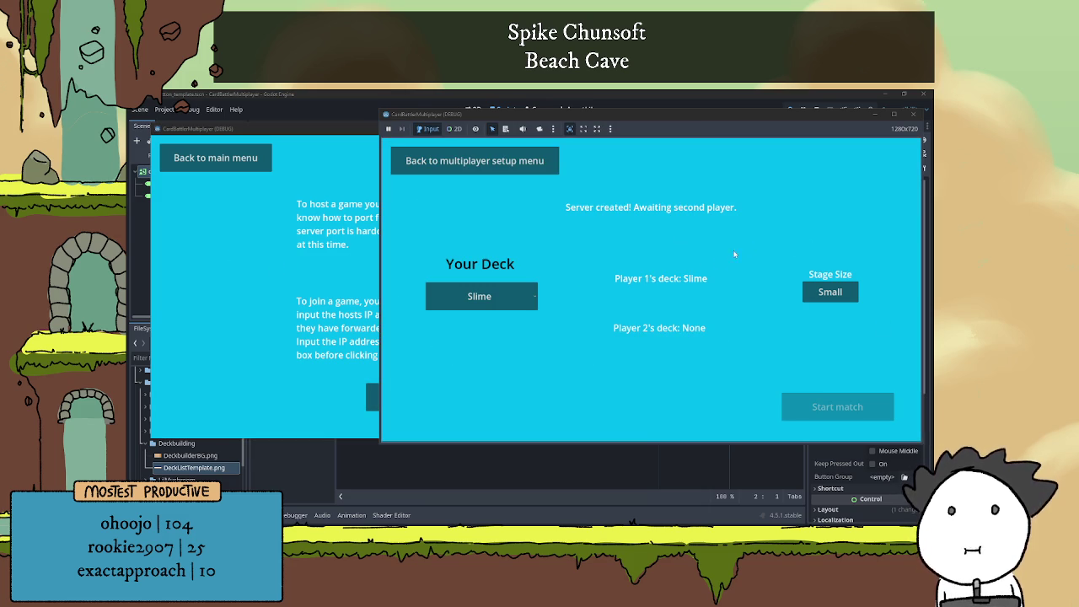
click(371, 389)
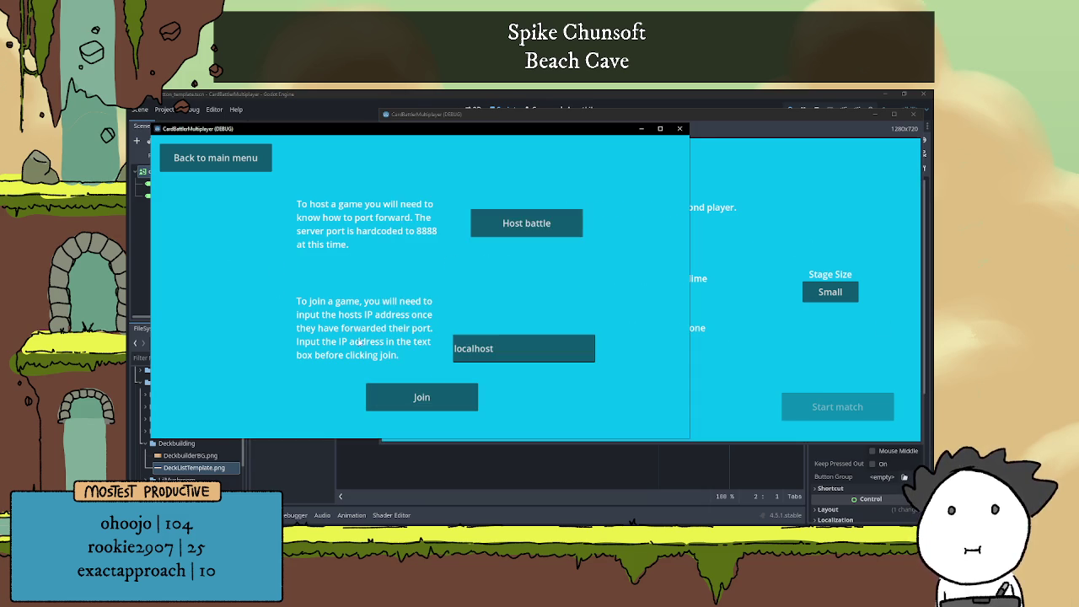
click(434, 397)
click(690, 246)
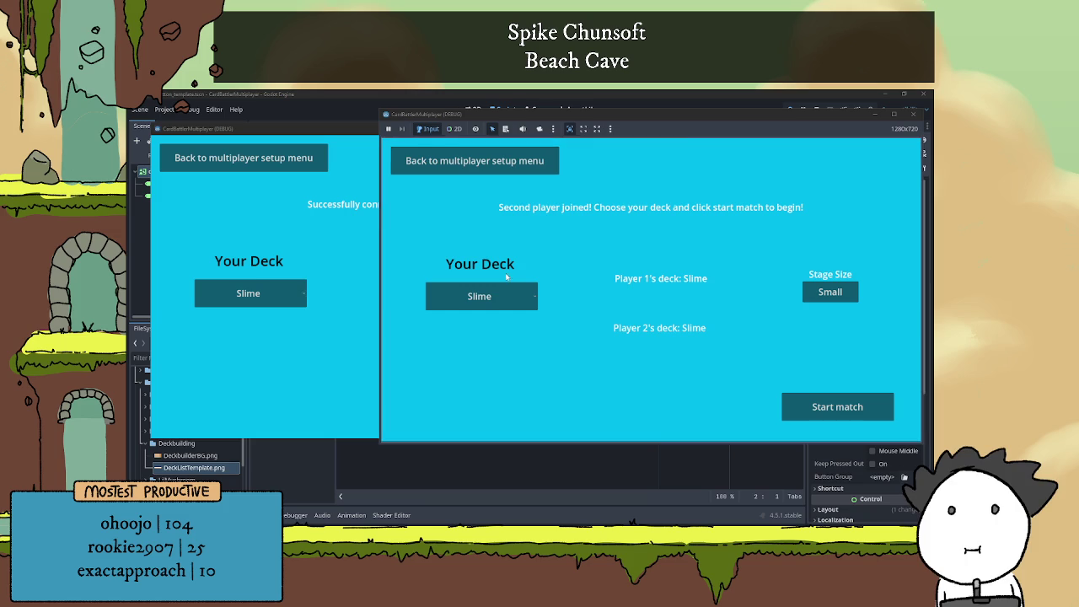
Pick the Mixed deck for the host and Oops All Ranged for the client, then start the match
click(467, 299)
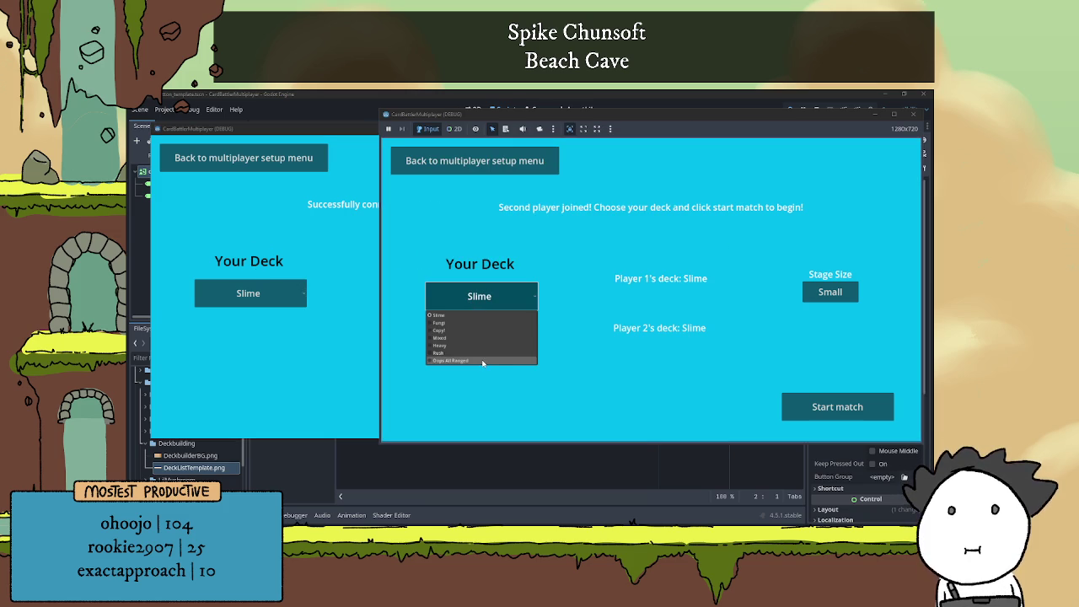
click(447, 338)
click(287, 293)
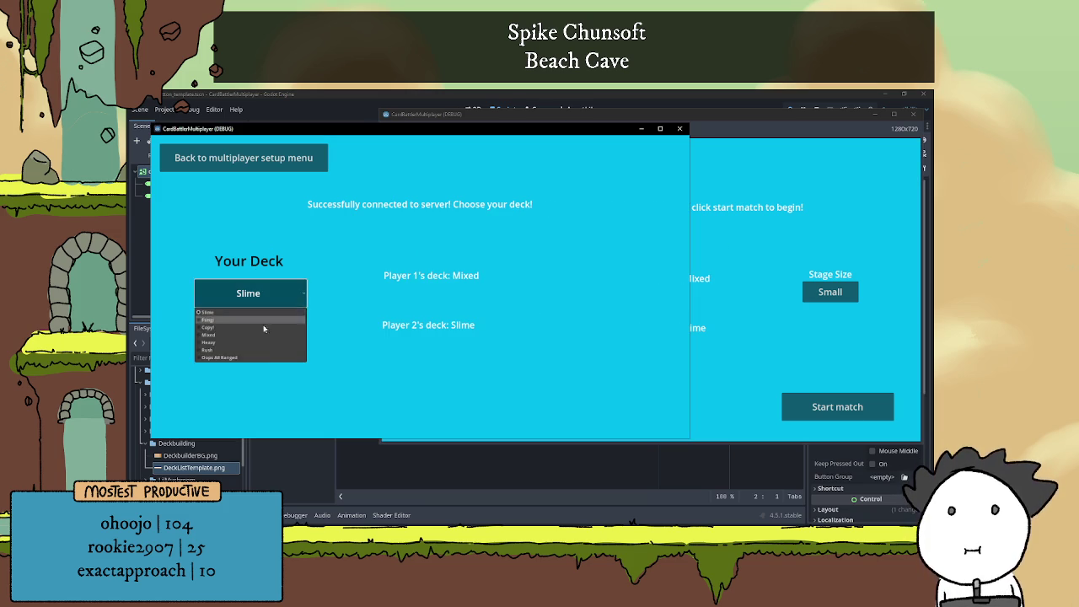
click(240, 356)
click(764, 217)
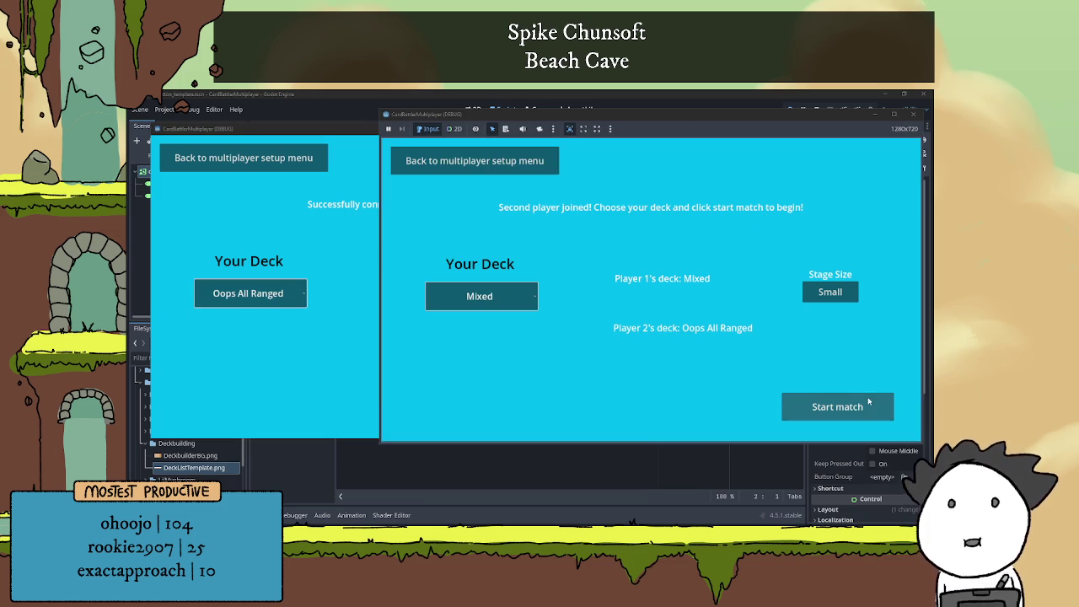
click(811, 406)
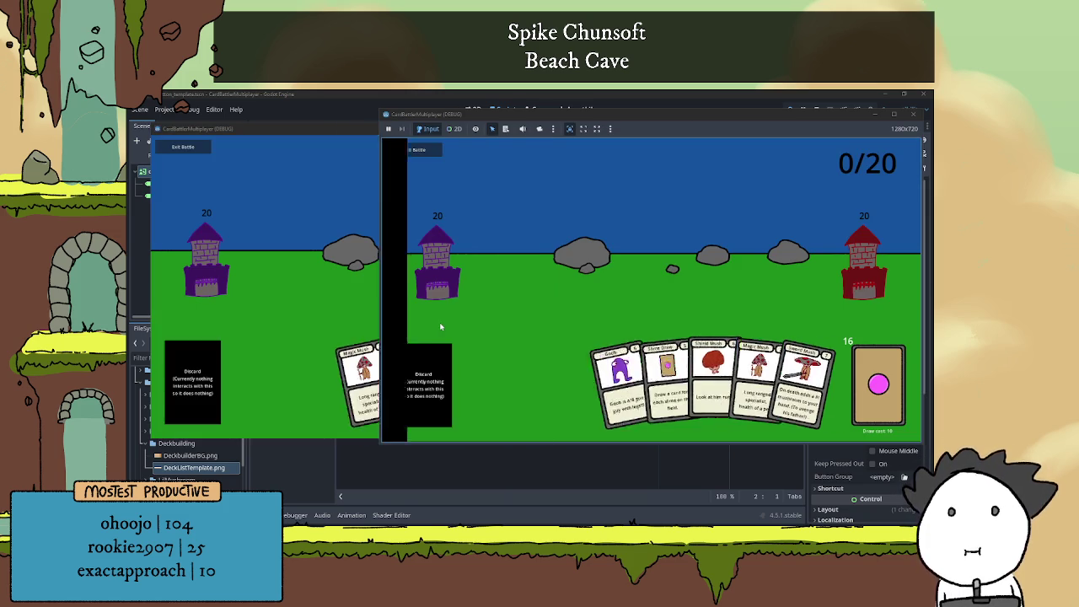
Play Sword Mush from the host's hand and reposition and enlarge the host window
click(488, 285)
click(848, 249)
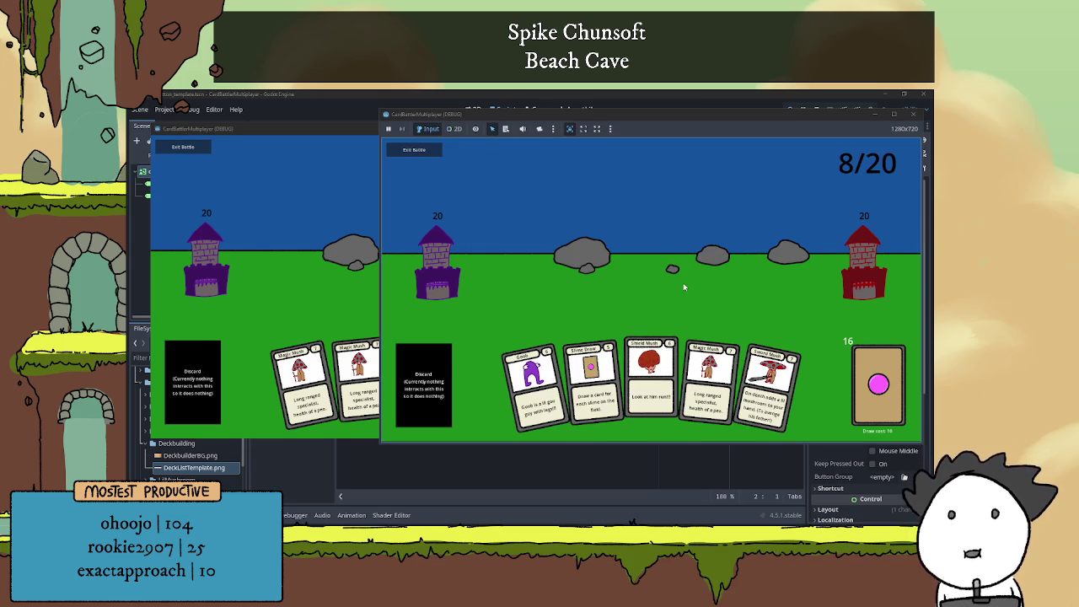
click(765, 364)
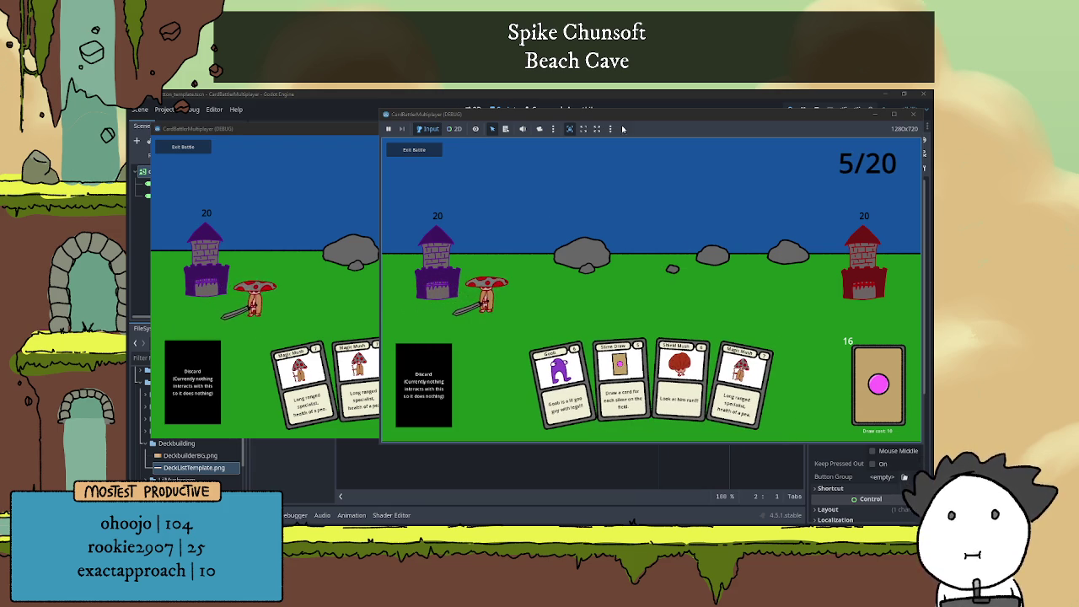
drag(617, 116, 372, 118)
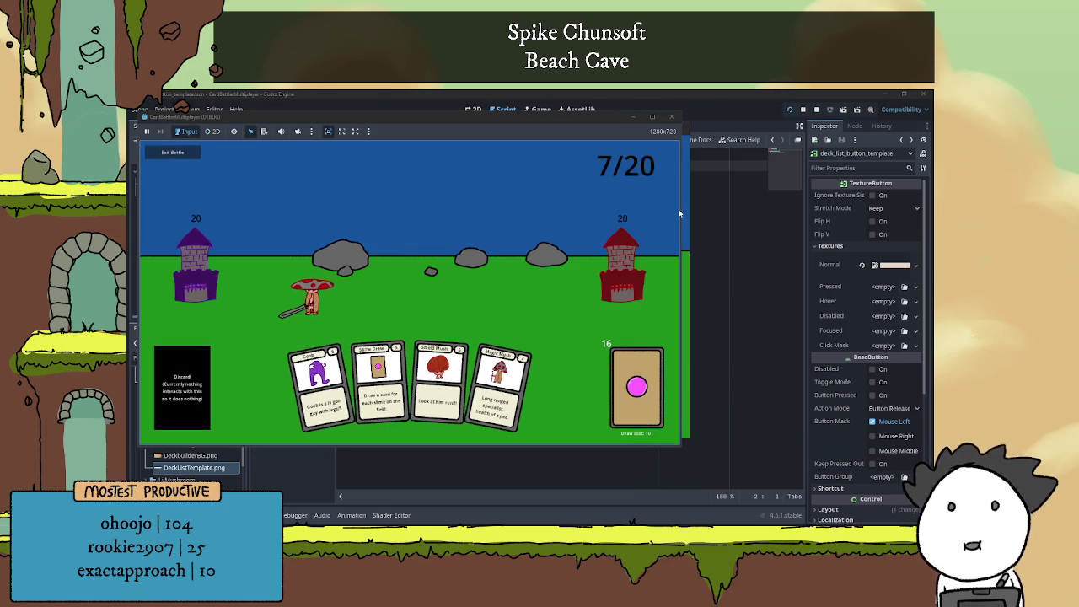
drag(683, 205, 686, 206)
drag(528, 132, 774, 136)
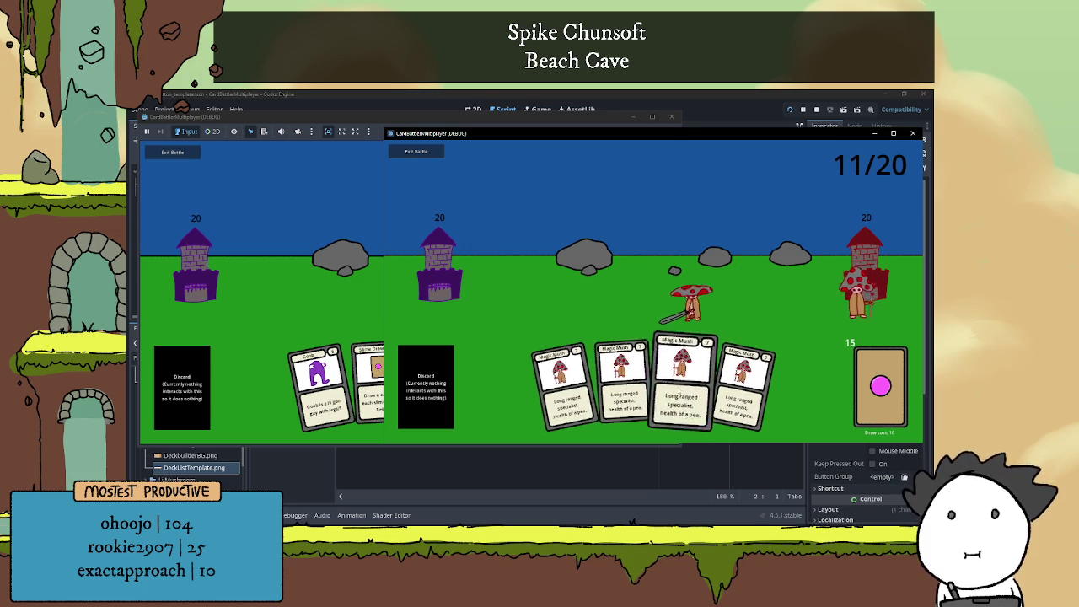
Play Lil Mush, Magic Mush and Goob from the left hand, then three Magic Mush cards from the other
click(362, 291)
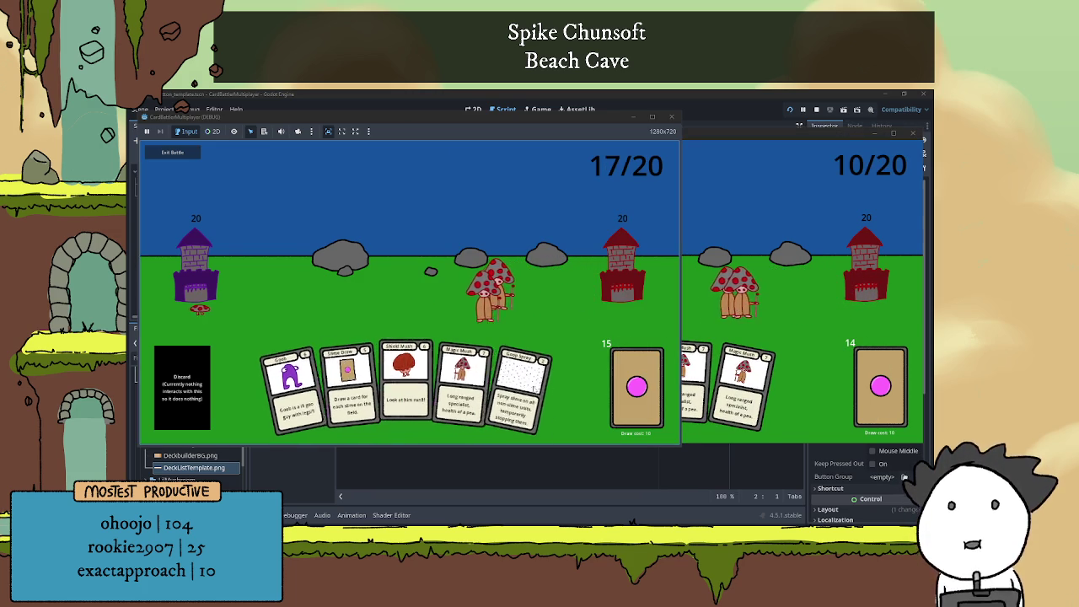
click(528, 386)
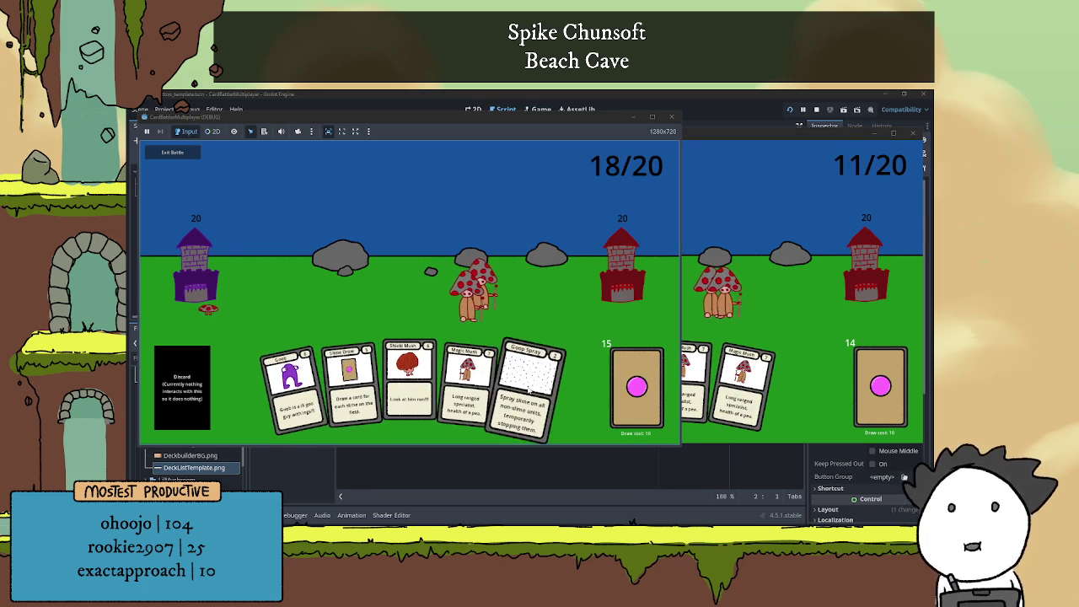
click(481, 395)
click(319, 384)
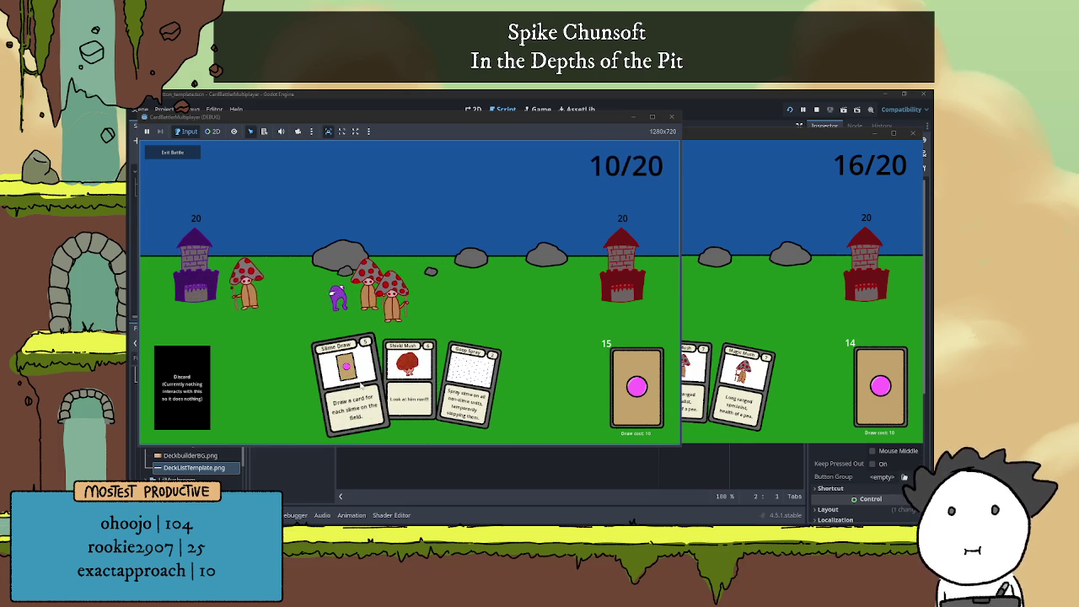
click(720, 371)
click(720, 370)
click(700, 377)
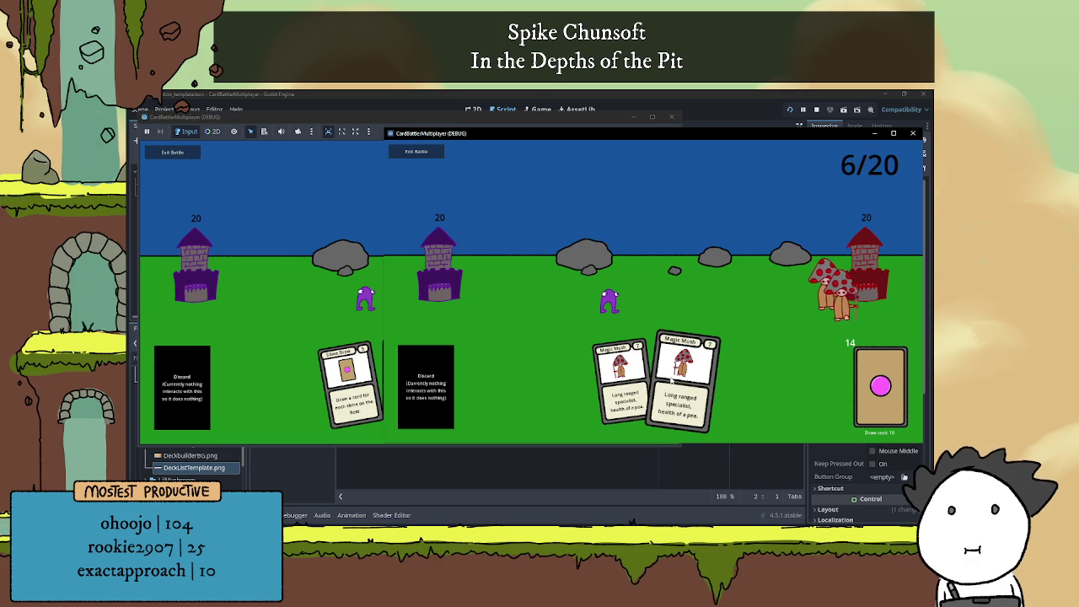
click(682, 383)
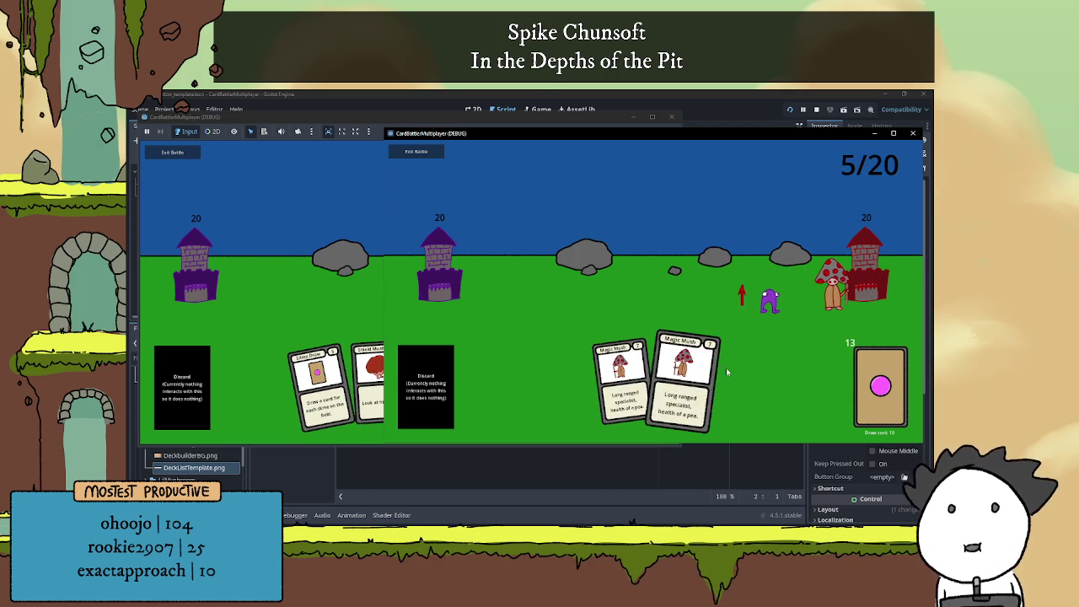
Play one more mushroom card from the left window's hand
click(358, 265)
click(697, 254)
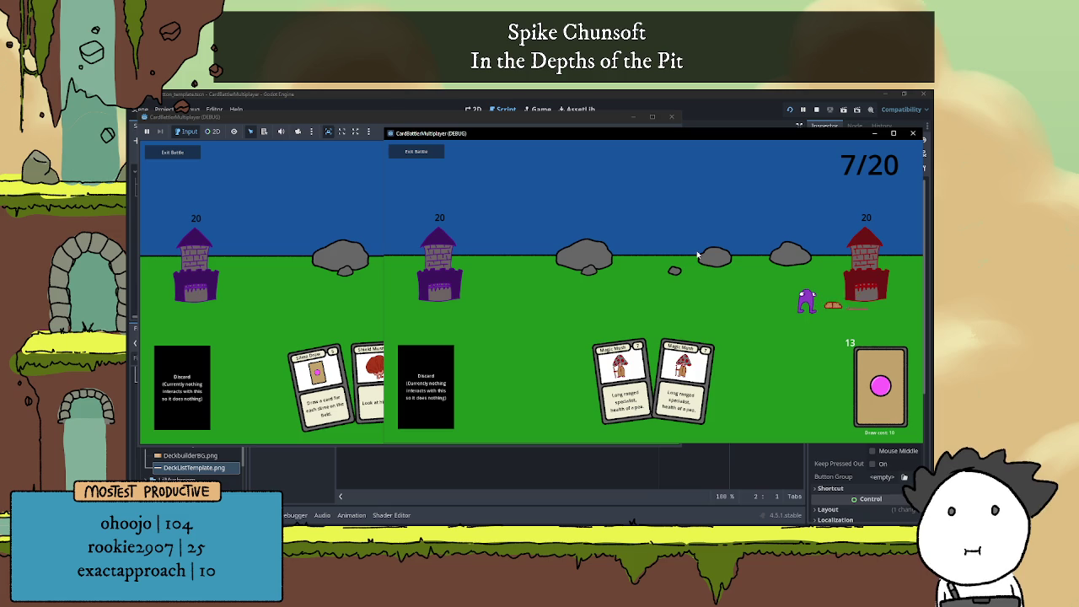
click(371, 379)
click(378, 371)
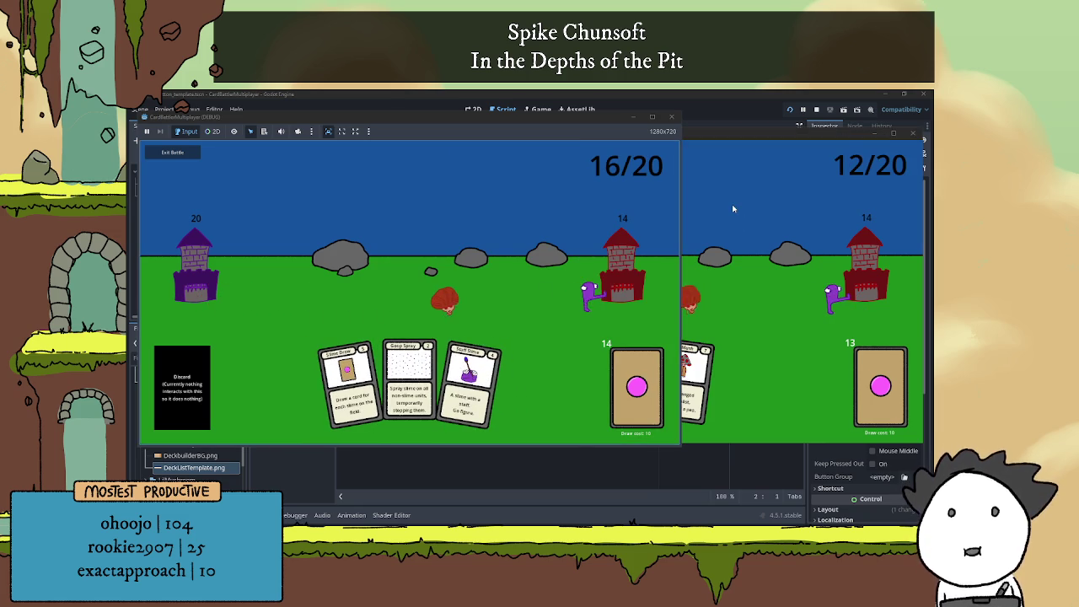
click(738, 264)
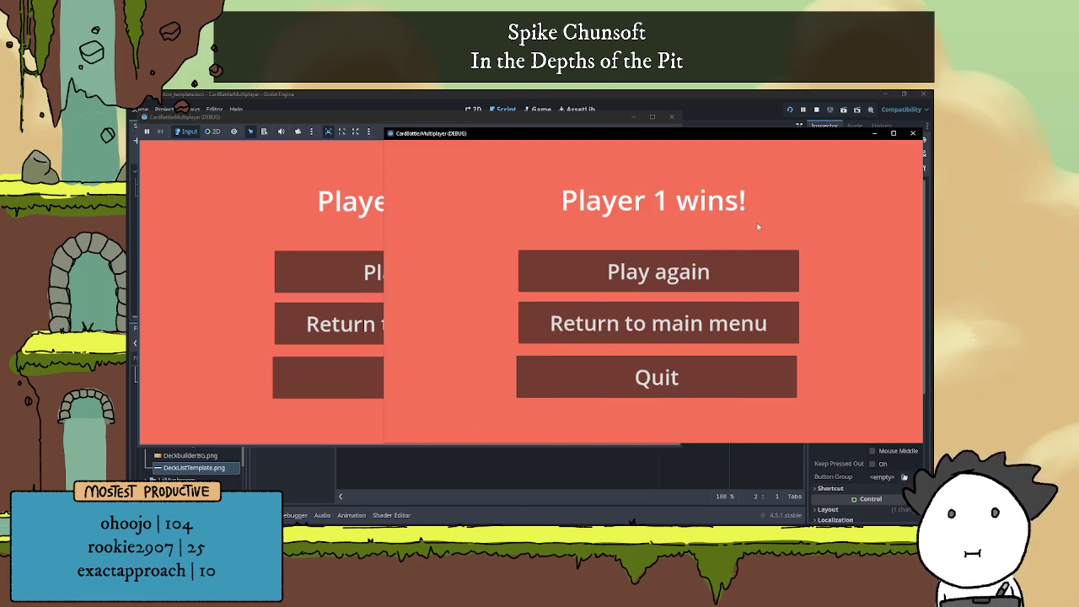
Request a rematch from the second player's window and accept it in the host window
click(329, 209)
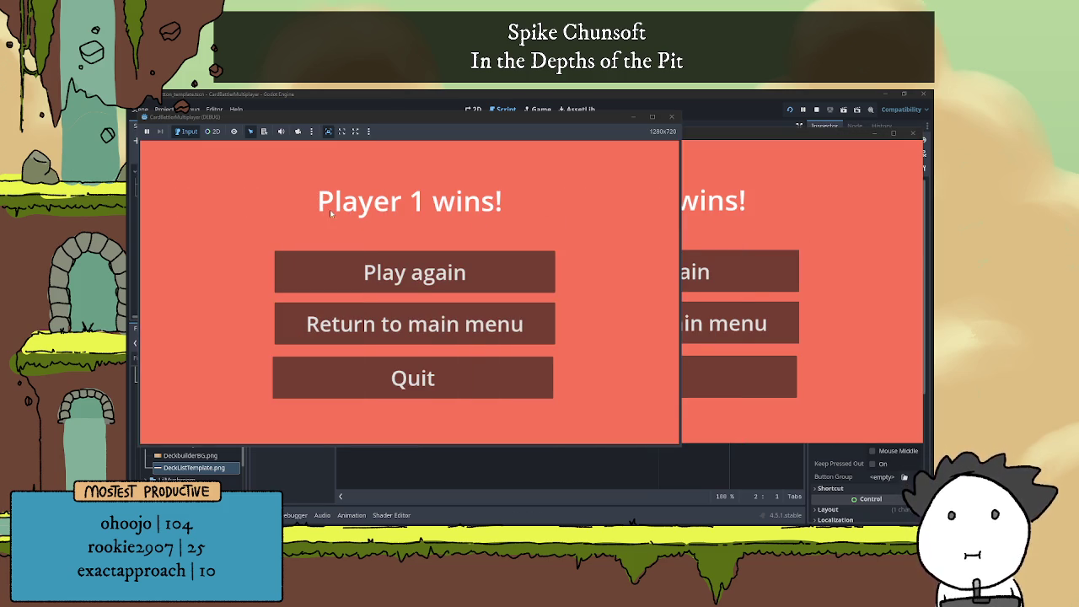
click(699, 272)
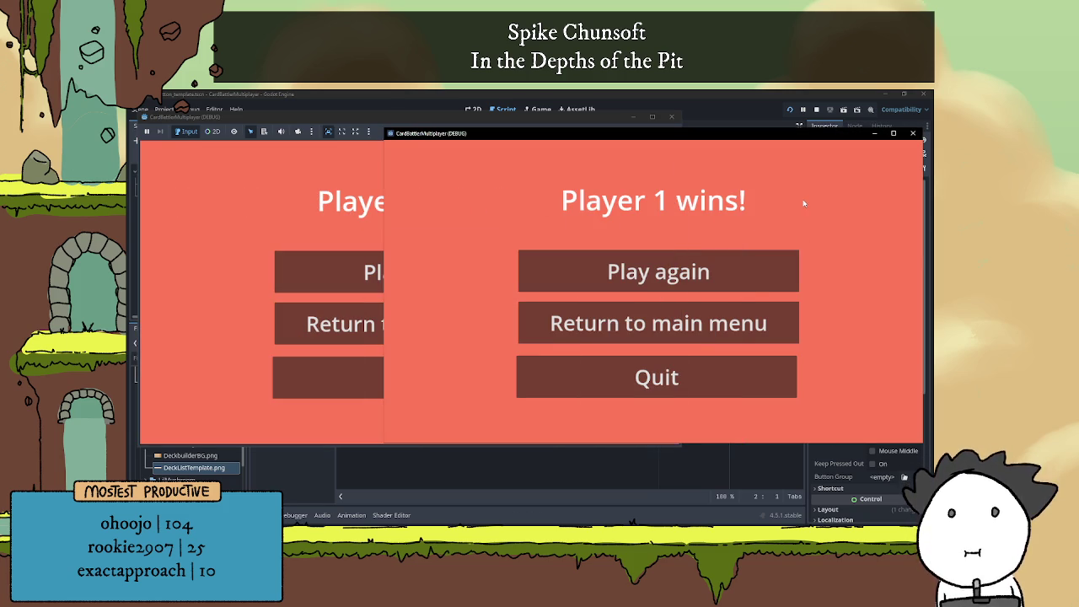
click(674, 270)
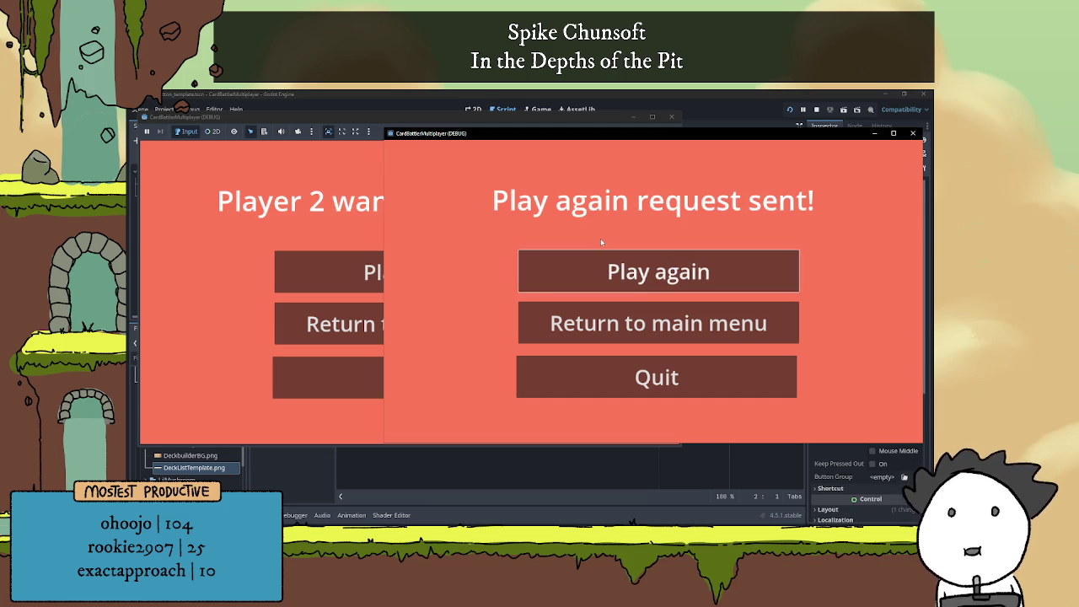
click(299, 216)
click(413, 272)
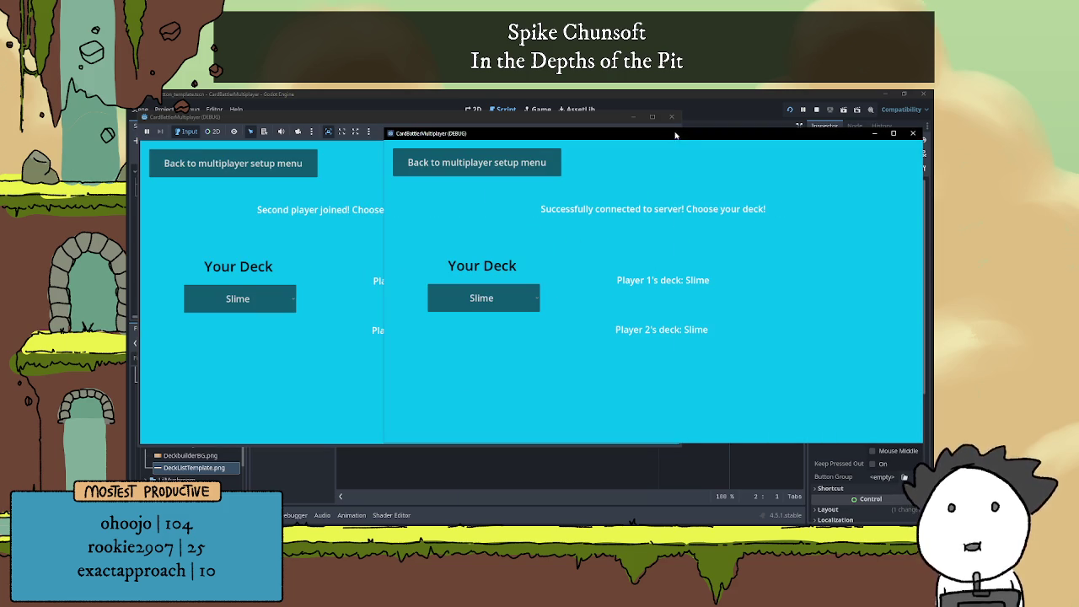
Send both the second player and the host back to the multiplayer setup menu
mouse_move(677, 135)
mouse_down()
mouse_move(432, 139)
mouse_move(645, 133)
mouse_up()
click(469, 163)
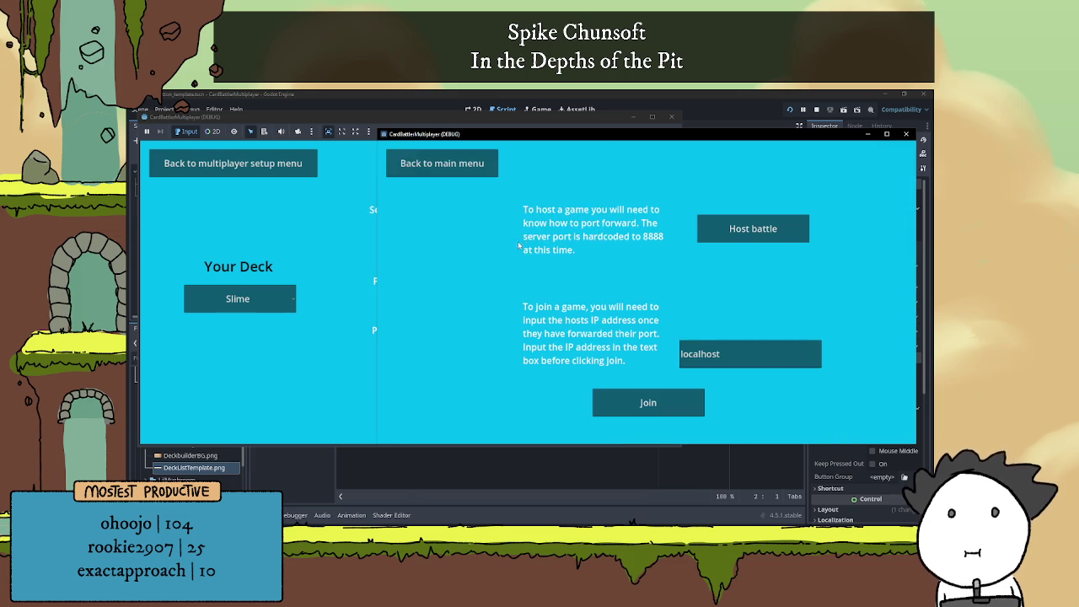
click(330, 224)
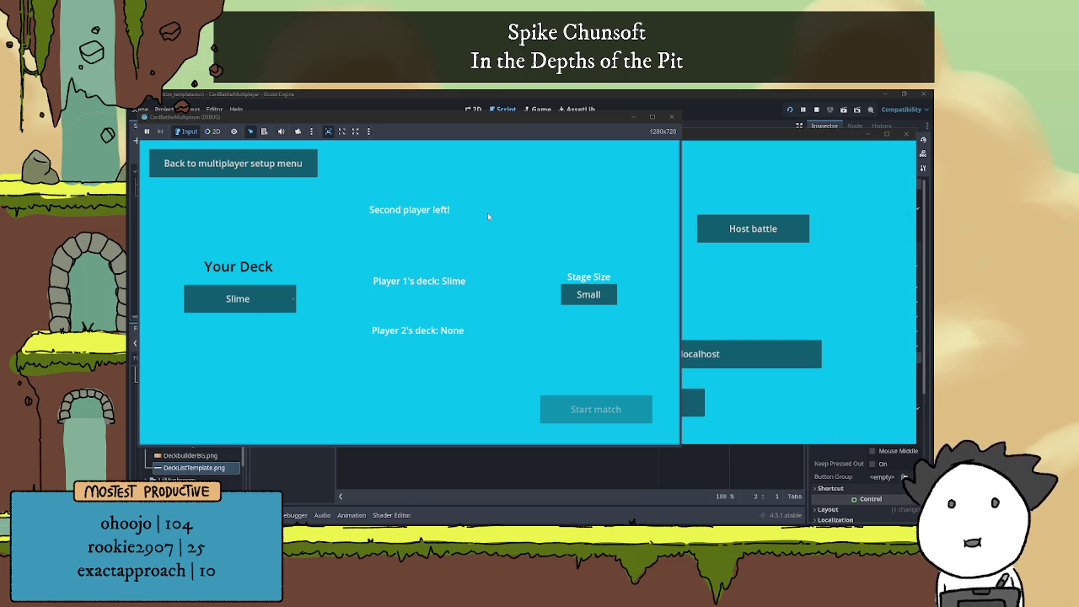
click(232, 162)
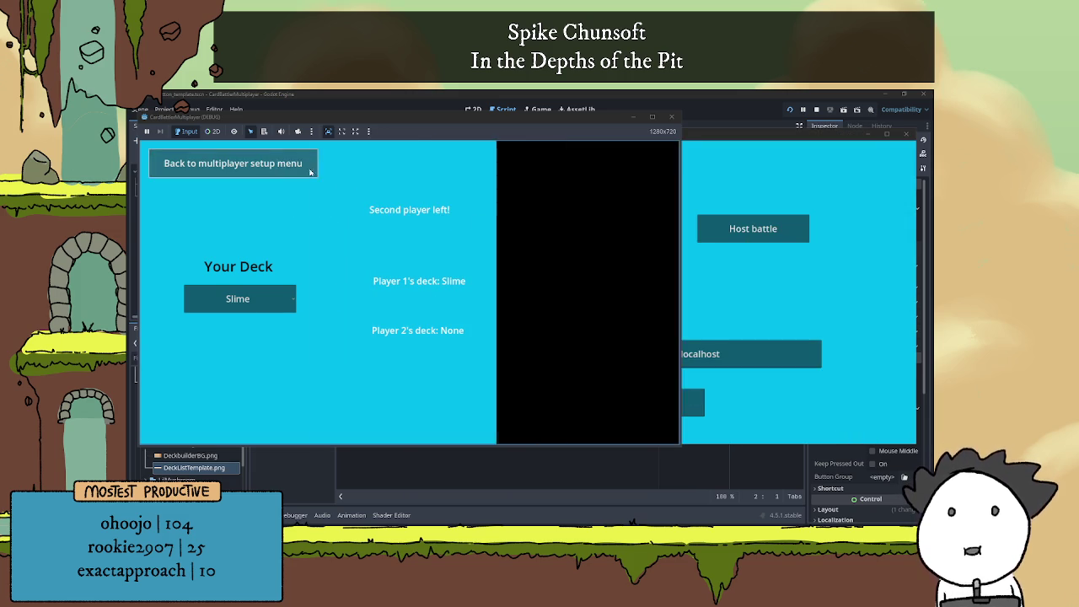
click(871, 139)
Stop the game and move the card_template scene tab after deck_list_button_template
click(815, 110)
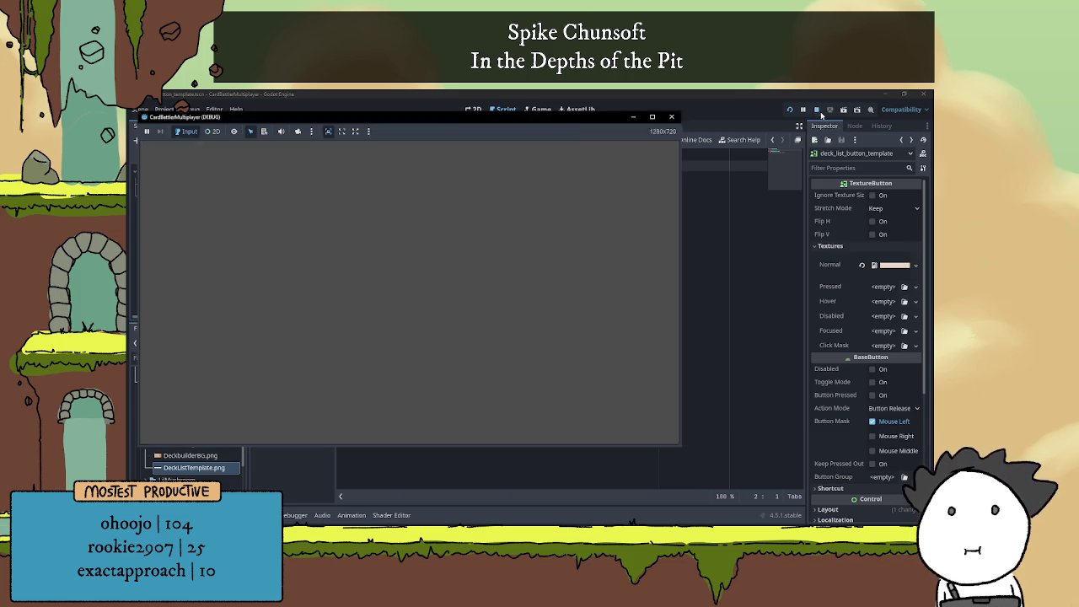
click(503, 258)
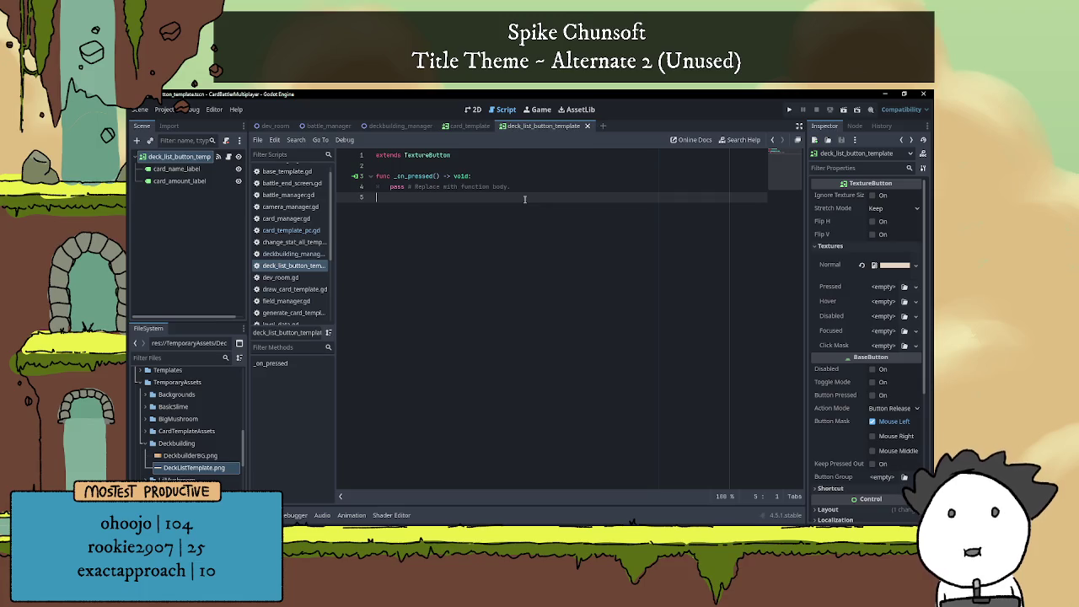
click(473, 109)
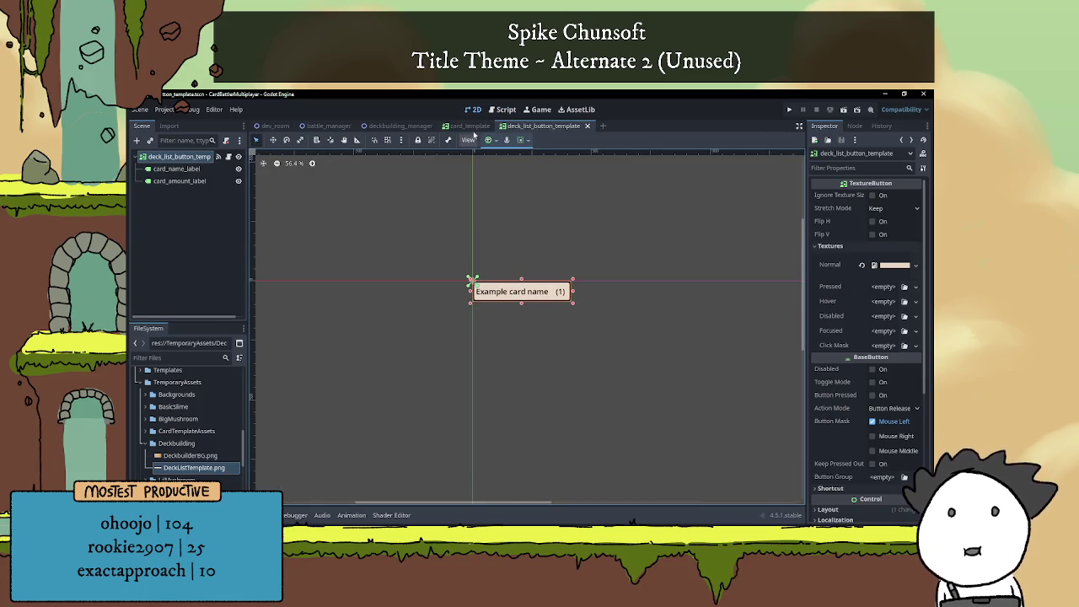
click(469, 125)
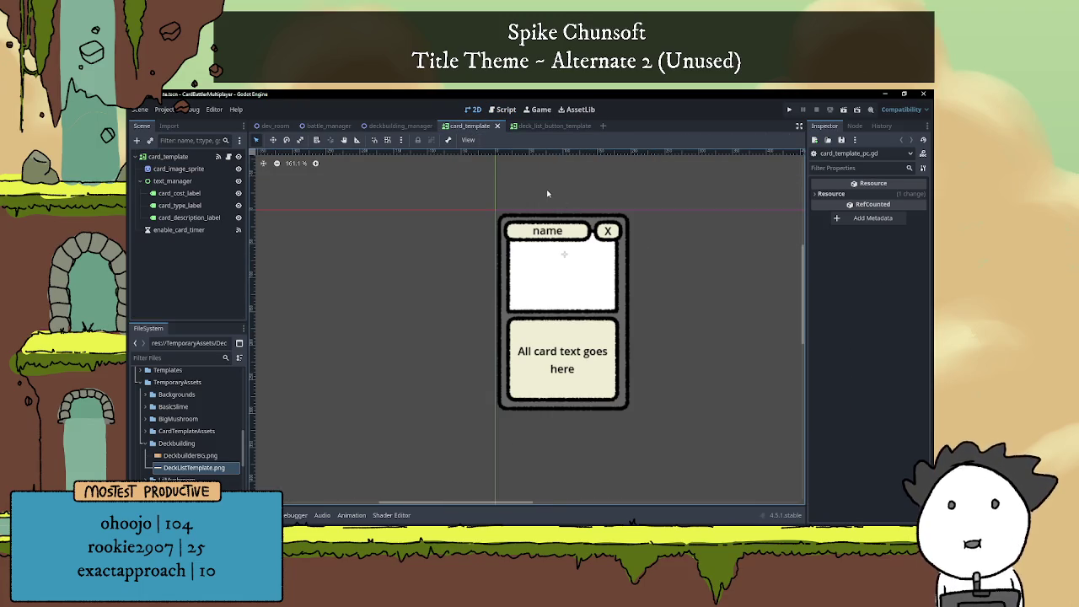
click(532, 127)
click(411, 127)
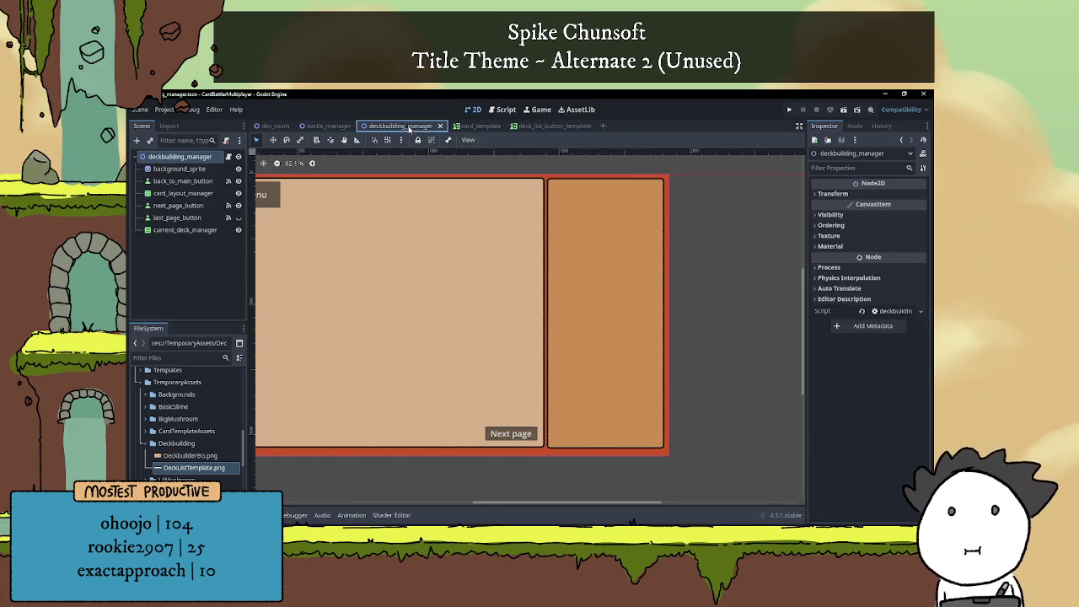
click(475, 131)
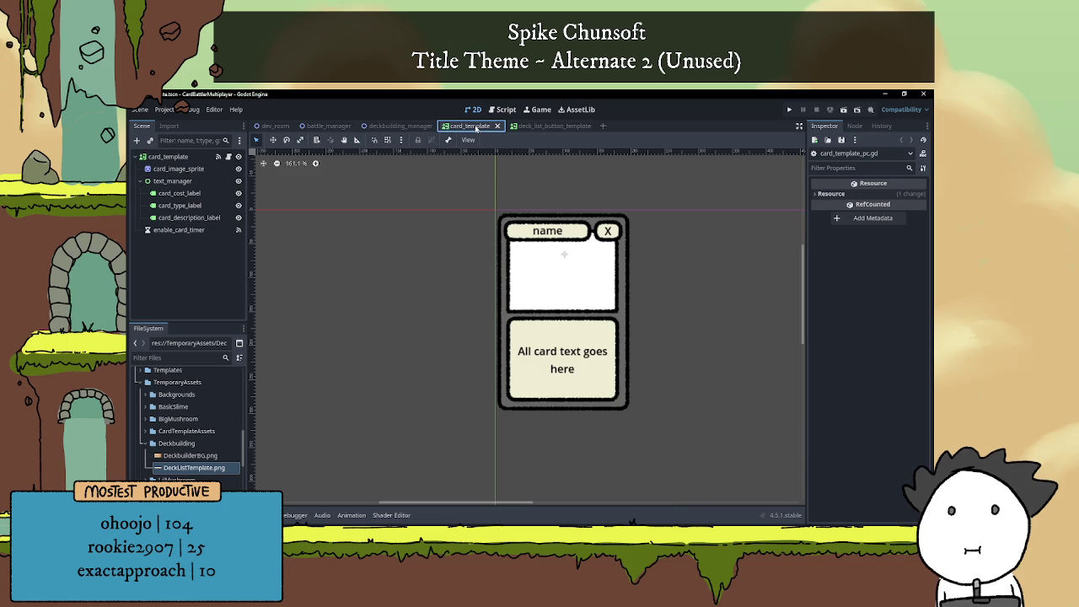
drag(493, 129, 595, 128)
Open the deckbuilding_manager scene and run it as the current scene
click(402, 126)
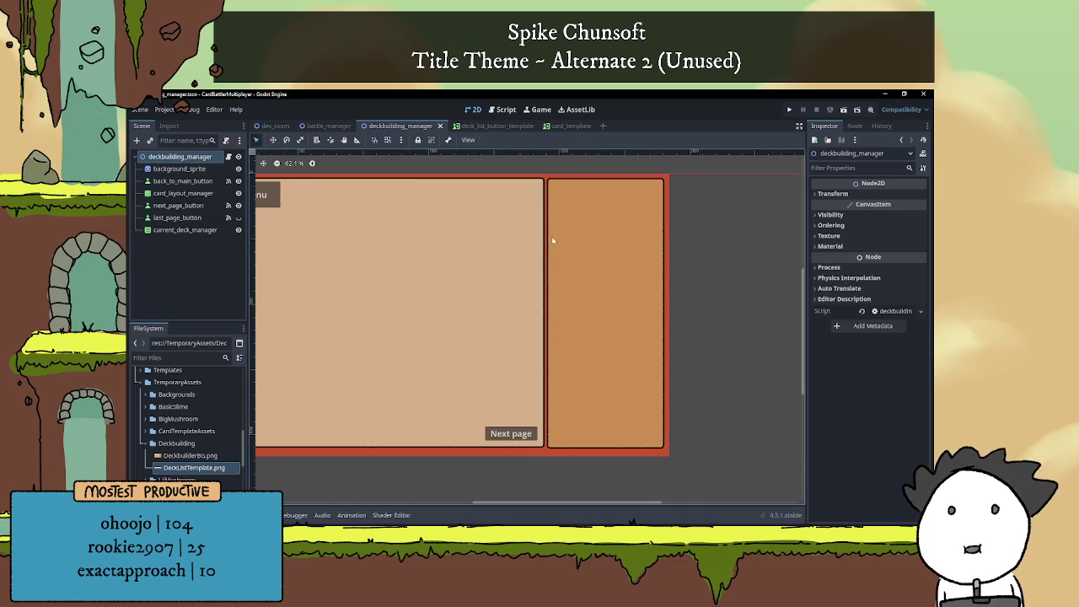
scroll(558, 233, left, 5)
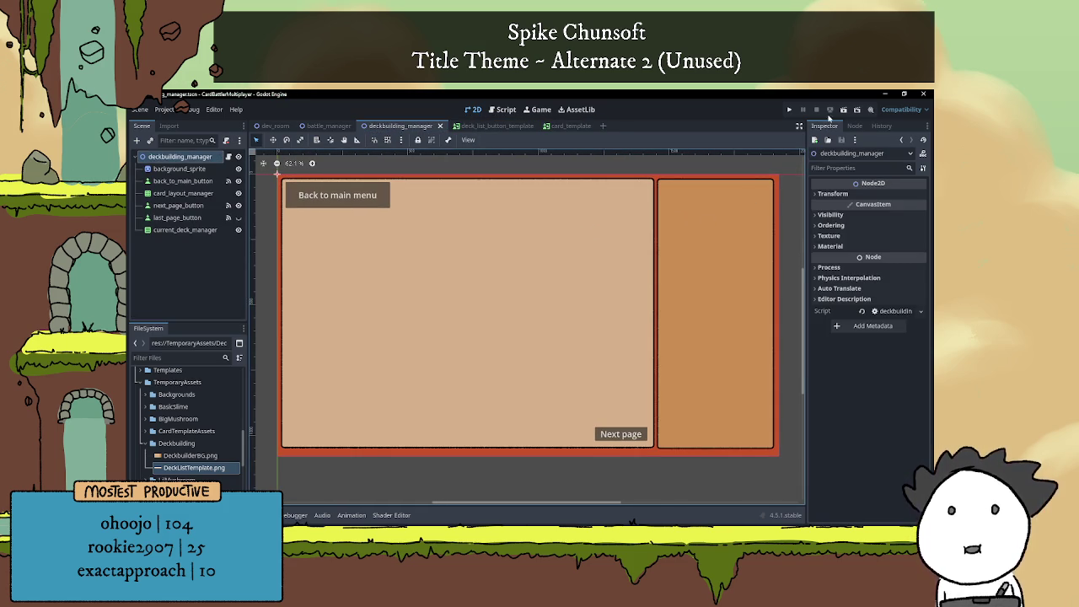
click(843, 110)
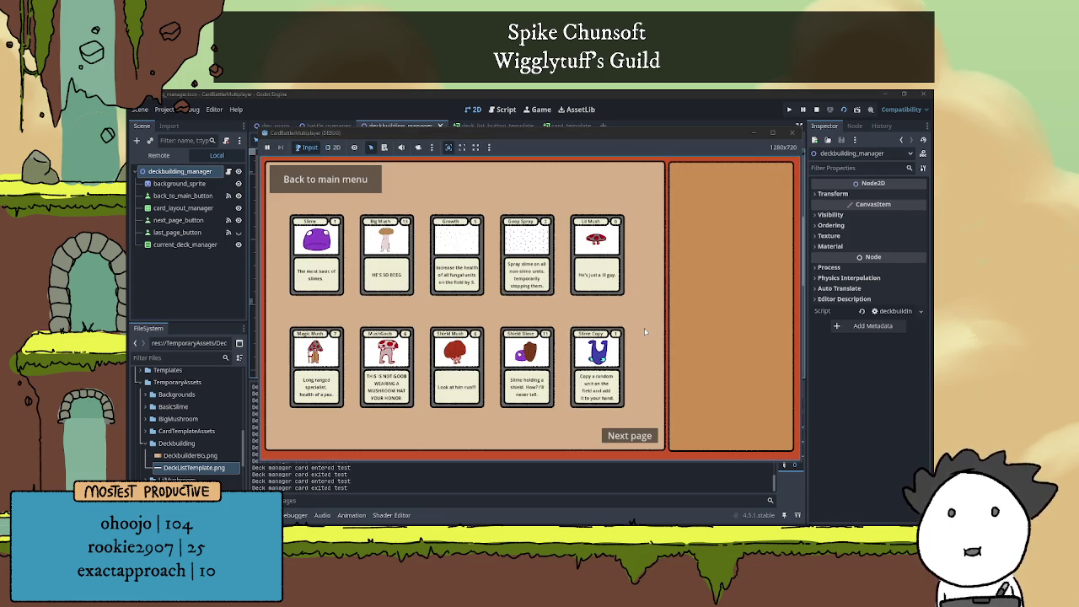
Flip repeatedly between the ten-card first page and the five-card second page, then stop the game
click(638, 438)
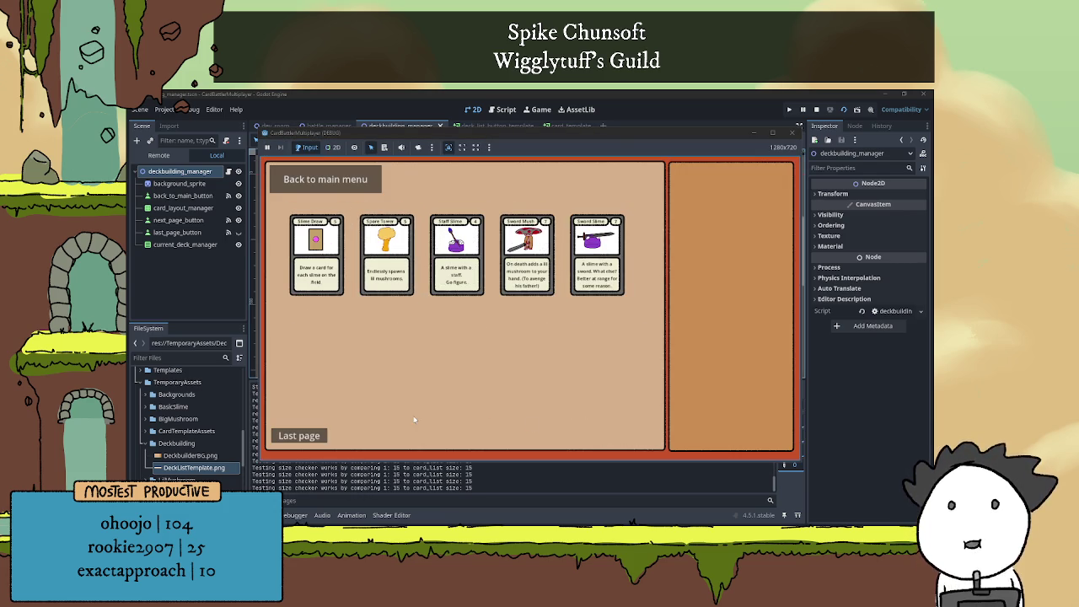
click(299, 436)
click(629, 436)
click(299, 435)
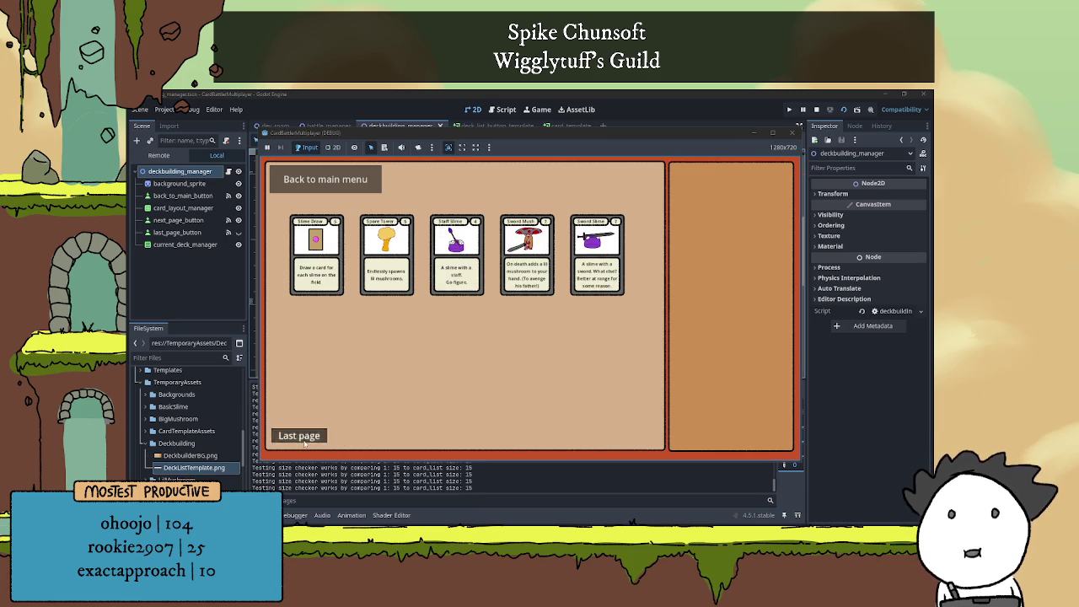
click(629, 435)
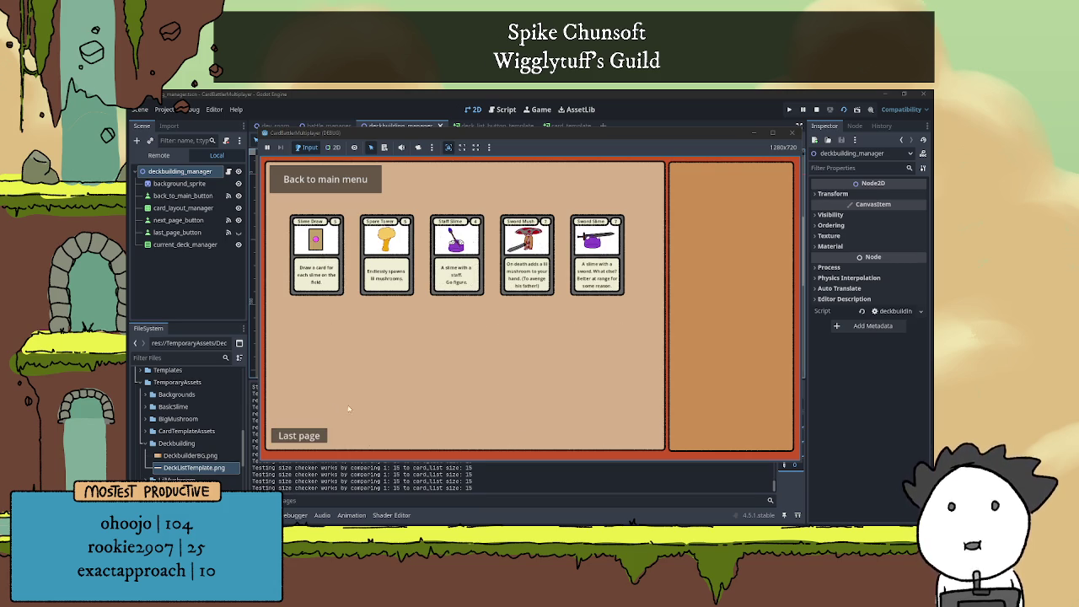
click(300, 436)
click(628, 436)
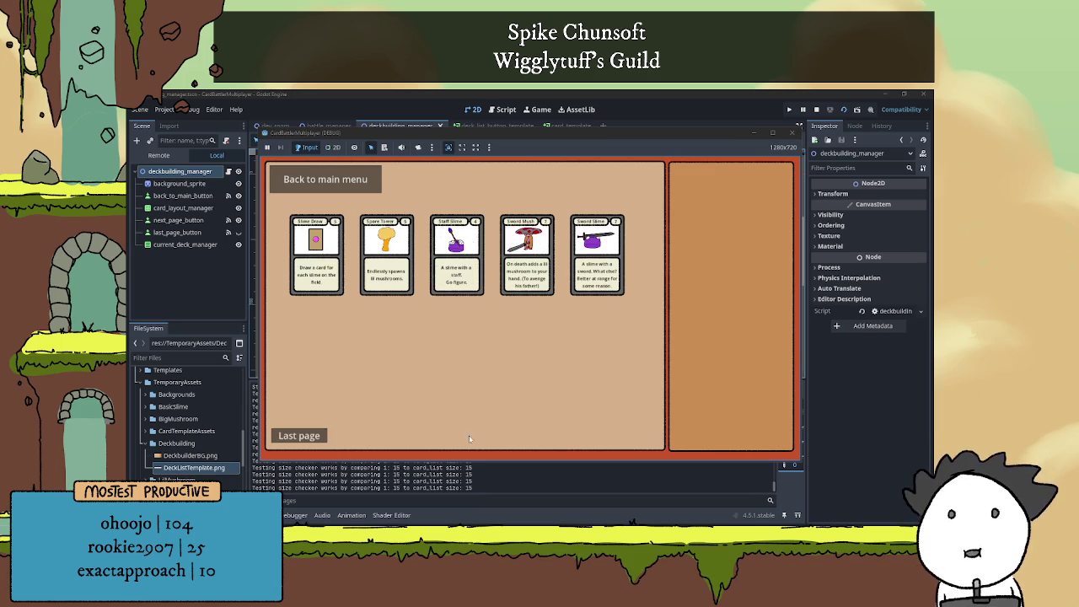
click(300, 435)
click(643, 436)
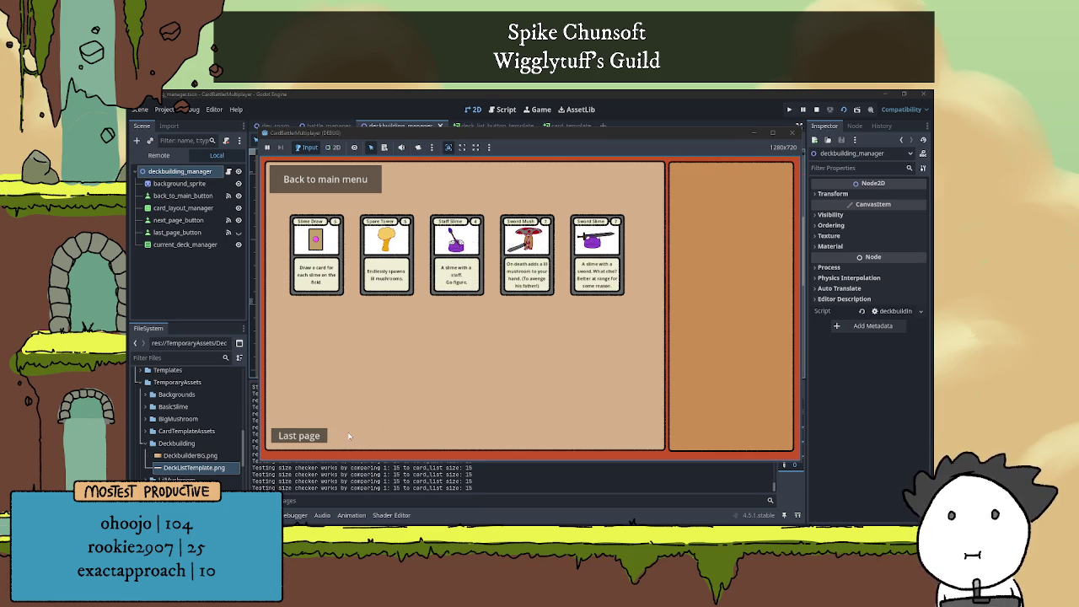
click(308, 434)
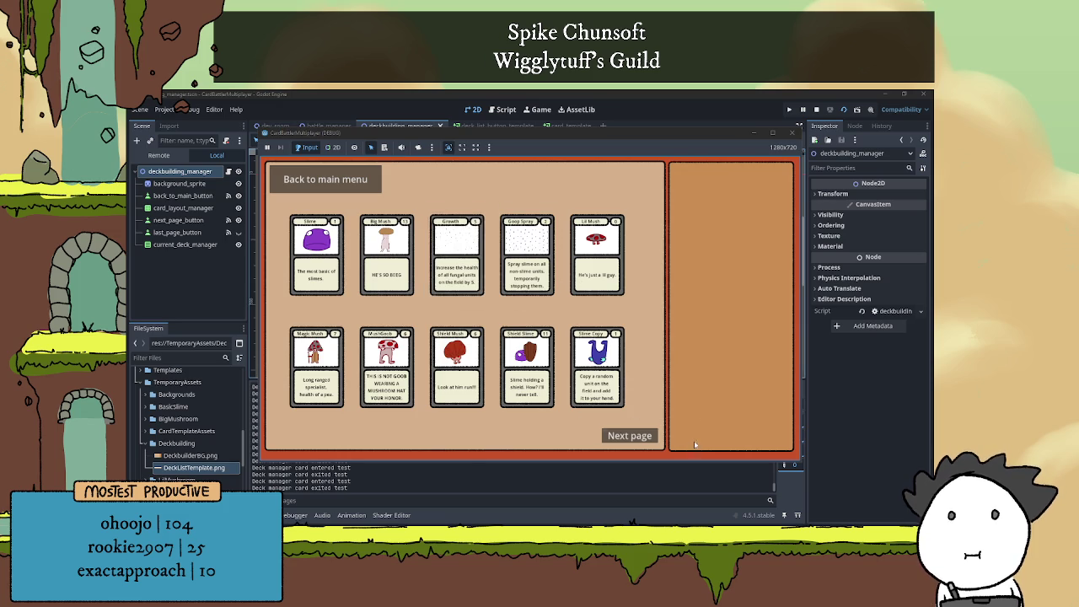
click(632, 435)
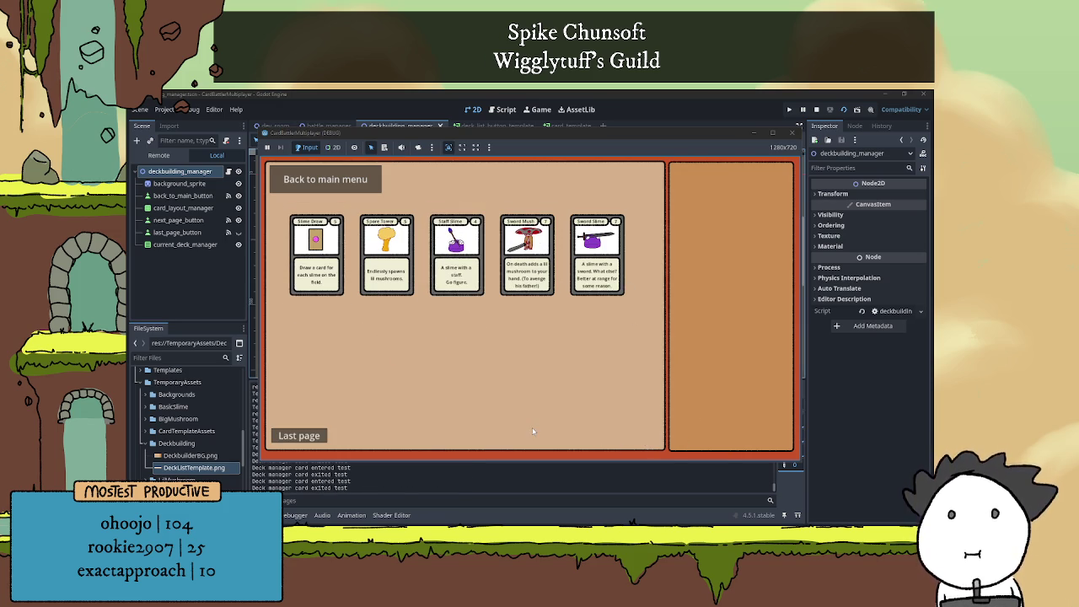
click(308, 436)
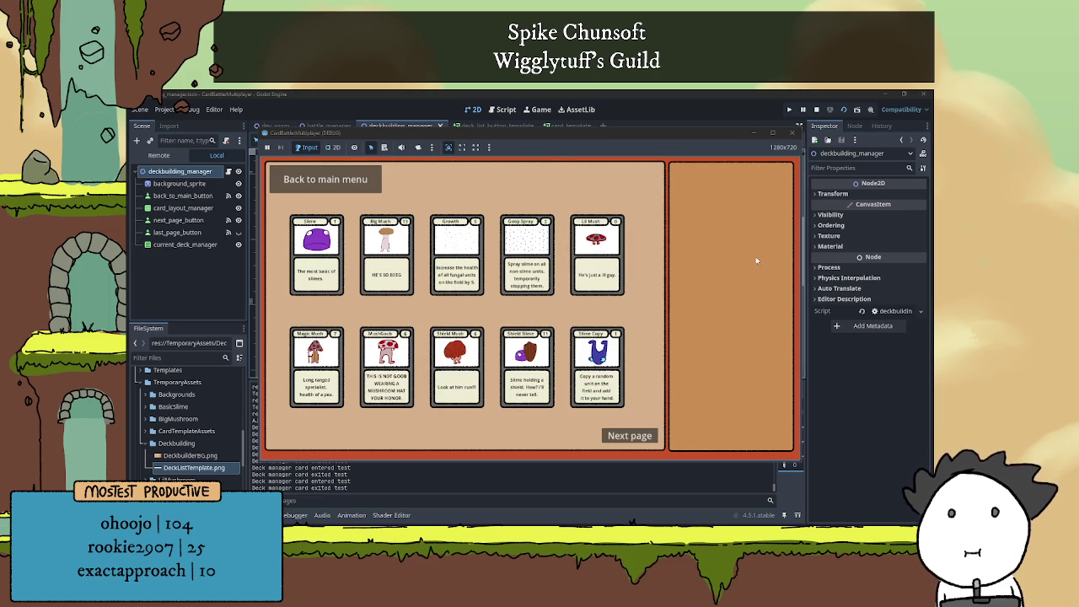
click(817, 109)
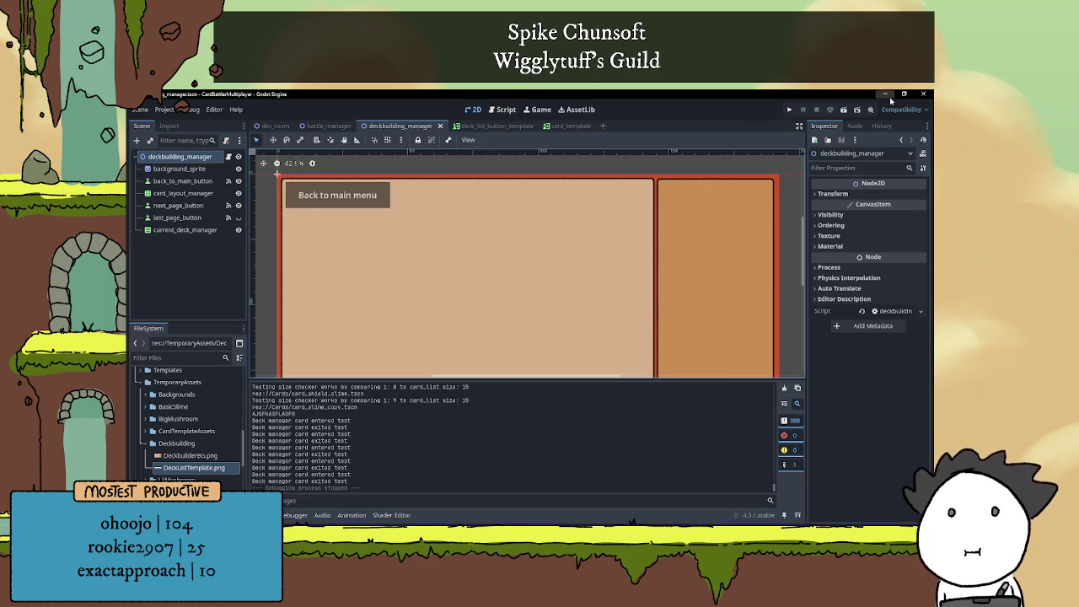
click(884, 94)
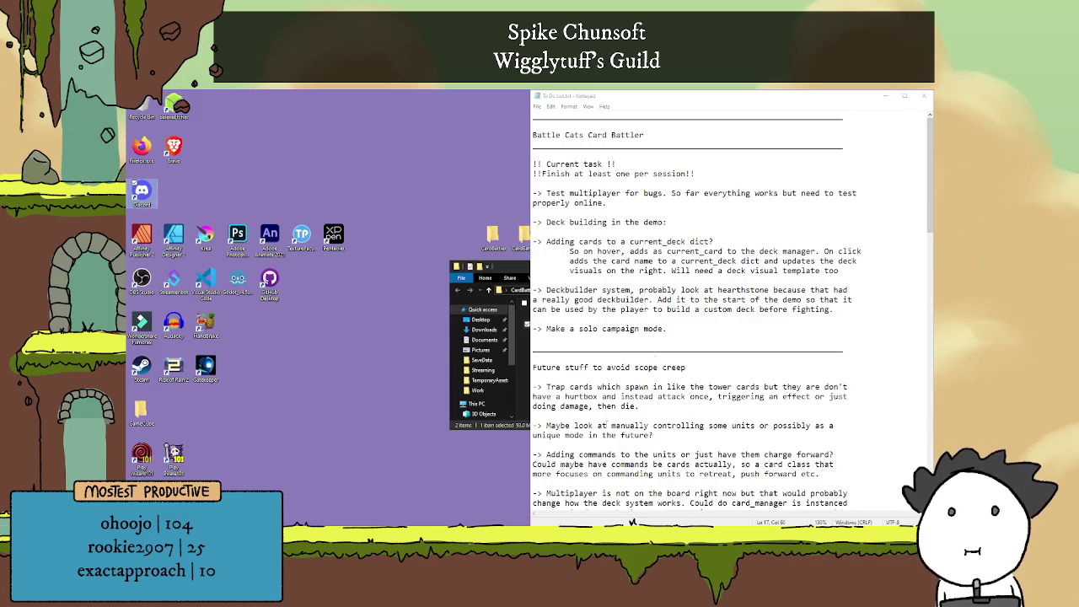
key(alt+Tab)
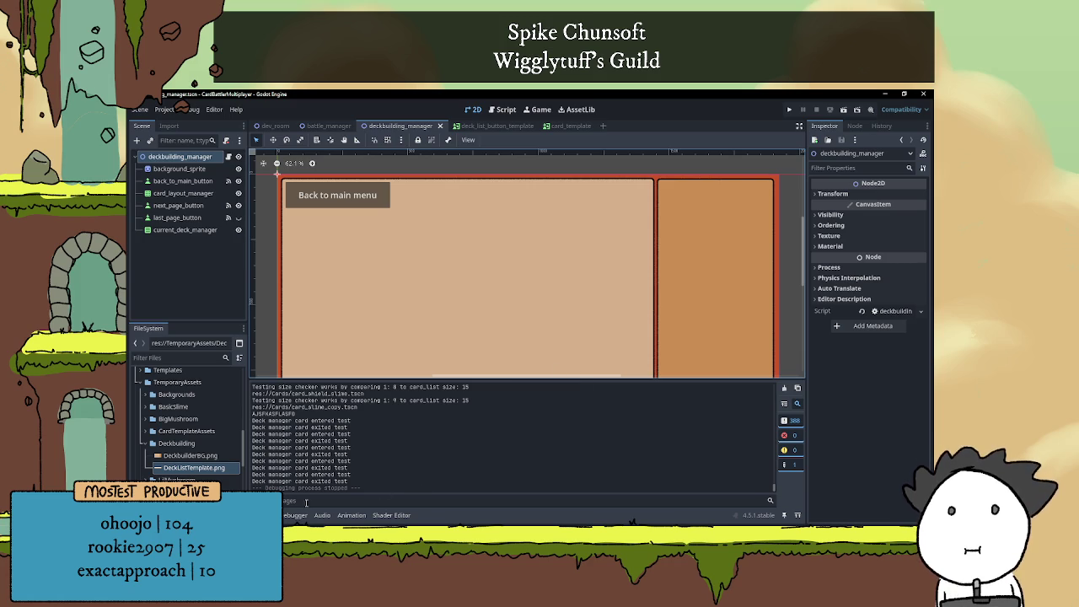
click(373, 516)
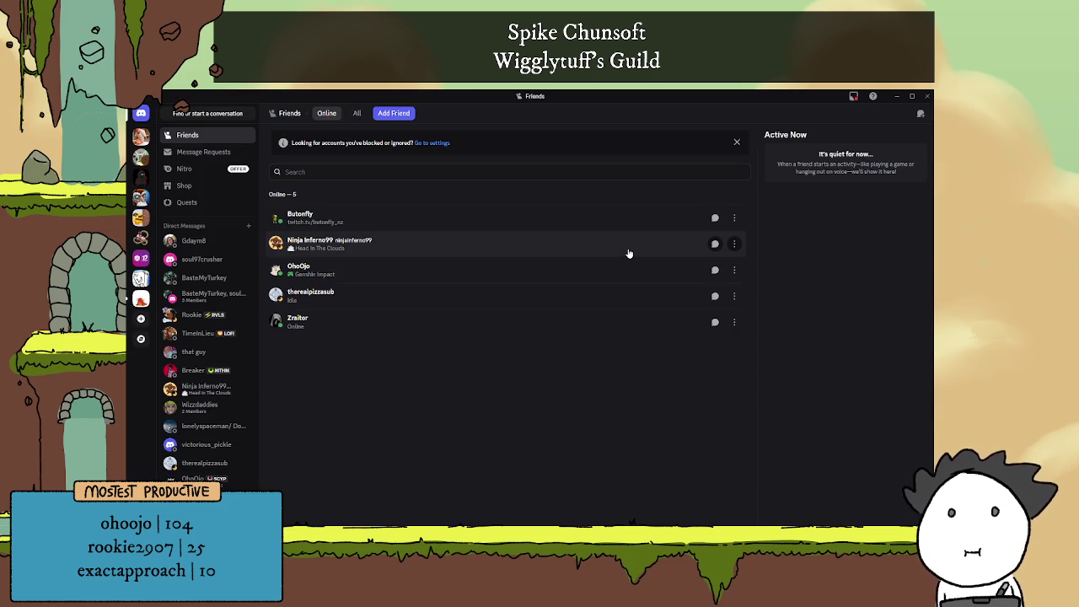
Read the Delve server's general-chat, close the enlarged image, and minimize Discord
click(141, 299)
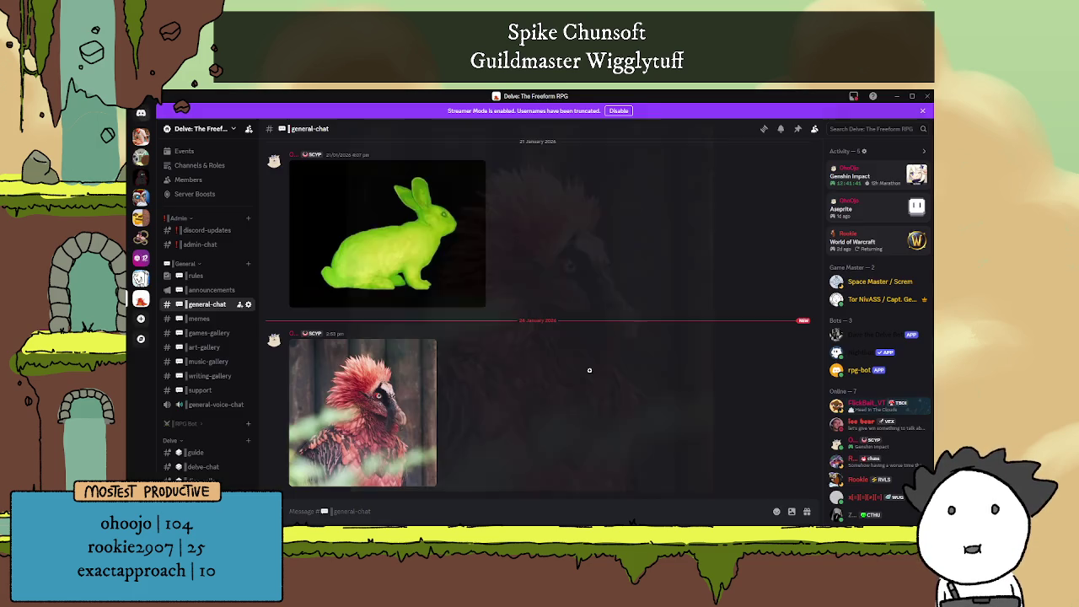
click(915, 113)
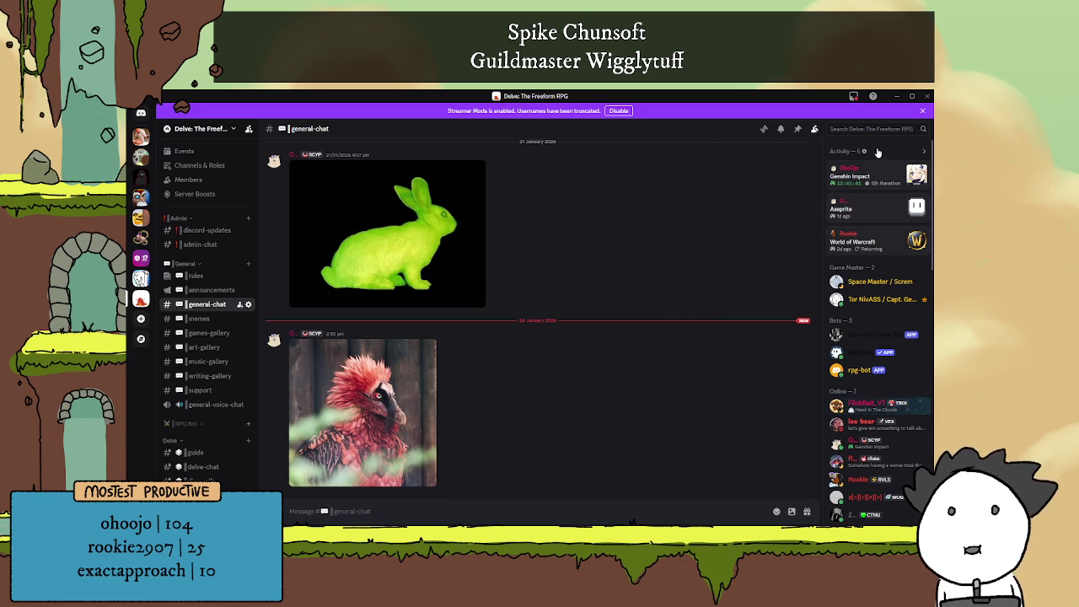
click(898, 99)
scroll(619, 304, down, 1)
scroll(620, 303, up, 1)
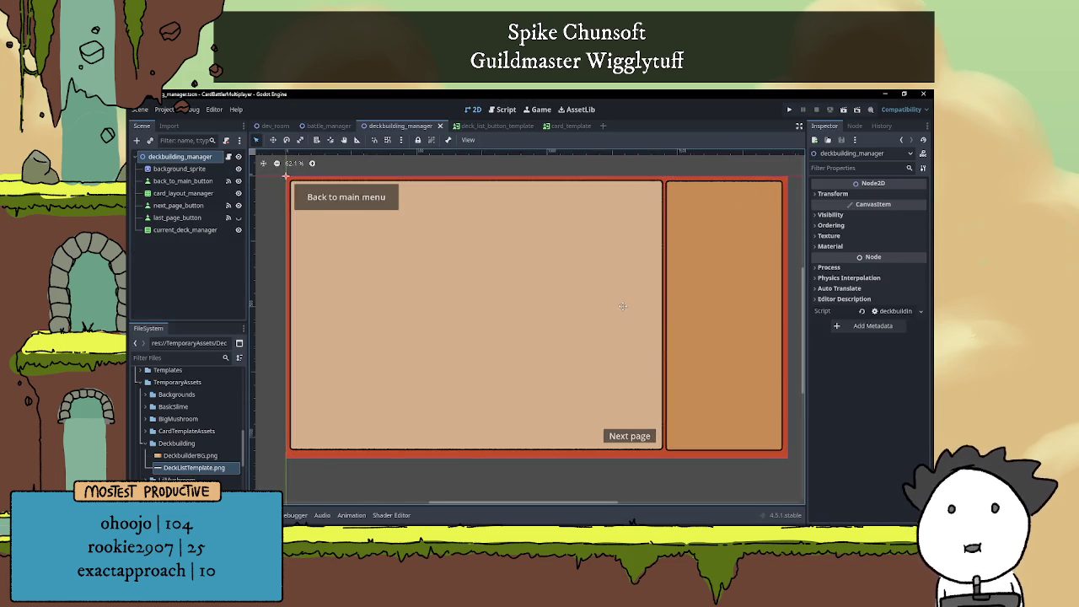
Pan the 2D canvas slightly, switch to Discord, and open the red bird photo full size
scroll(622, 307, down, 2)
scroll(606, 312, up, 1)
drag(553, 312, 579, 315)
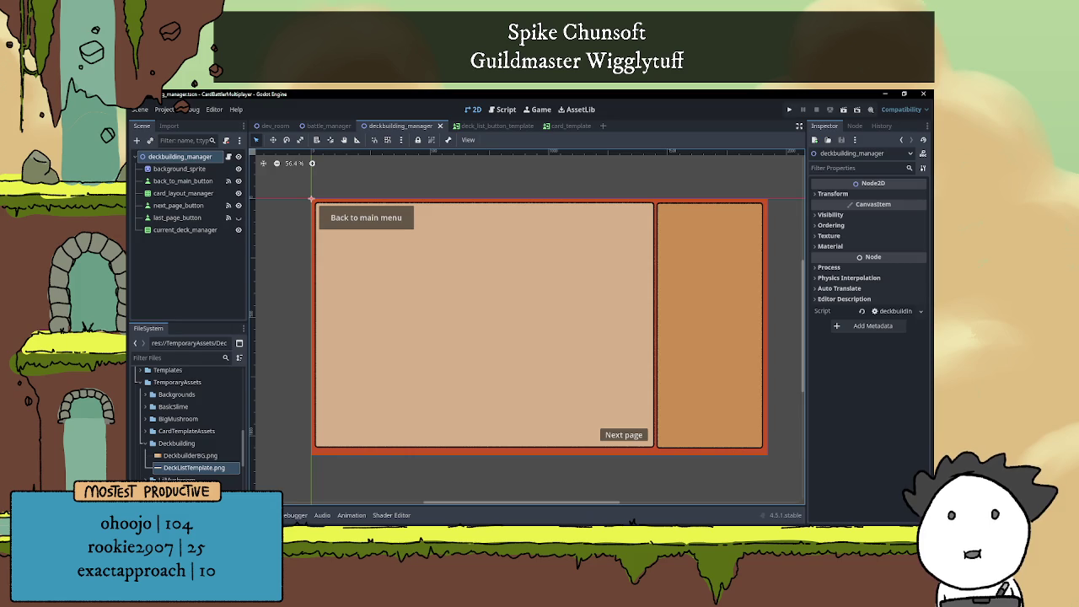
key(alt+Tab)
click(405, 383)
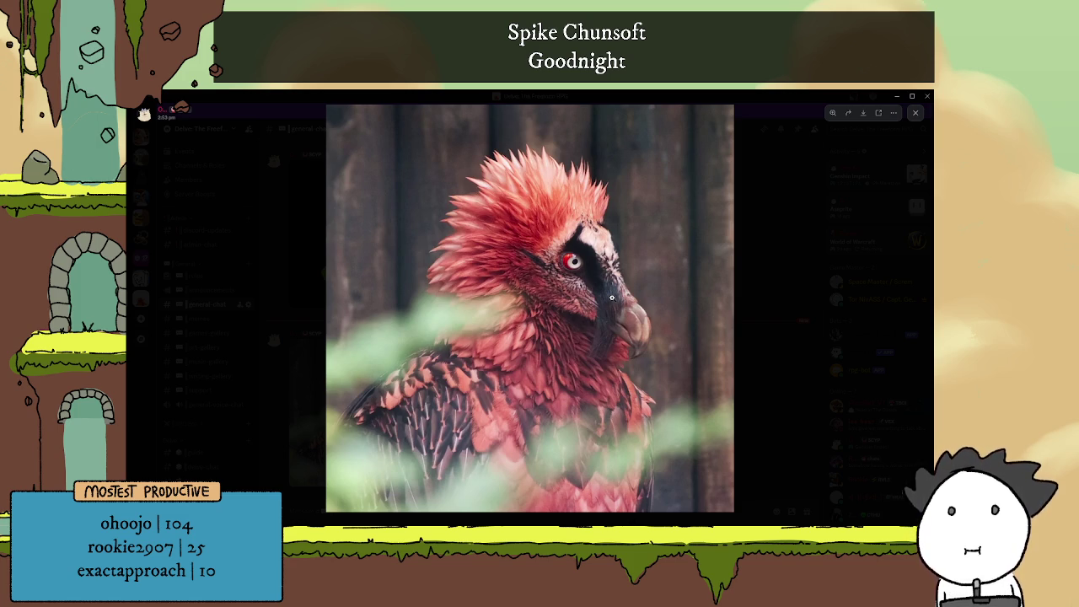
Close the photo viewer, add a heart reaction to the vulture photo, and close Discord
click(811, 278)
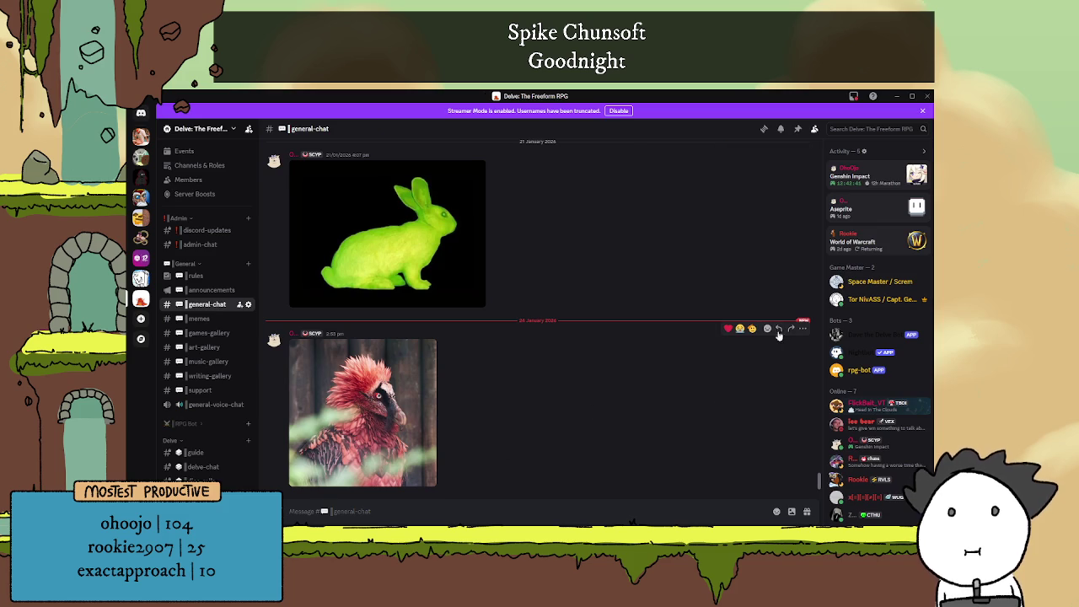
click(728, 328)
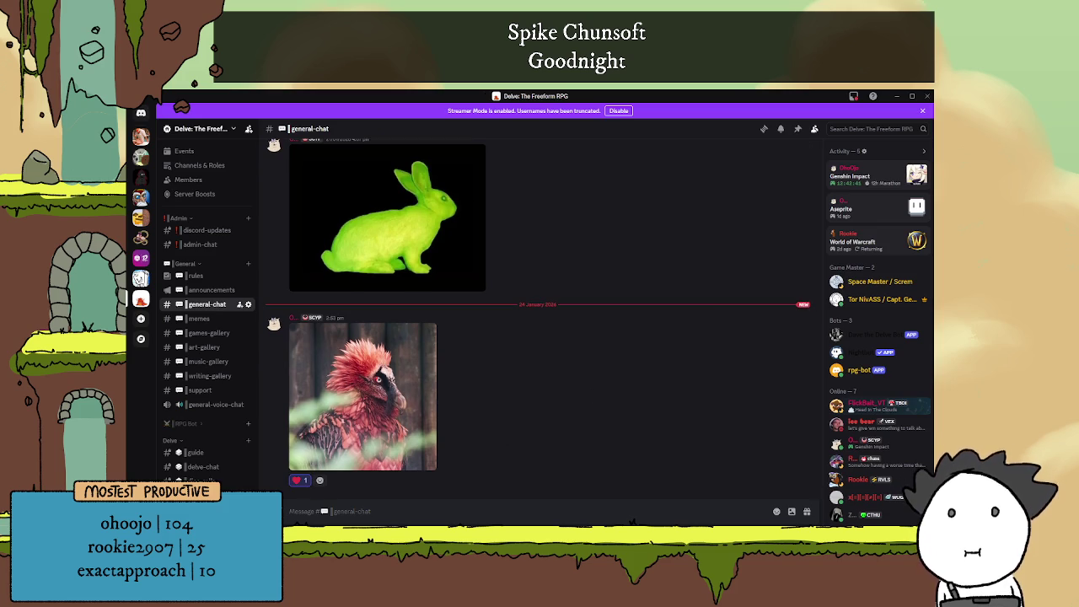
click(926, 95)
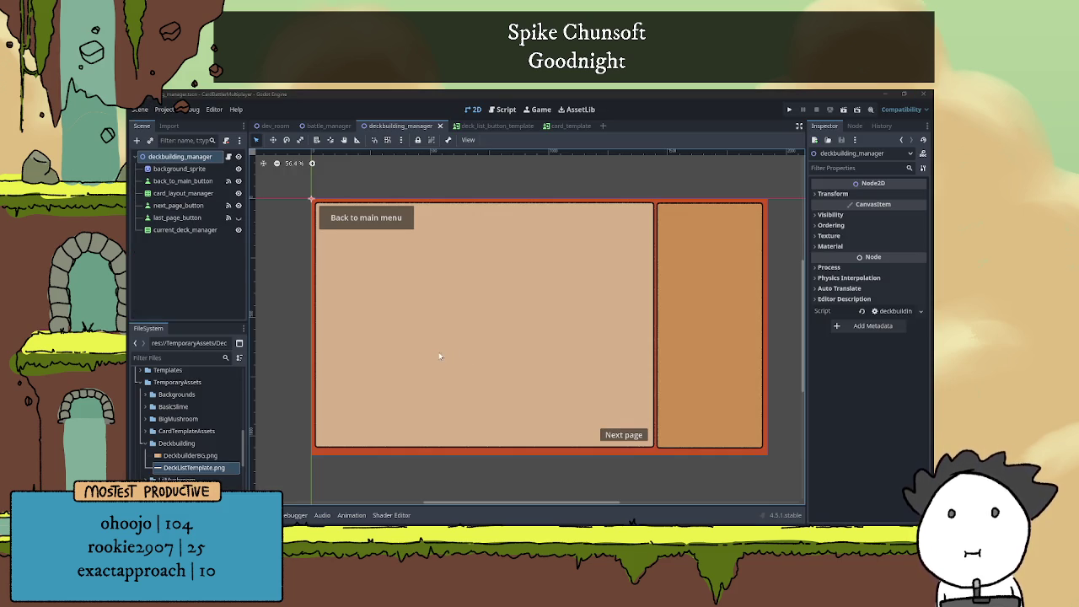
scroll(513, 330, up, 2)
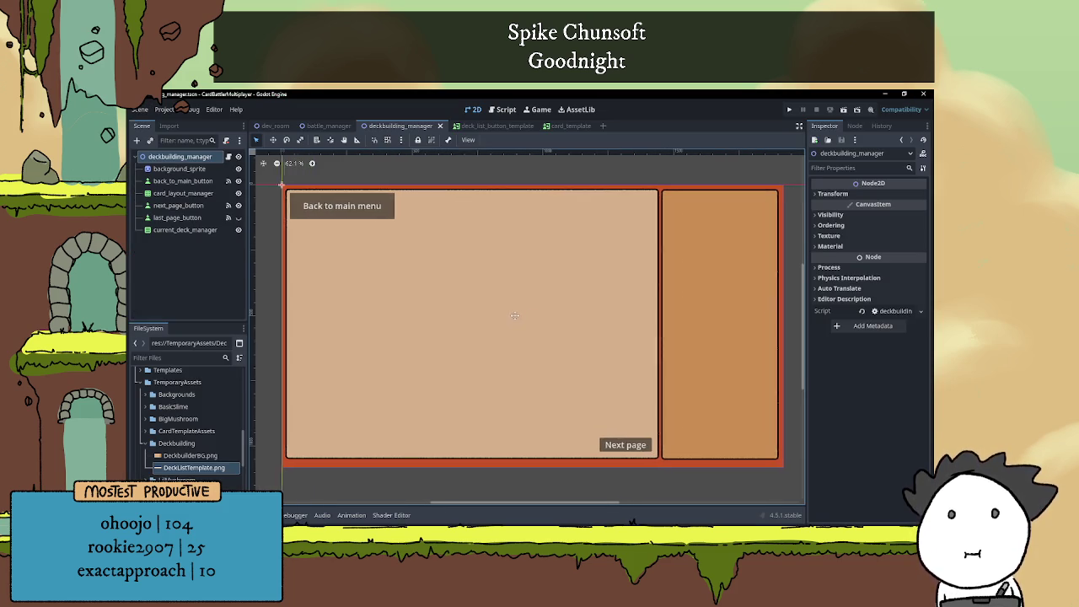
drag(494, 348, 554, 348)
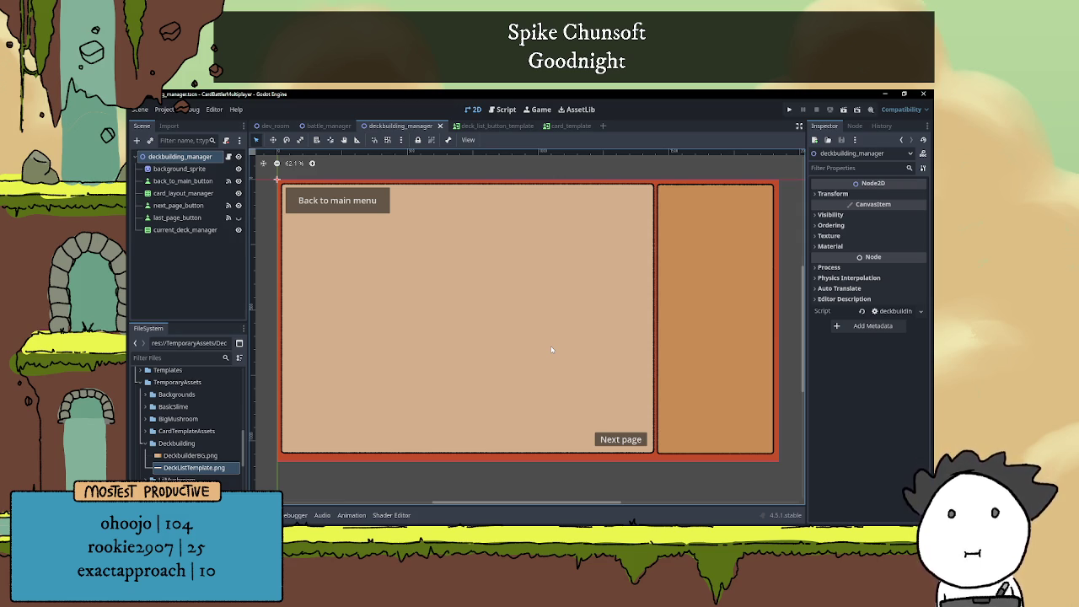
scroll(565, 321, left, 1)
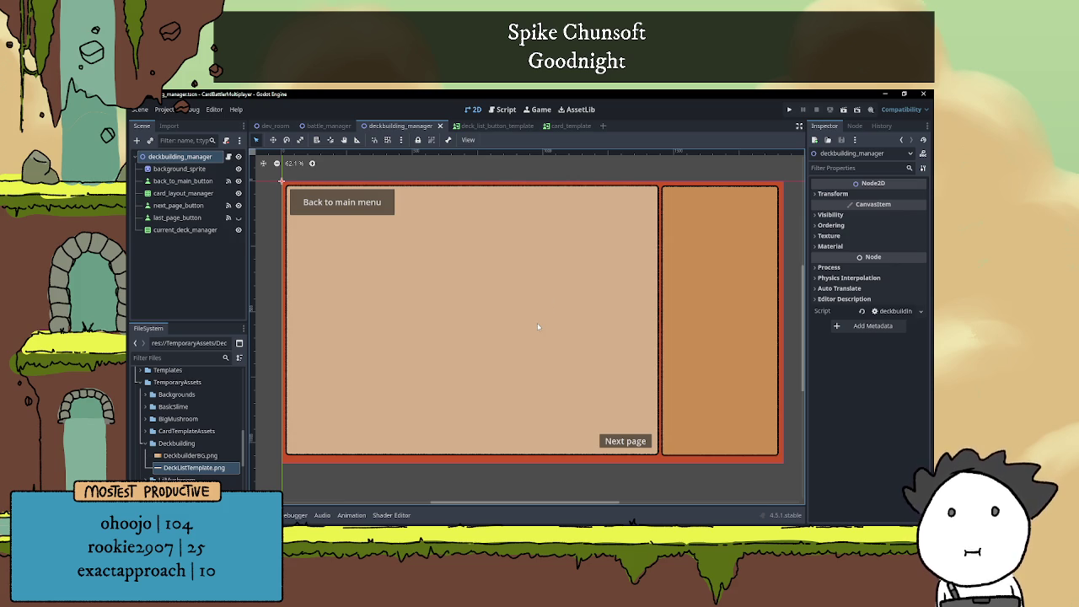
scroll(539, 324, down, 3)
scroll(540, 316, up, 2)
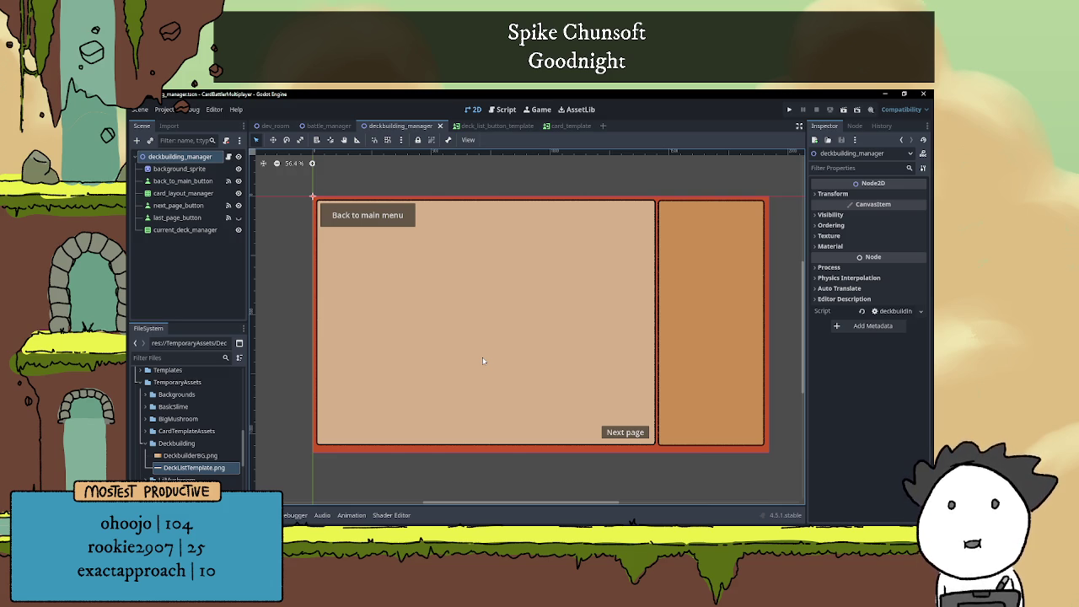
click(675, 276)
click(797, 251)
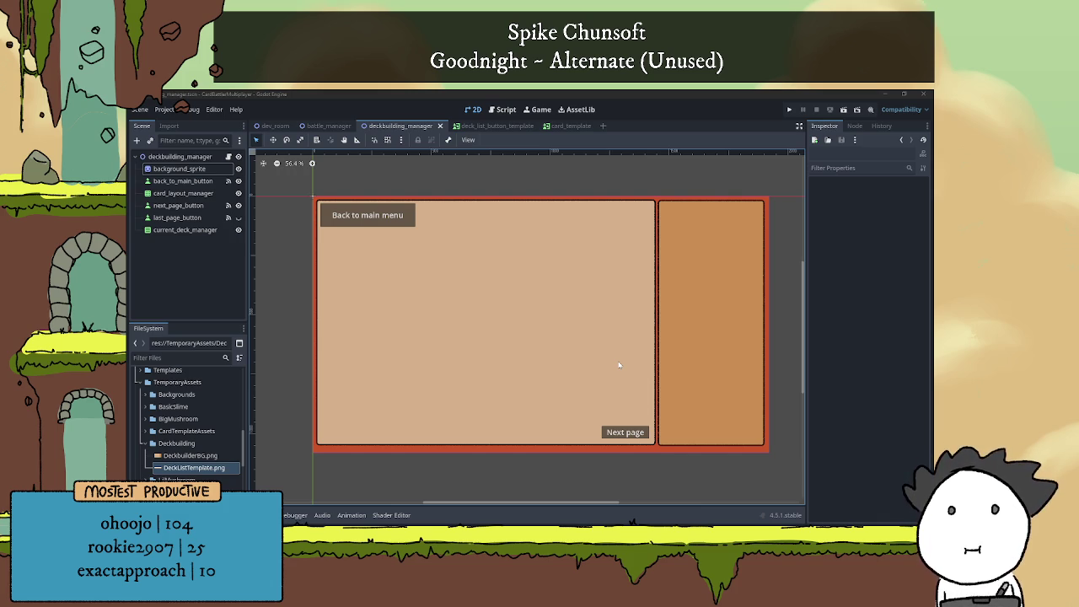
scroll(633, 363, down, 1)
Open the deck_list_button_template scene and view its script with the empty _on_pressed stub
scroll(624, 366, up, 2)
scroll(624, 341, down, 1)
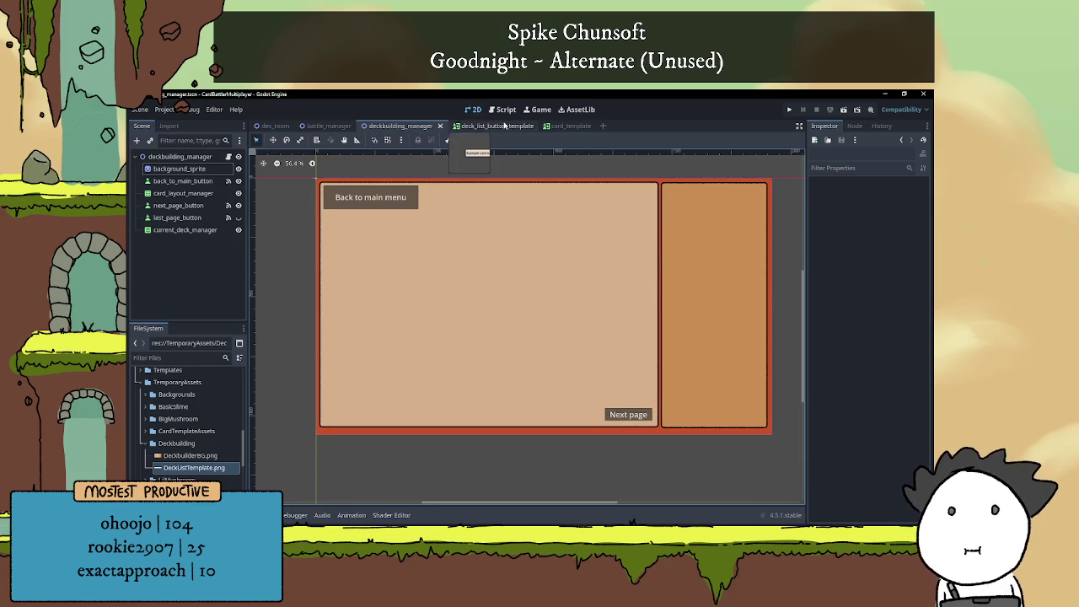
click(499, 126)
click(229, 158)
mouse_move(181, 157)
mouse_down()
mouse_move(211, 173)
mouse_move(291, 171)
mouse_move(414, 127)
mouse_move(202, 177)
mouse_move(228, 158)
mouse_move(409, 188)
mouse_up()
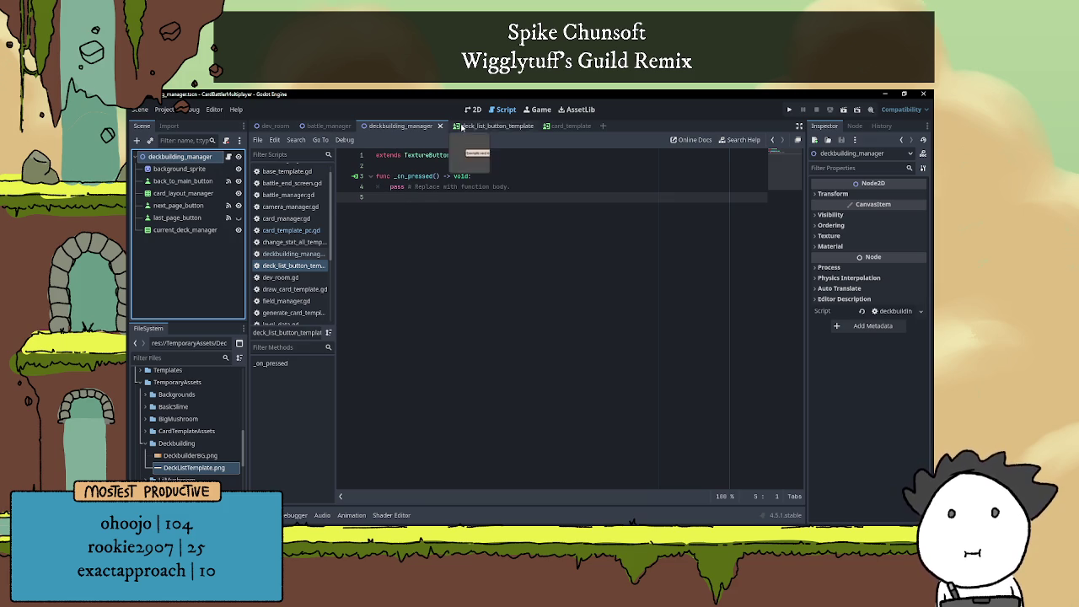
In deckbuilding_manager.gd, type const deck_list_template = preload() on a new line 3
click(227, 157)
scroll(487, 305, up, 10)
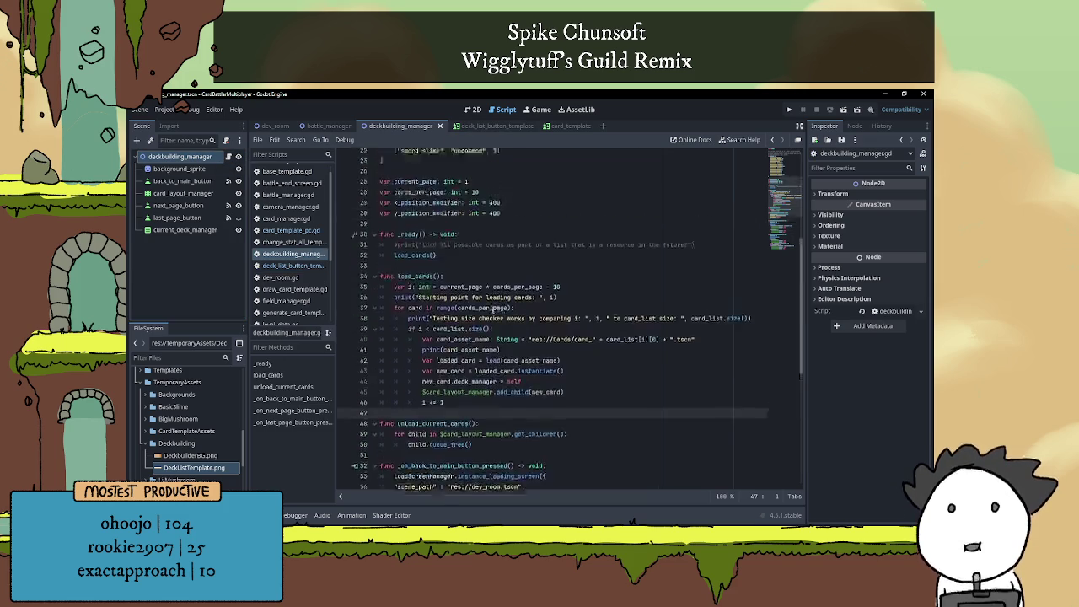
click(445, 165)
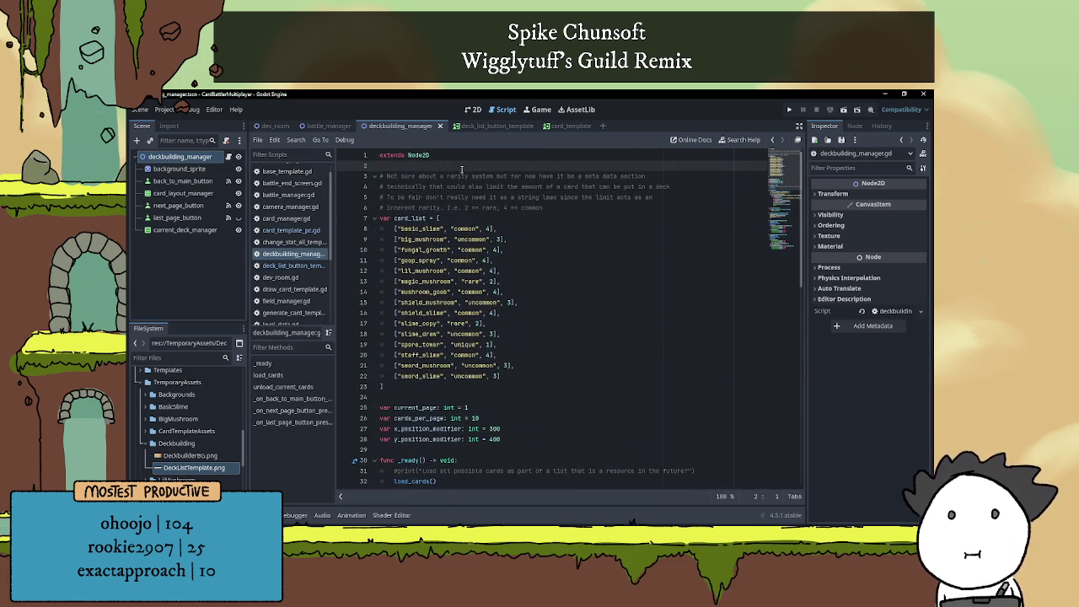
key(Return)
key(Return)
key(Up)
text(const )
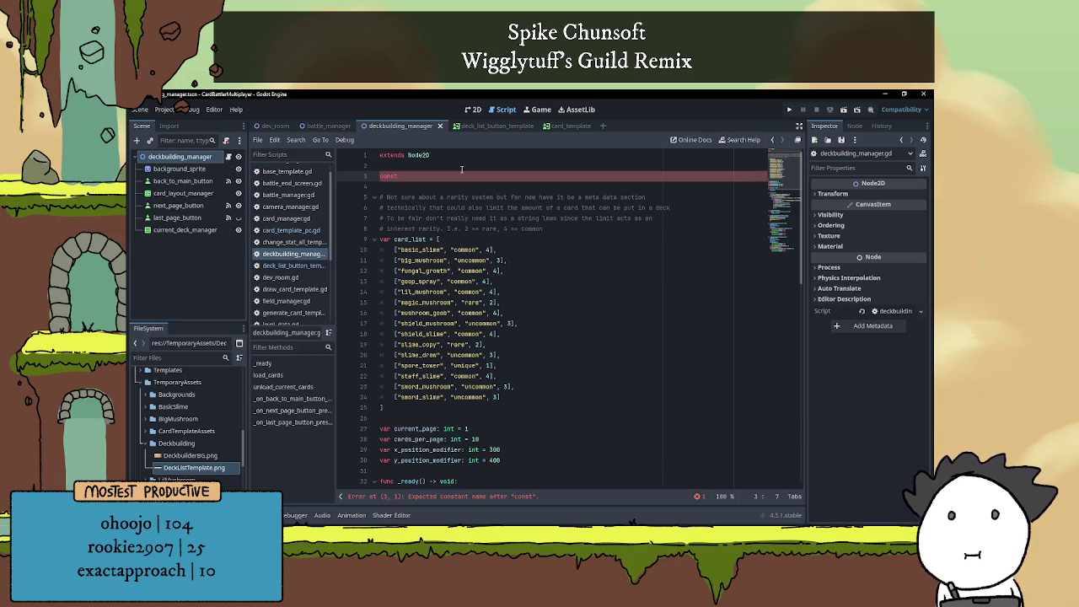
text(deck_list_)
text(template)
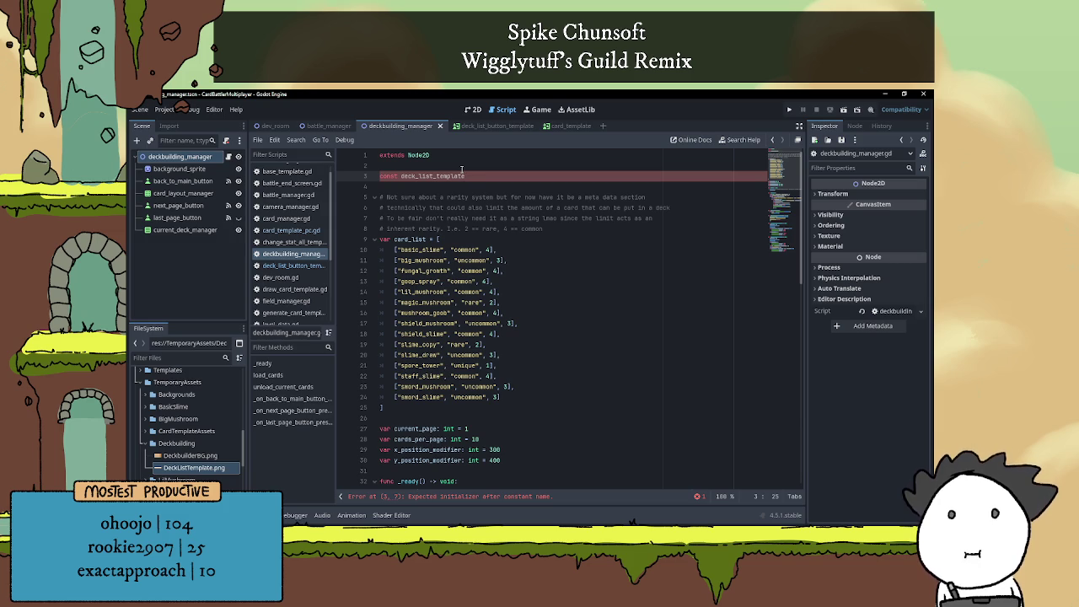
text( = preload())
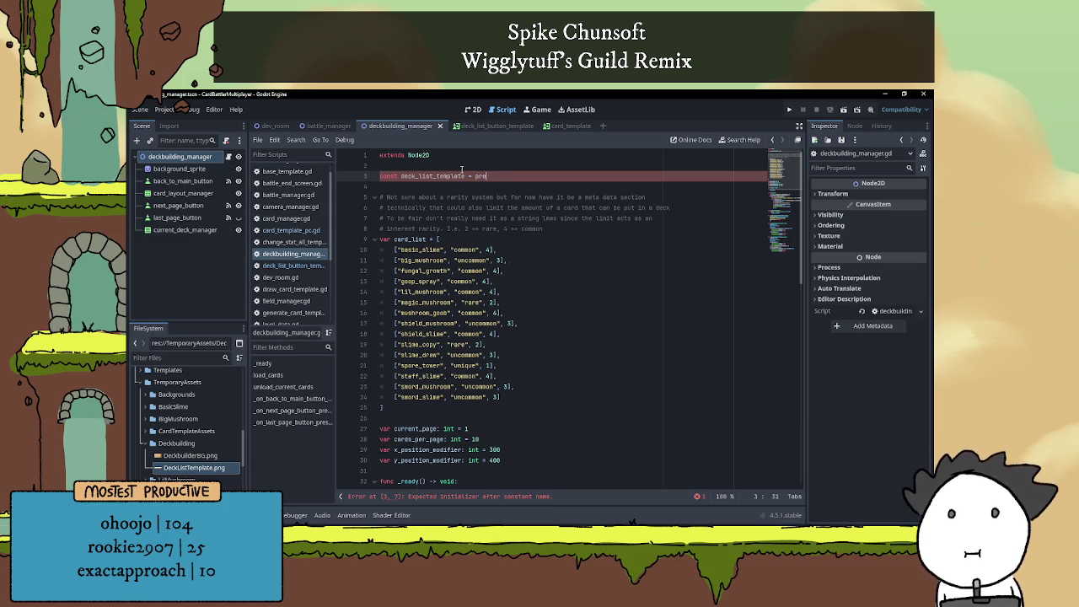
Fill the preload path with res://Templates/deck_list_button_template.tscn from autocomplete
key(Left)
text("deck)
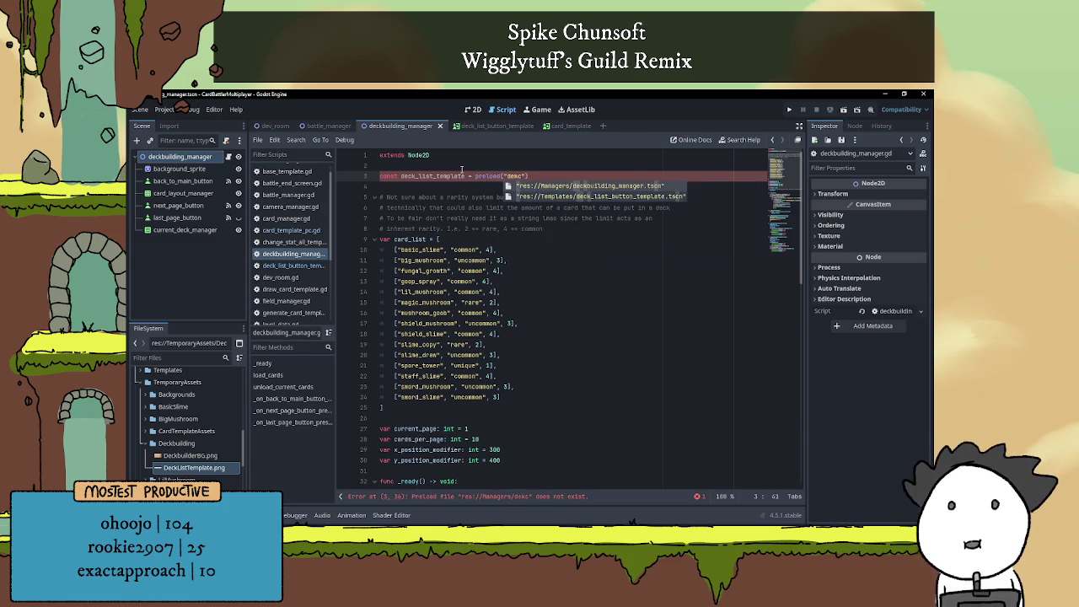
key(Down)
key(Return)
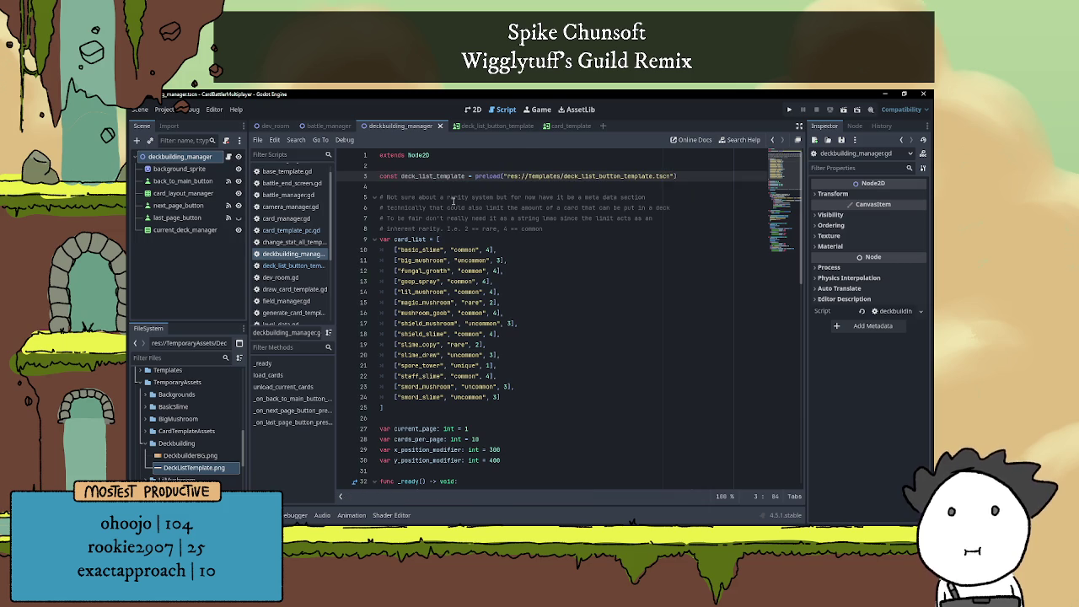
click(449, 188)
scroll(505, 320, down, 5)
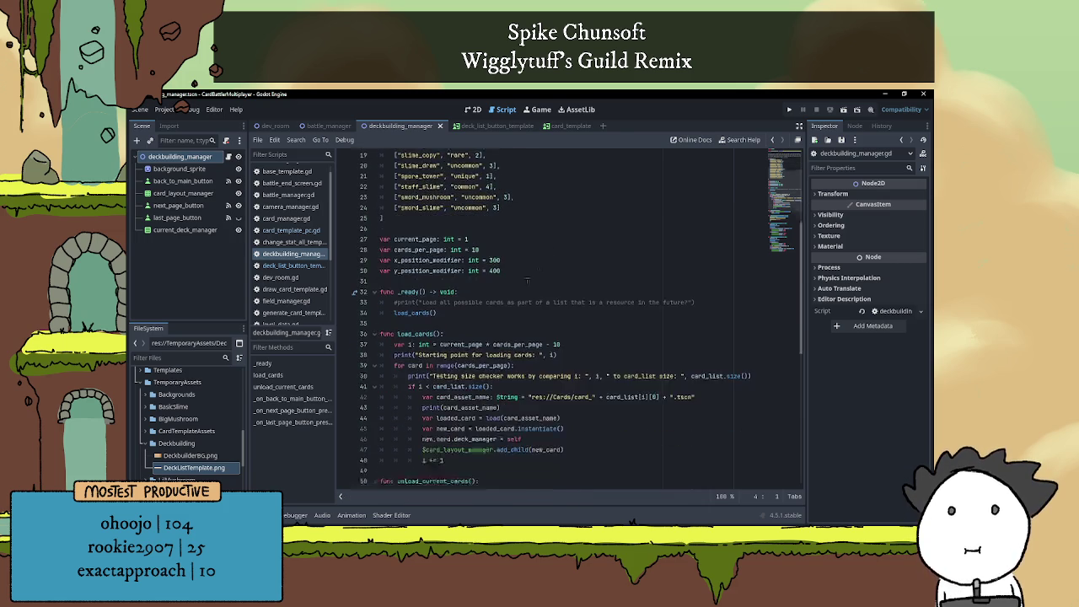
scroll(523, 287, down, 5)
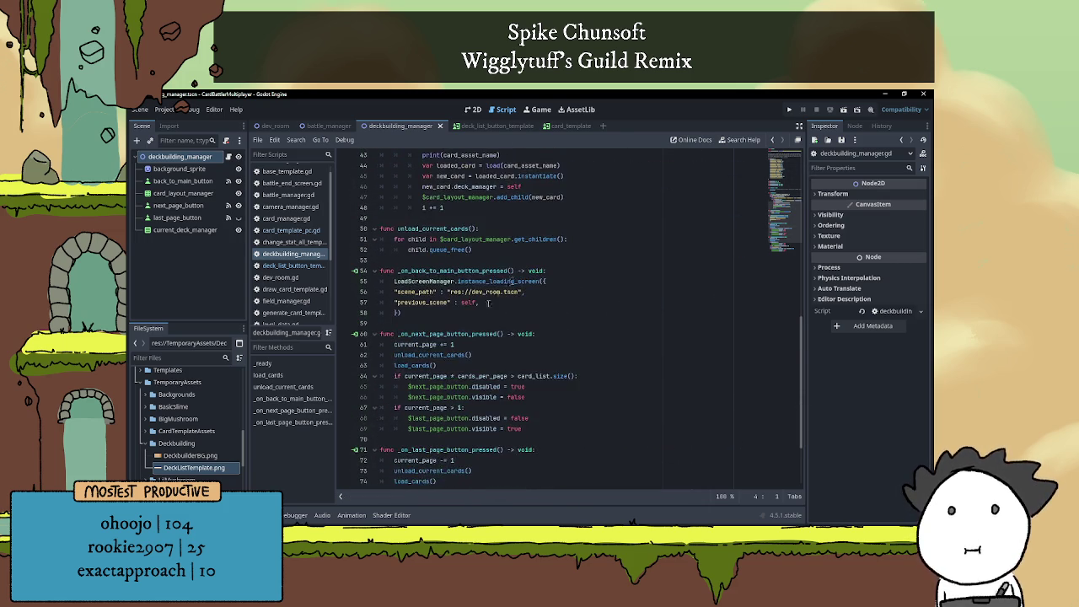
scroll(496, 299, down, 3)
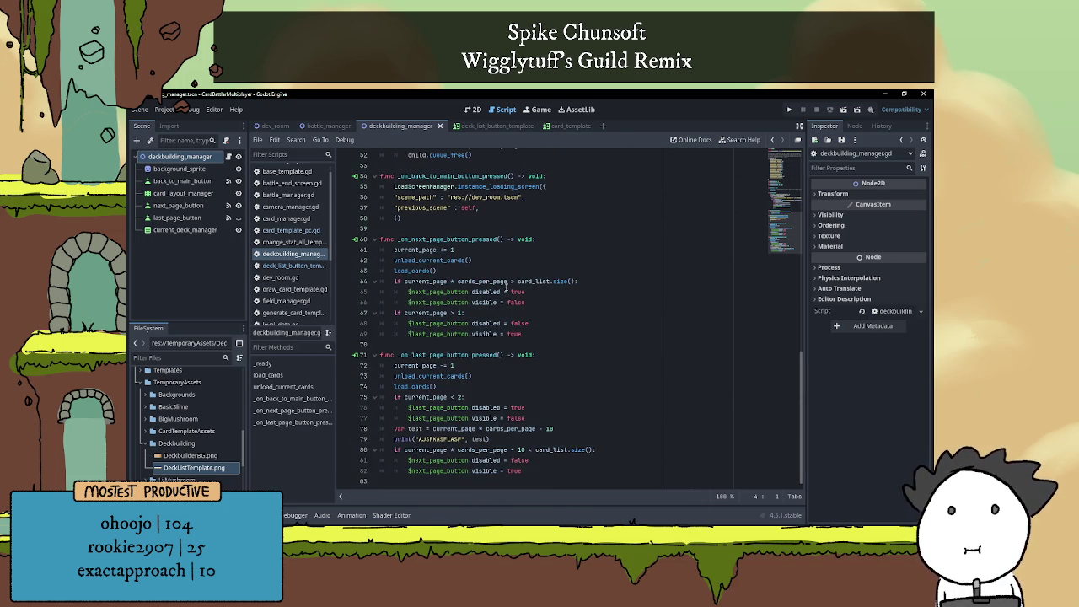
scroll(511, 287, up, 10)
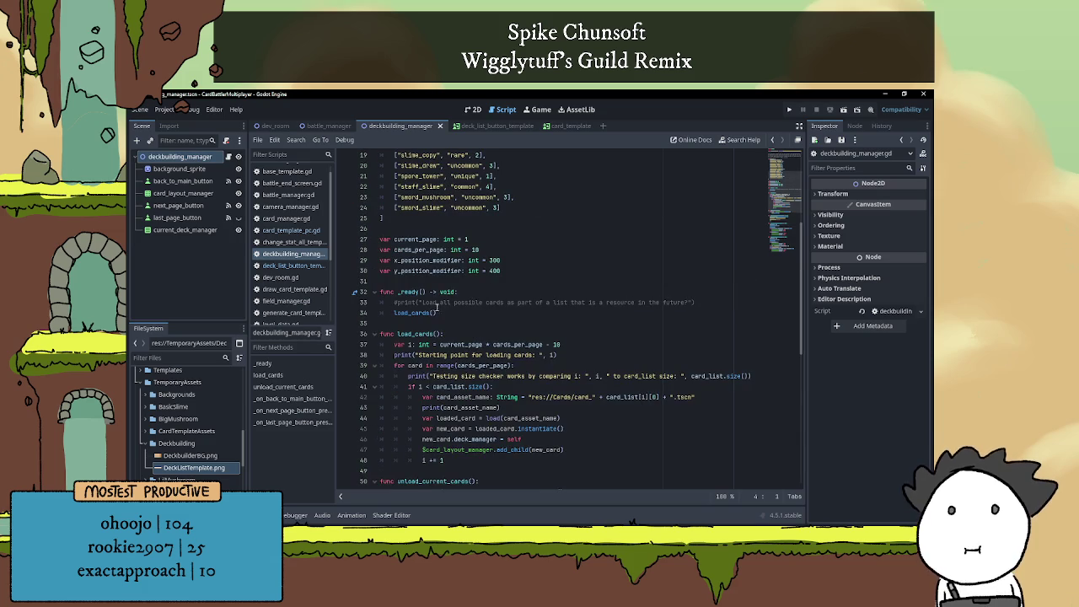
click(426, 283)
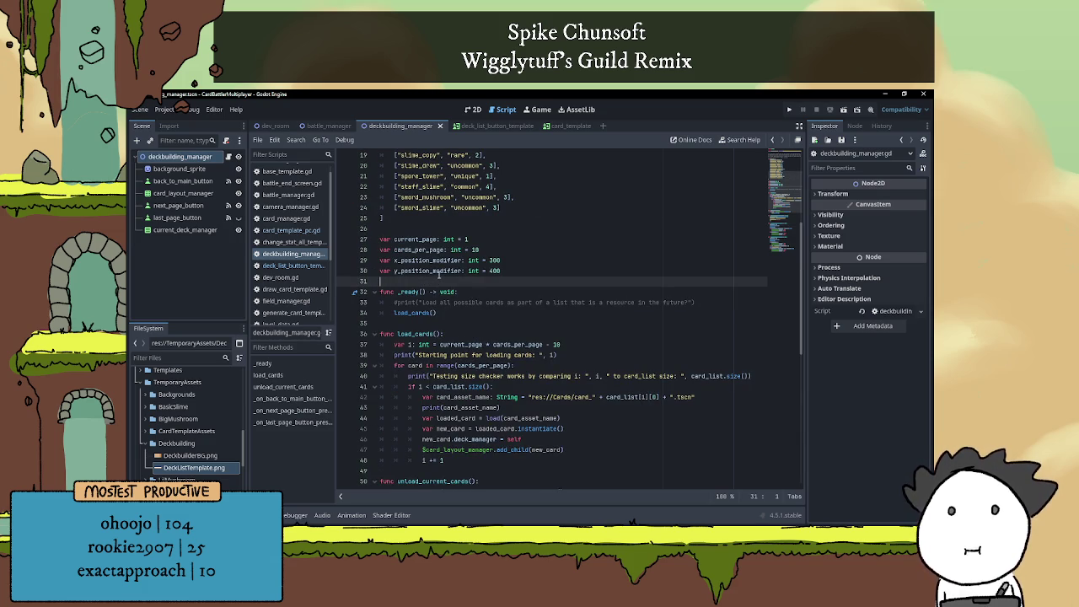
Add the line var deck_list: Dictionary = {} below the position modifier variables
key(Return)
key(Return)
key(Up)
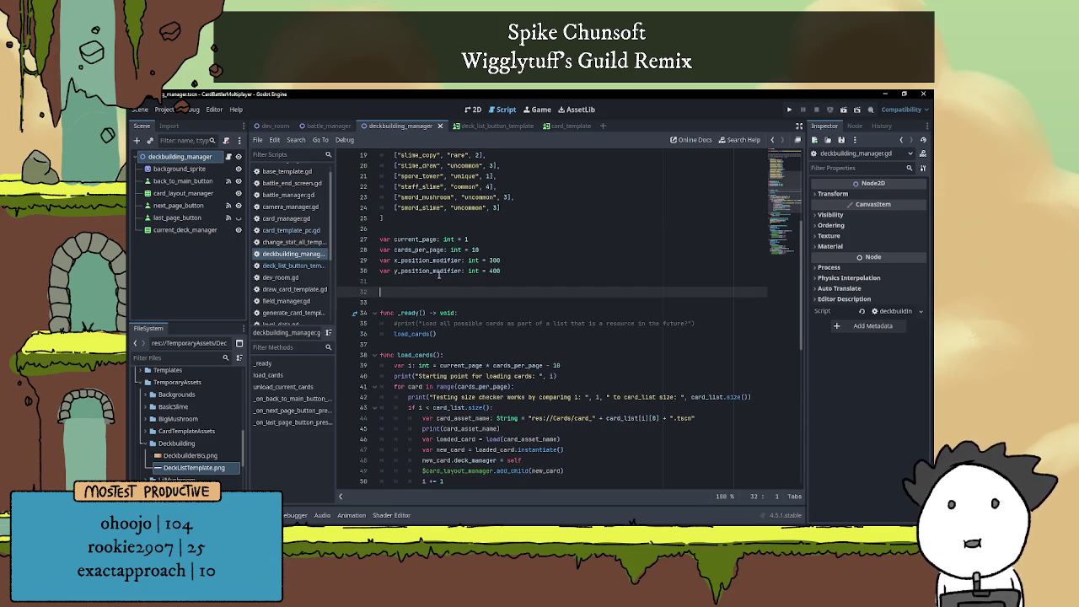
text(var dec)
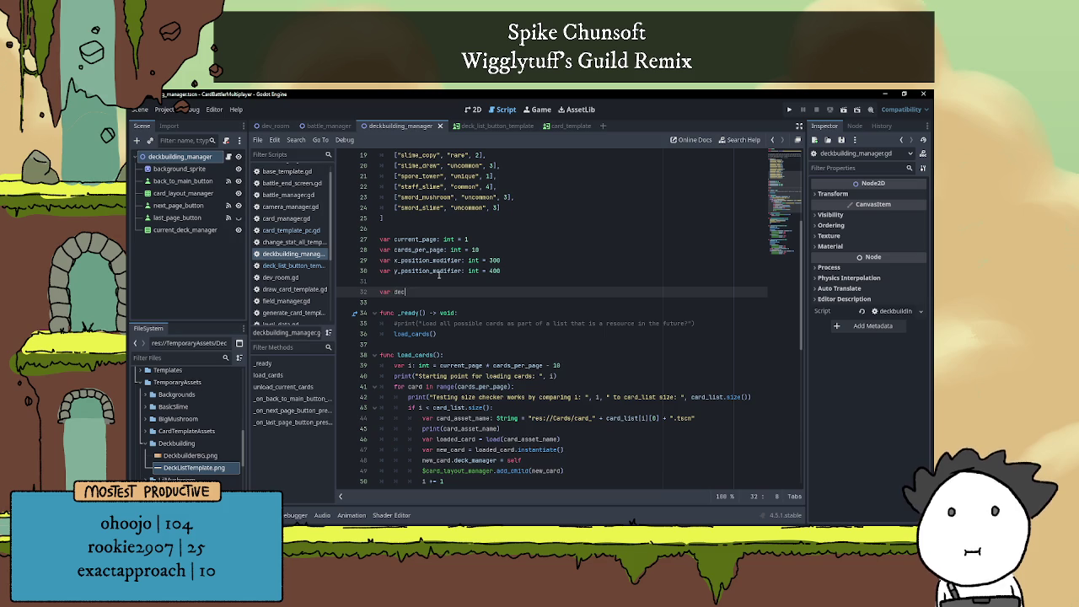
text(k_list: Dictionary = {})
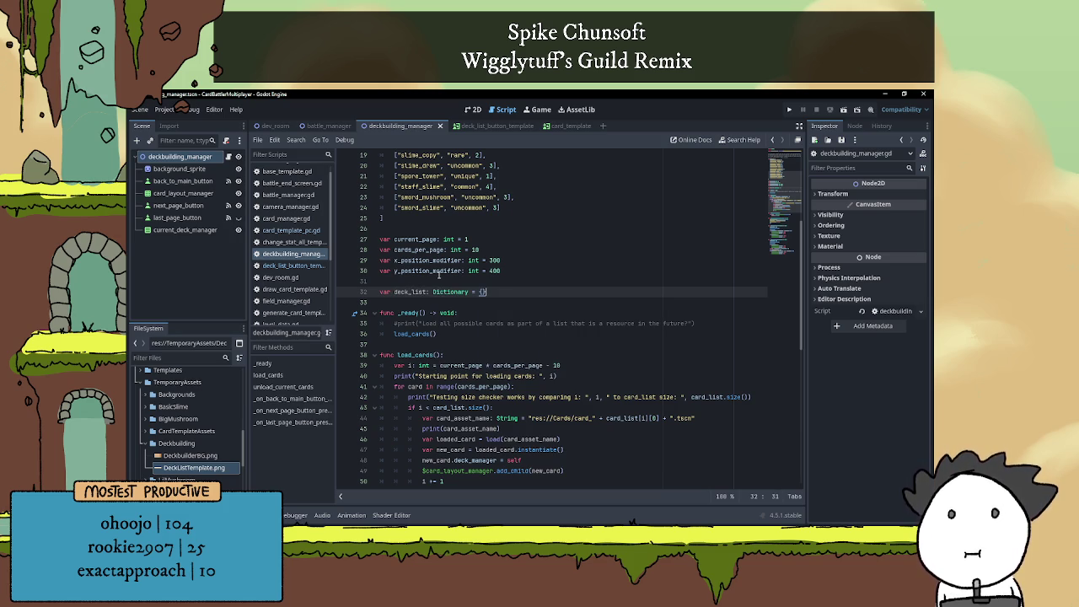
click(481, 311)
click(481, 303)
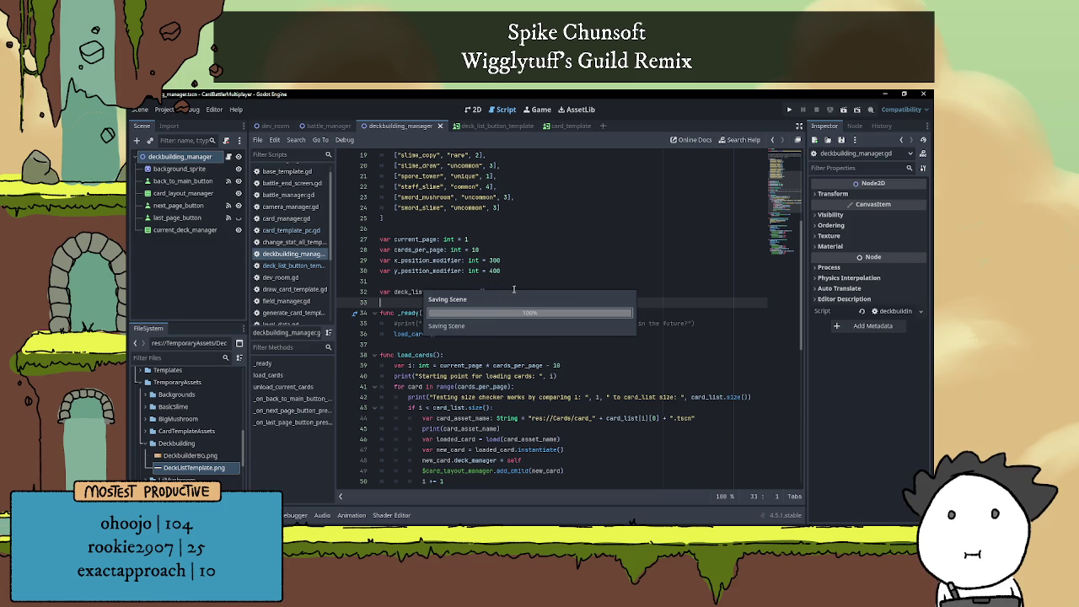
scroll(549, 282, down, 7)
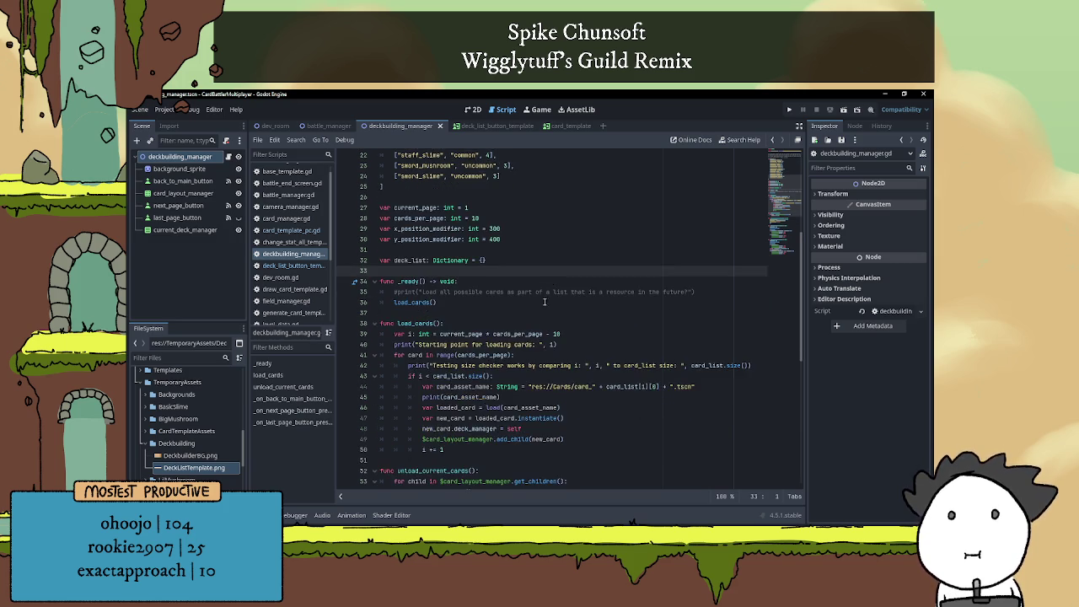
Review the debug print, load_cards and unload_current_cards lines in the last-page handler
scroll(533, 313, down, 1)
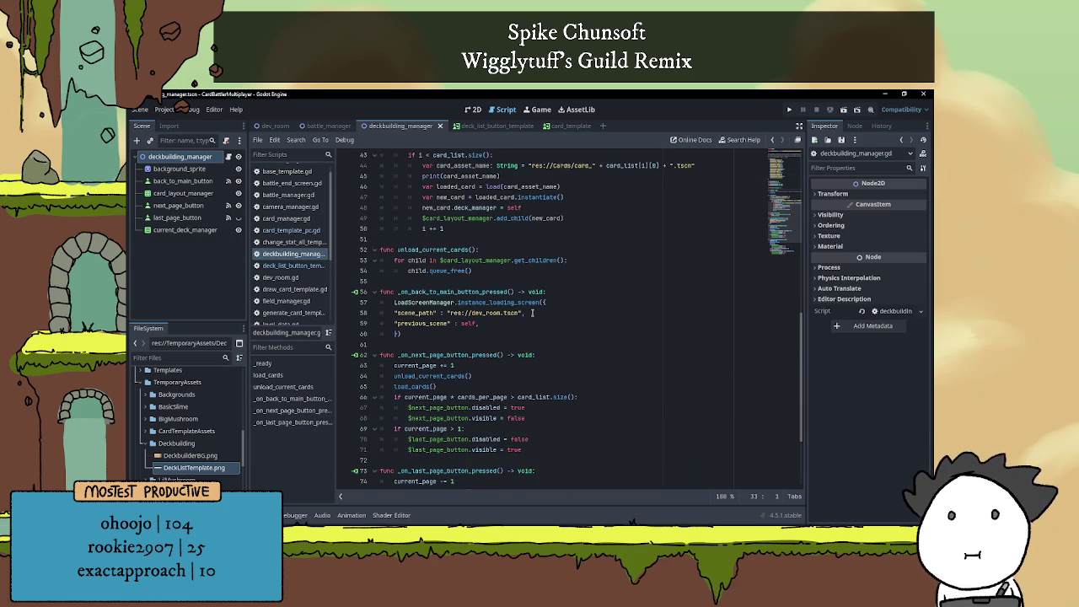
scroll(524, 313, down, 4)
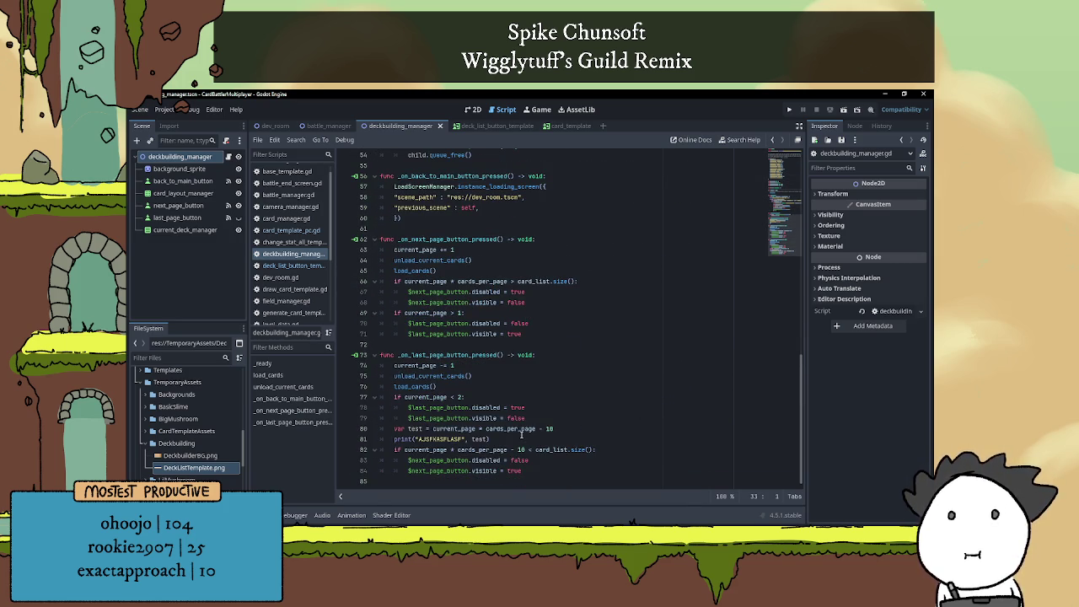
click(518, 439)
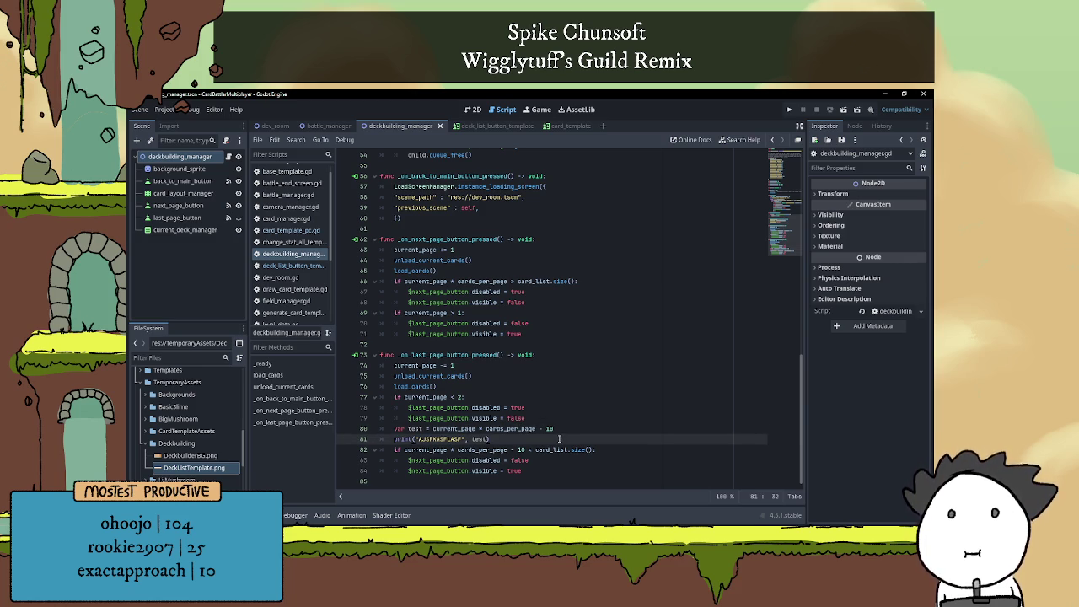
click(488, 387)
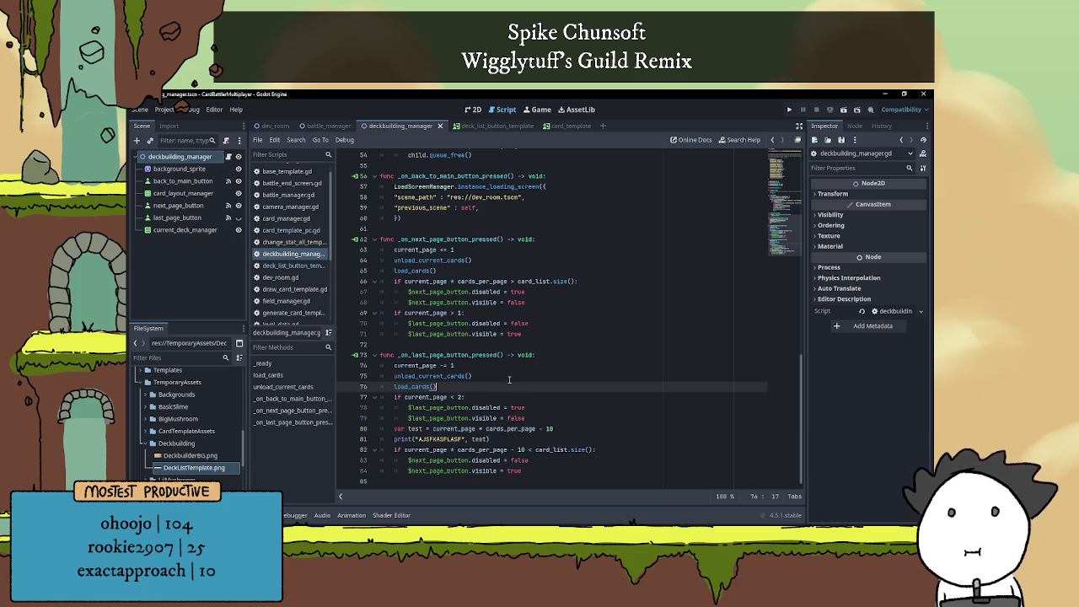
click(505, 366)
click(497, 386)
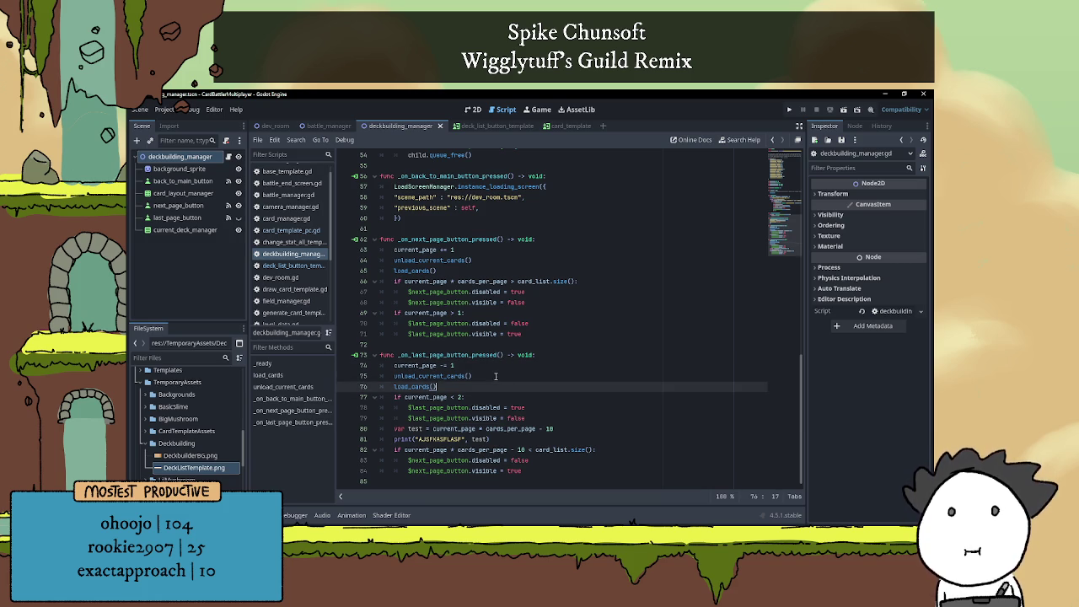
click(496, 376)
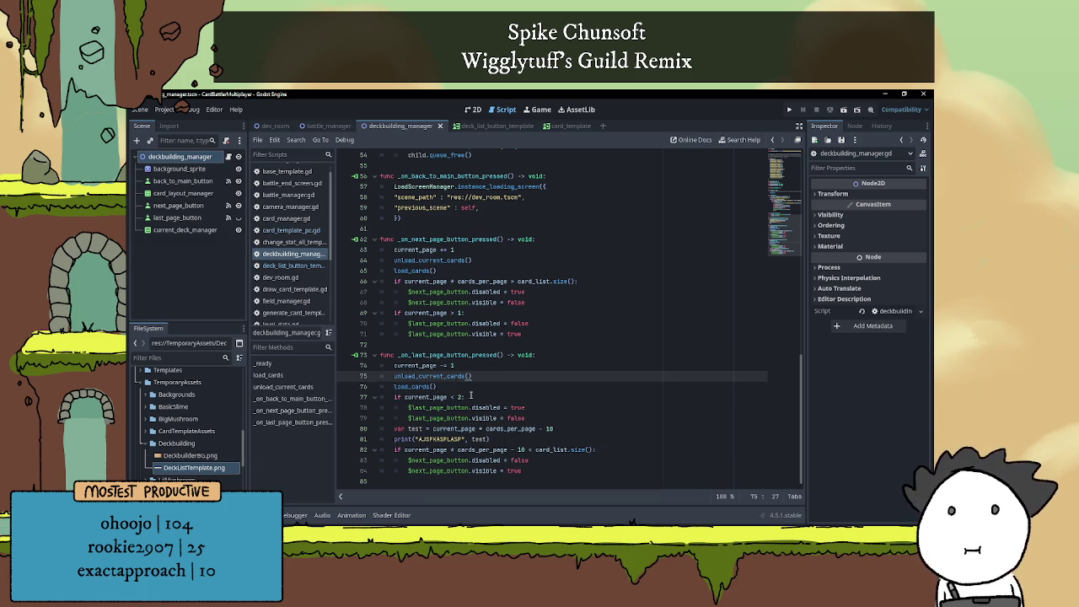
click(503, 385)
click(504, 374)
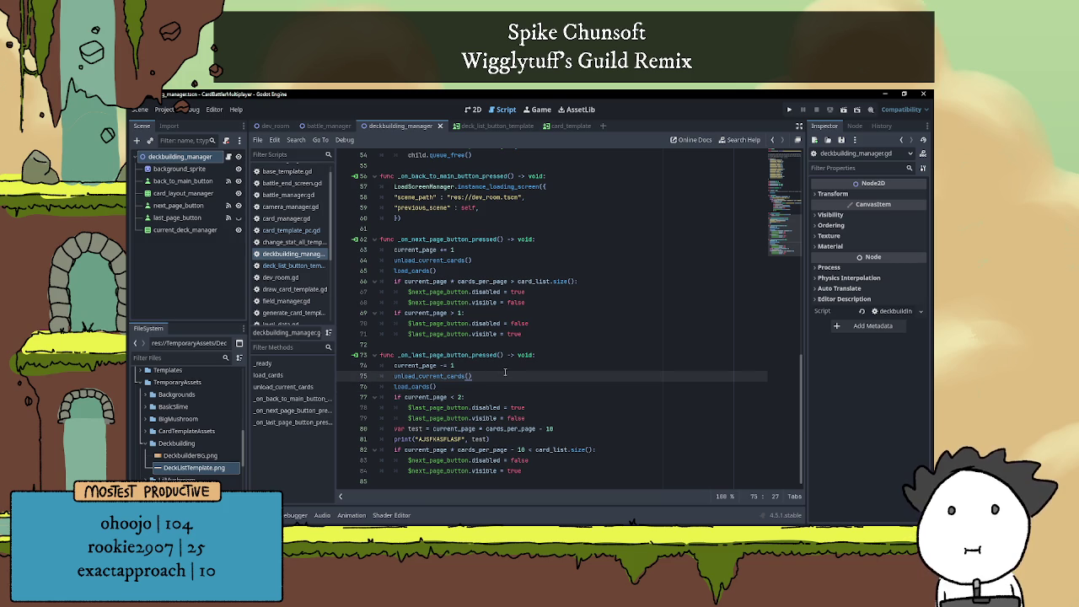
click(518, 430)
click(536, 462)
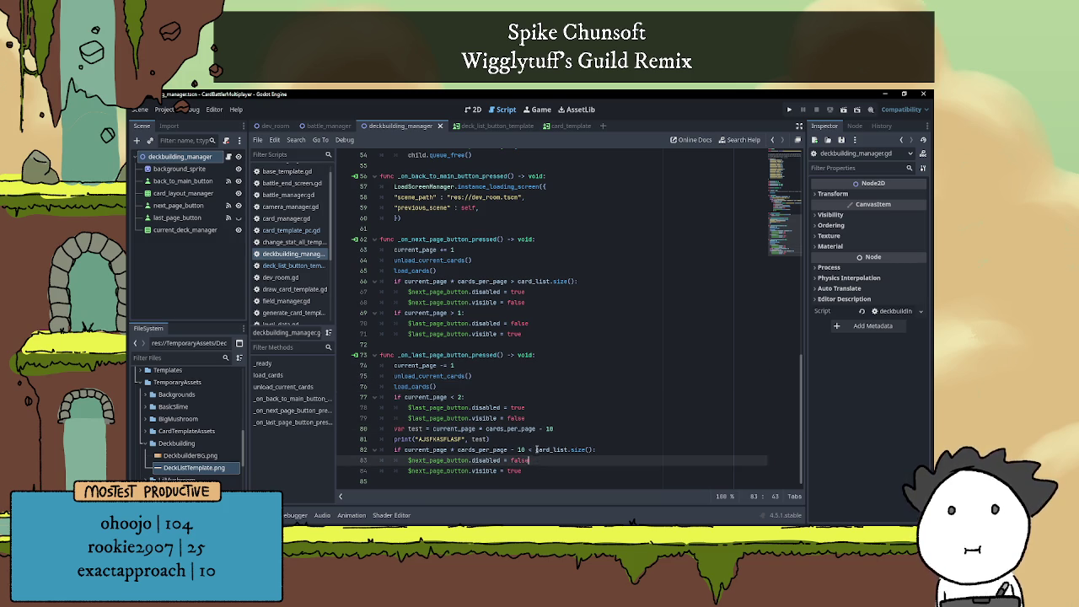
click(536, 438)
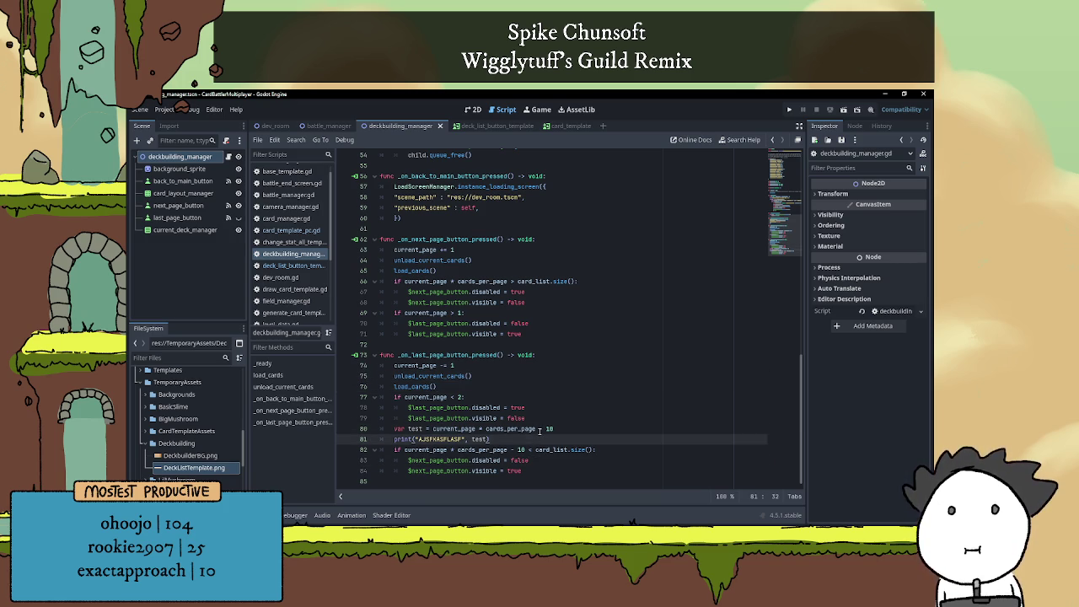
click(530, 471)
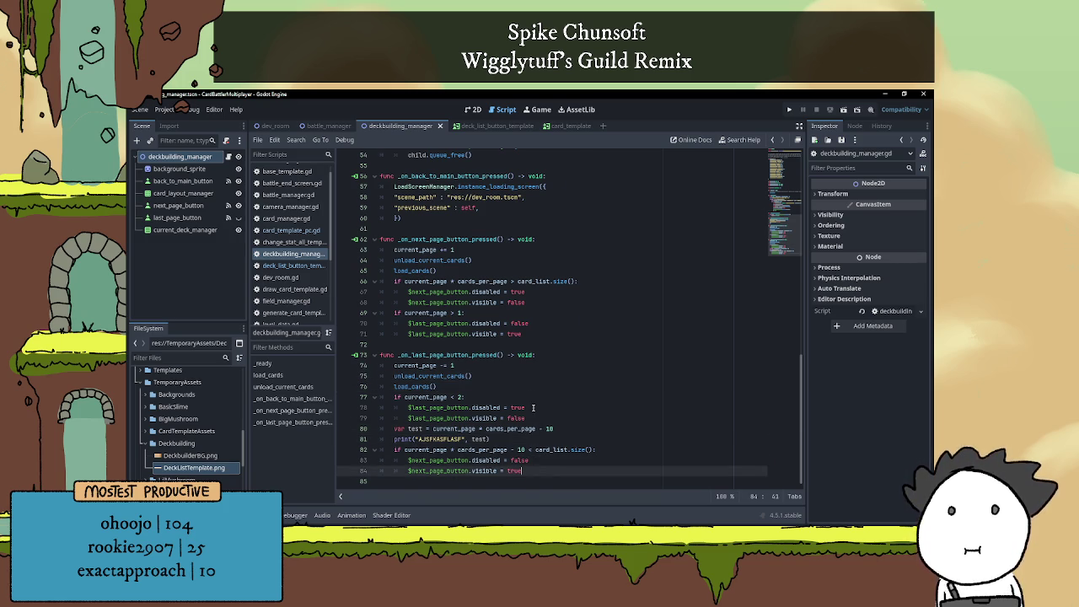
scroll(532, 413, up, 8)
scroll(532, 413, up, 7)
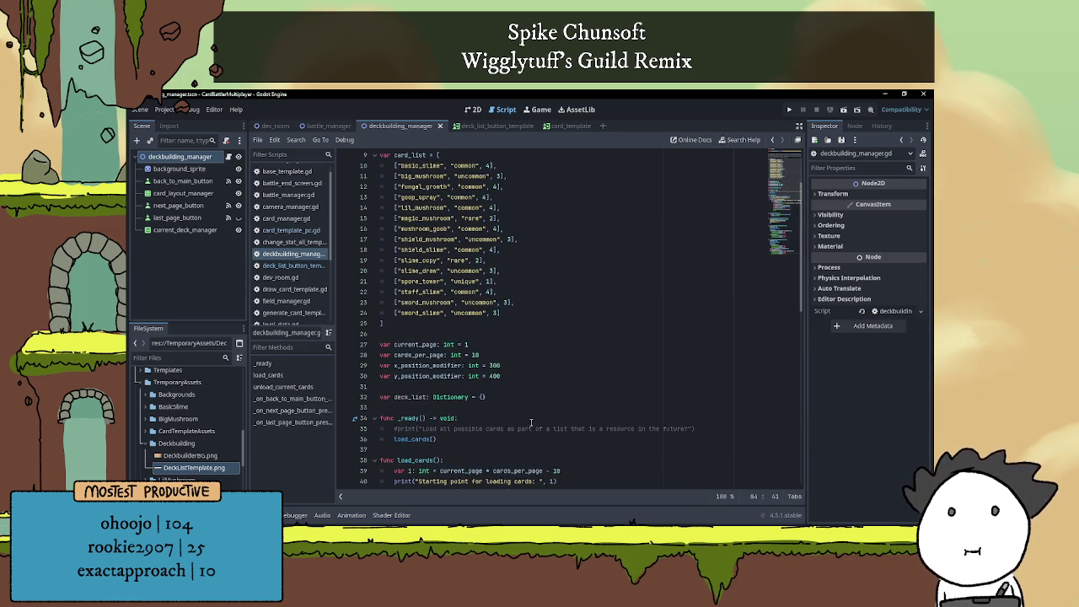
scroll(532, 419, up, 3)
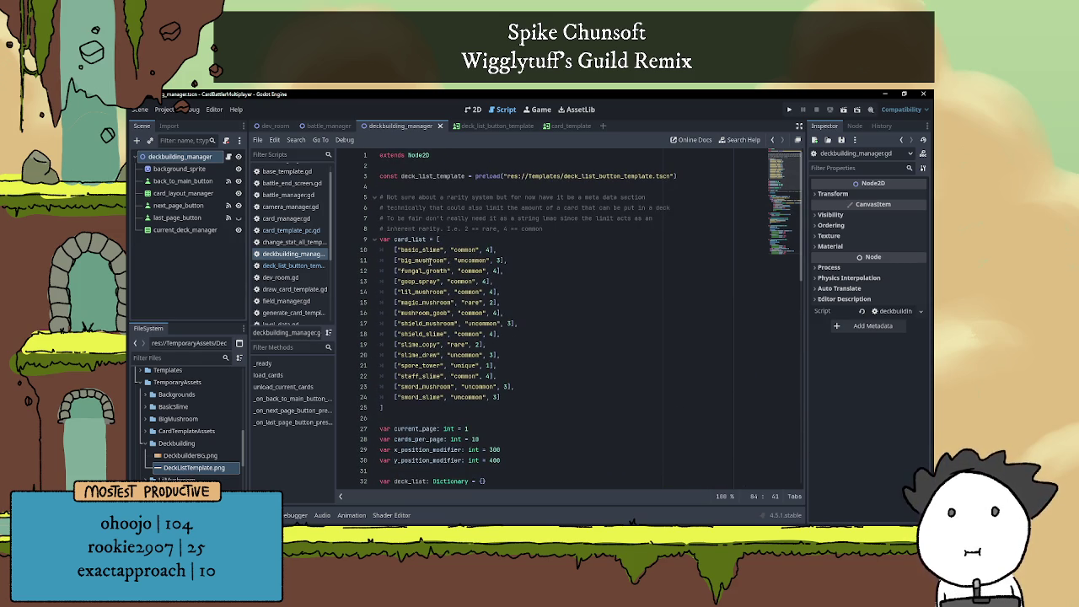
scroll(462, 252, down, 5)
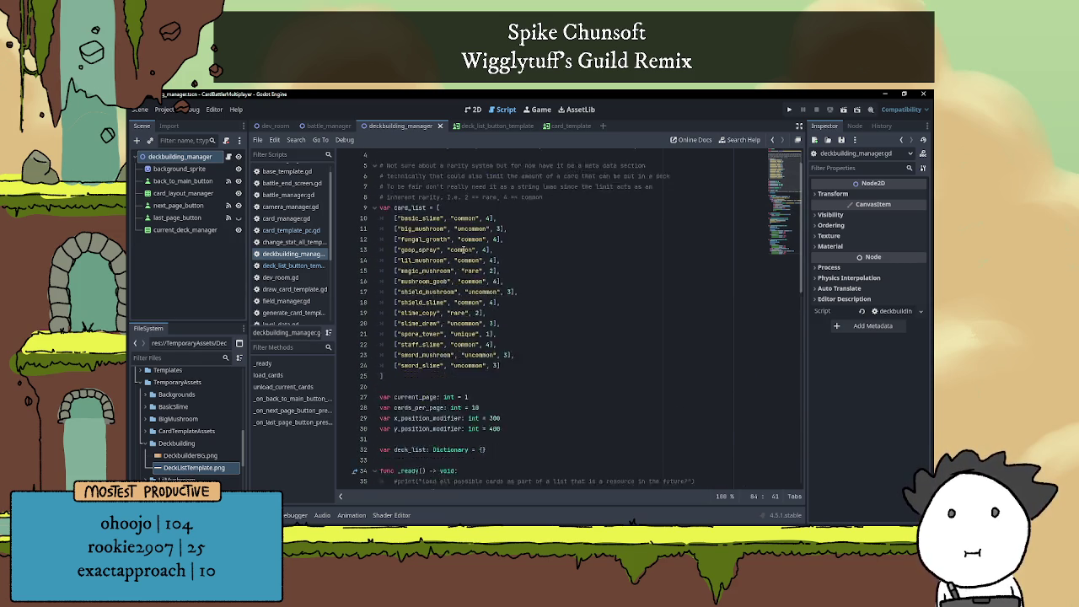
scroll(462, 252, down, 9)
scroll(443, 267, up, 7)
scroll(443, 266, up, 1)
Rename deck_list on line 32 to current_deck_list
click(393, 292)
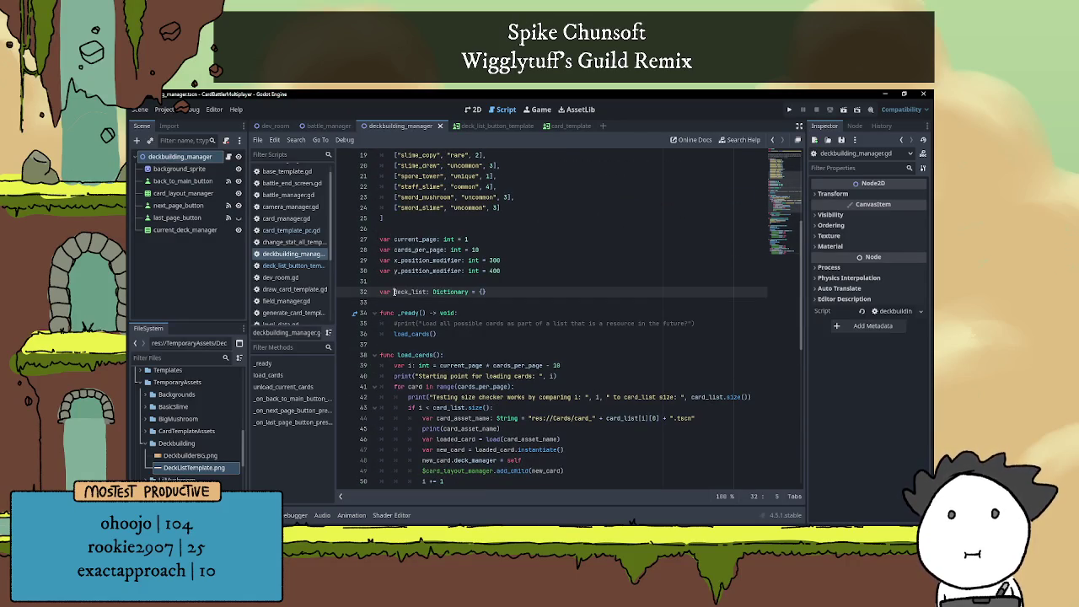
text(current_)
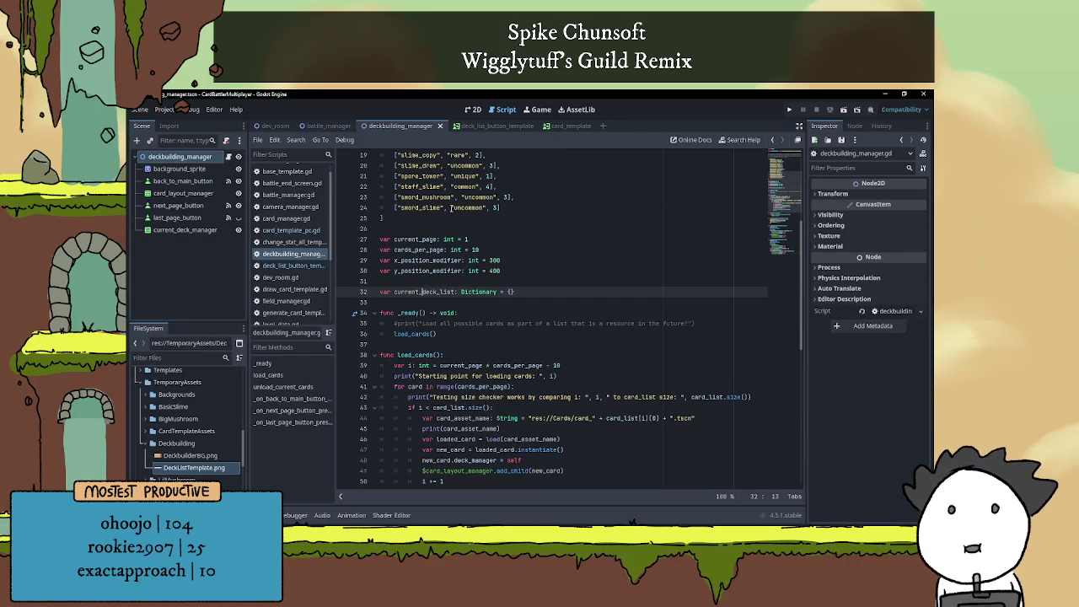
key(Down)
scroll(476, 278, down, 10)
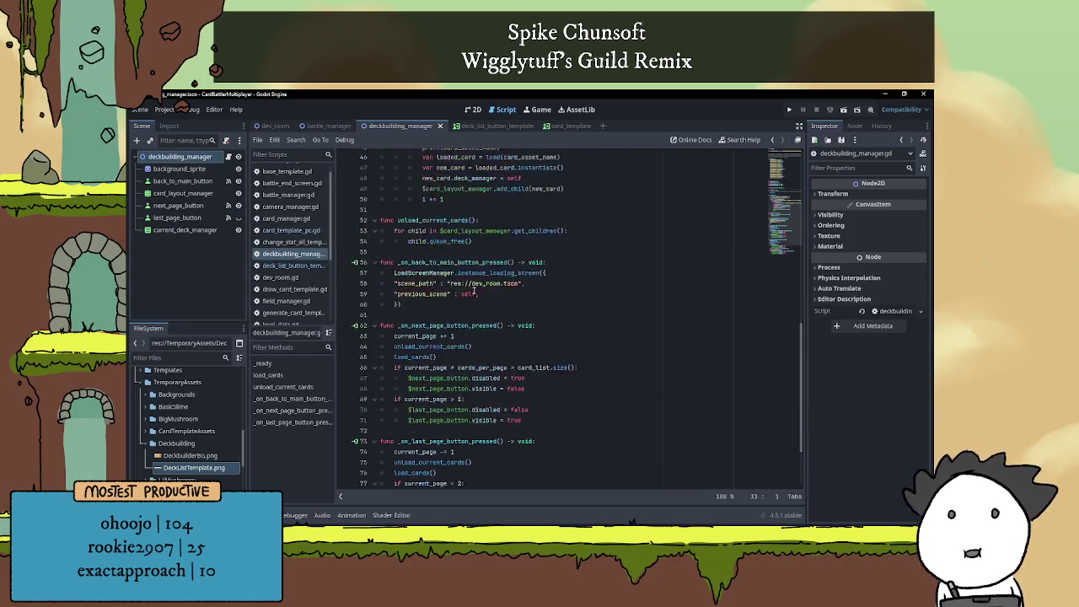
Comment out the var test line and its debug print on lines 80–81
scroll(473, 286, down, 2)
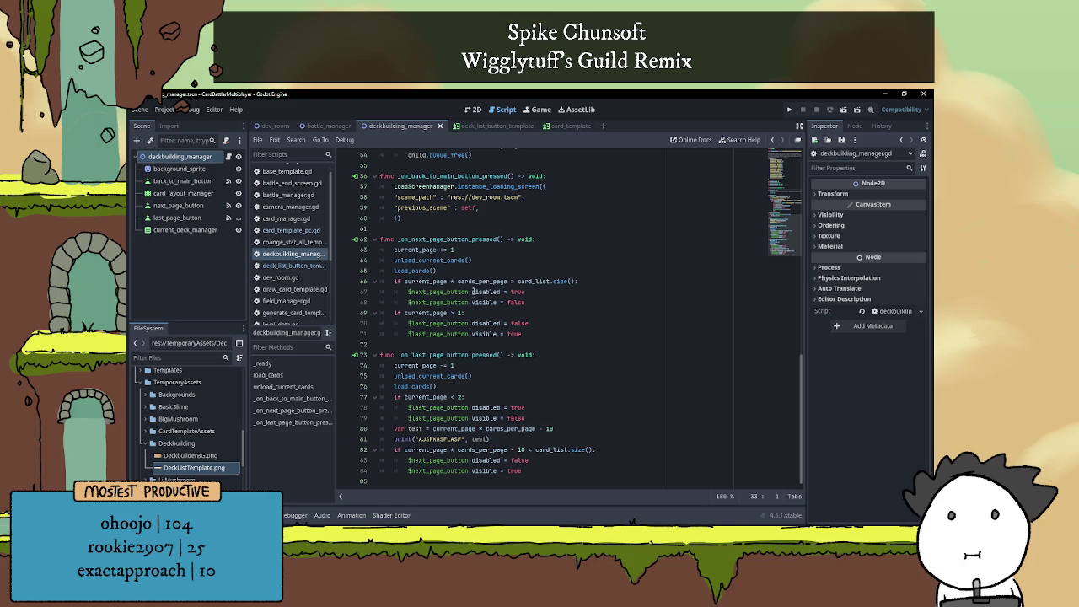
click(555, 372)
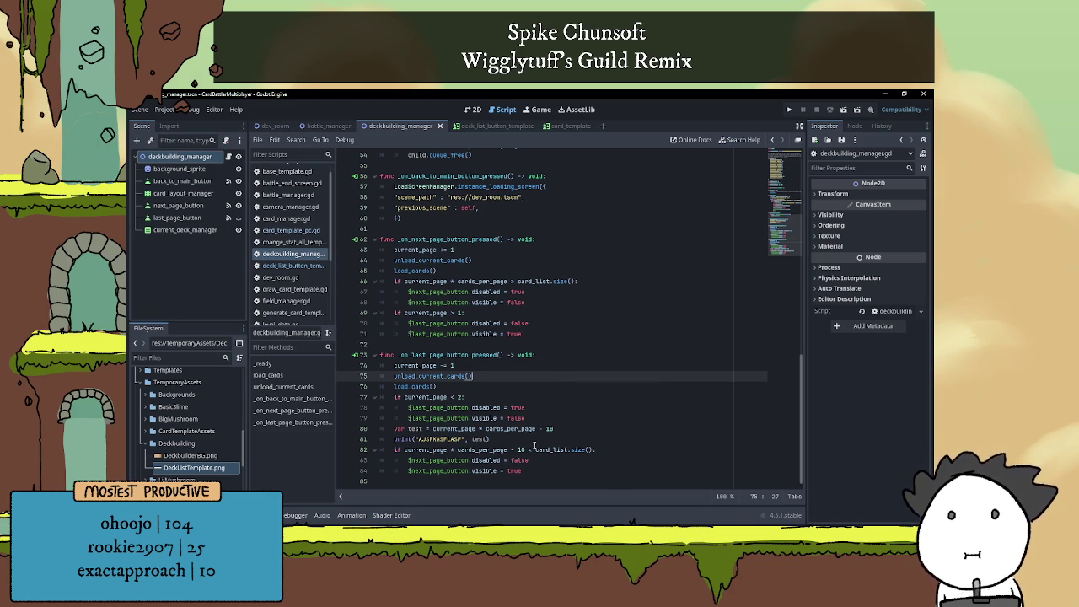
click(396, 439)
key(ctrl+k)
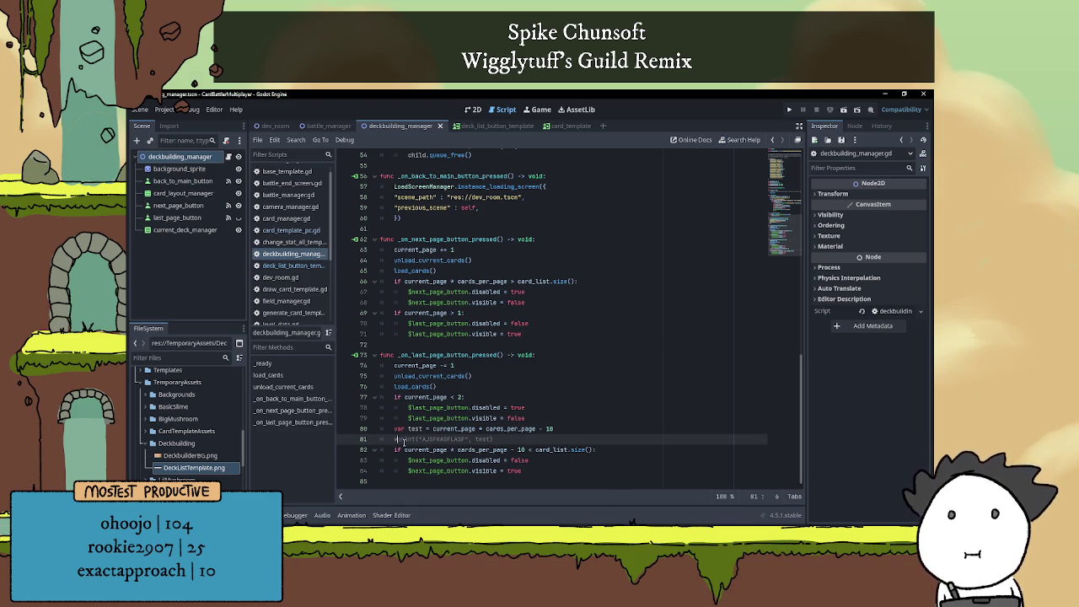
key(Up)
key(ctrl+k)
click(523, 418)
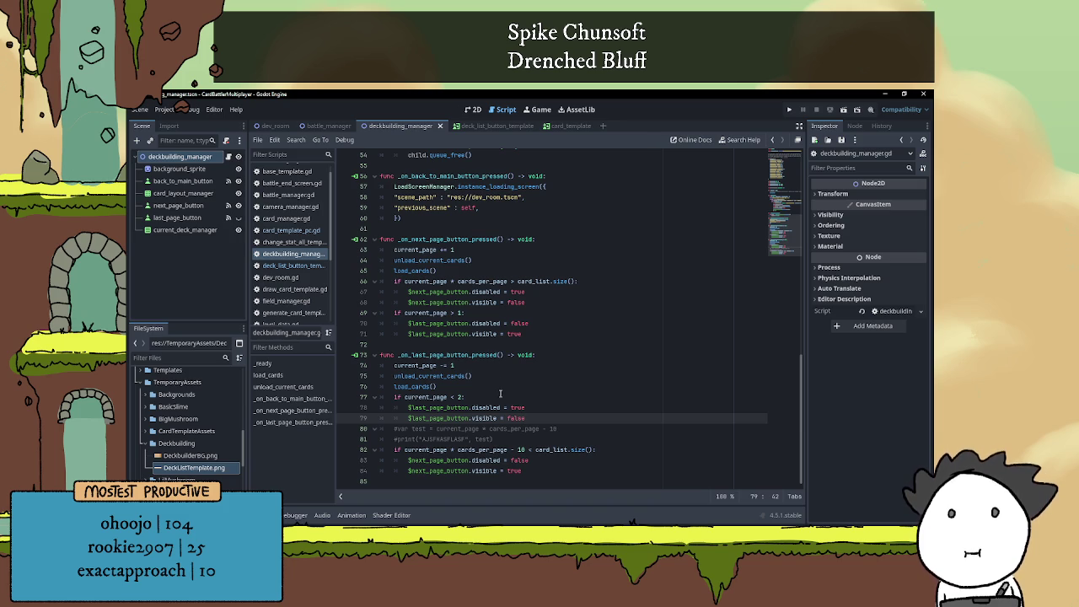
Scroll through the script from empty line 72 to review the handlers
click(489, 345)
scroll(552, 399, up, 3)
scroll(547, 400, up, 4)
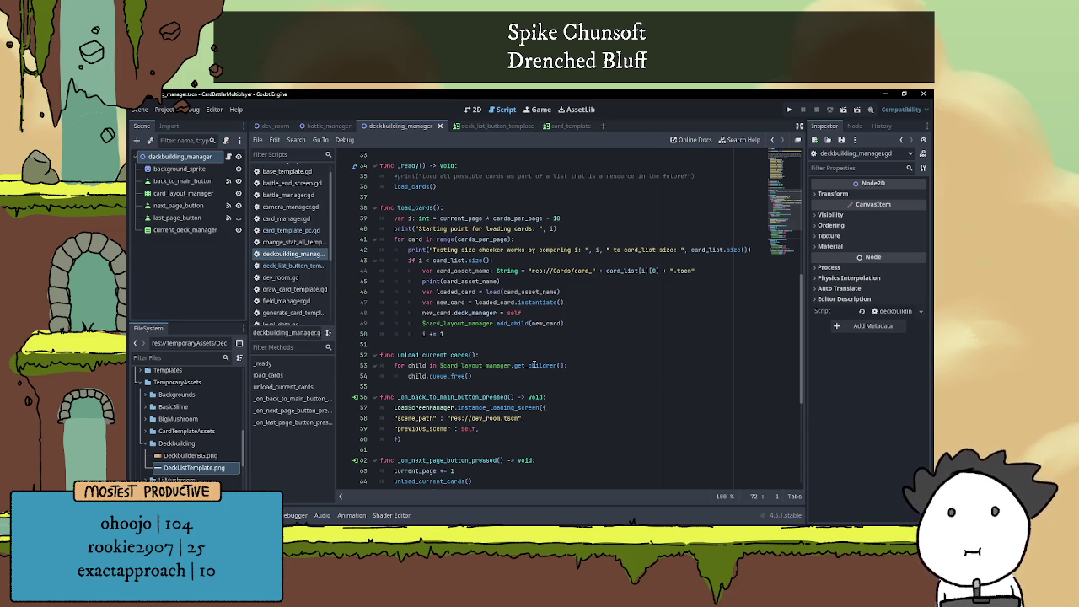
scroll(531, 358, down, 7)
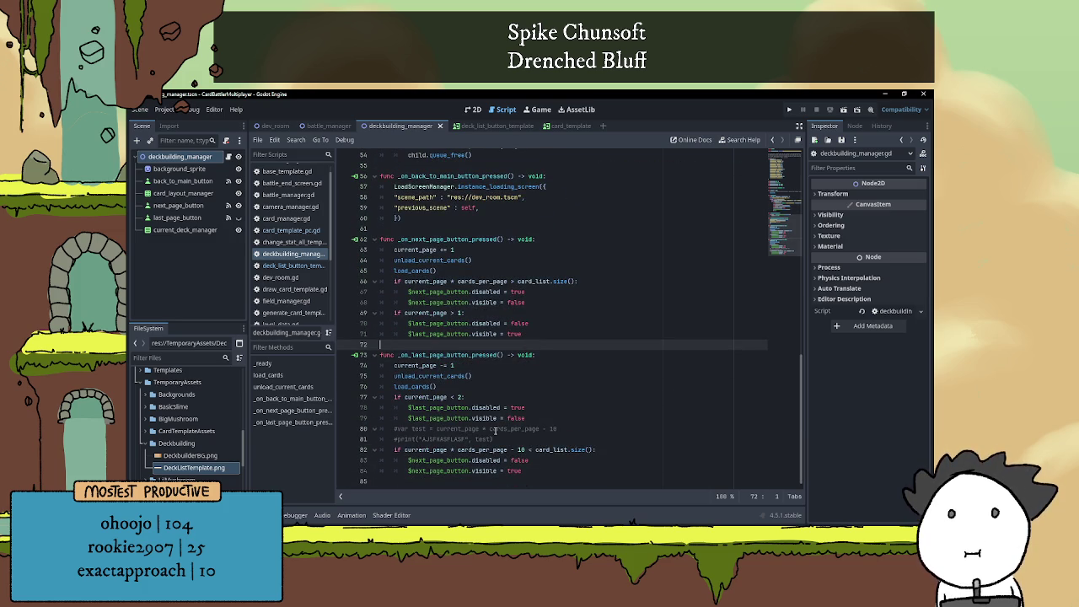
scroll(497, 430, up, 13)
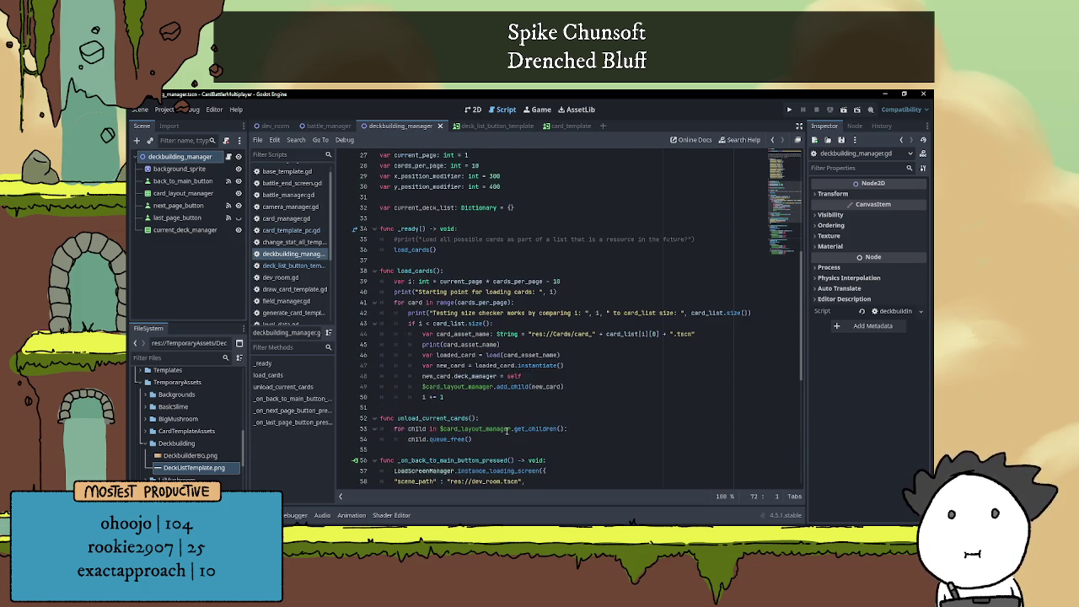
scroll(505, 430, up, 5)
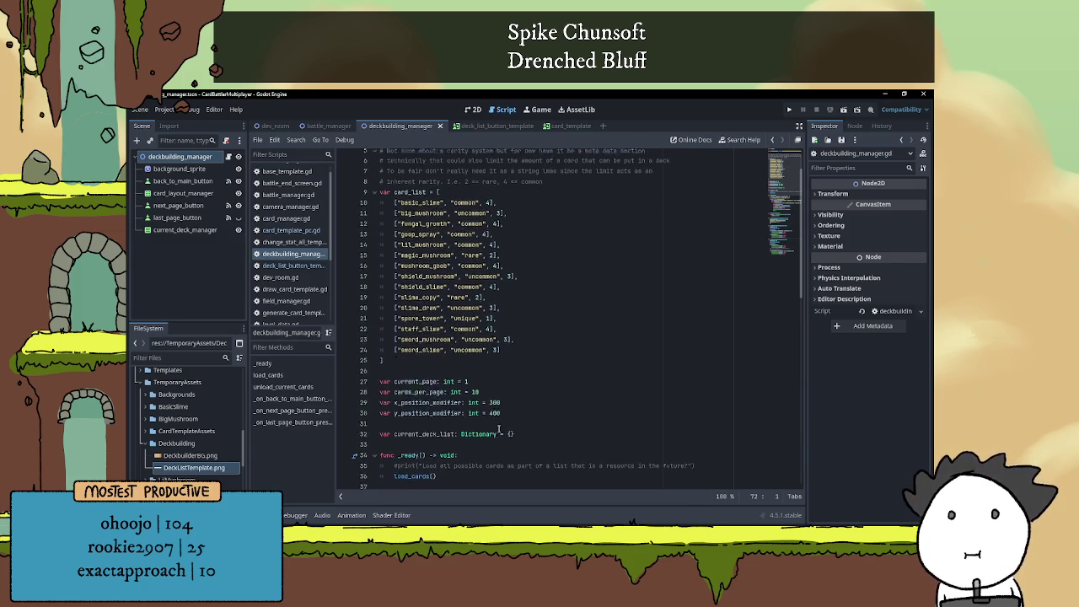
scroll(499, 429, down, 11)
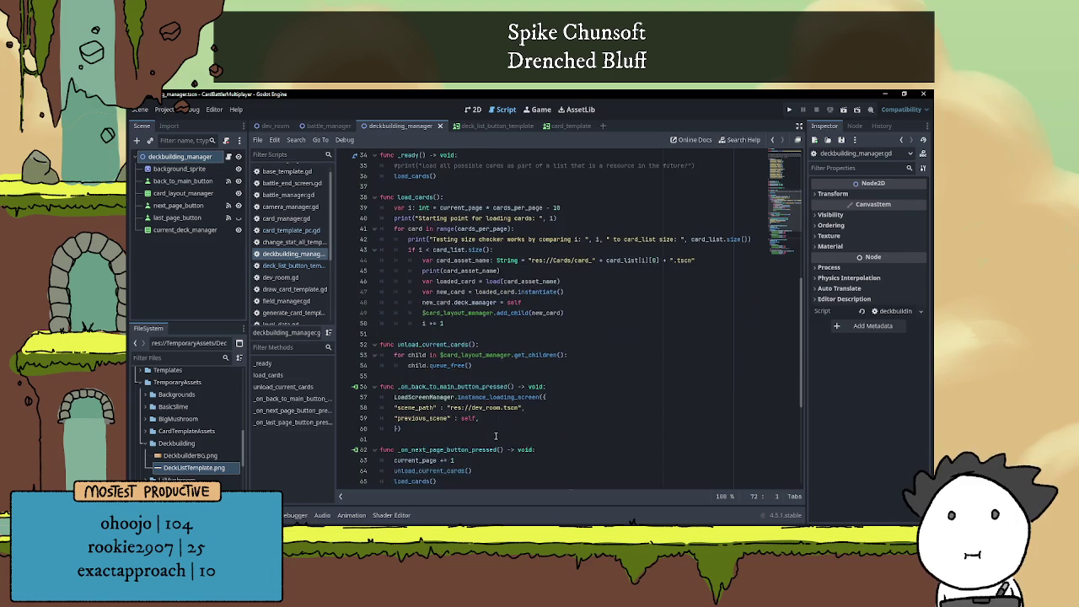
scroll(504, 406, down, 6)
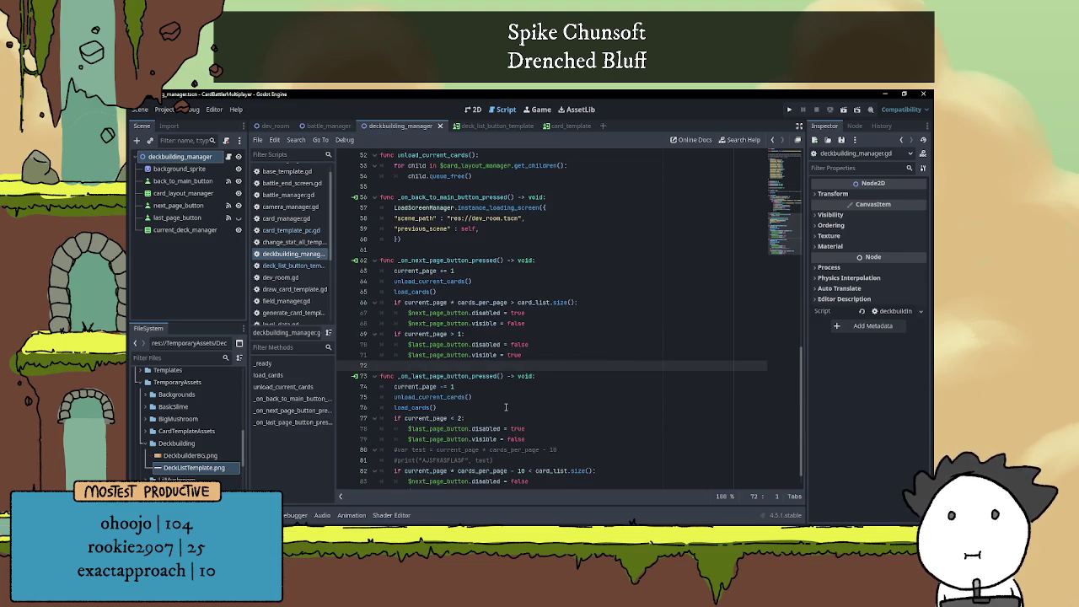
scroll(506, 407, down, 1)
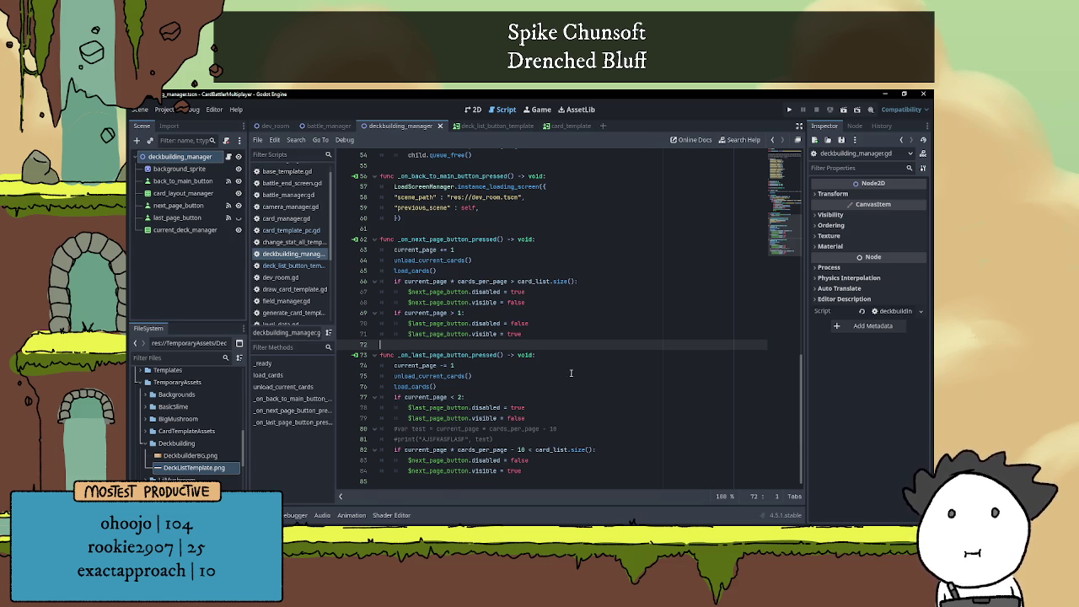
scroll(433, 329, up, 4)
scroll(434, 328, up, 2)
Insert a new function add_card_to_deck() after unload_current_cards
click(411, 387)
key(Return)
key(Return)
key(Up)
text(func ad)
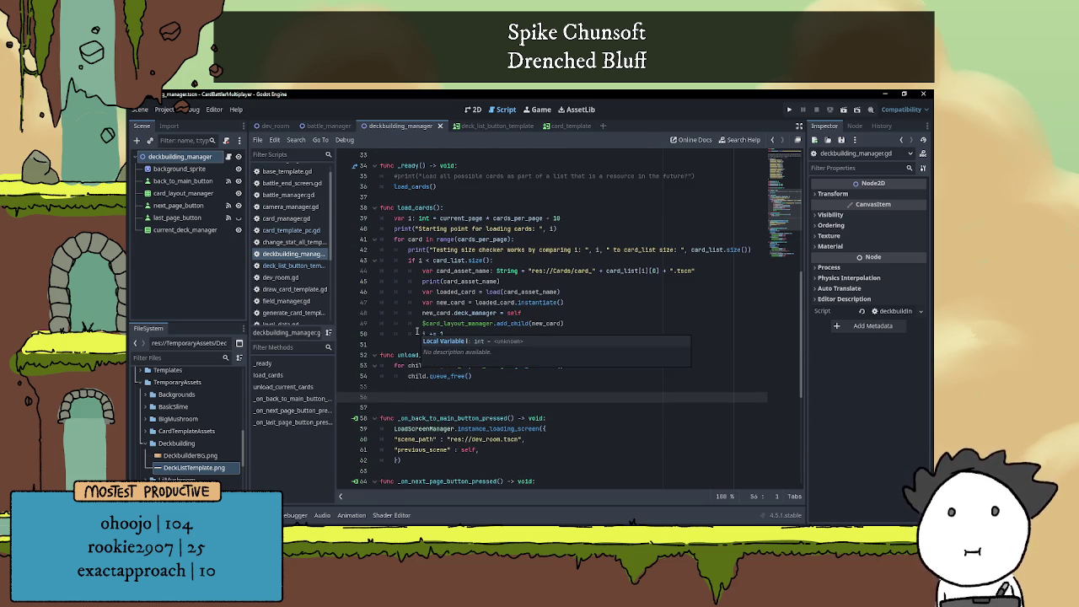
text(d_)
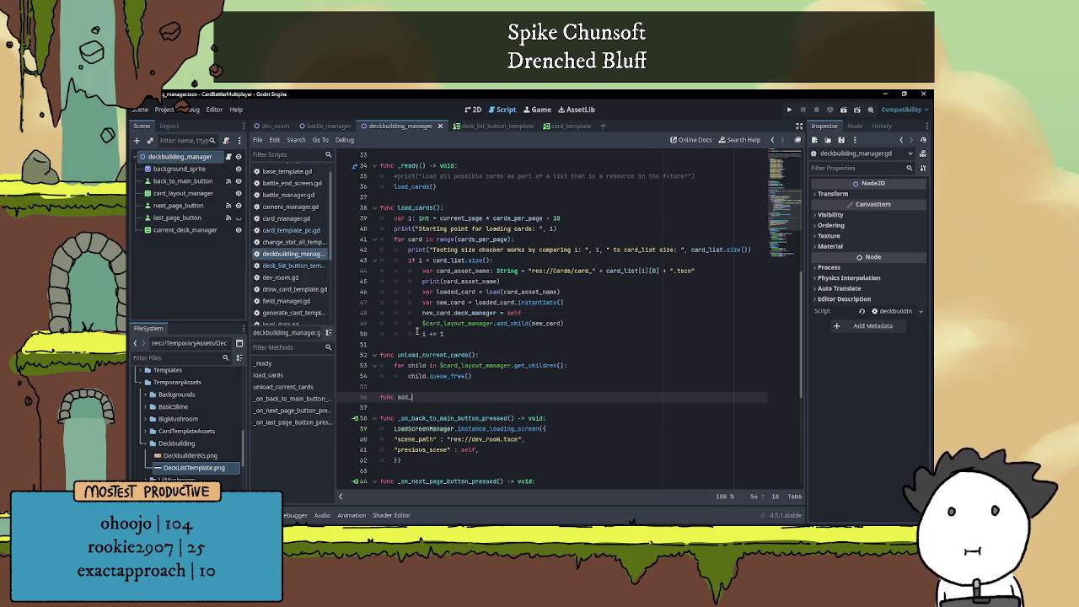
text(card_to_deck():)
key(Return)
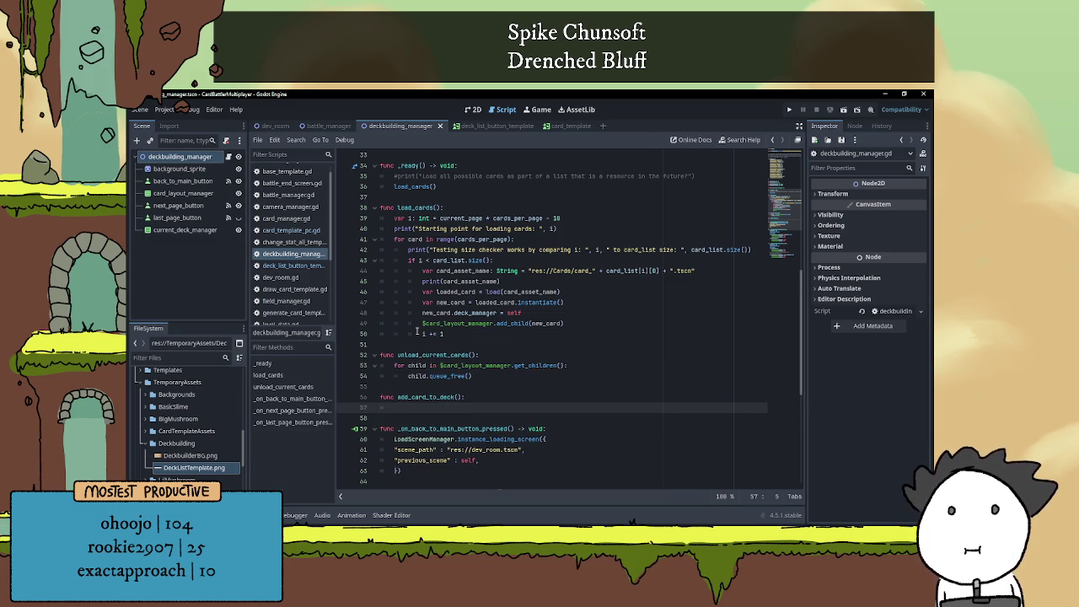
Give add_card_to_deck a card_name parameter and write current_deck_list[card_name] += 1
text(deck)
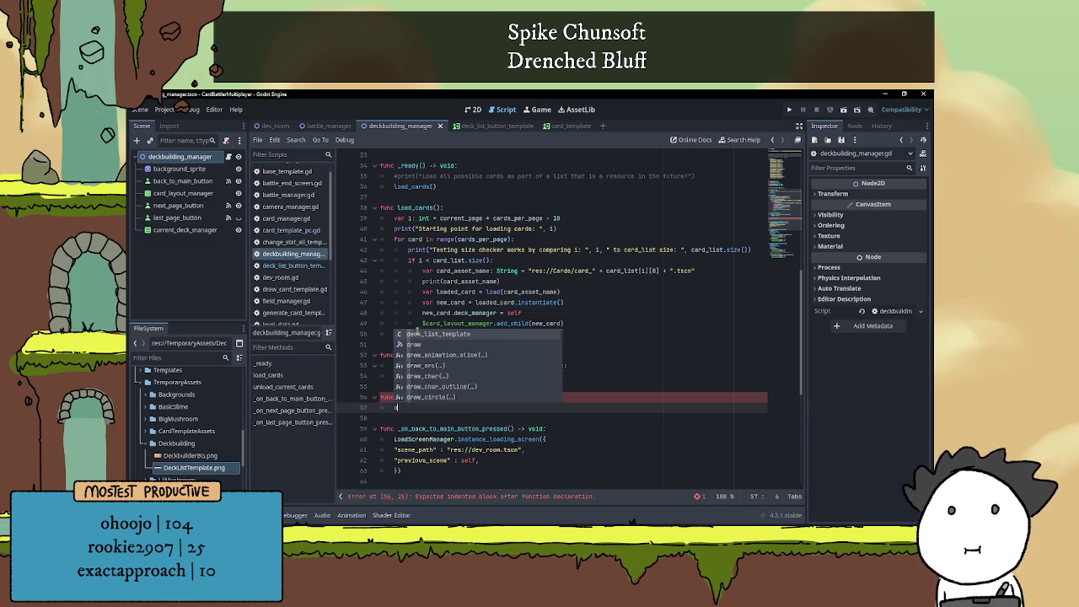
key(Down)
key(Return)
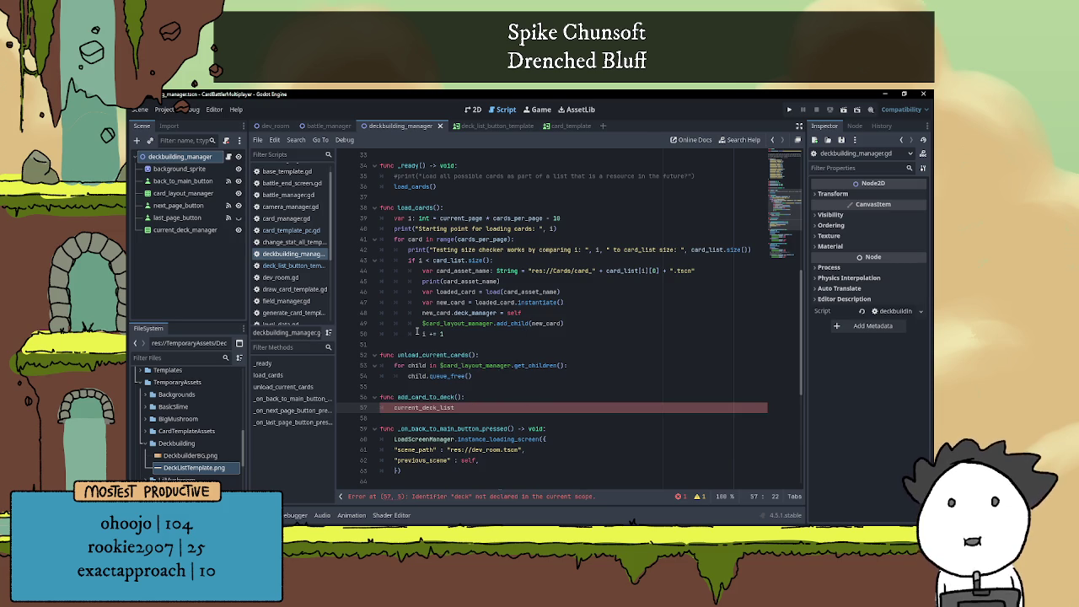
text([)
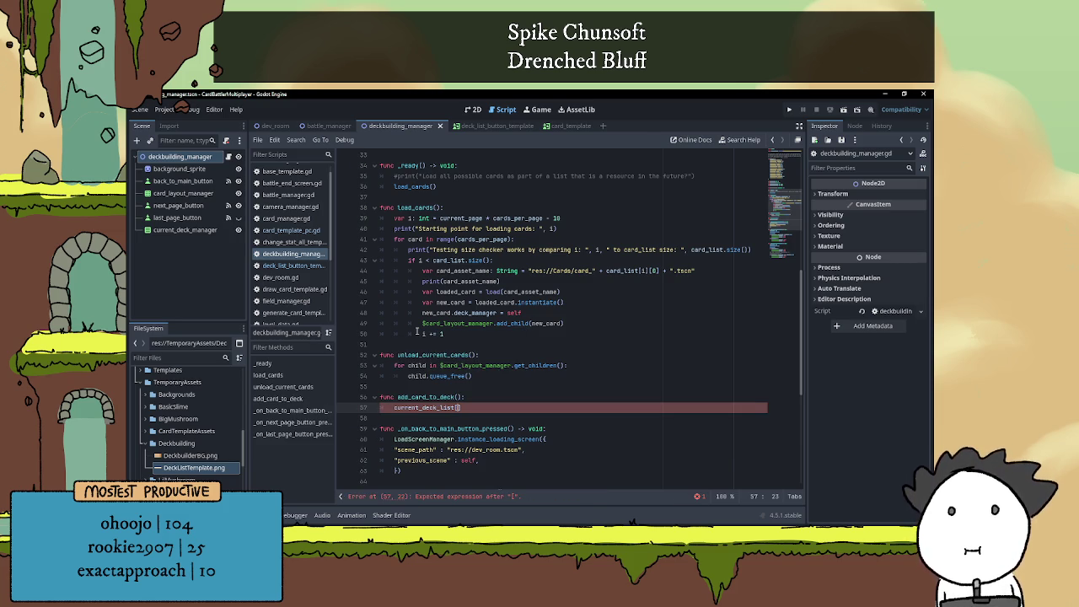
key(Up)
text(card)
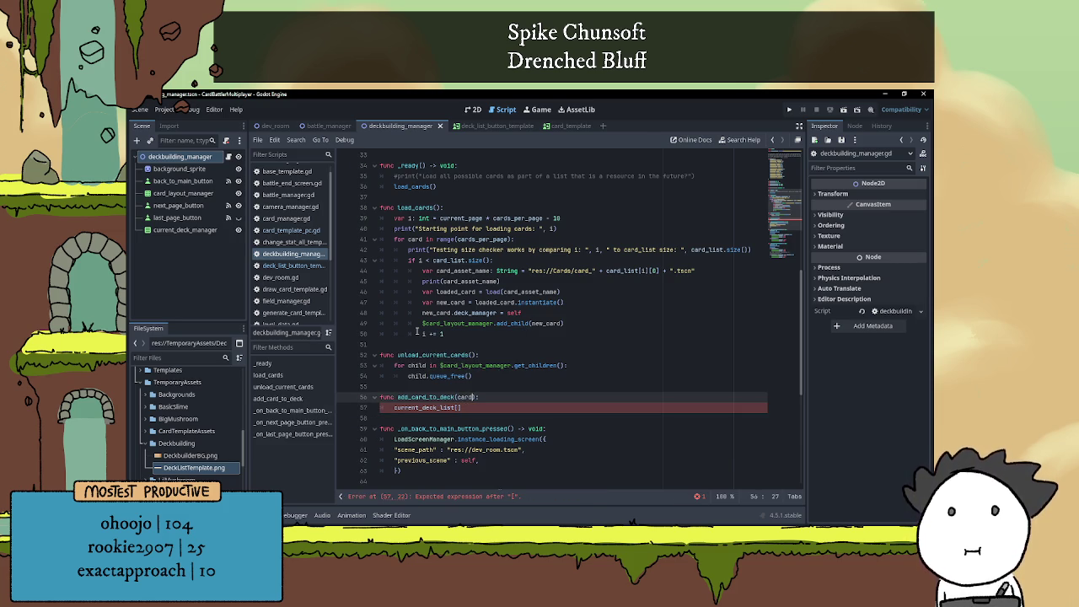
text(_name)
key(Down)
key(Left)
text(ca)
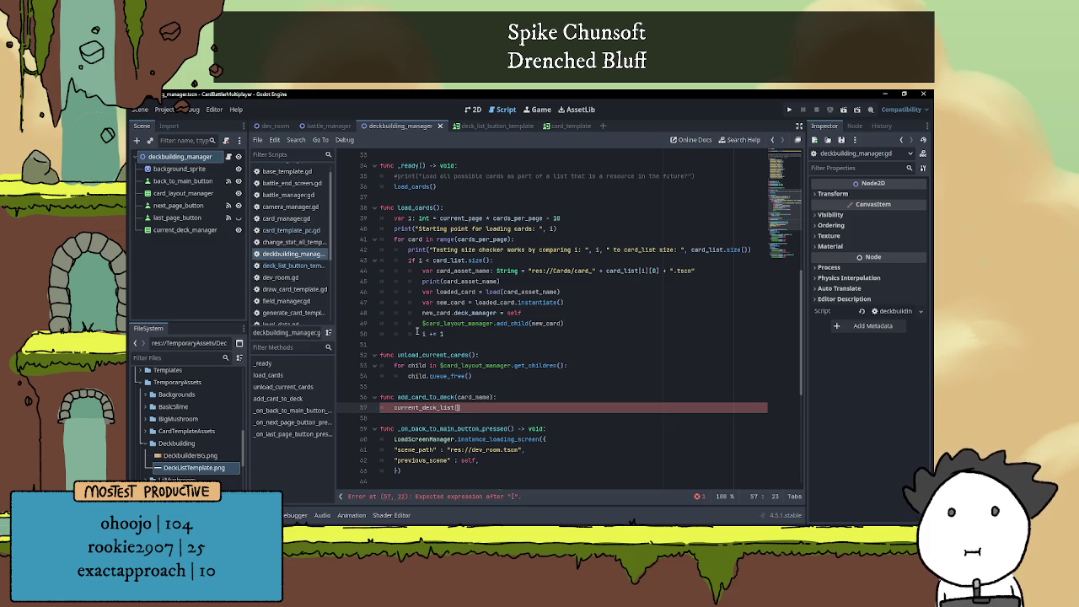
text(rd)
key(Down)
key(Down)
key(Return)
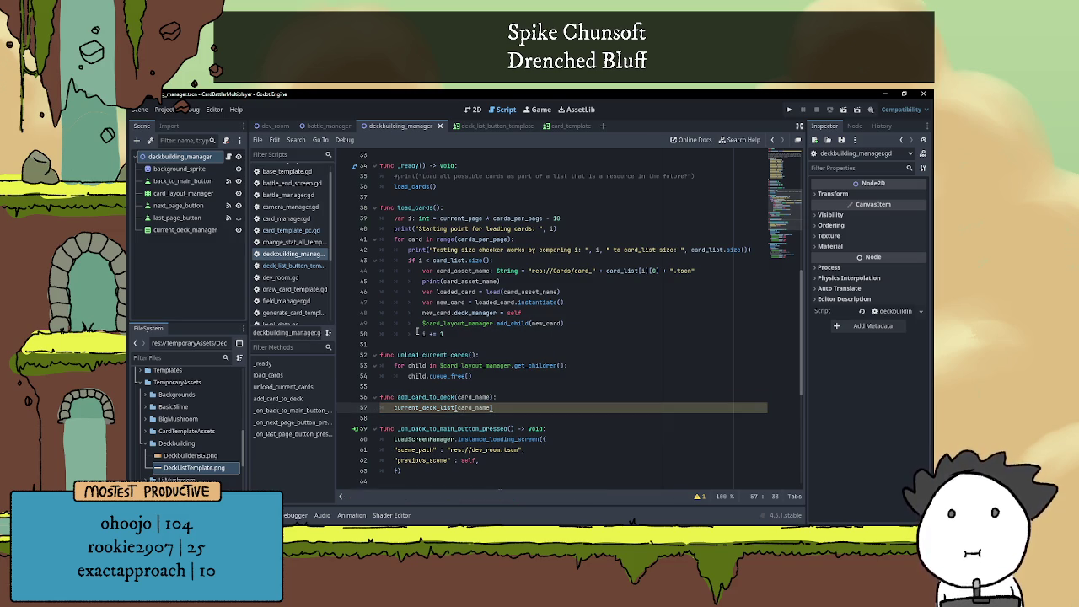
text([])
key(BackSpace)
key(BackSpace)
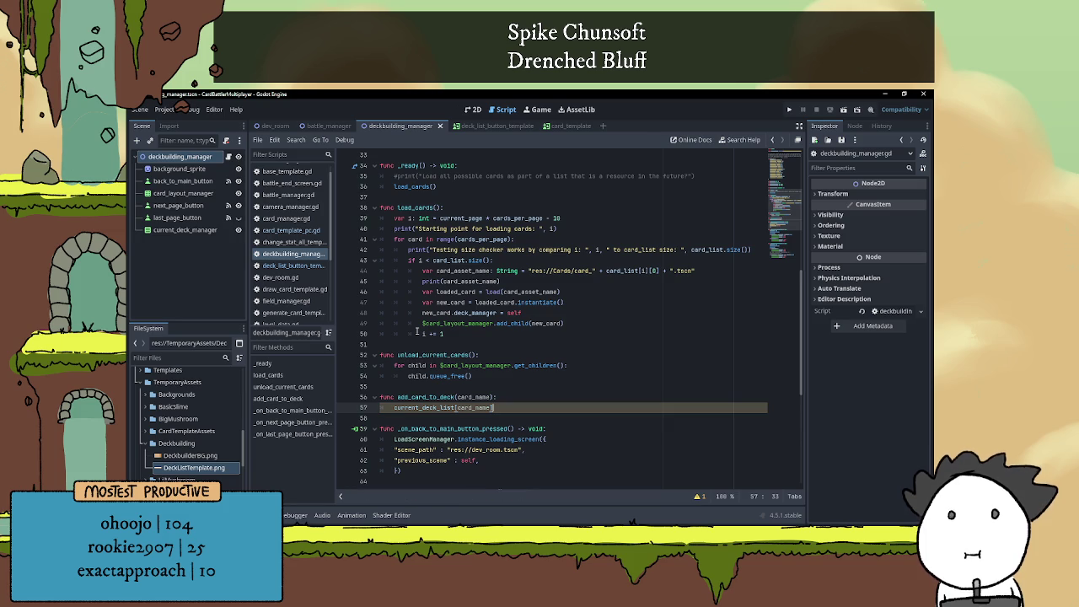
text( += 1)
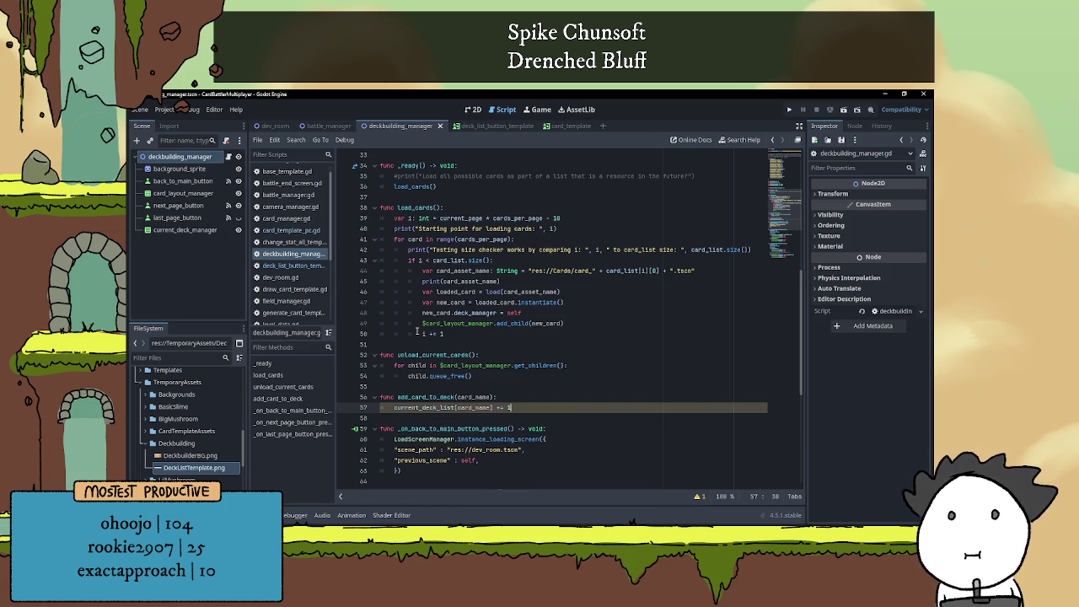
Add an unfinished $current_deck_manager. line below the increment and comment it out
key(Return)
key(BackSpace)
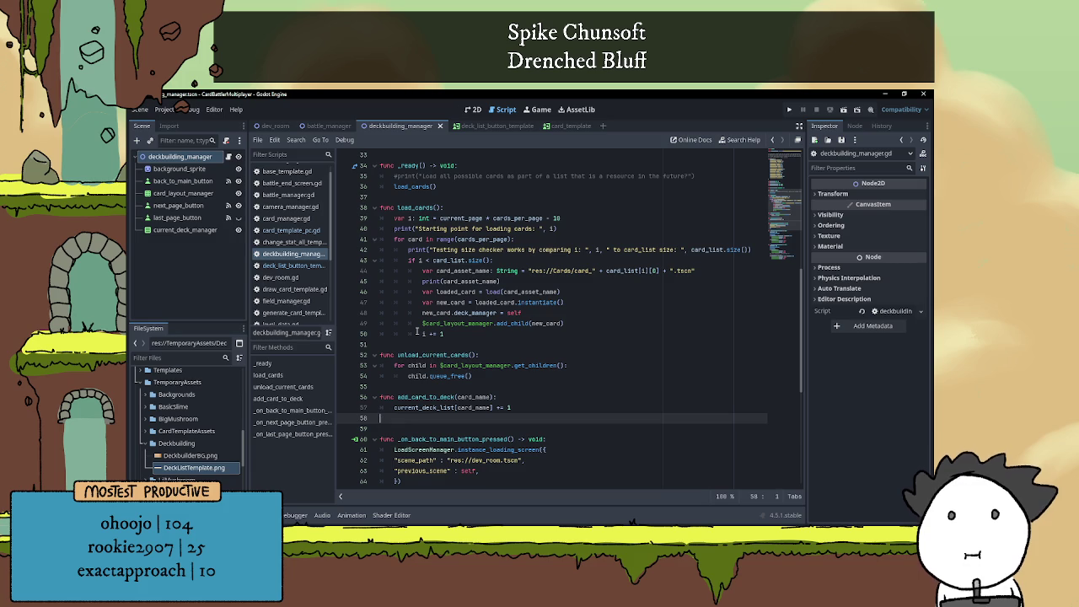
key(Tab)
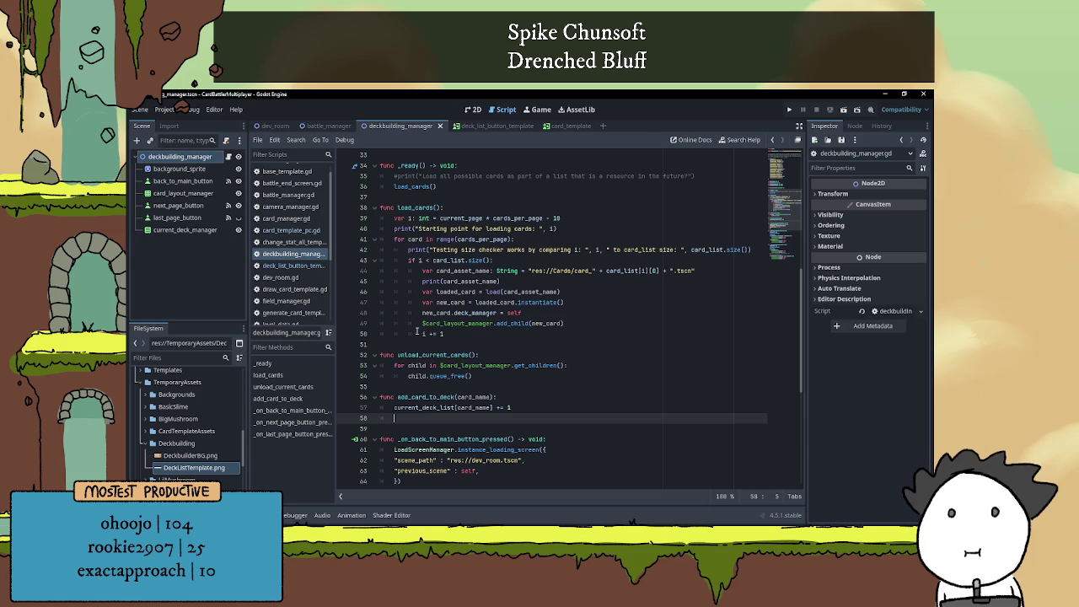
text($)
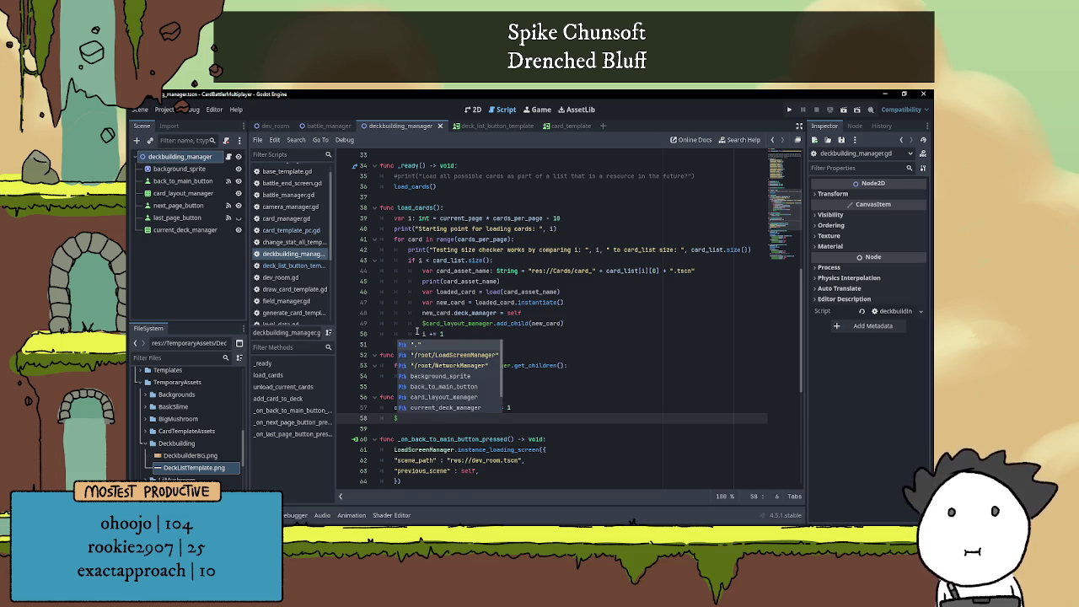
text(cur)
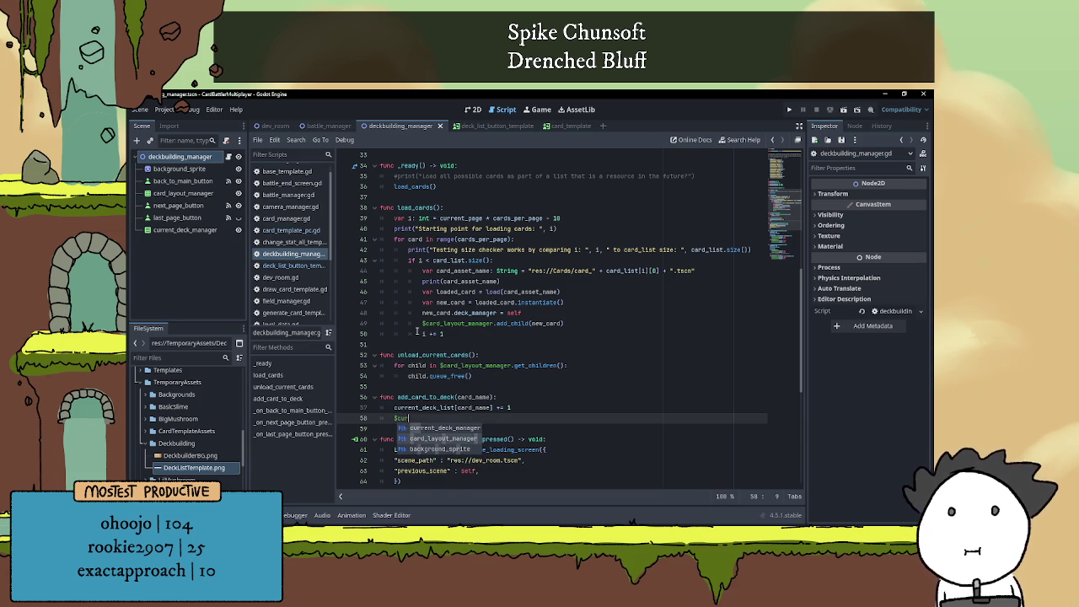
key(Return)
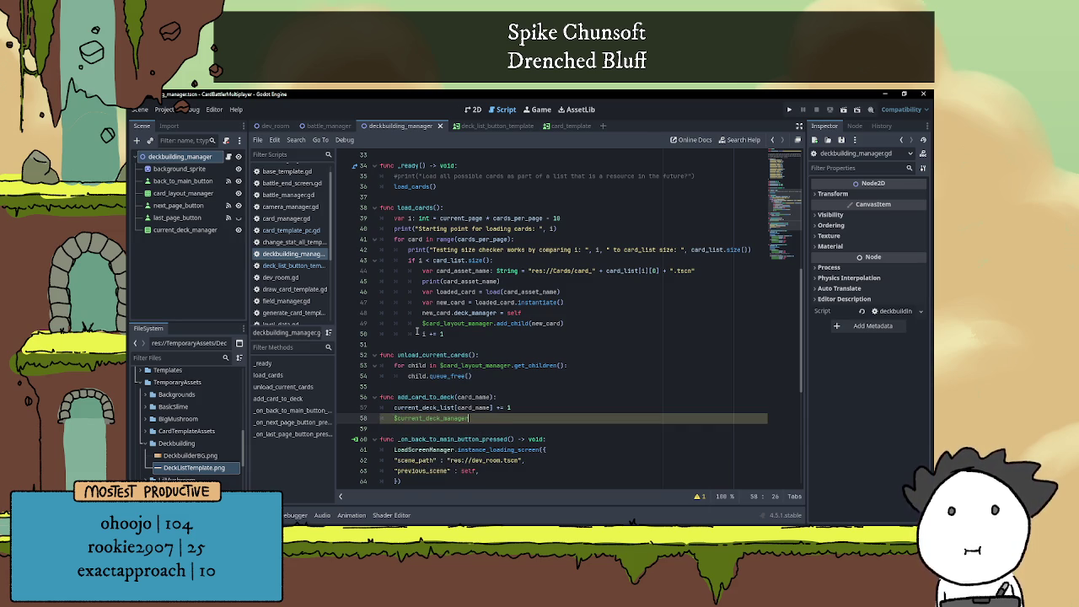
text(.)
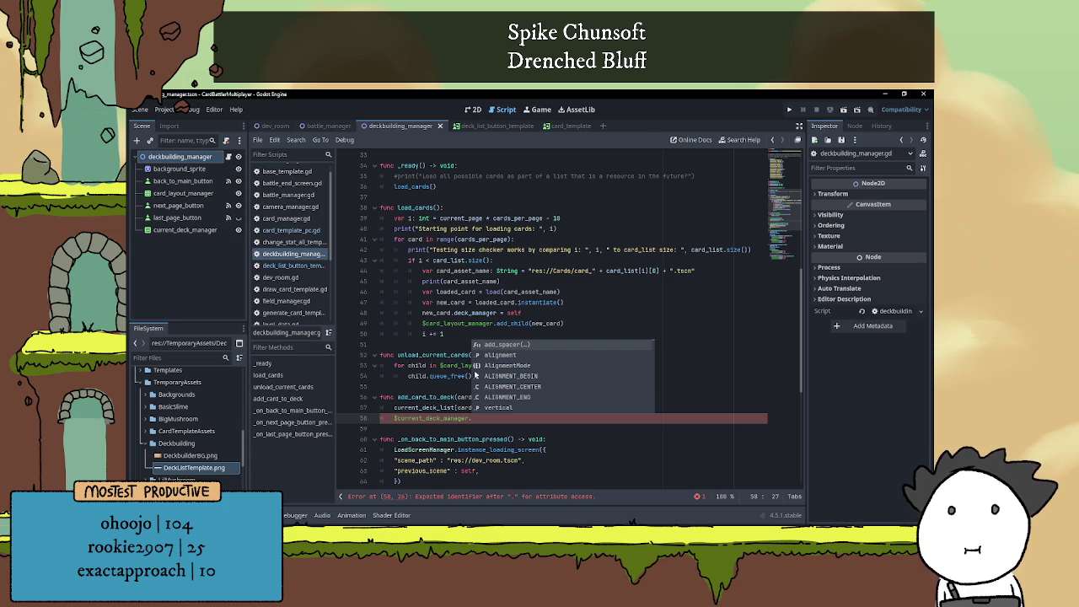
click(492, 417)
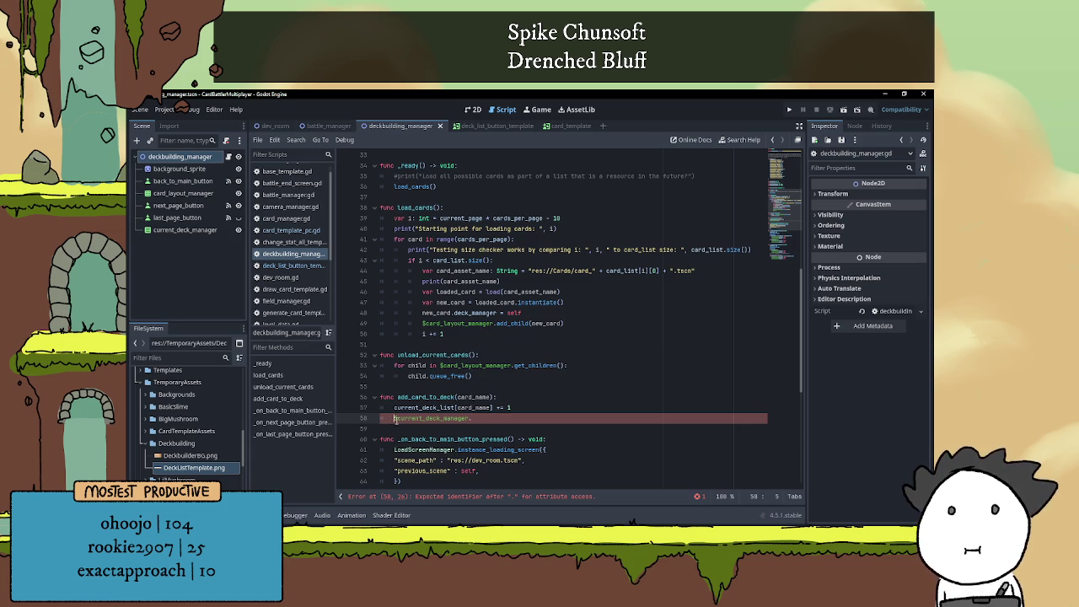
text(#)
key(ctrl+k)
click(515, 408)
key(Return)
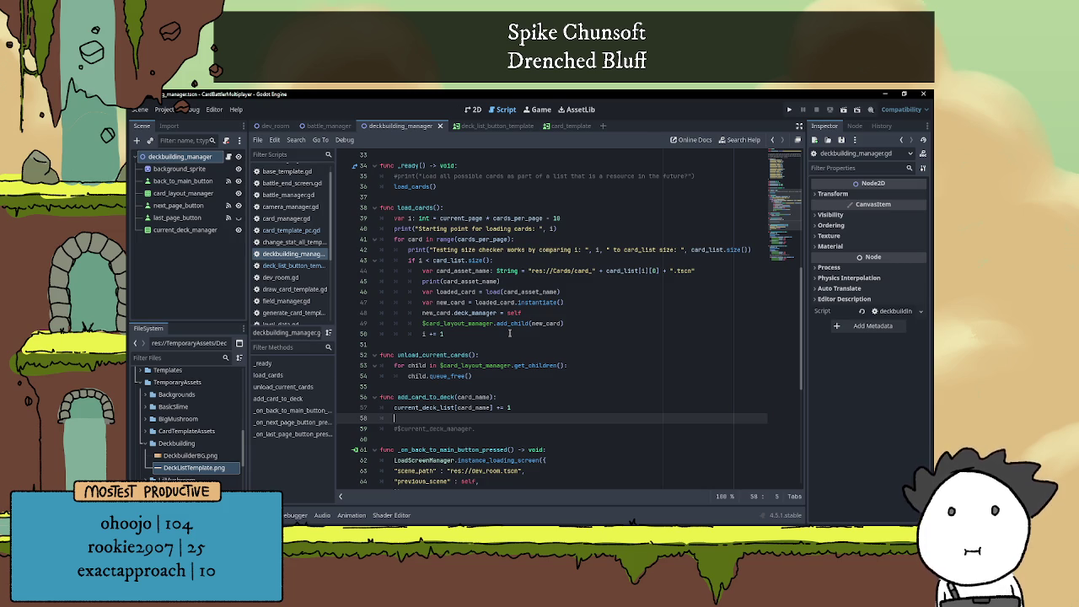
text(if)
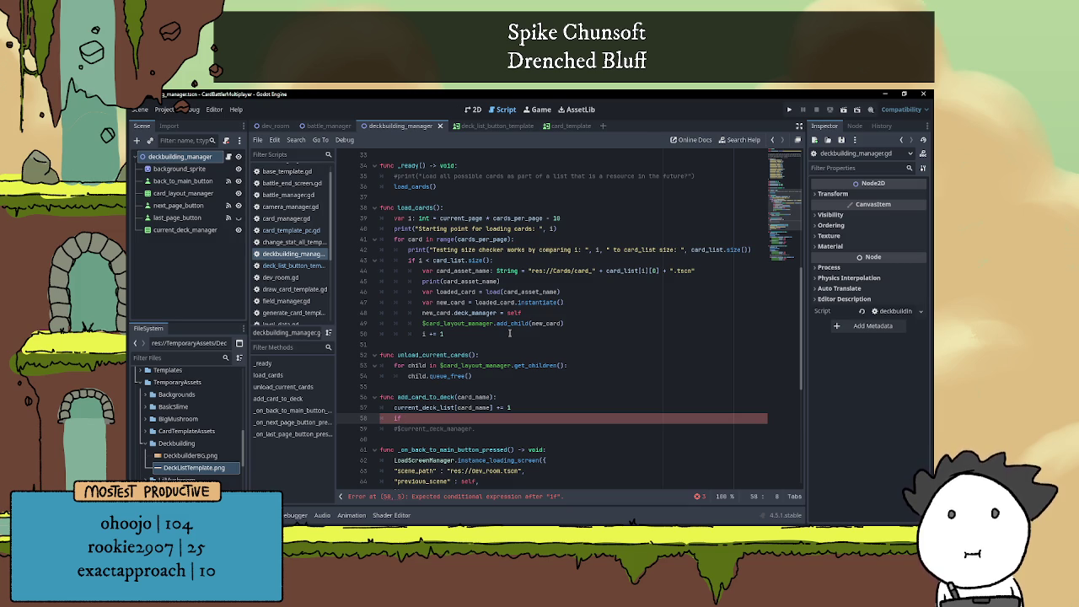
Write the condition if not card_name in $current_deck_manager.get_children(): and start its body
text(urrent)
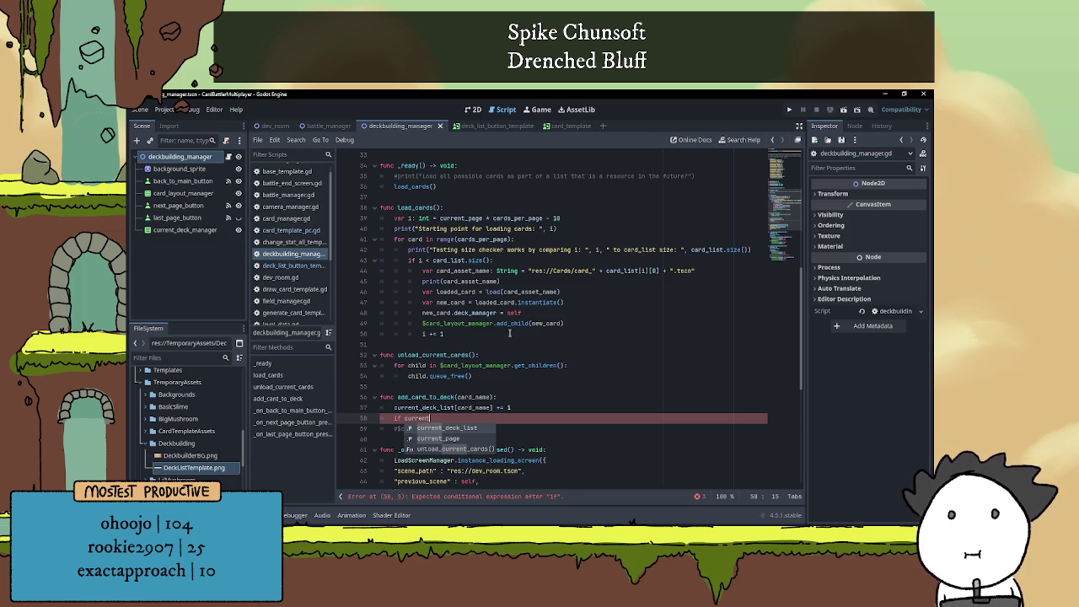
key(Return)
text(.)
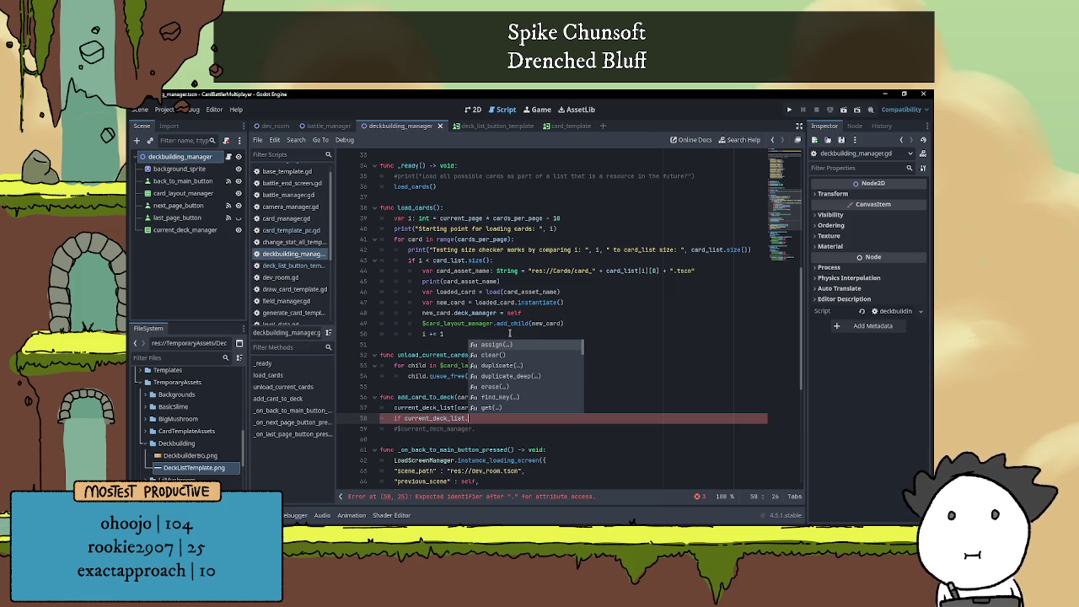
key(BackSpace)
key(BackSpace)
key(BackSpace)
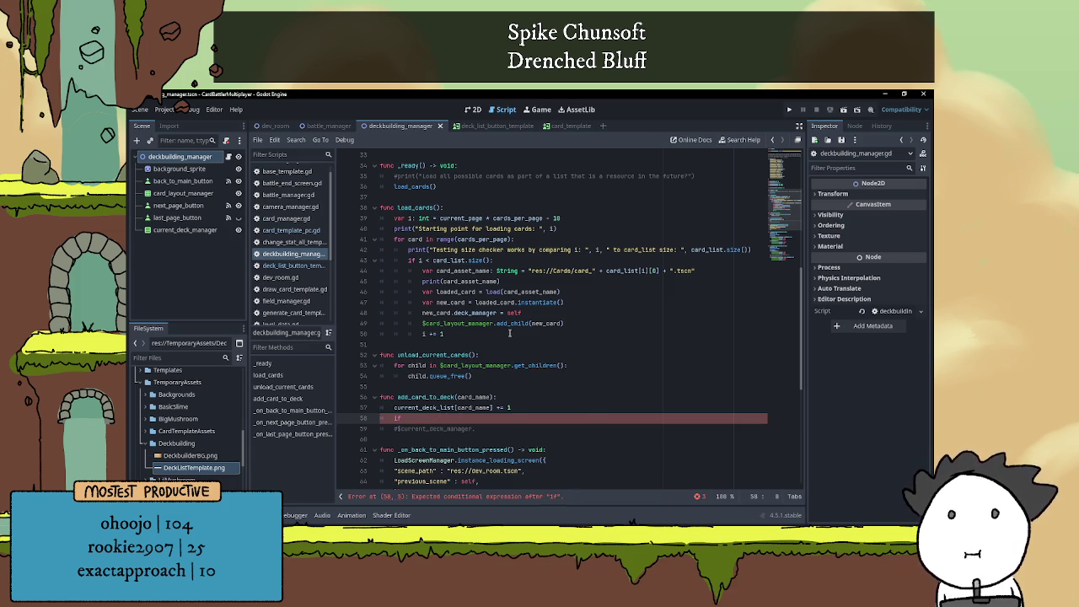
text(not card_name in )
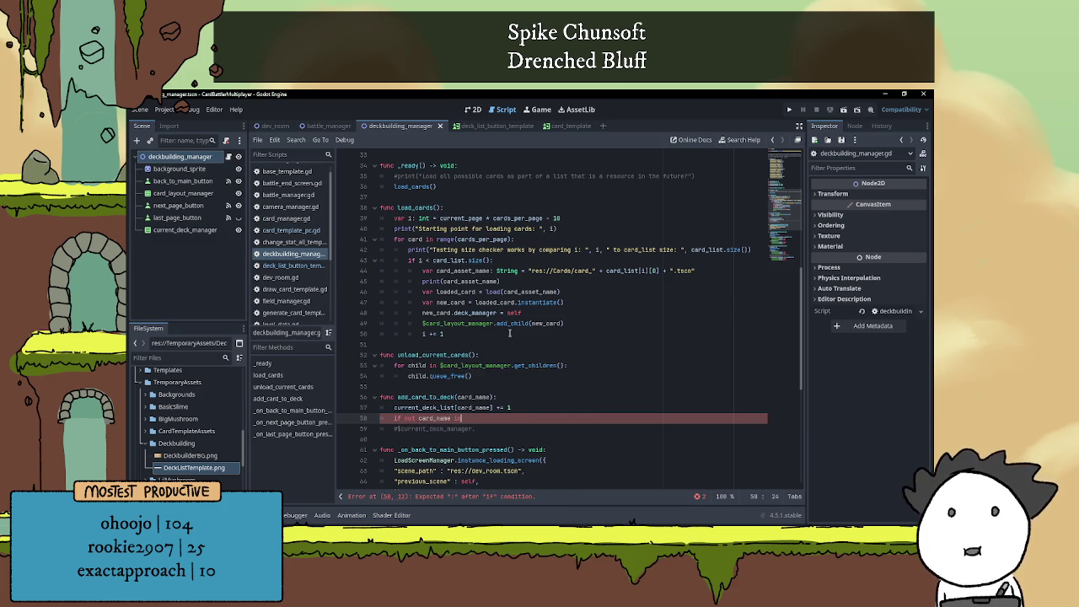
text(card)
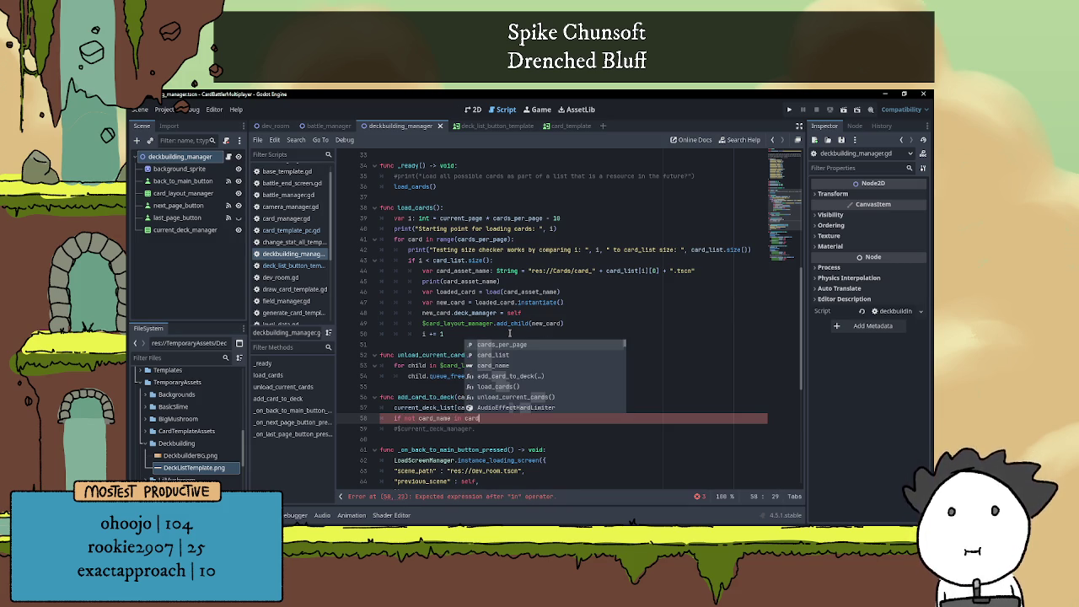
key(BackSpace)
key(BackSpace)
key(BackSpace)
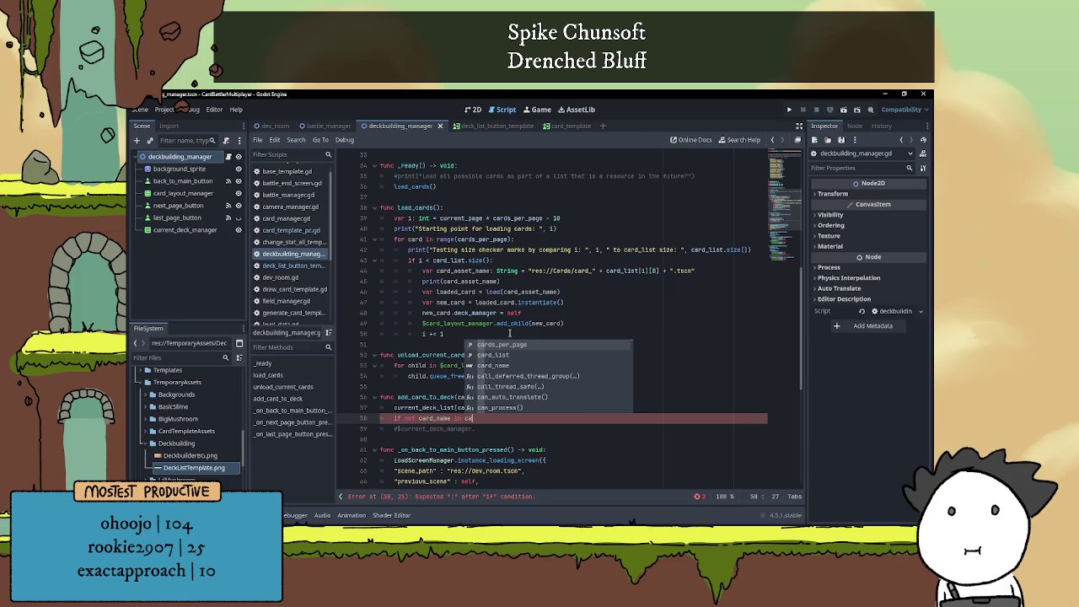
text($card)
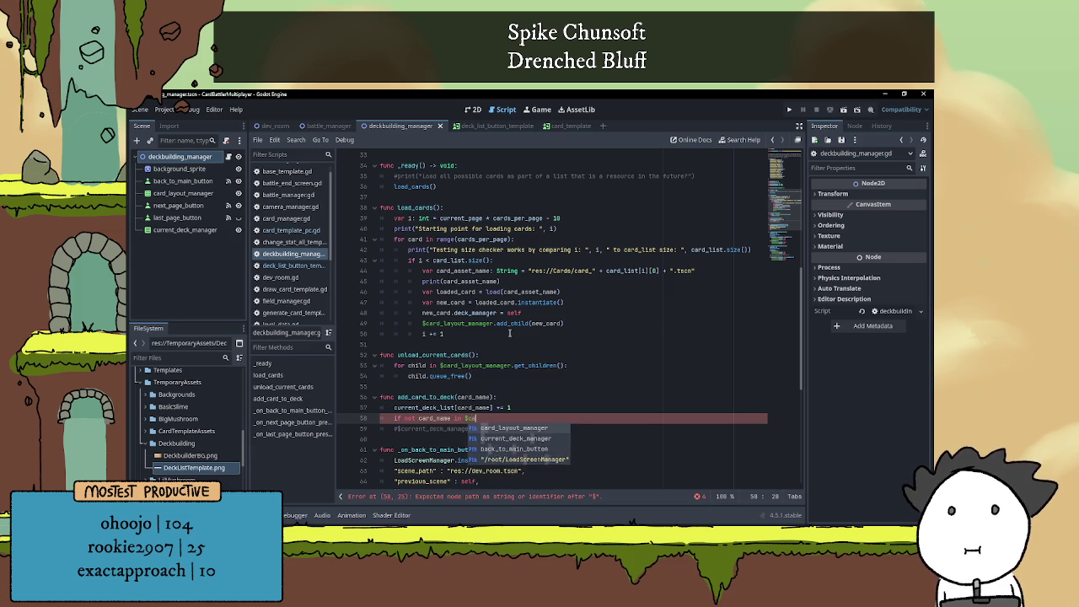
key(BackSpace)
key(BackSpace)
key(BackSpace)
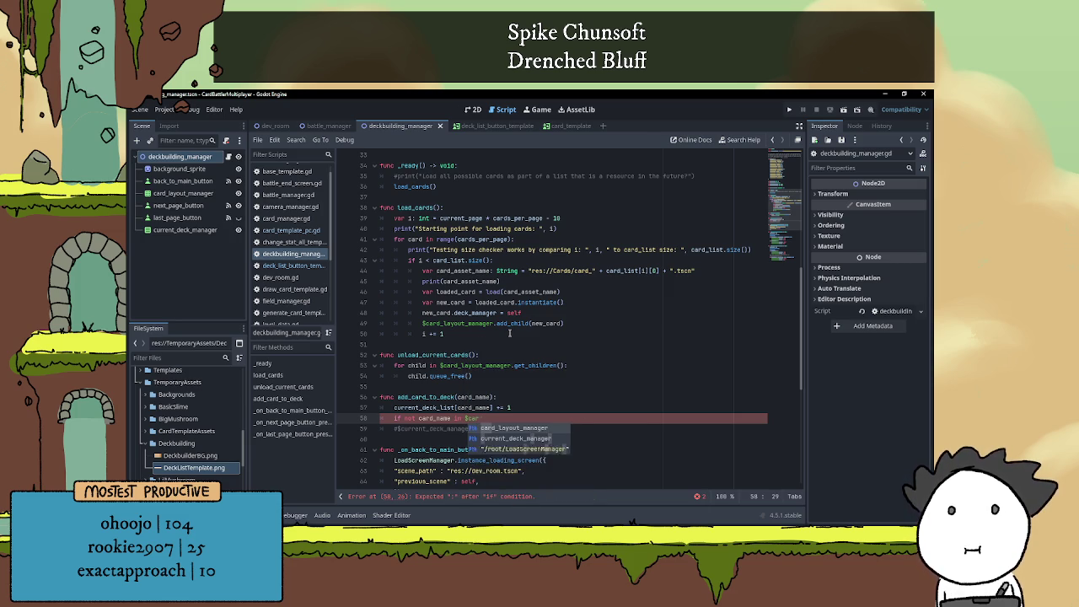
text(ur)
key(Return)
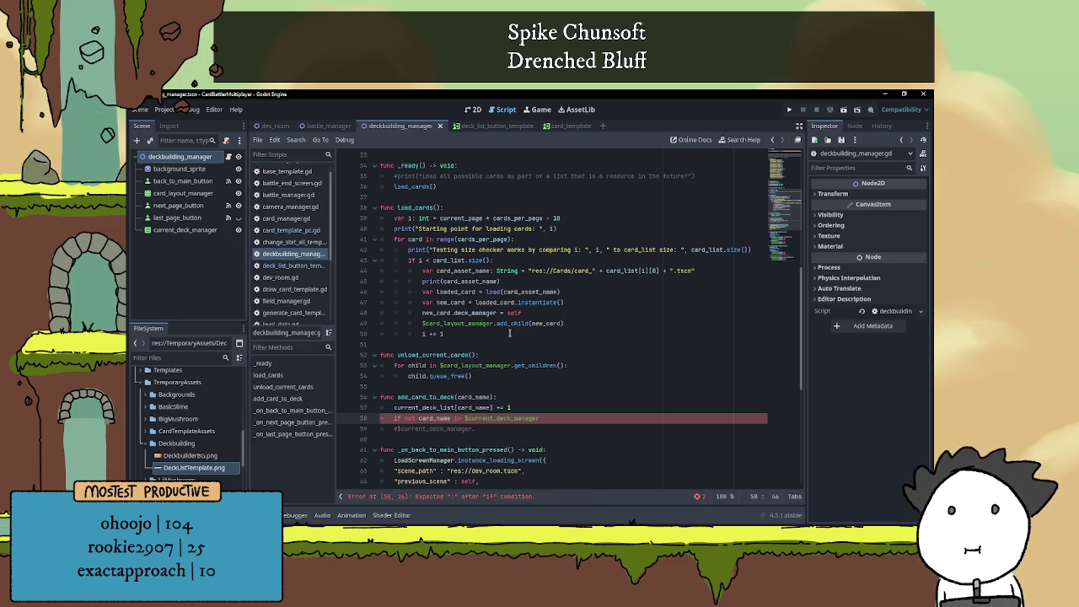
text(.get)
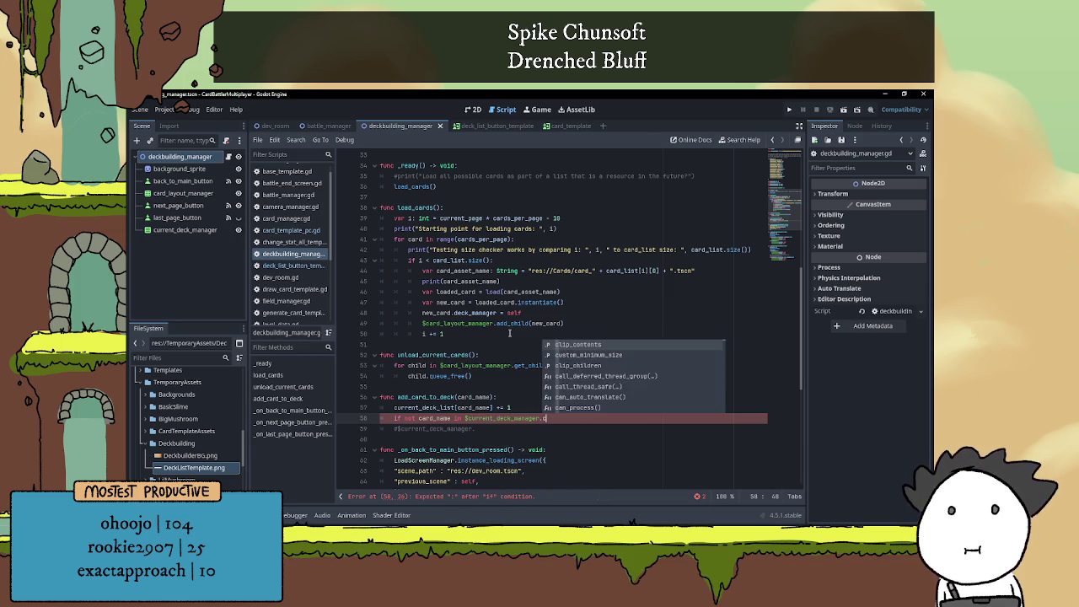
text(_chil)
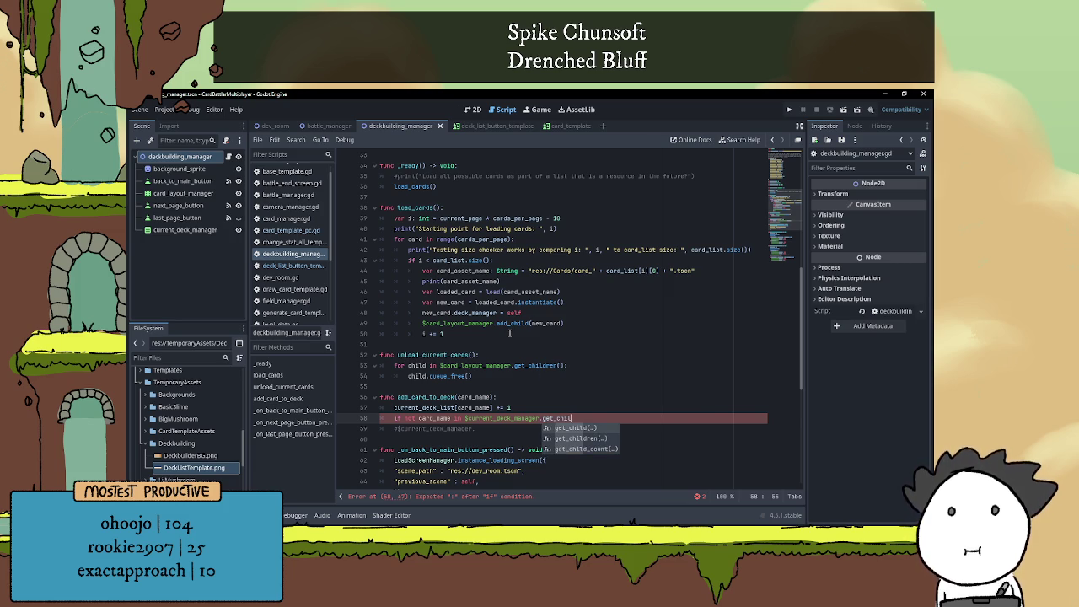
key(Down)
key(Return)
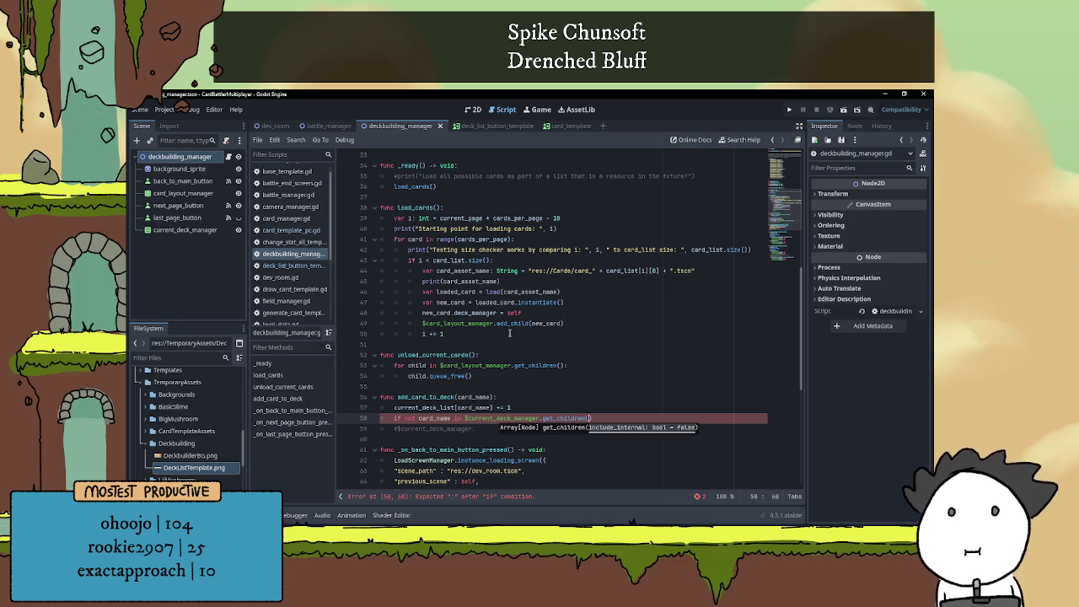
key(Right)
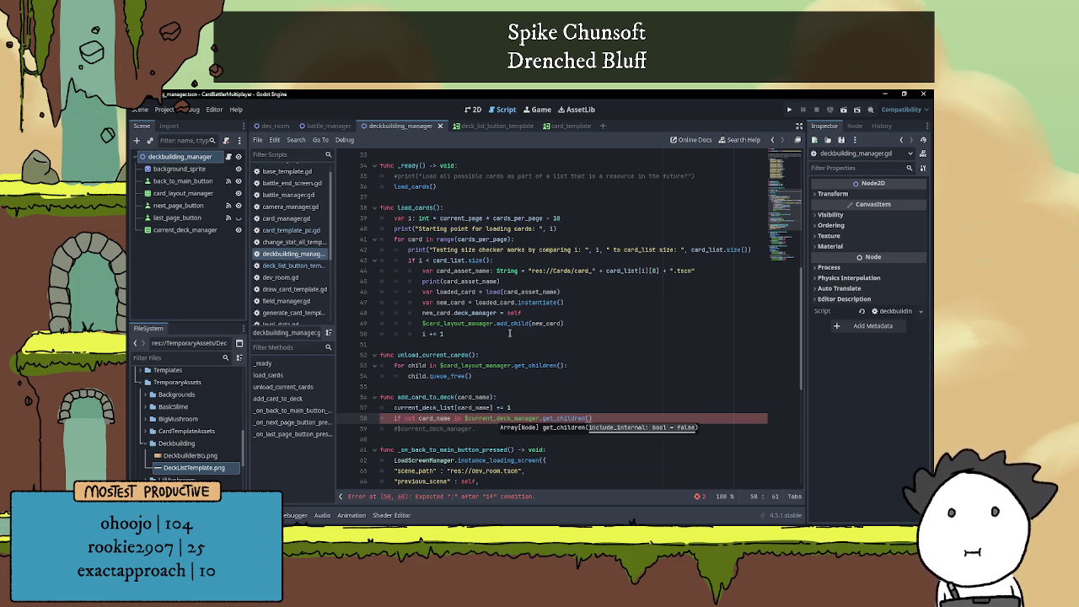
text(:)
key(Return)
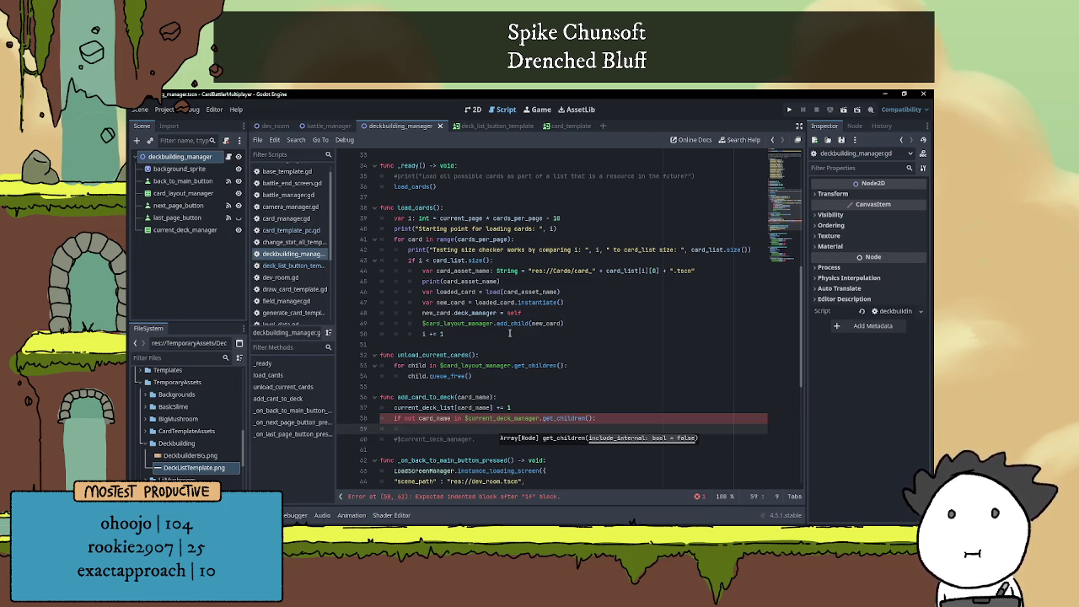
Declare var new_added_card = deck_list_template.instantiate() inside the if block
text(var )
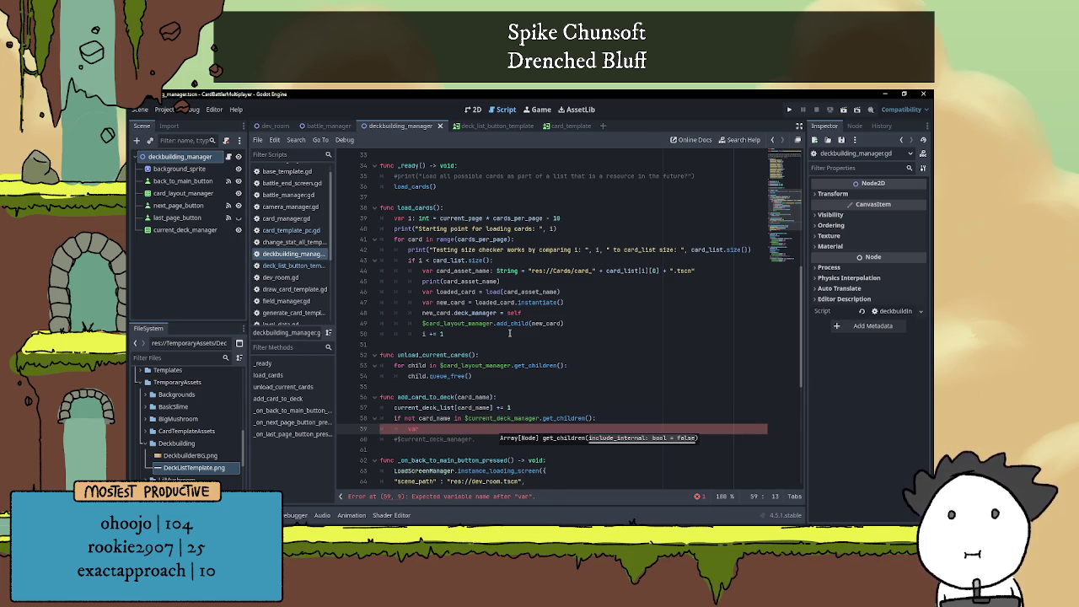
text(new_car)
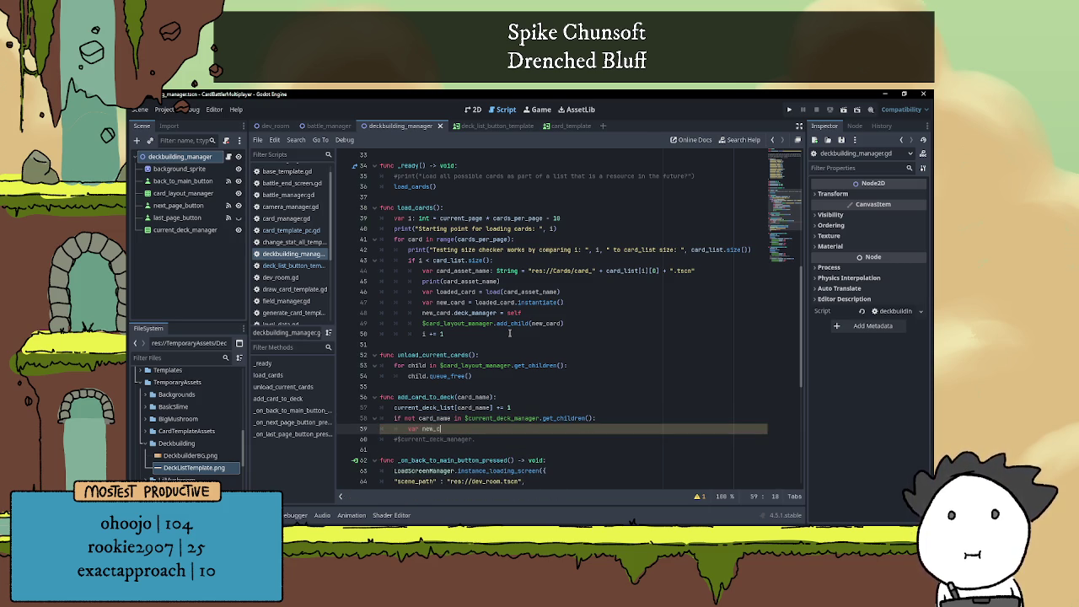
key(BackSpace)
key(BackSpace)
key(BackSpace)
text(w_added)
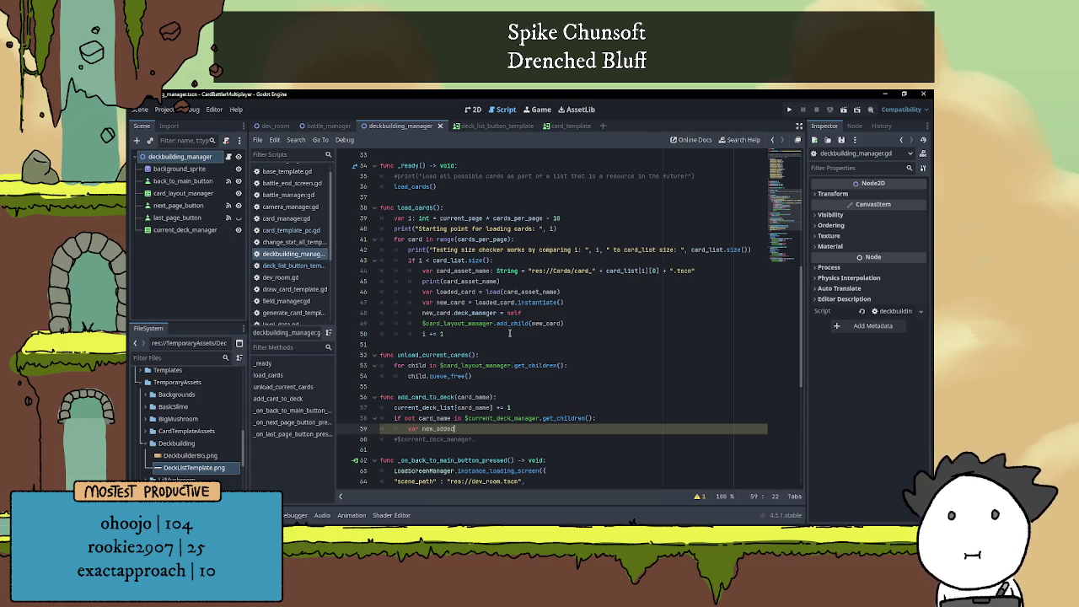
text(_card )
text(= )
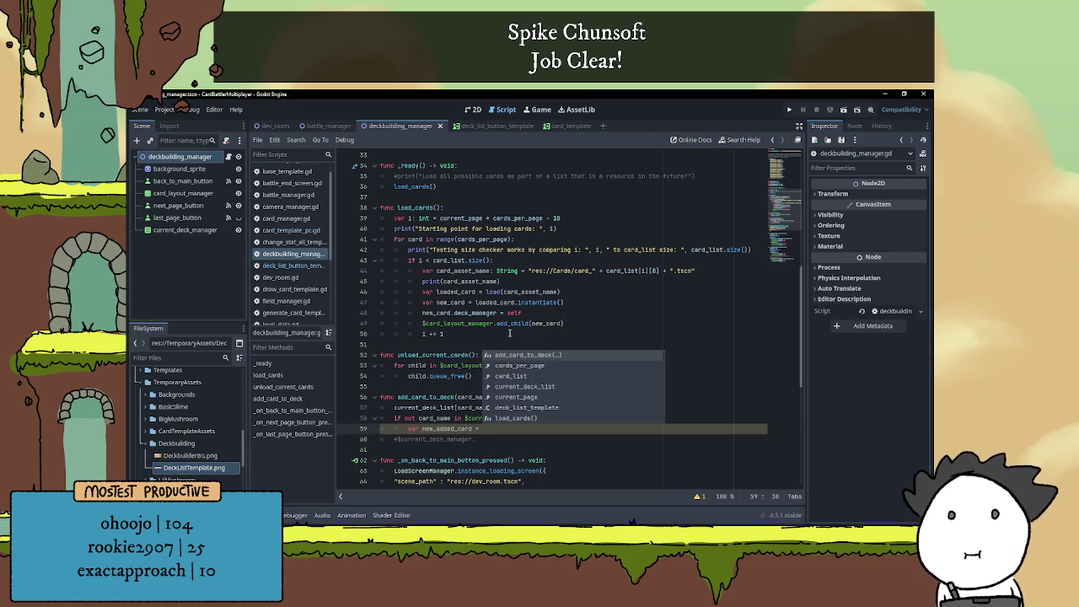
text(card)
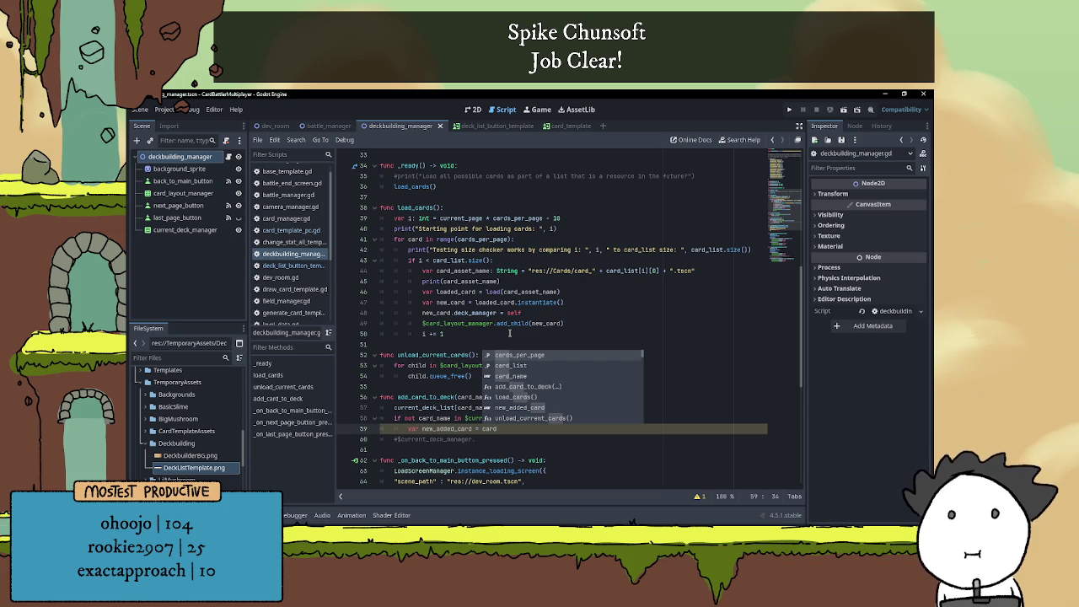
key(BackSpace)
key(BackSpace)
key(BackSpace)
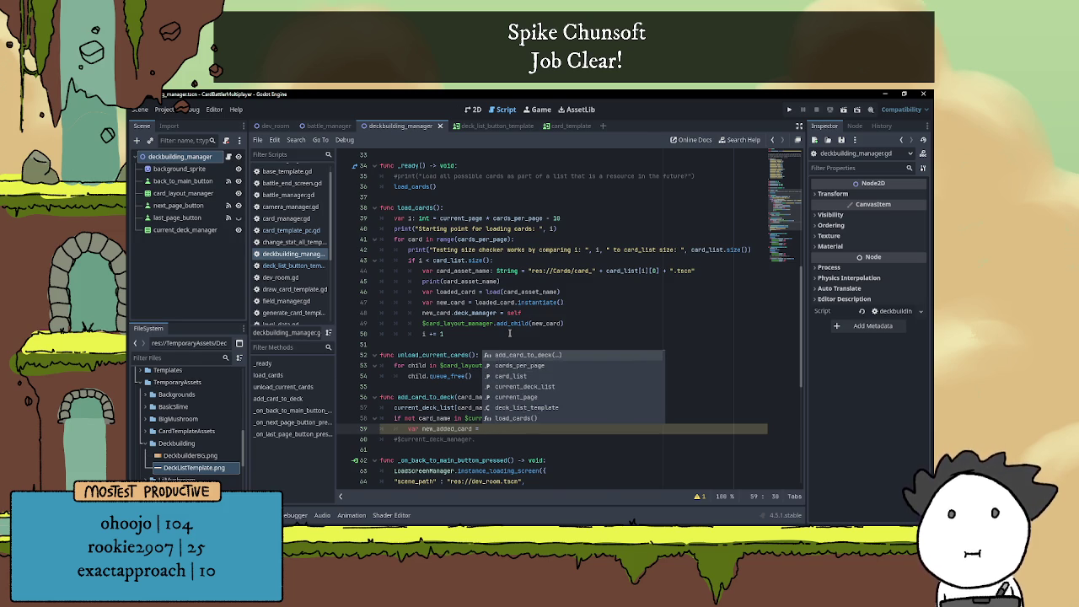
text(dec)
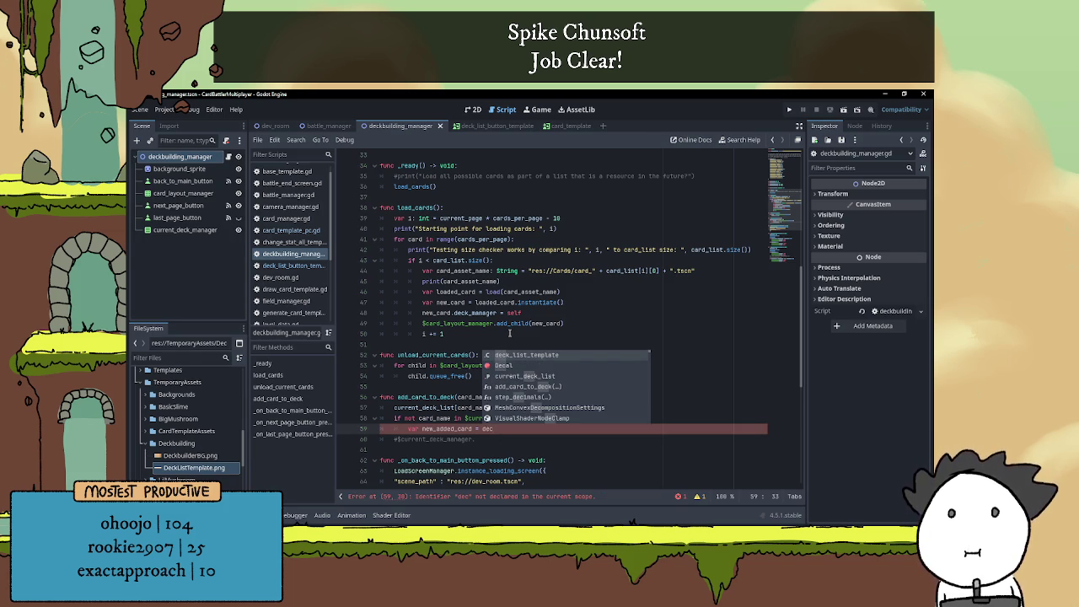
key(Return)
text(.instantiate()
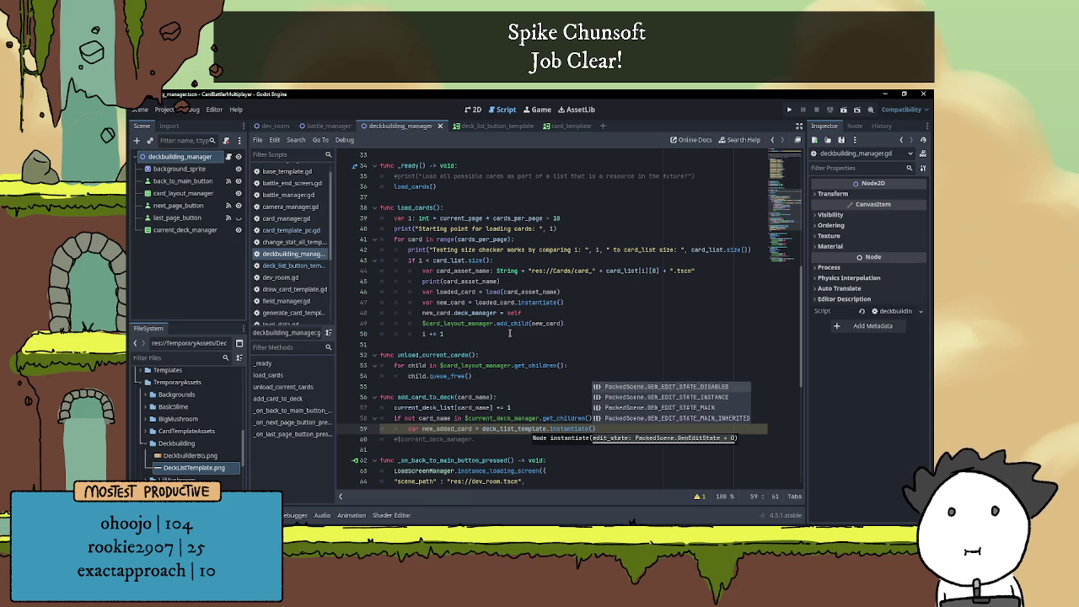
key(Return)
key(Return)
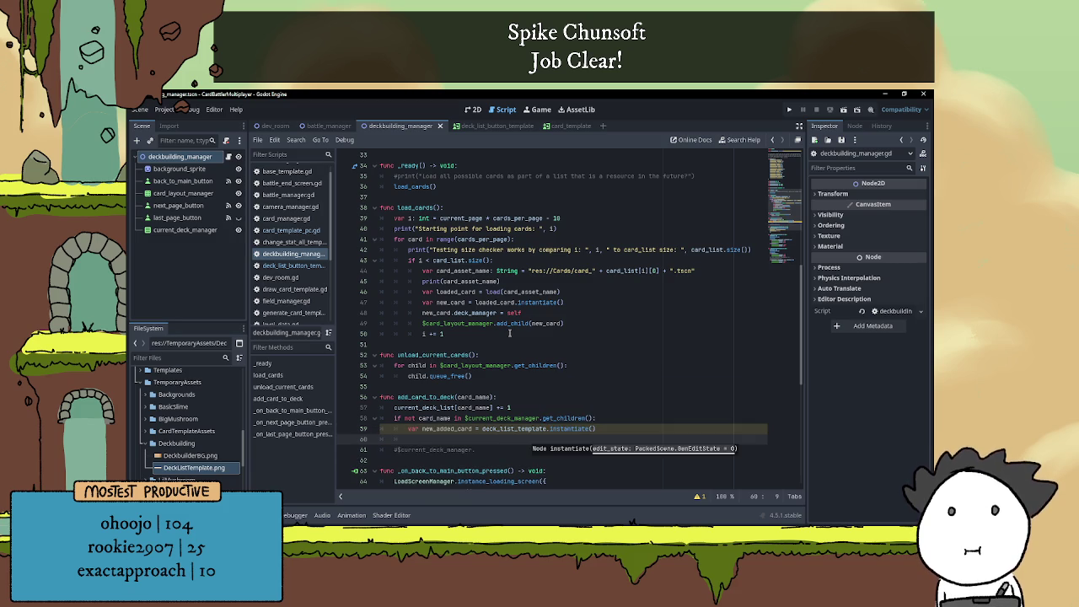
Set new_added_card.name = card_name on the next line
text(new)
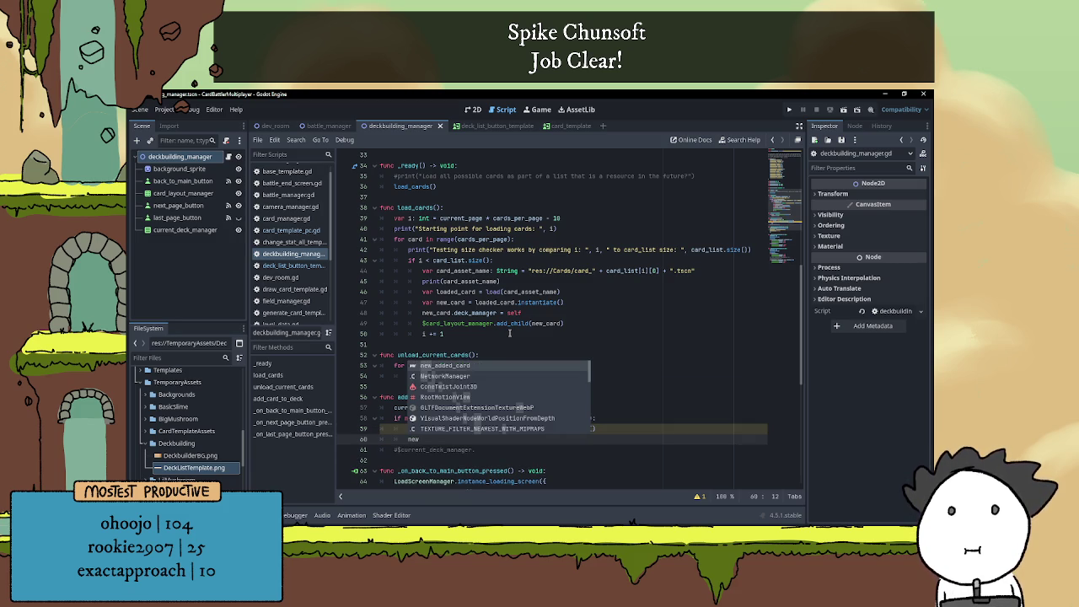
key(Return)
text(name )
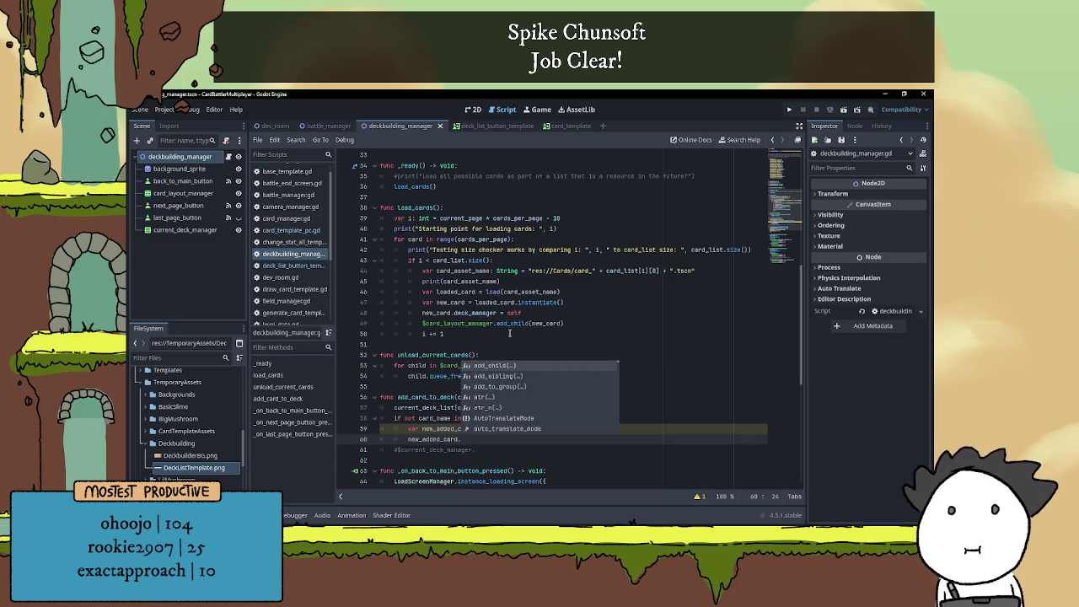
text(= card)
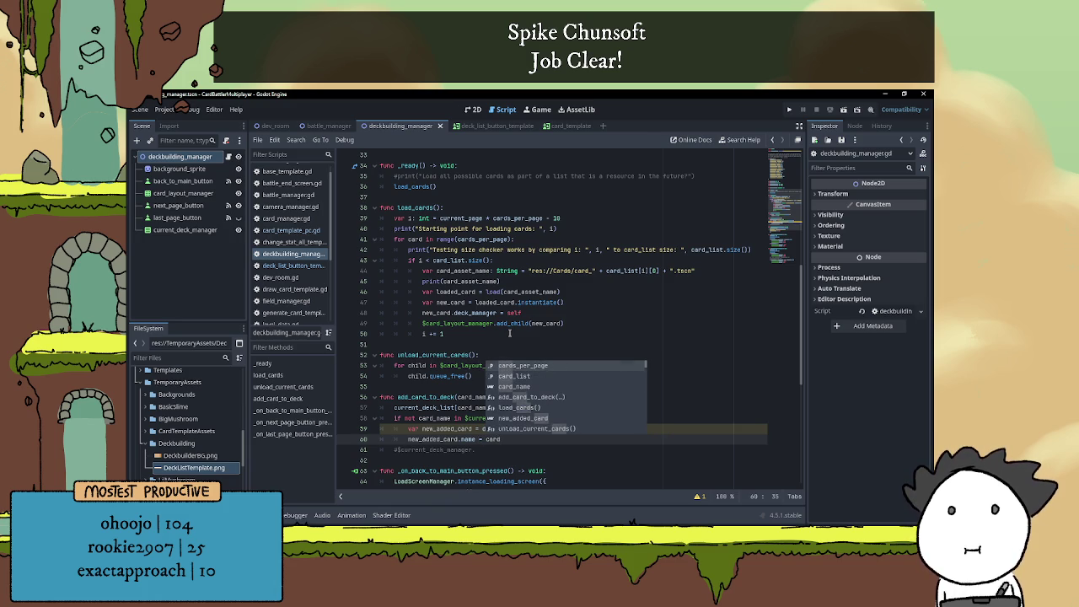
key(Down)
key(Down)
key(Return)
key(Return)
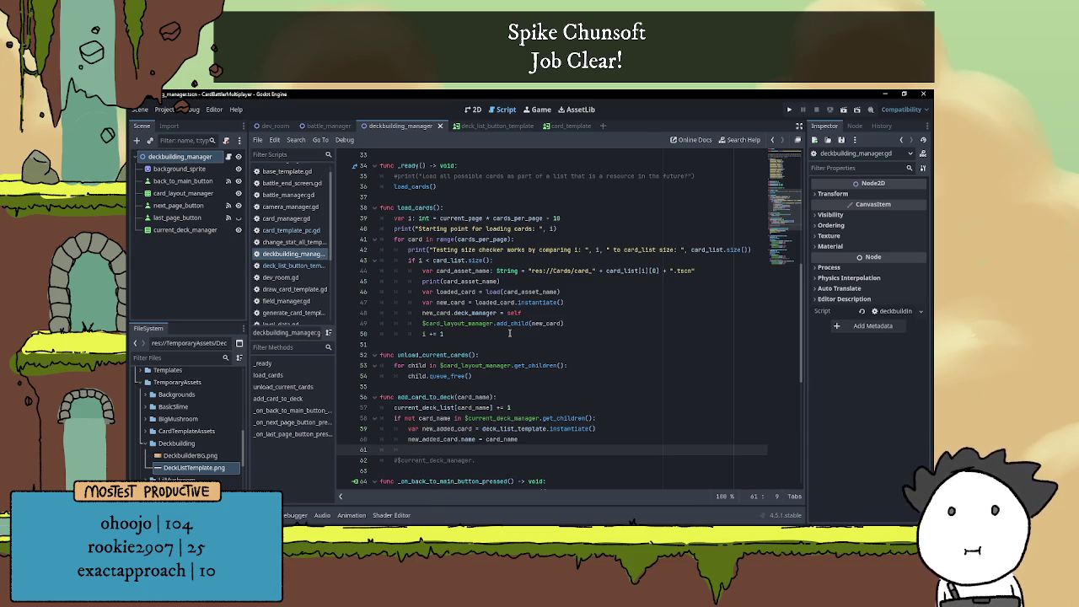
key(BackSpace)
key(BackSpace)
key(BackSpace)
Read the instantiate and get_children docs, then return to the end of increment line 57
scroll(575, 341, down, 3)
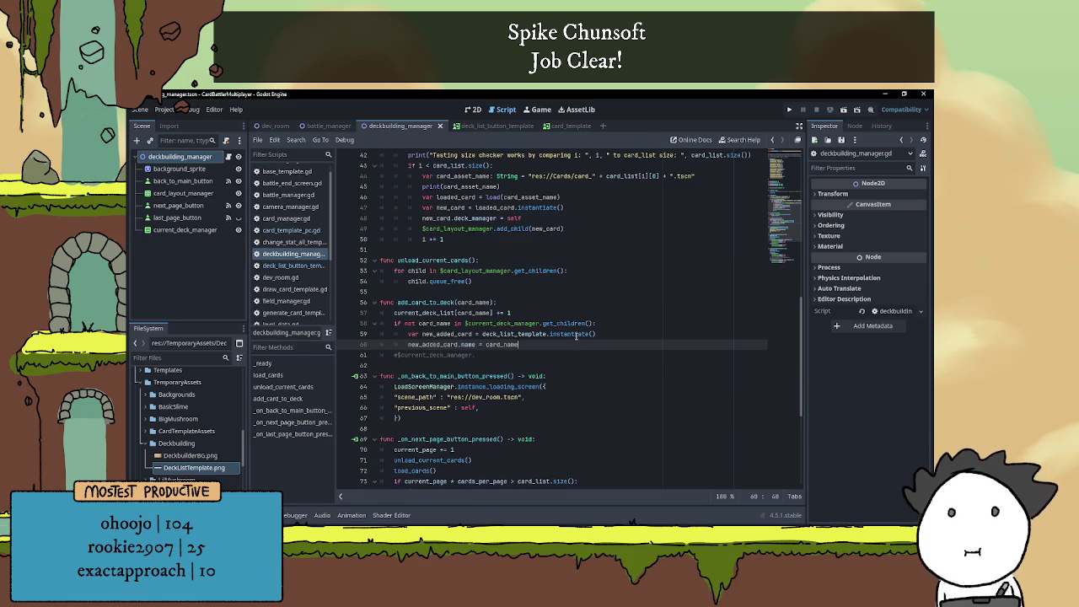
mouse_move(575, 336)
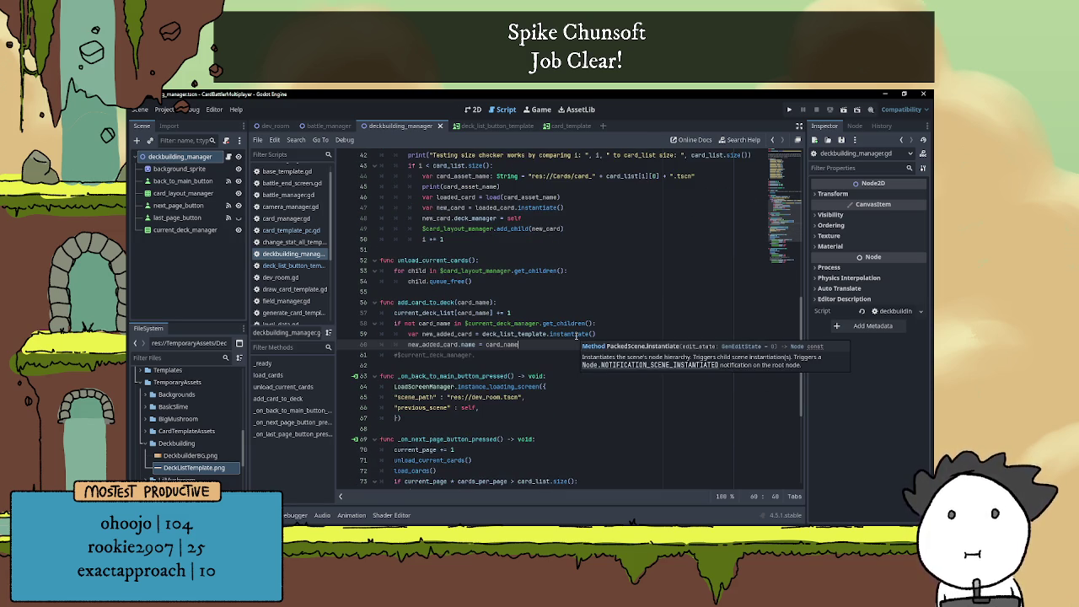
scroll(564, 336, down, 1)
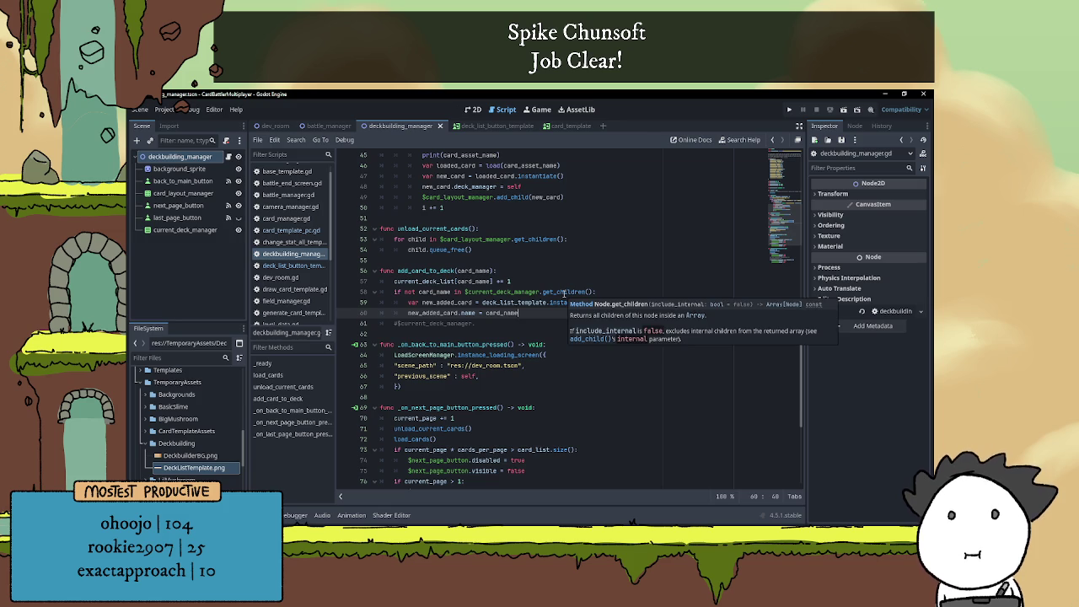
click(547, 319)
click(548, 313)
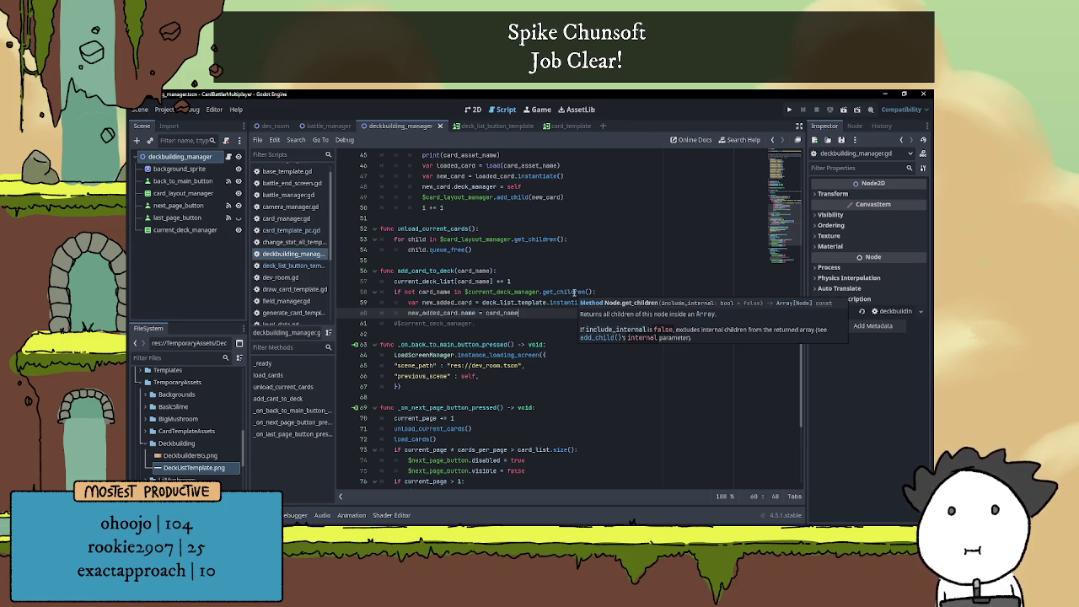
click(580, 291)
click(563, 283)
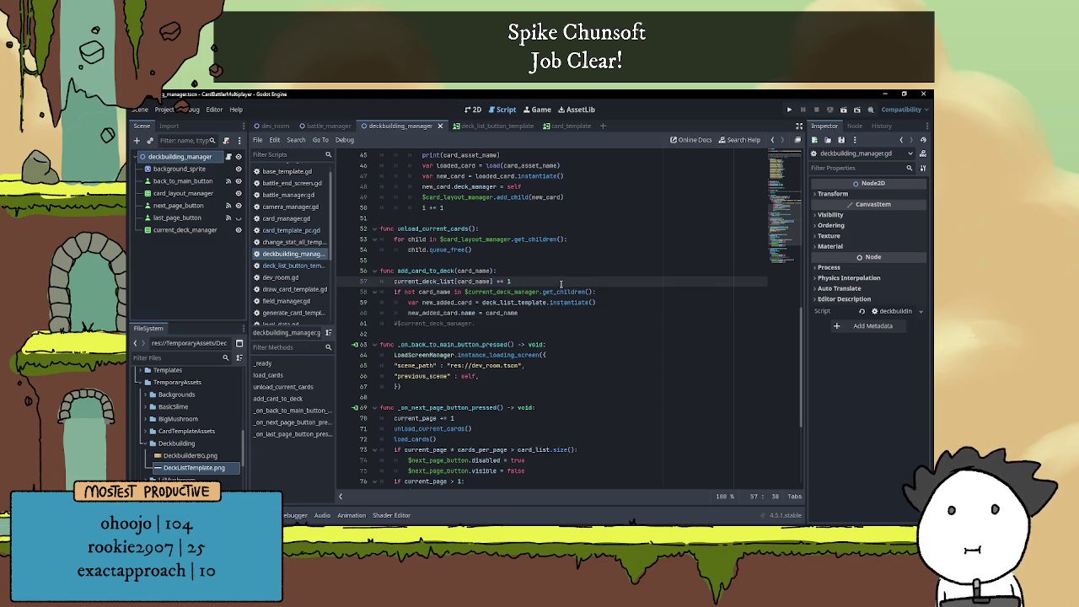
Add a debug print after the increment reporting card_name and current_deck_list
key(Return)
text(print(")
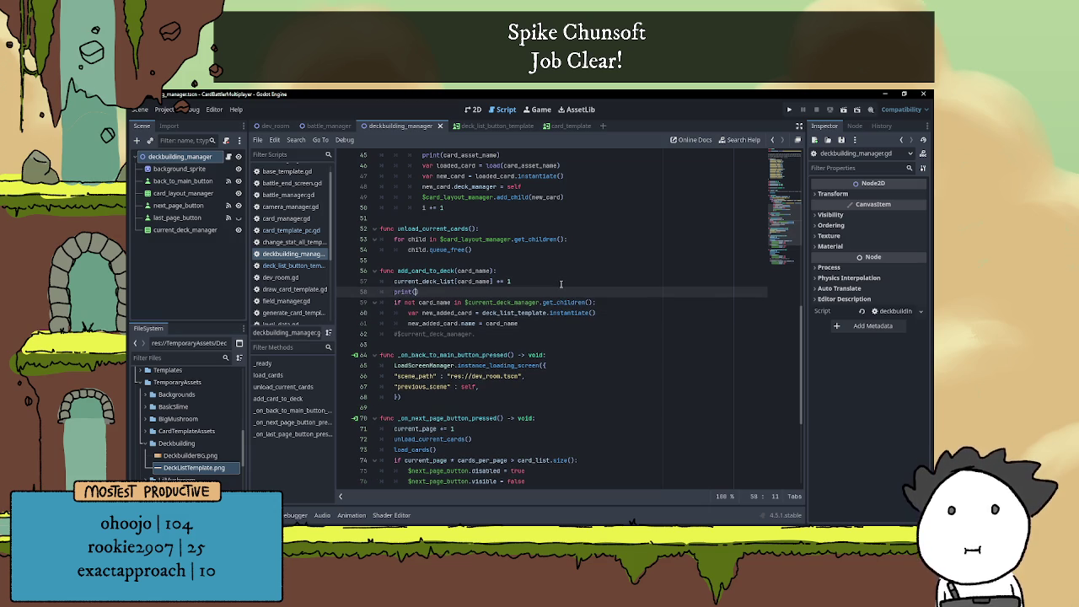
text(st the card)
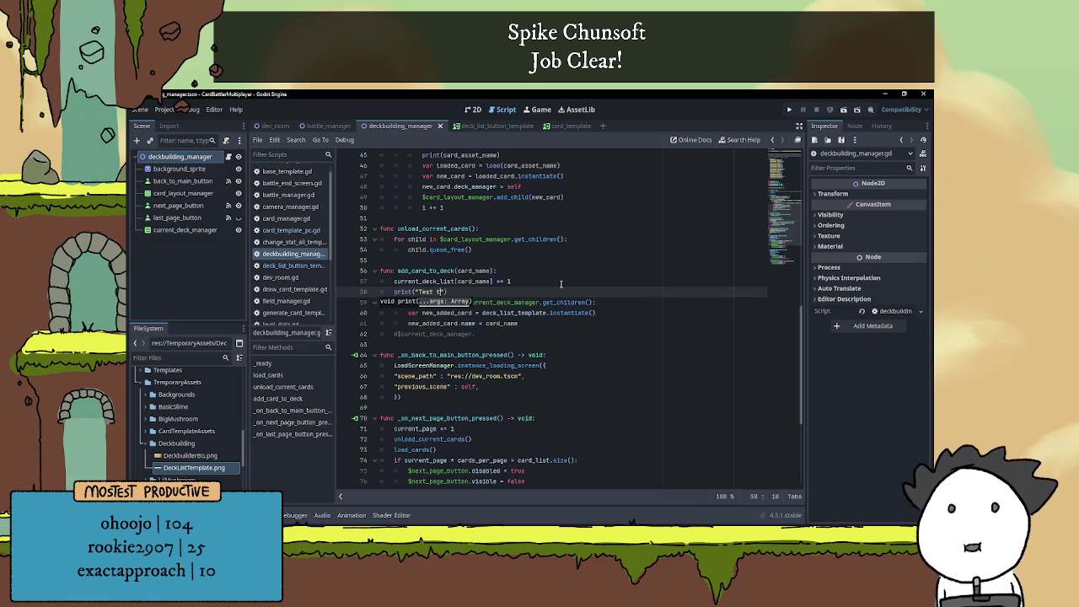
text(_name chec)
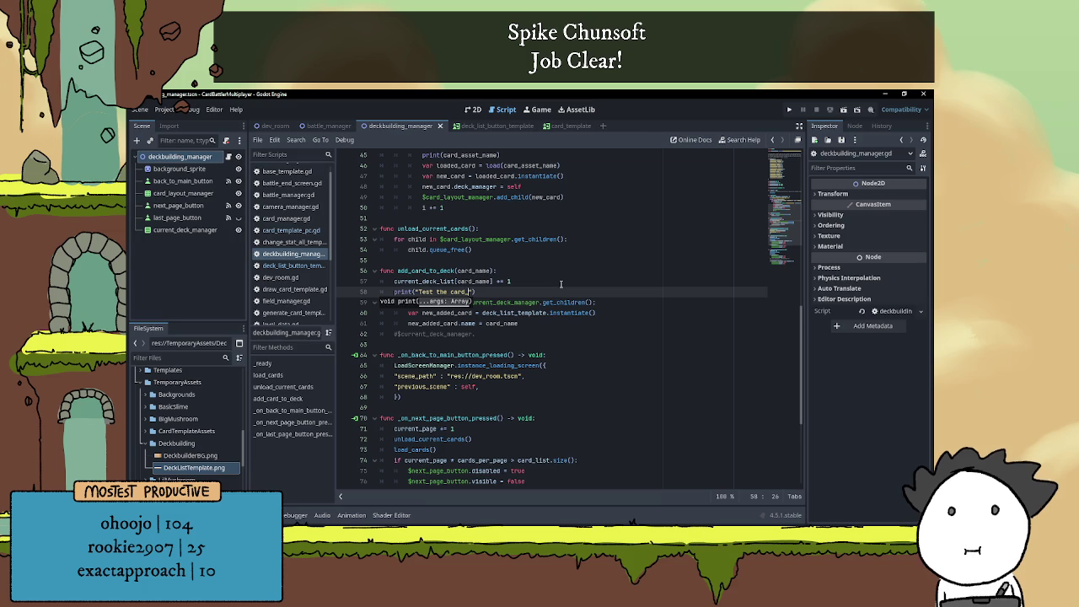
text(k works)
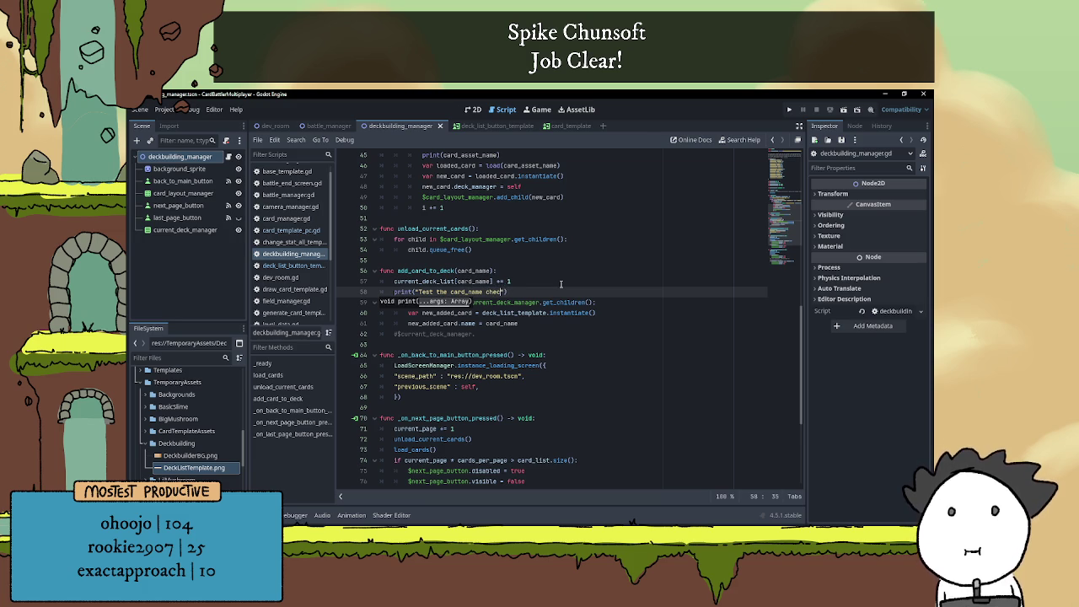
text(. Card name: ", card)
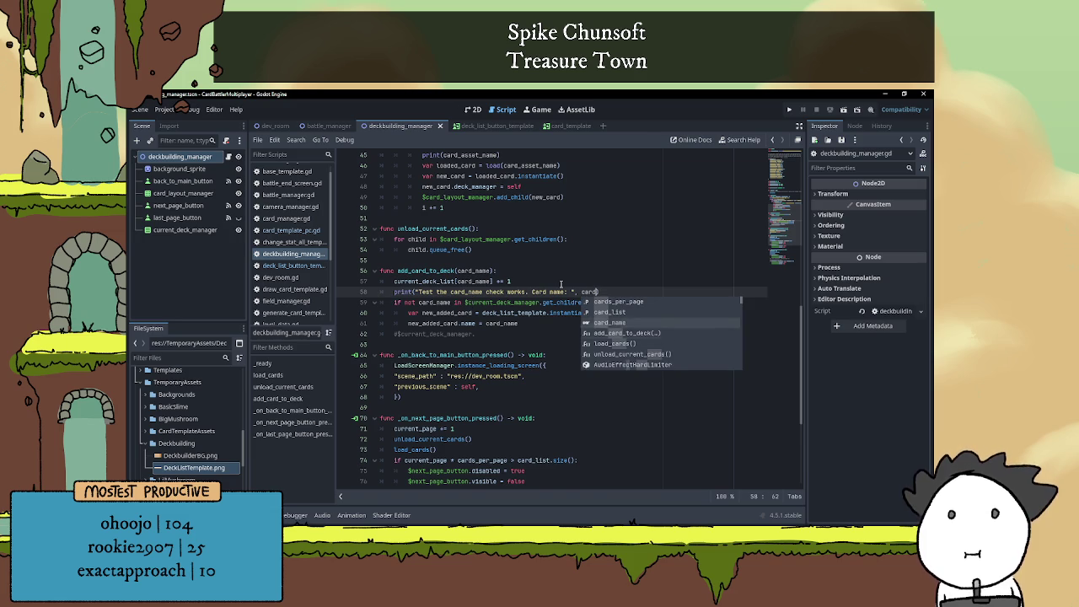
key(Return)
text(, ")
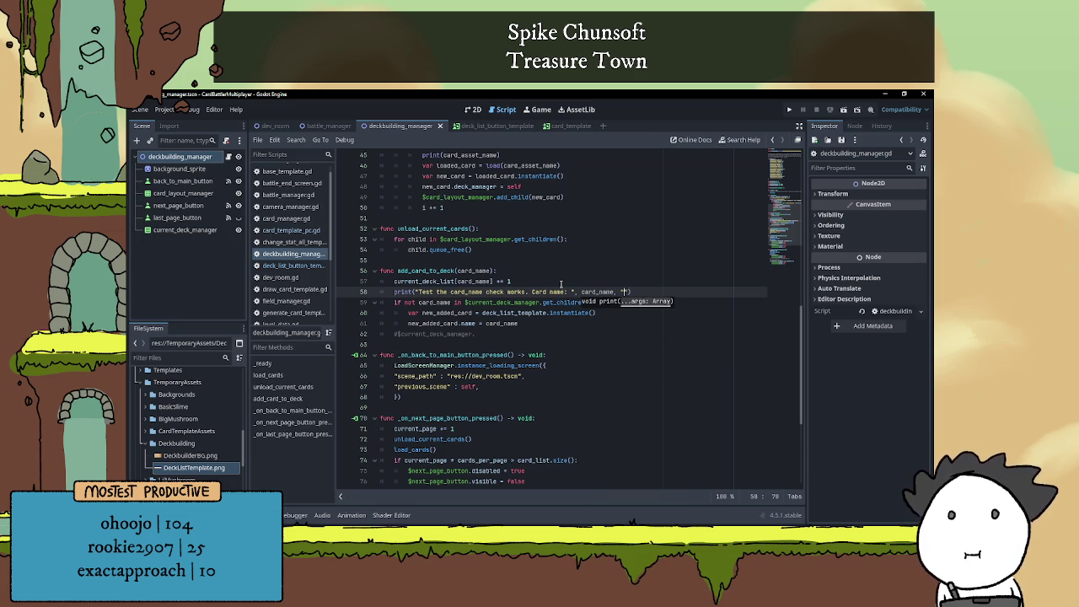
text( and)
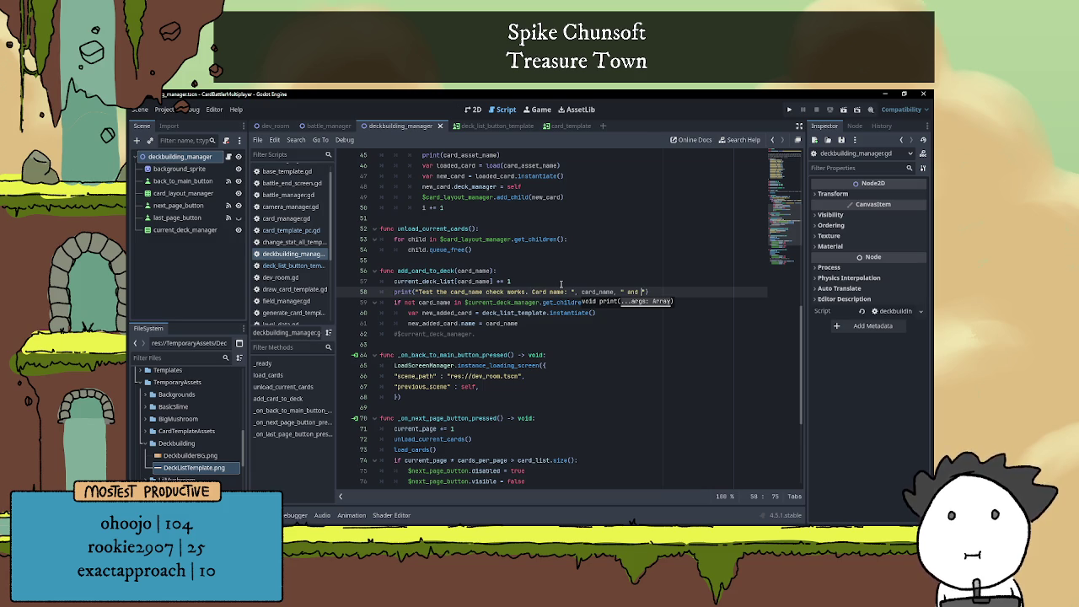
text(cu)
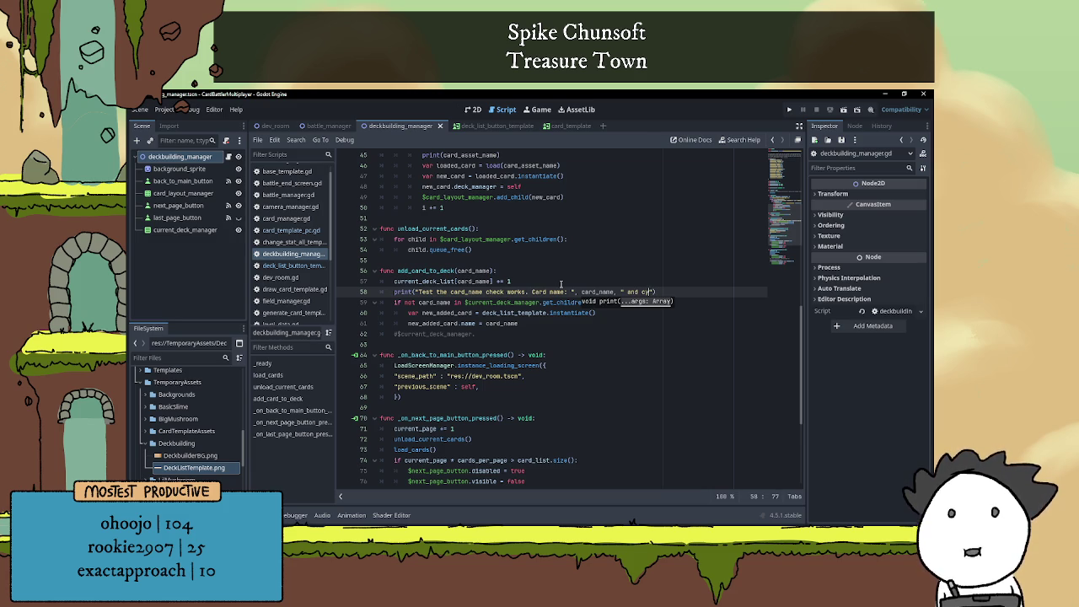
text(rrent)
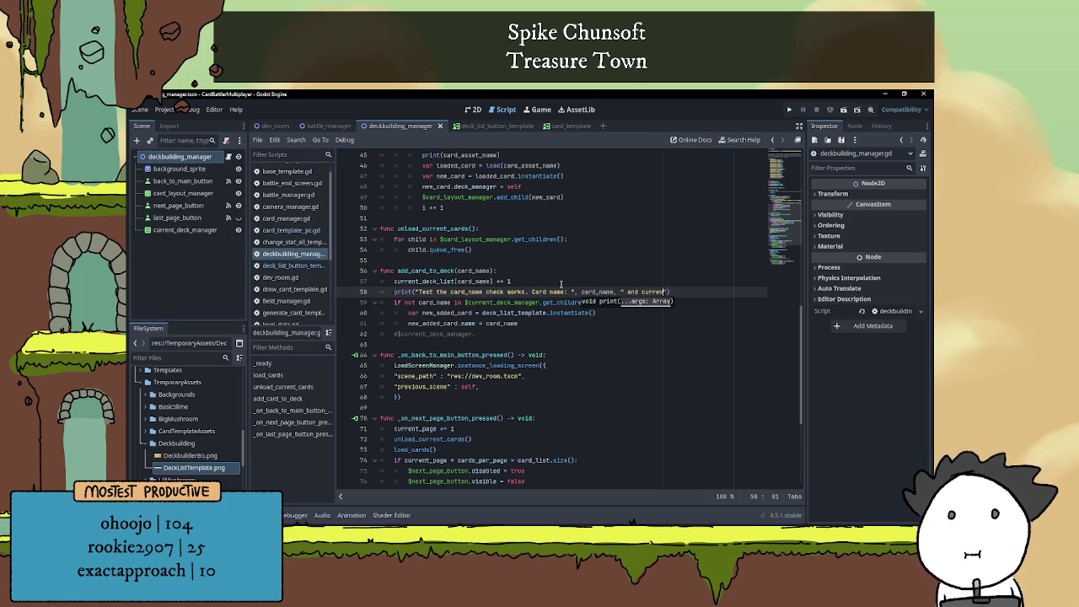
text(_deck)
text(_)
text(list: ")
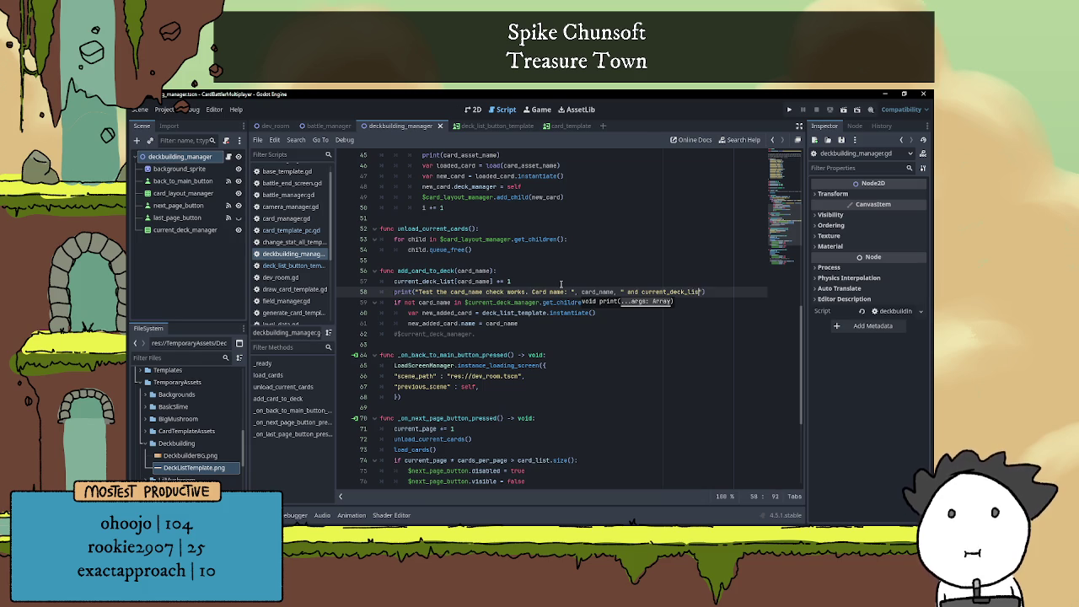
text(,)
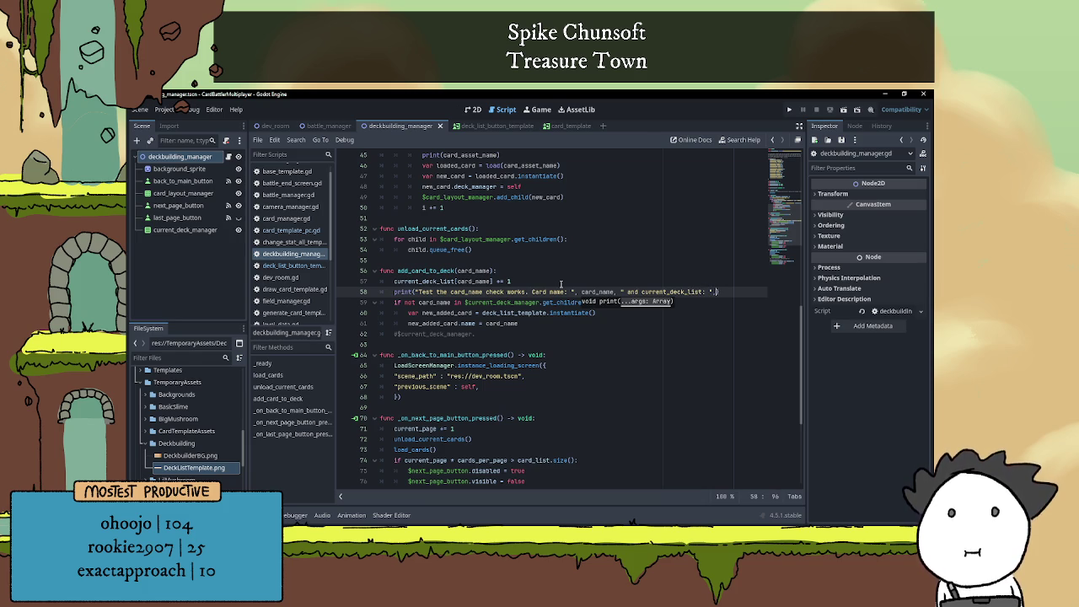
Copy $current_deck_manager.get_children() from the if line into the test print
drag(465, 301, 595, 302)
key(ctrl+c)
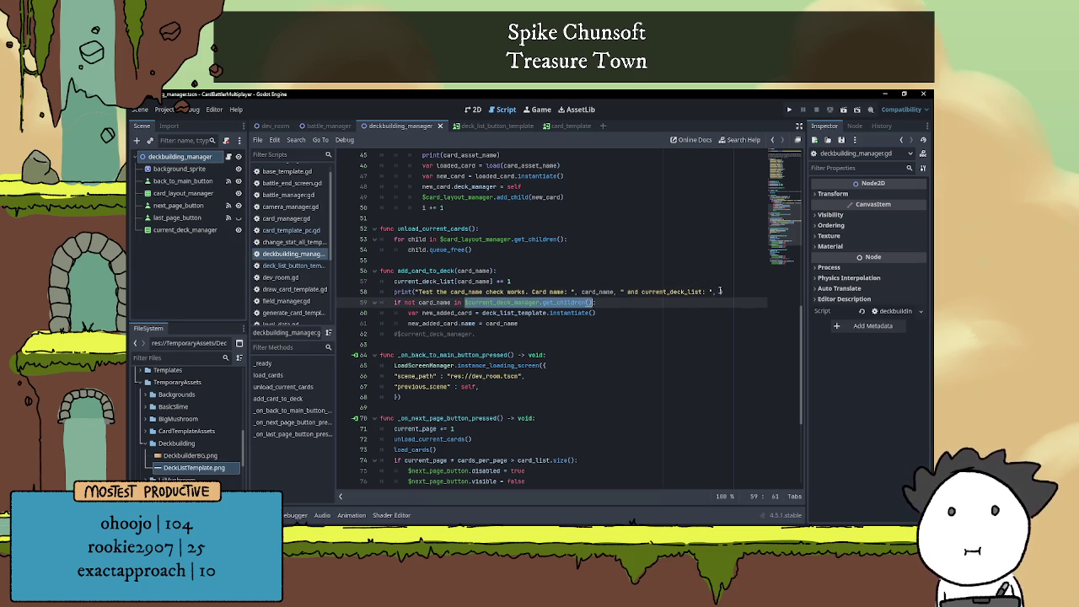
click(716, 291)
key(ctrl+v)
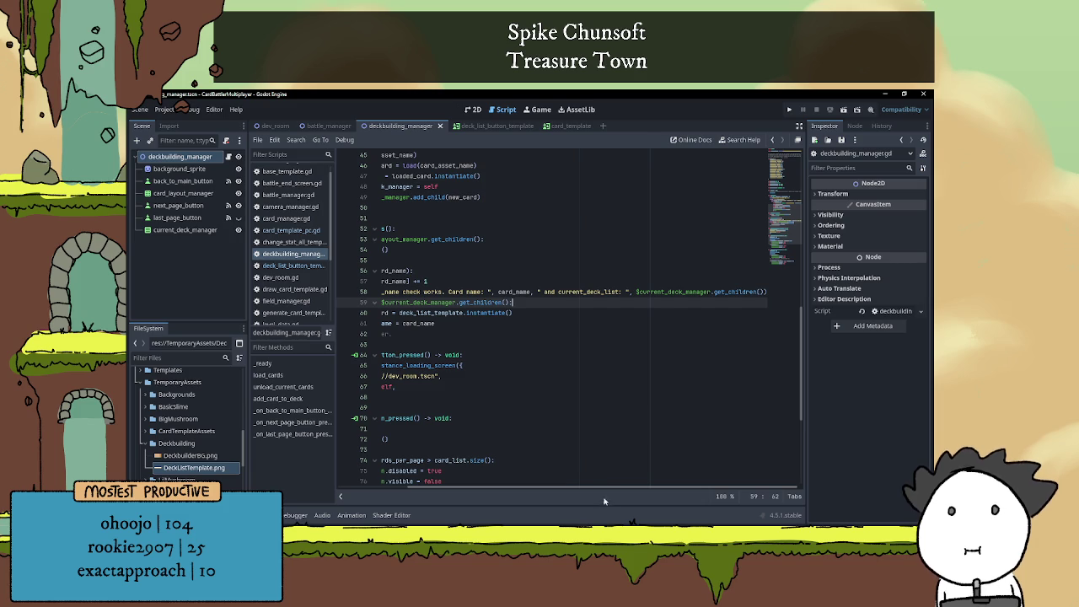
drag(609, 487, 540, 487)
click(556, 337)
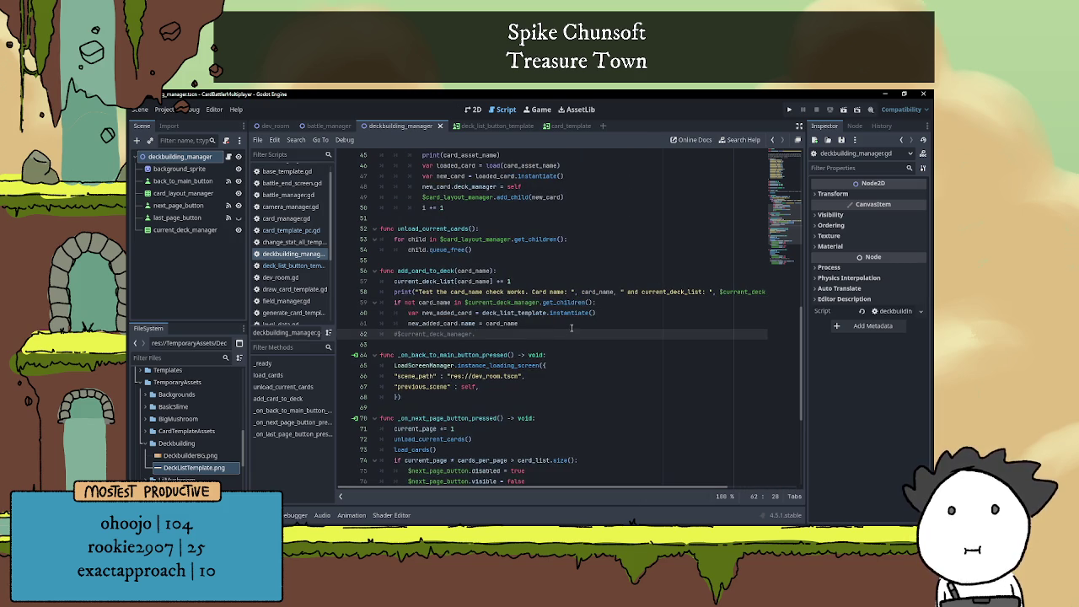
click(624, 302)
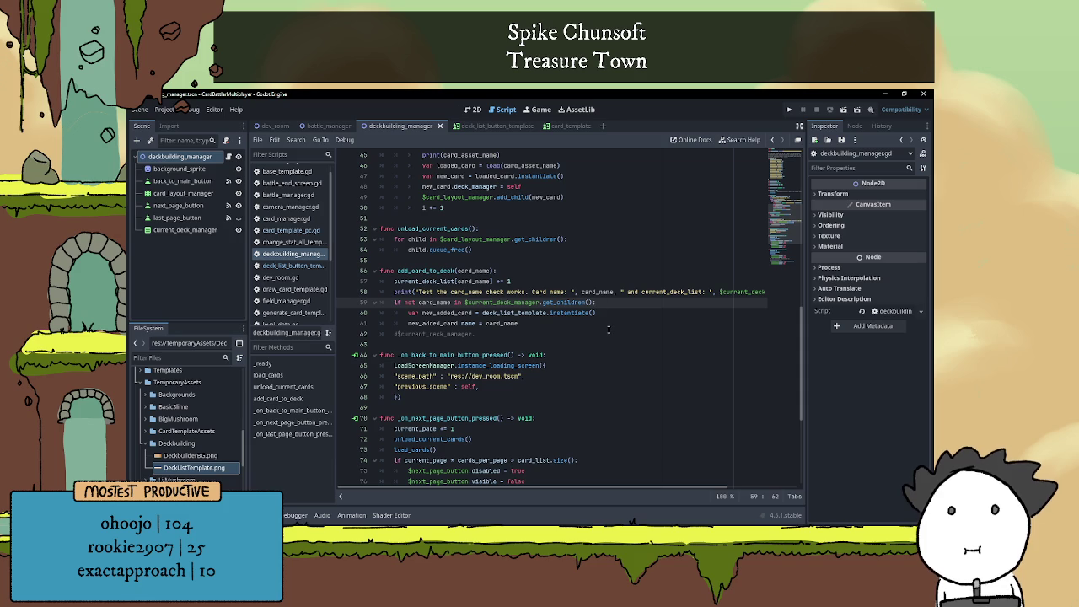
click(551, 326)
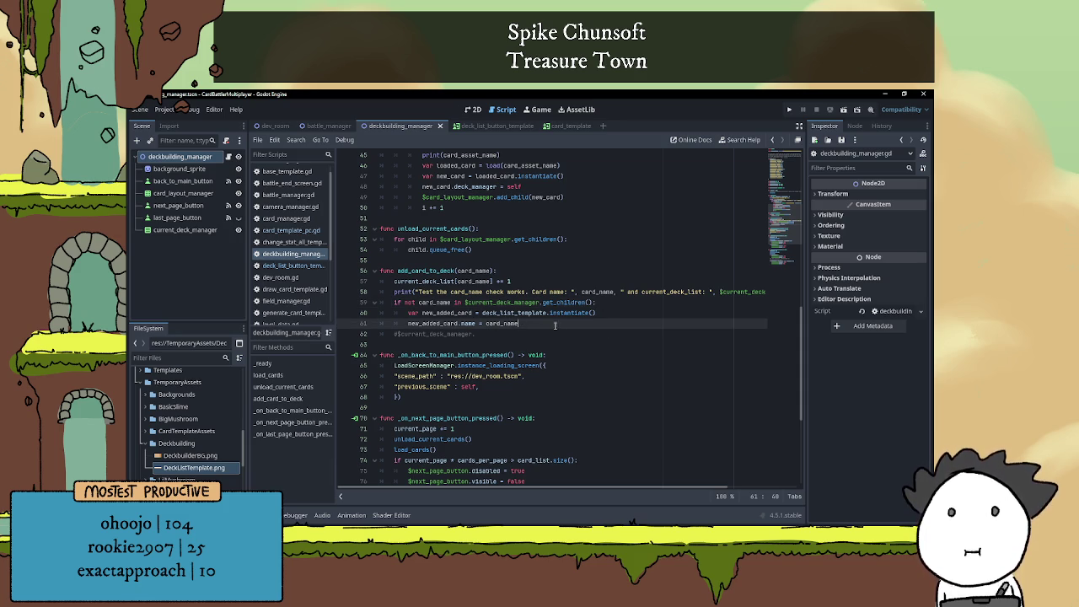
Open a new line after the card-naming line and autocomplete $current_deck_manager there
drag(411, 326, 522, 324)
click(529, 323)
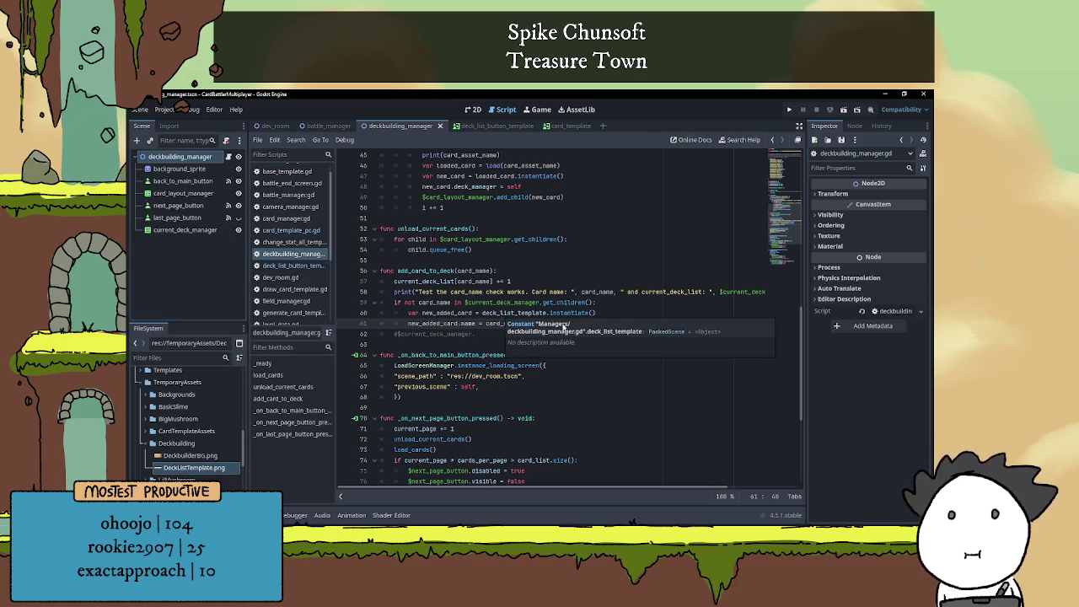
key(Return)
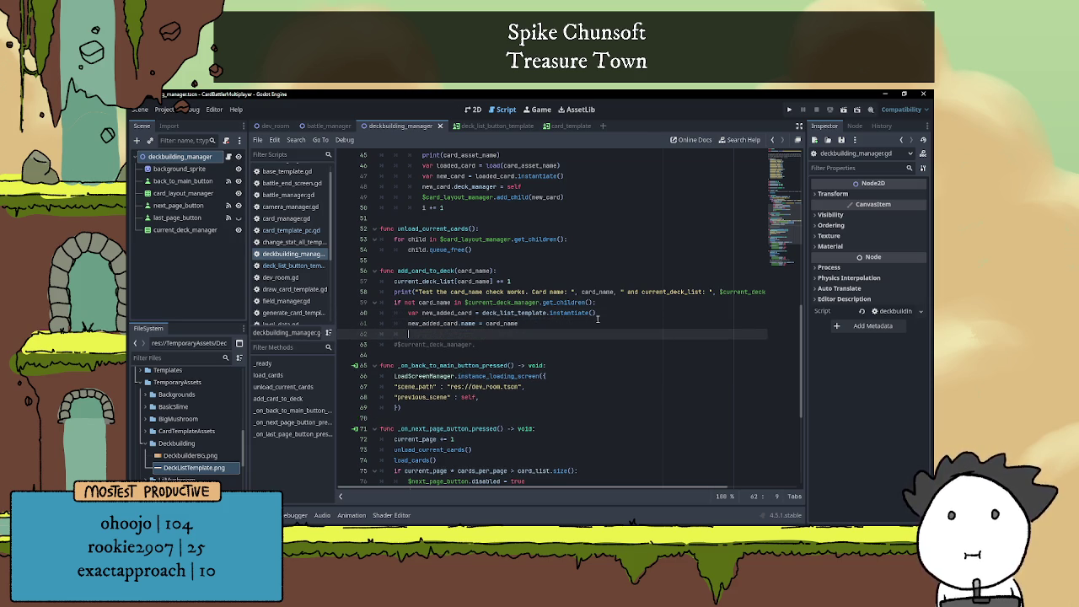
text($c)
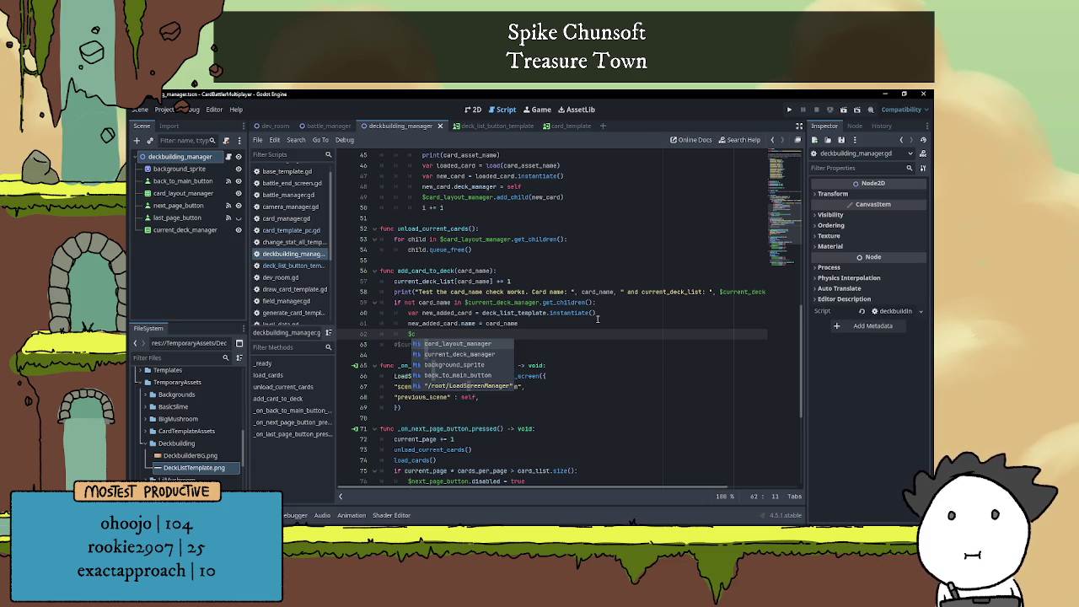
key(Down)
key(Return)
Complete the statement as $current_deck_manager.add_child(new_added_card)
text(add)
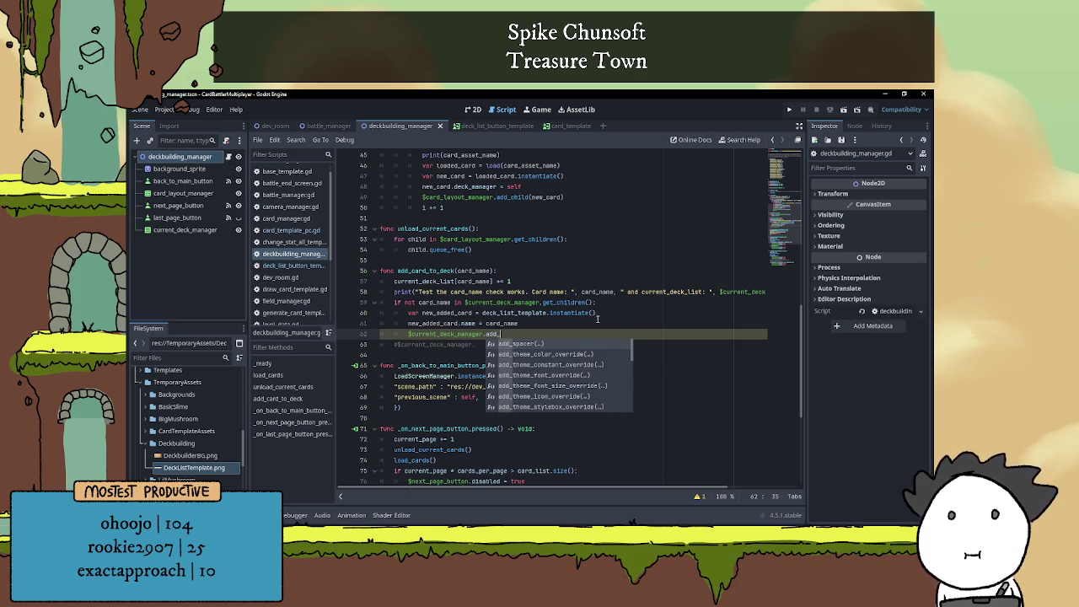
text(_ch)
key(Return)
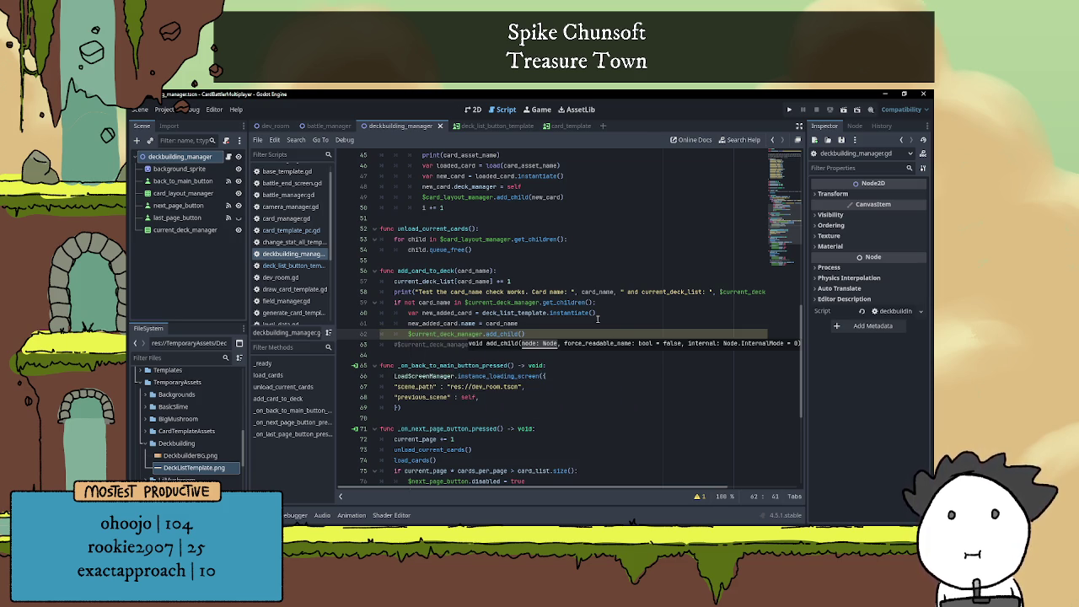
text(new)
key(Return)
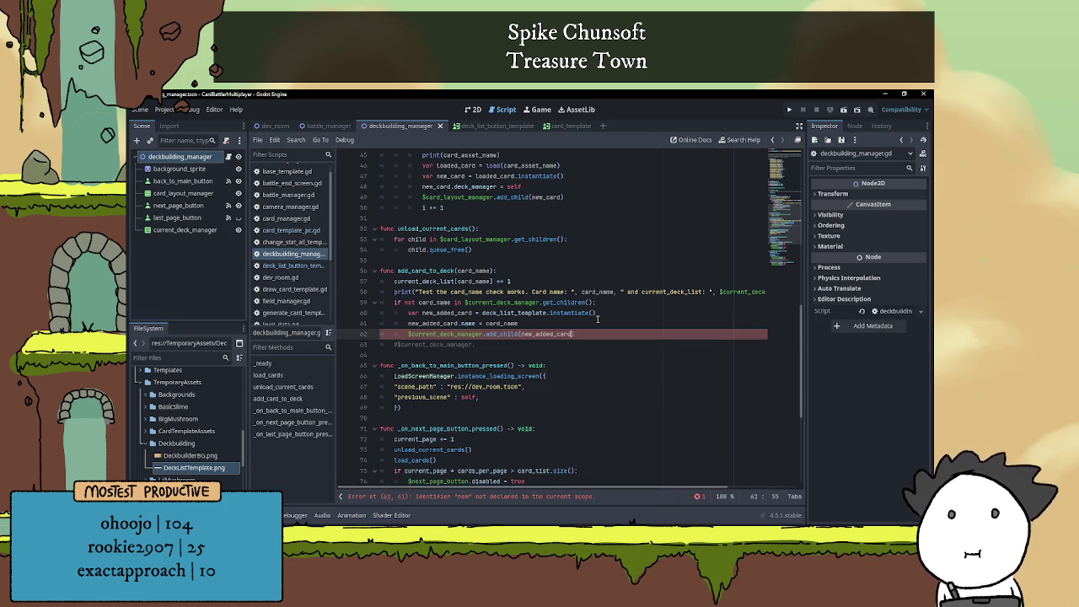
text())
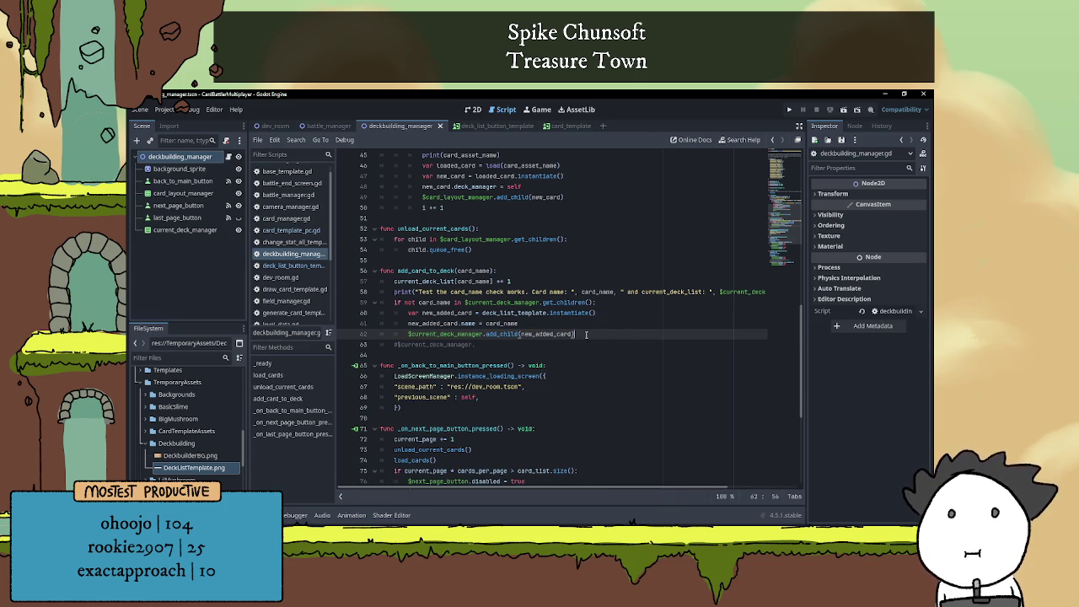
scroll(594, 331, down, 3)
click(547, 262)
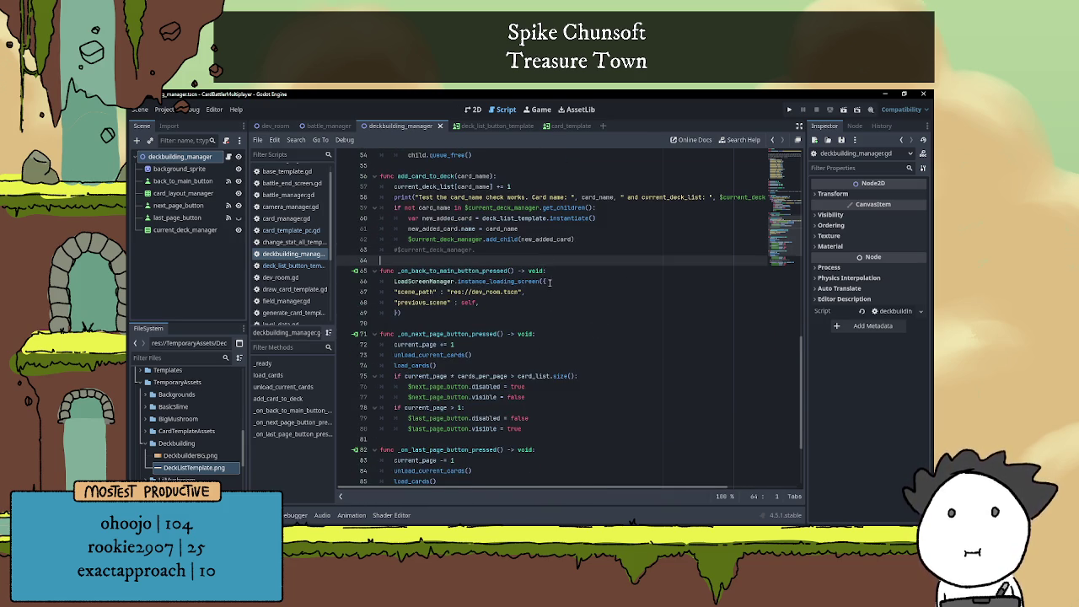
scroll(552, 284, up, 2)
click(577, 293)
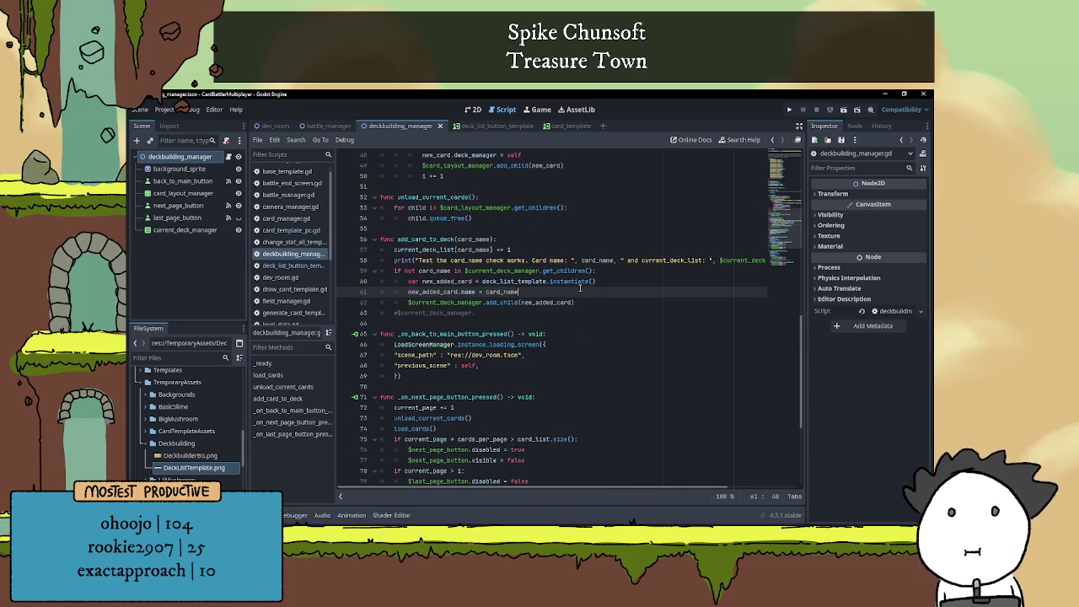
Insert a line before the add_child call and start typing new_added_card. on it
key(Return)
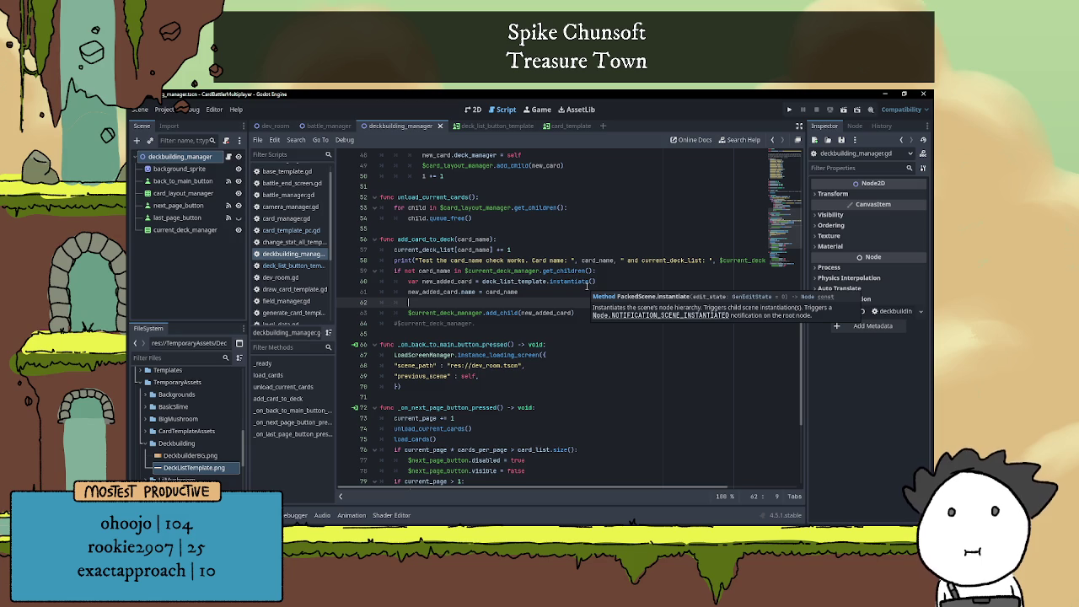
text(new_added_card)
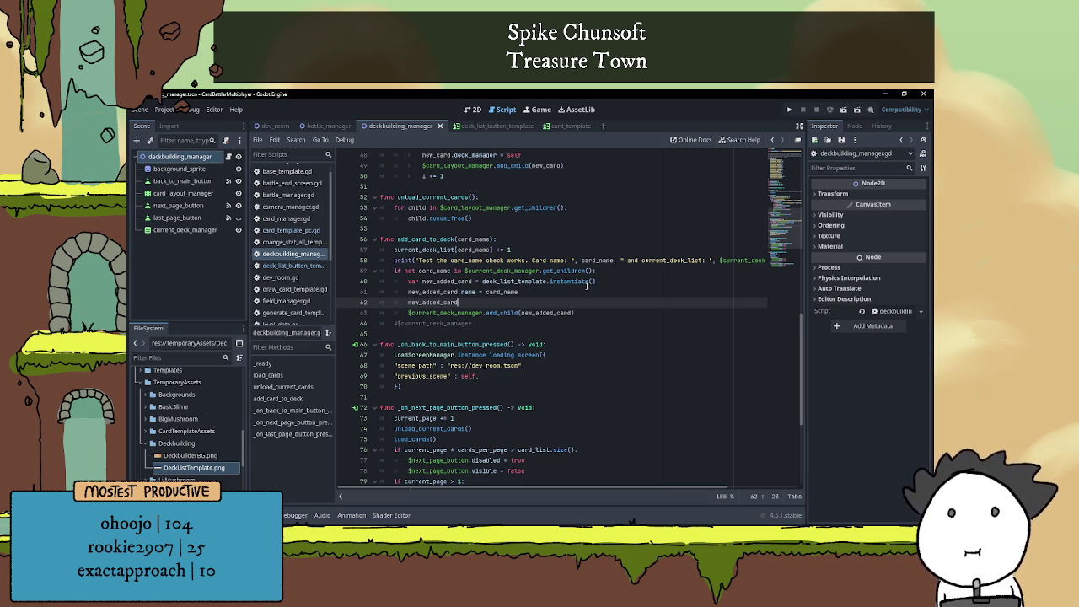
text(.)
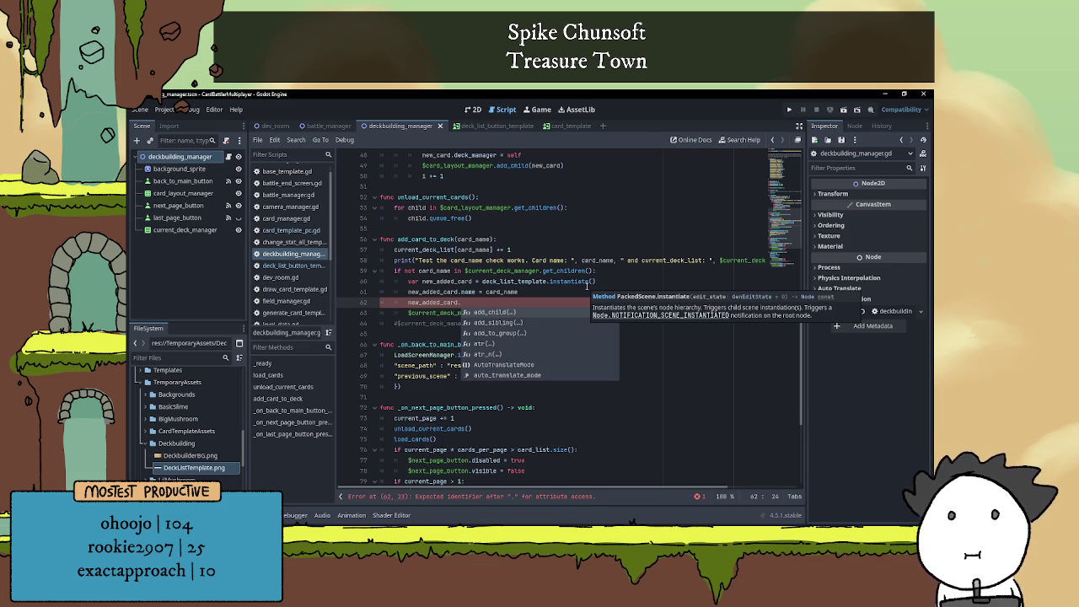
text(u)
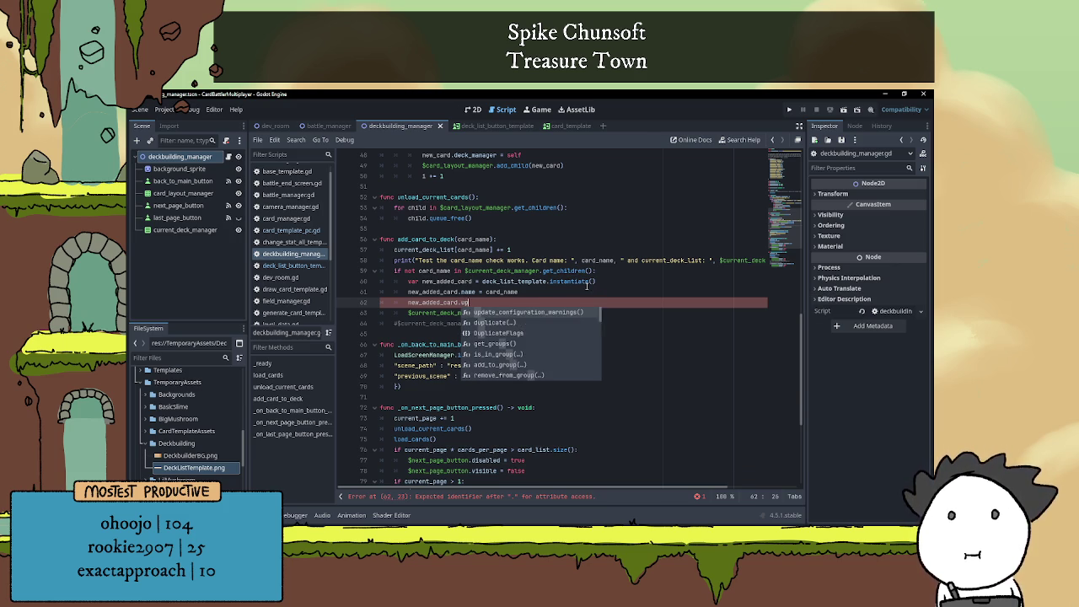
key(BackSpace)
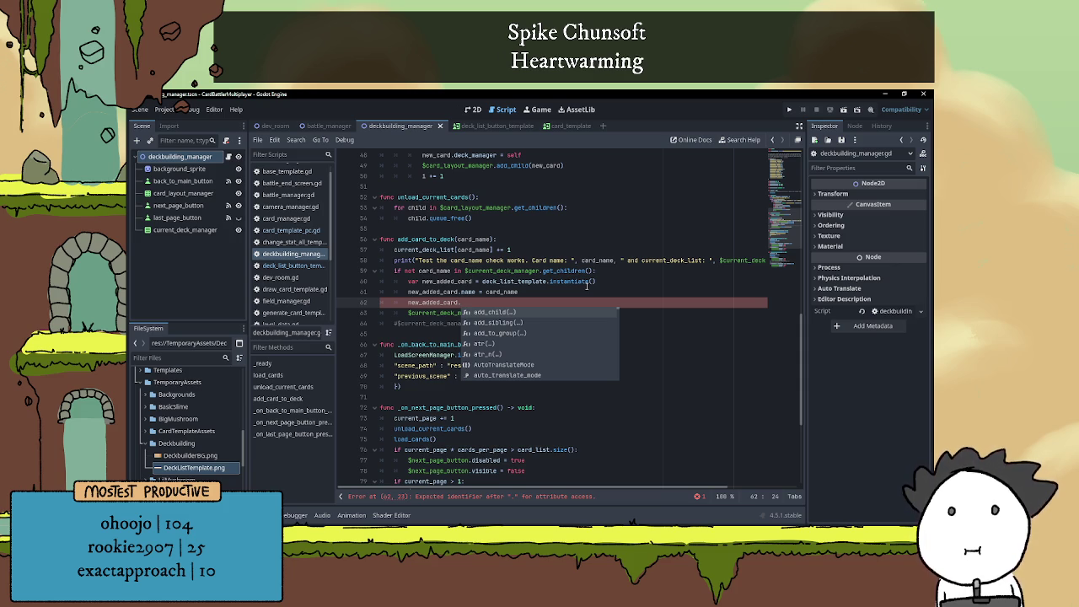
click(536, 301)
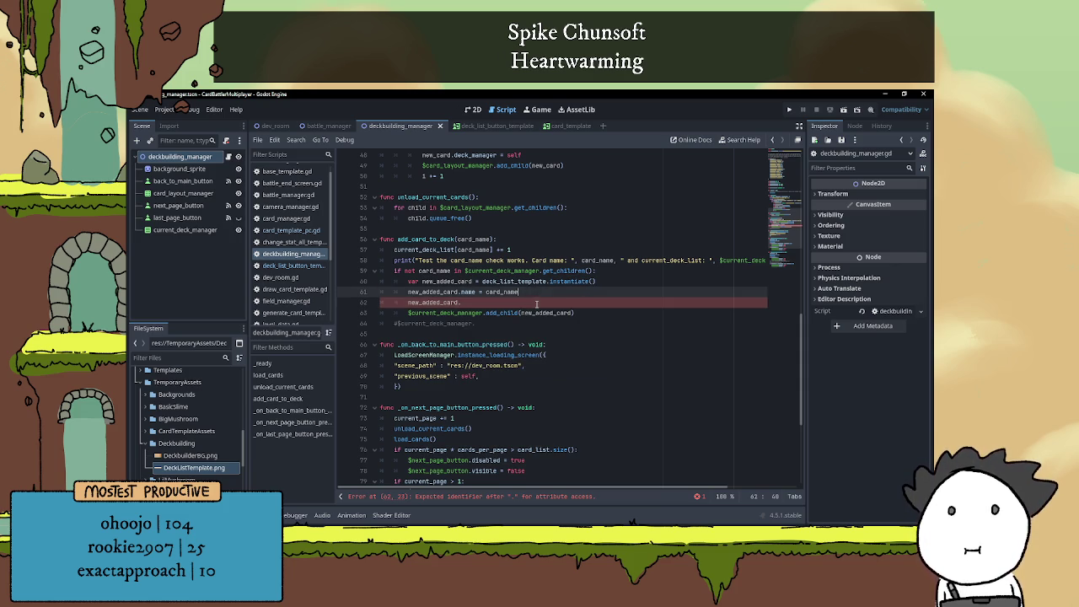
Replace the first rarity values with 'Basic Clime', 'Big Mushroom' and 'Fungal Growth'
scroll(539, 302, up, 2)
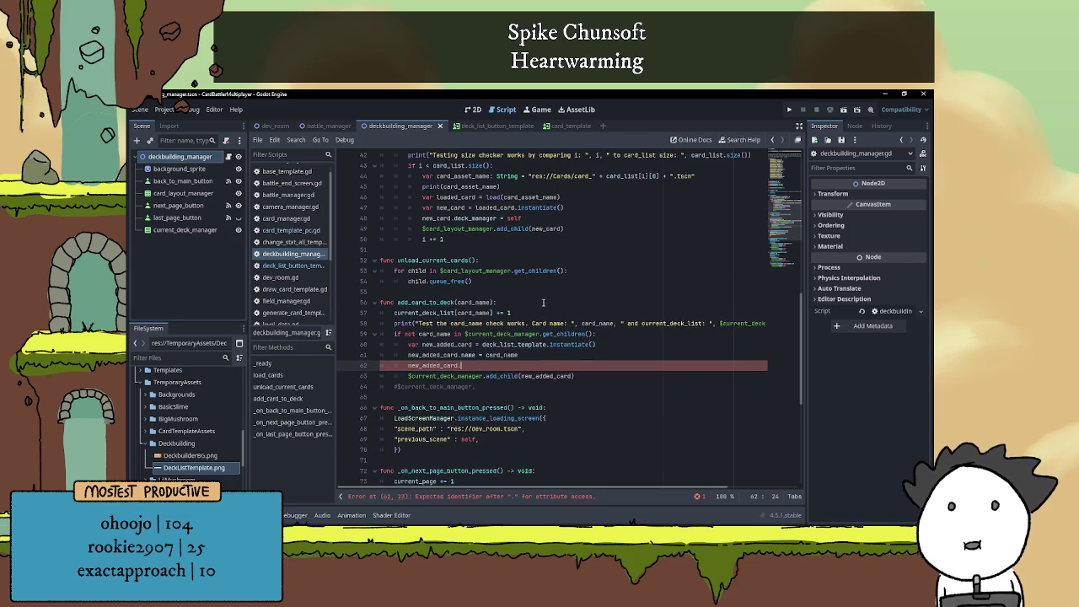
scroll(546, 301, up, 10)
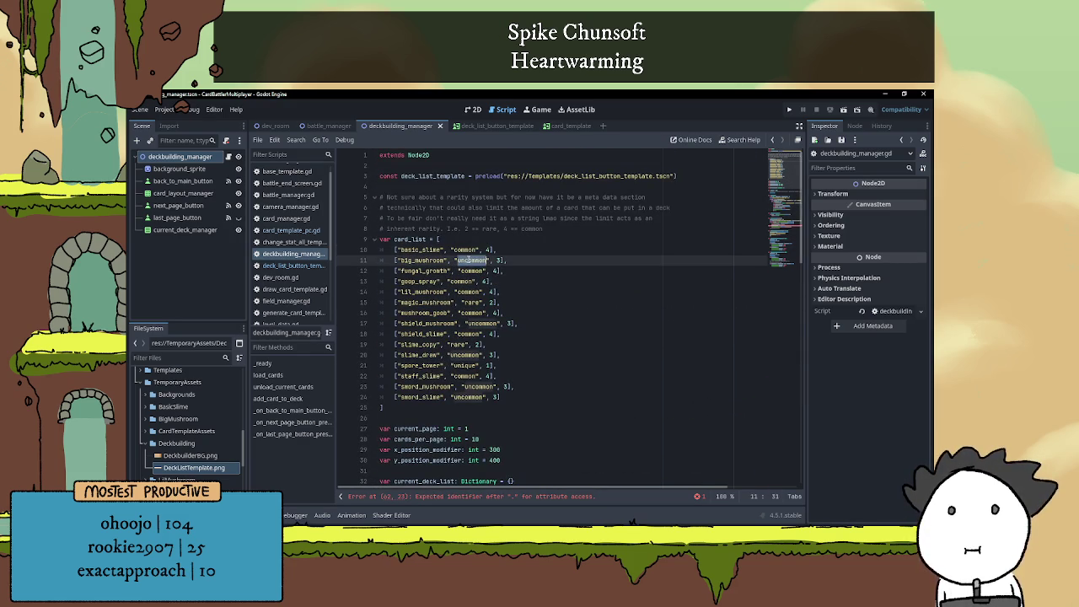
click(471, 281)
scroll(476, 367, down, 1)
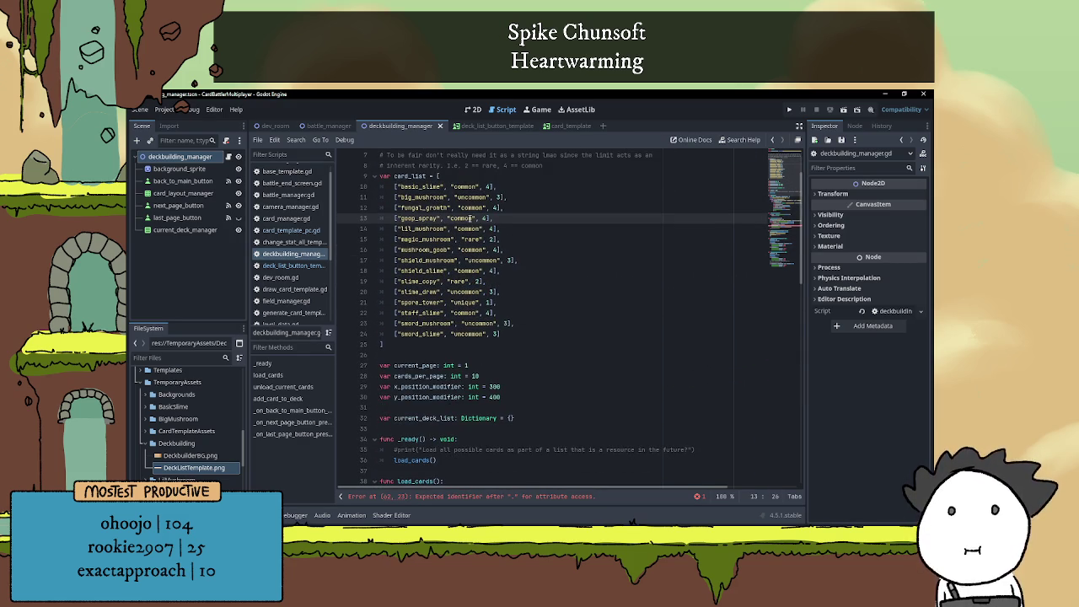
double_click(463, 218)
text(Basic C)
text(lime)
double_click(463, 229)
text(Big Mushroom)
key(Down)
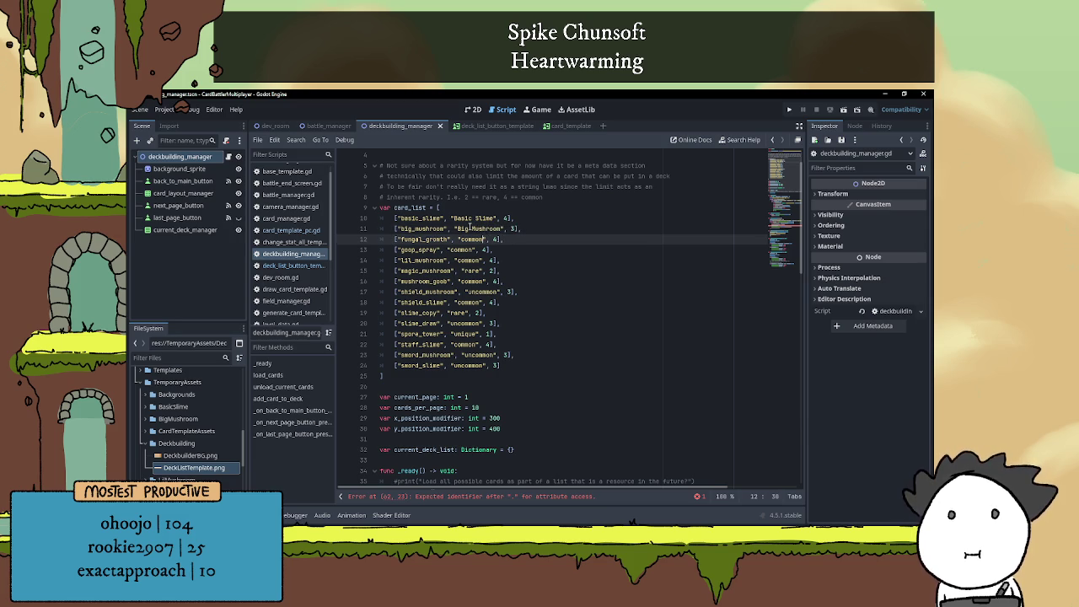
key(BackSpace)
key(BackSpace)
key(BackSpace)
text(Fungal Gro)
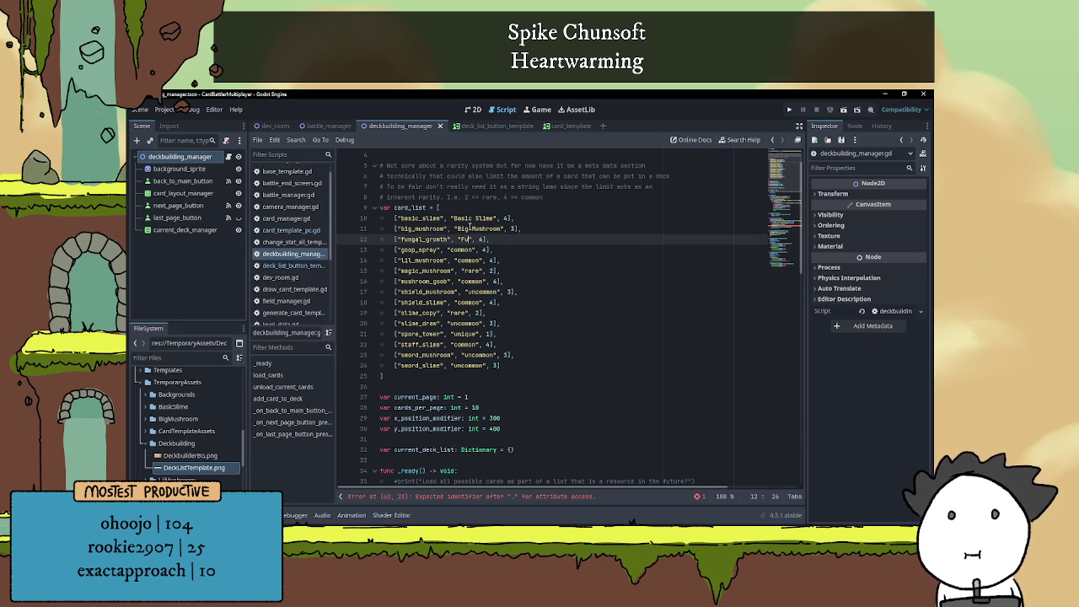
text(wth)
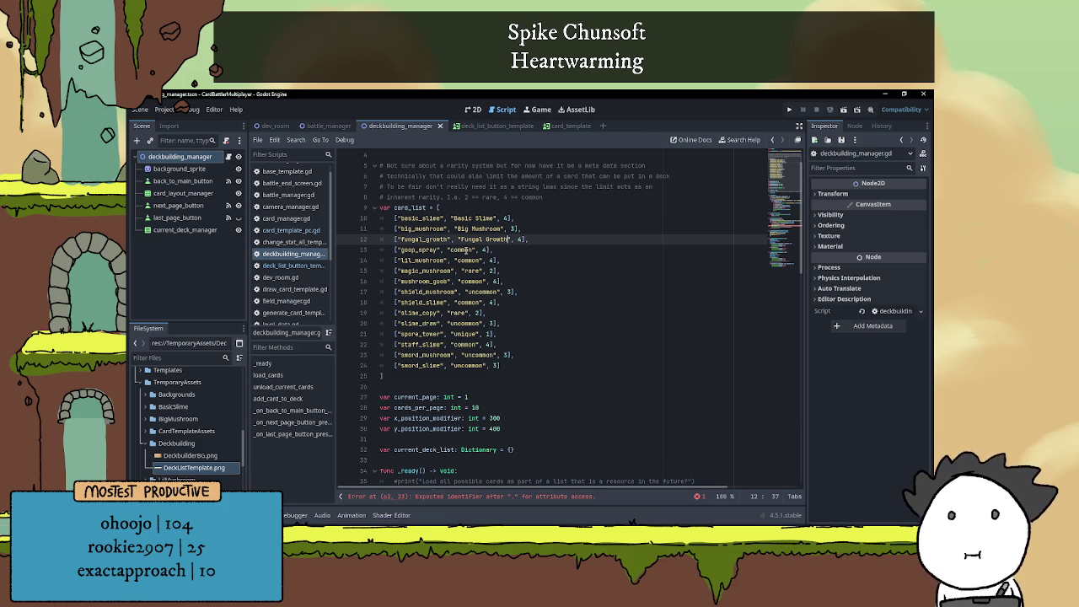
Shorten those names to 'Growth' and 'Big Mush', and name goop_spray 'Goop Spray'
click(478, 241)
double_click(478, 240)
key(BackSpace)
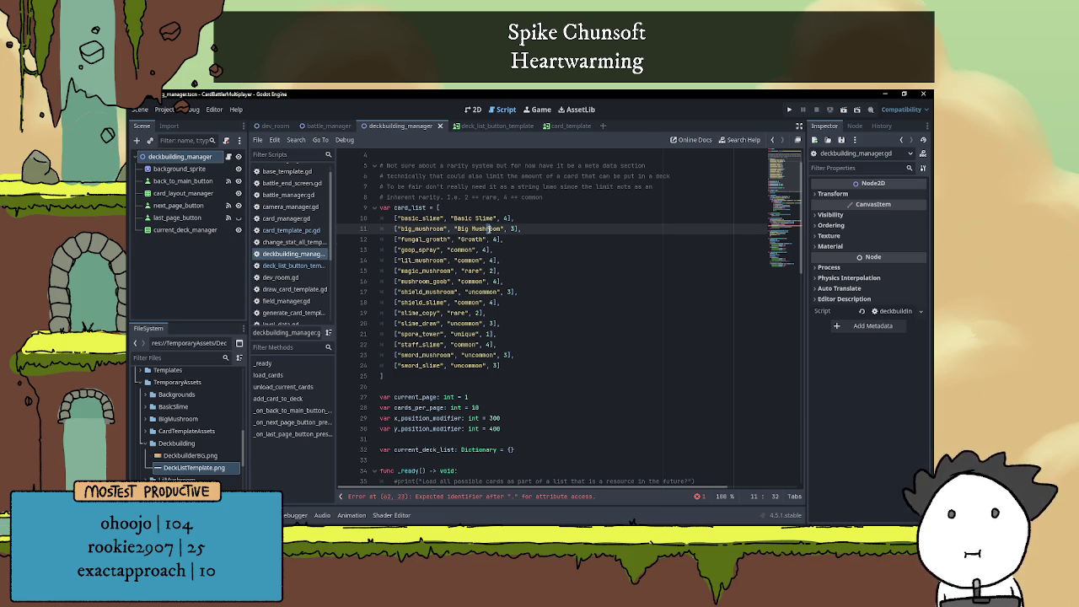
drag(502, 229, 486, 229)
key(BackSpace)
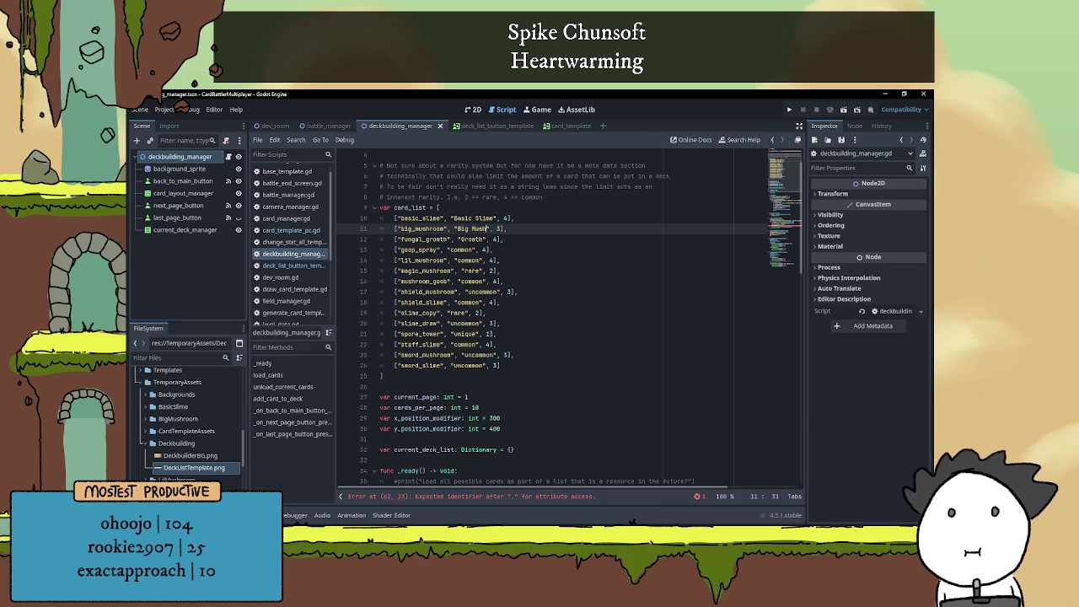
double_click(463, 249)
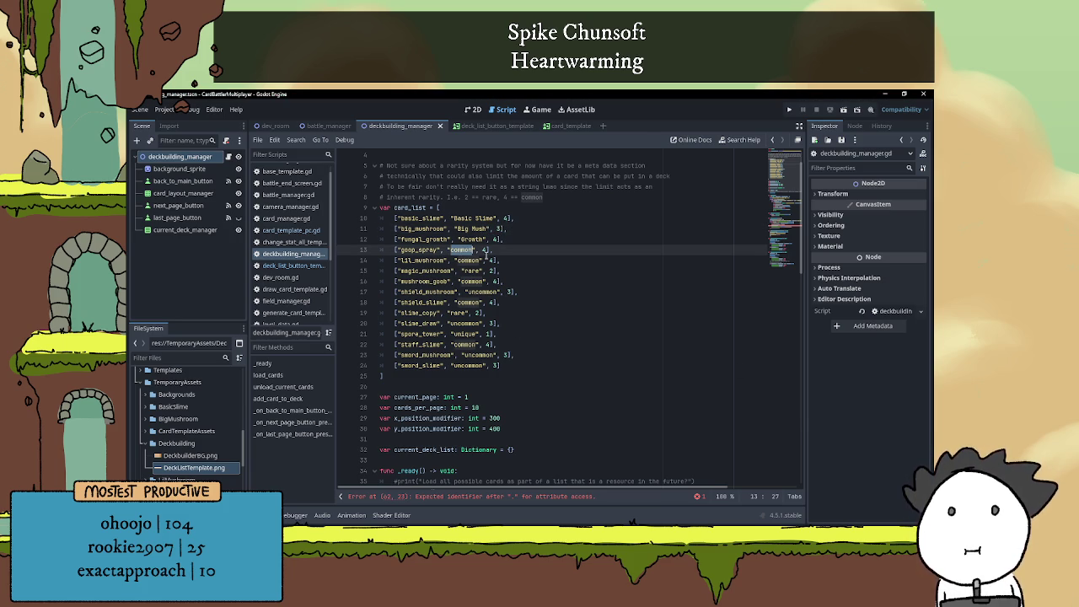
text(Goop Spr)
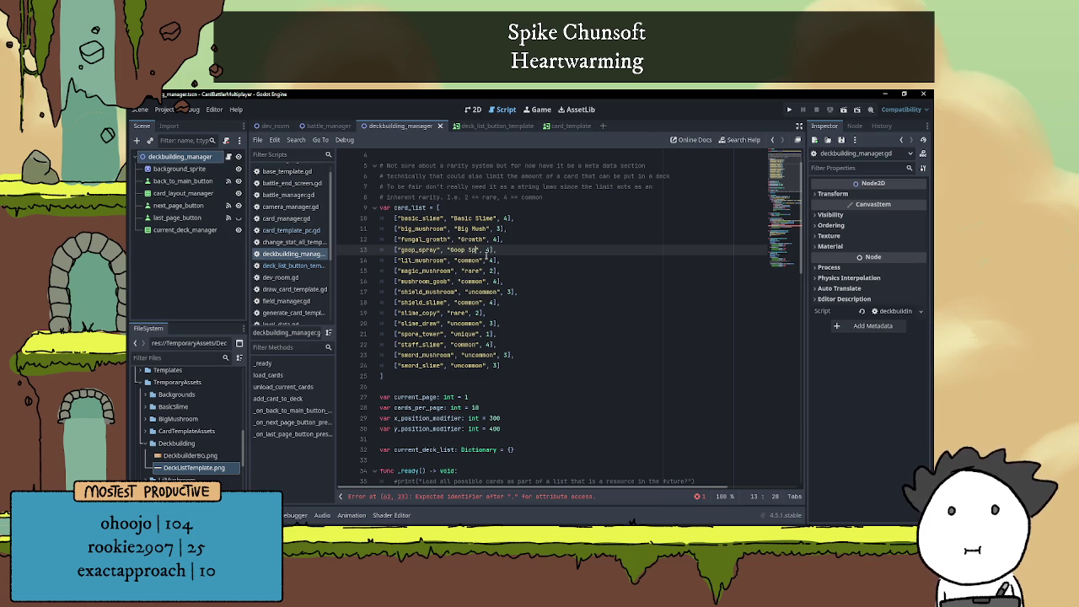
text(ay)
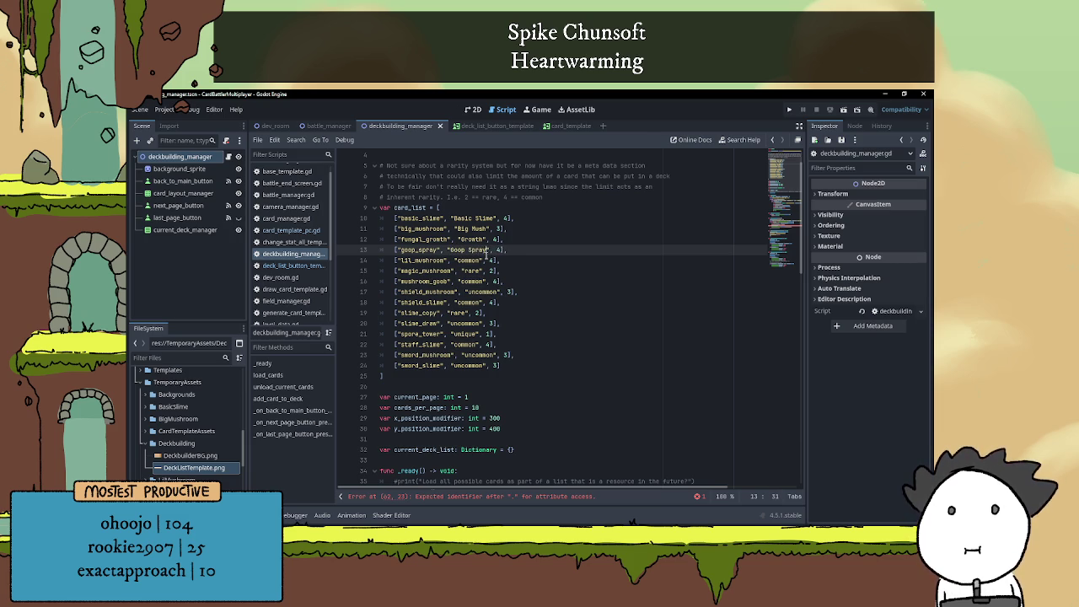
Name the next entries Lil Mush, Magic Mush, Mush Goob, Shield Mush and Shield Slime
double_click(467, 261)
text(Lil Mush)
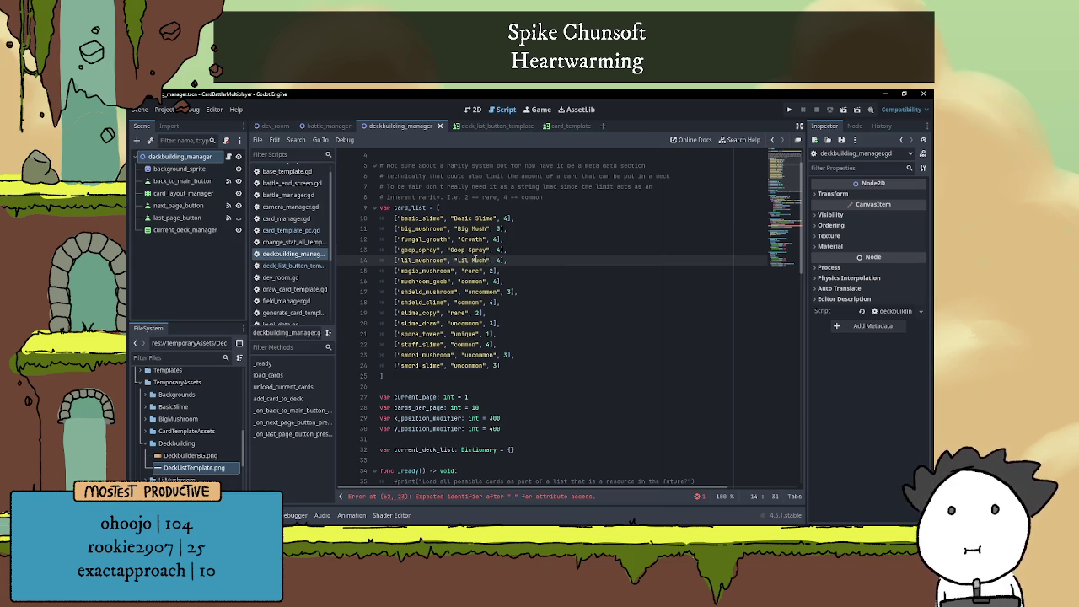
double_click(473, 271)
text(Magic)
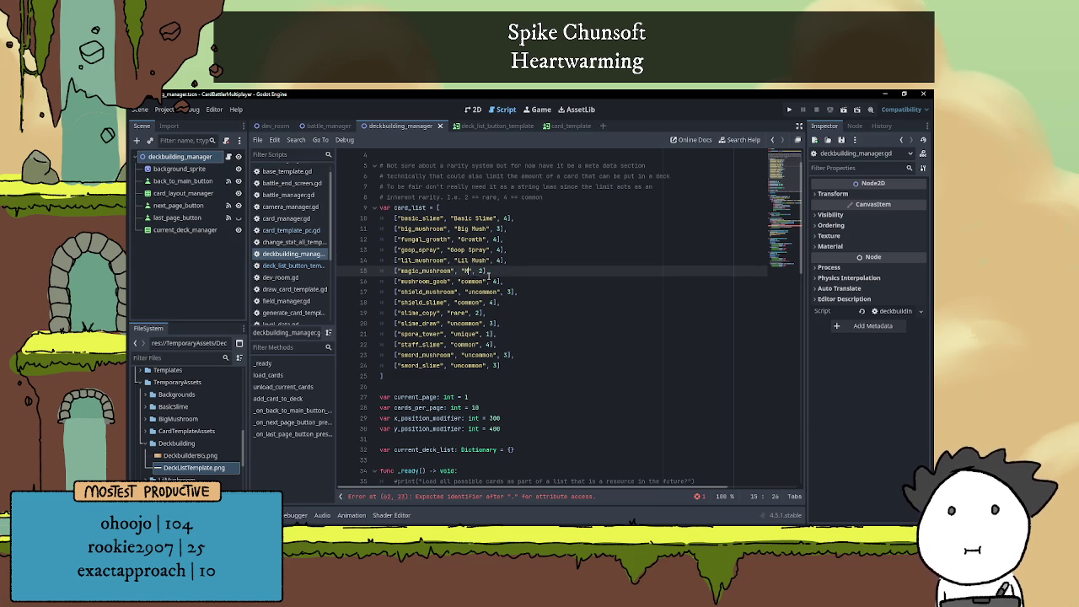
text( Mush)
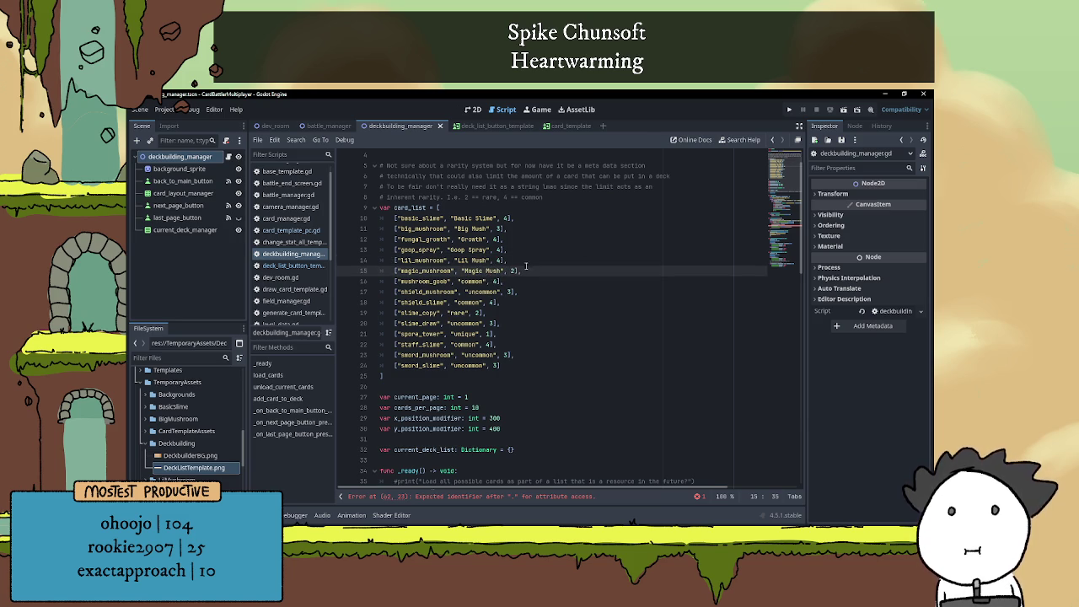
double_click(464, 281)
text(Mush )
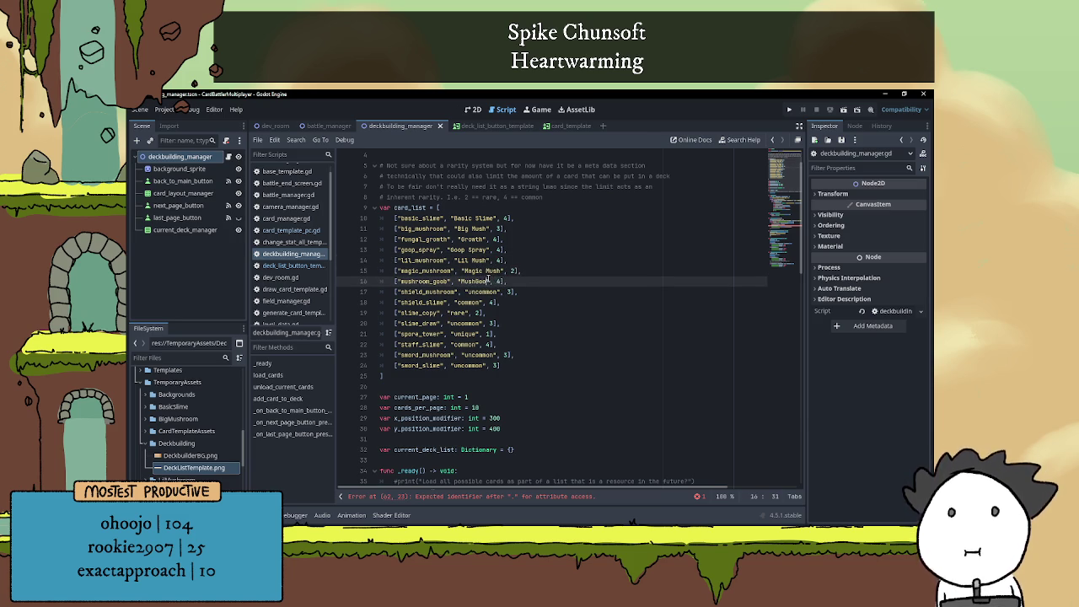
text(Goob)
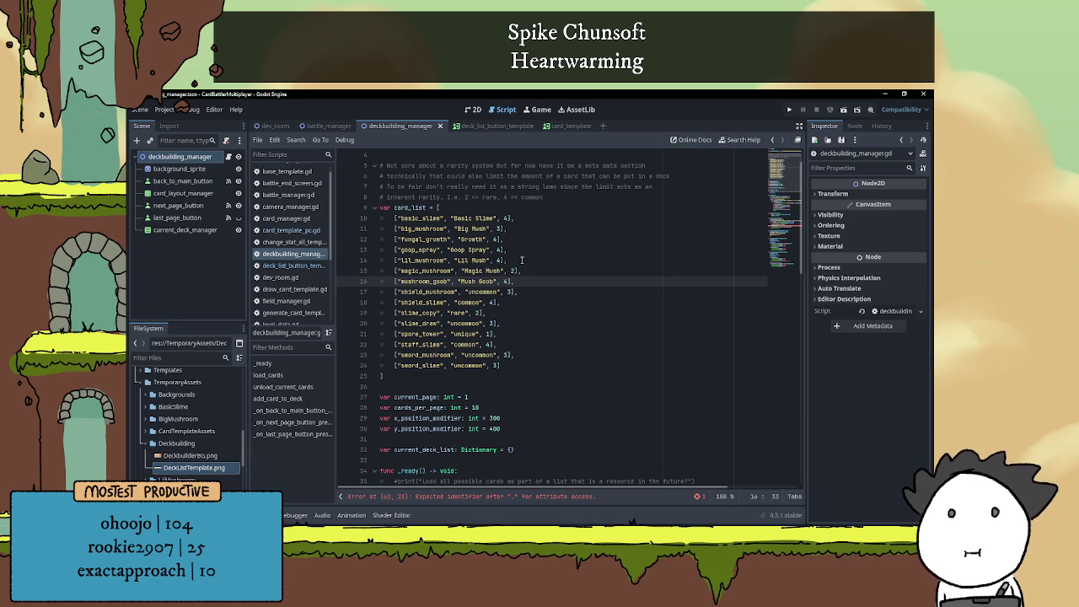
double_click(482, 291)
text(Shield Mush)
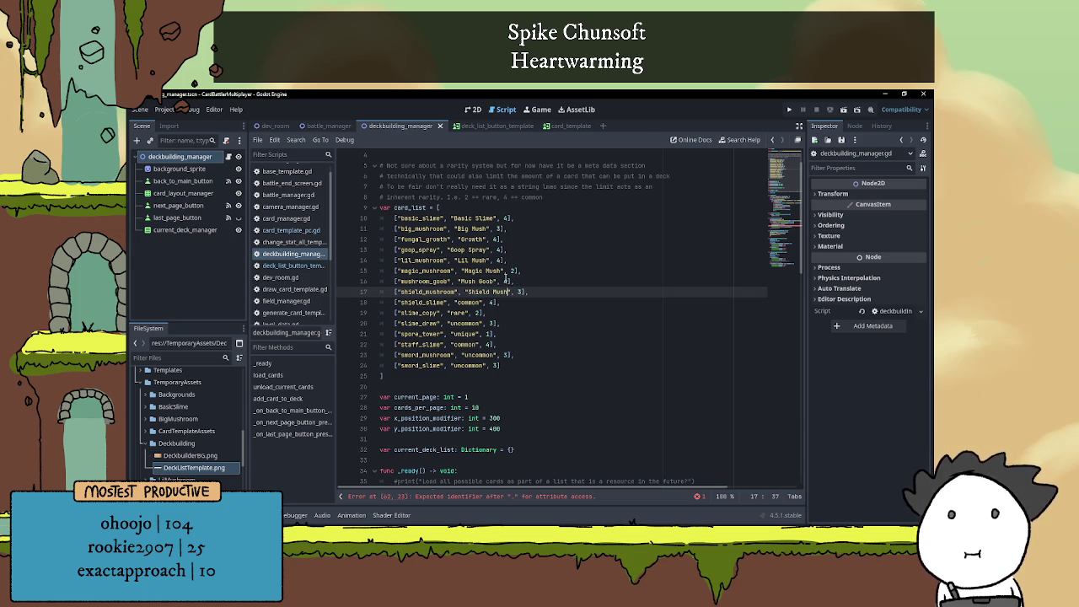
double_click(468, 301)
text(Shield Slime)
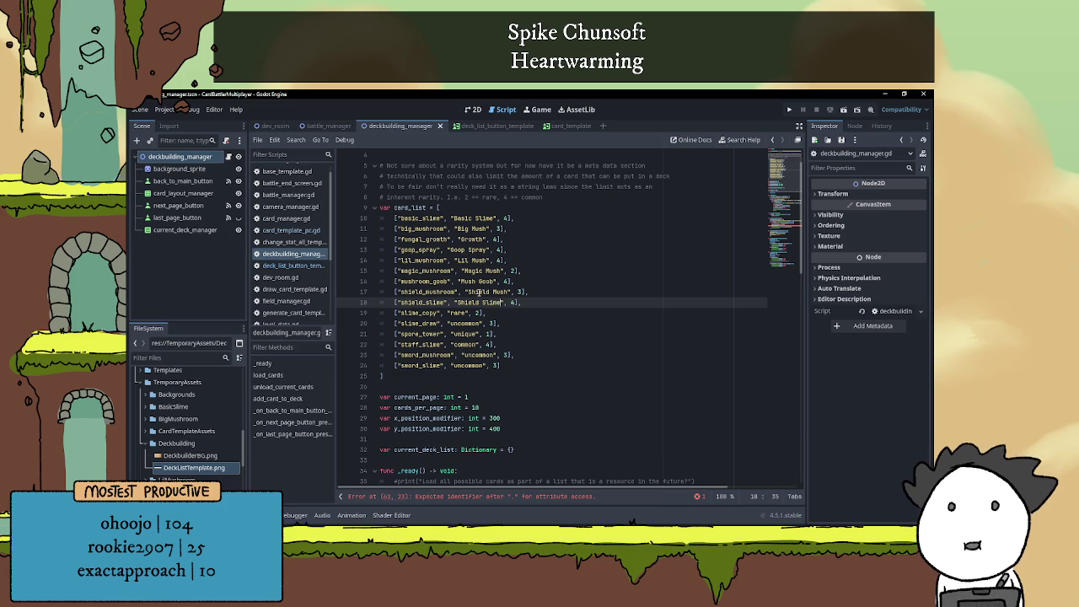
Name the rest Slime Copy, Slime Draw, Spore Tower, Staff Slime, Sword Mush and Sword Slime
double_click(458, 313)
text(Slime Co)
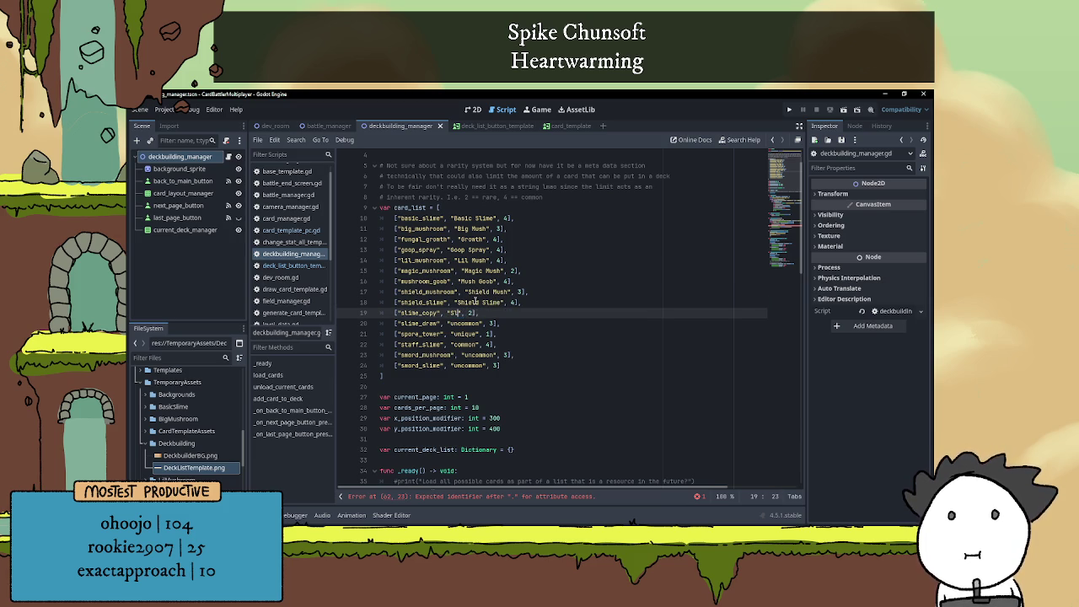
text(py)
double_click(456, 323)
text(Slime Draw)
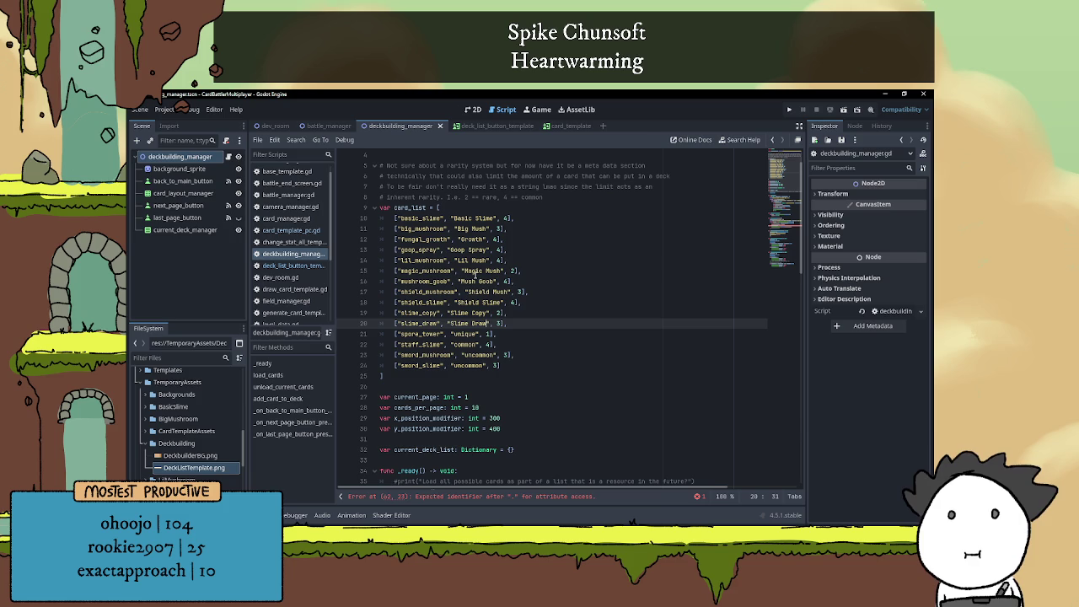
double_click(463, 334)
text(Spore )
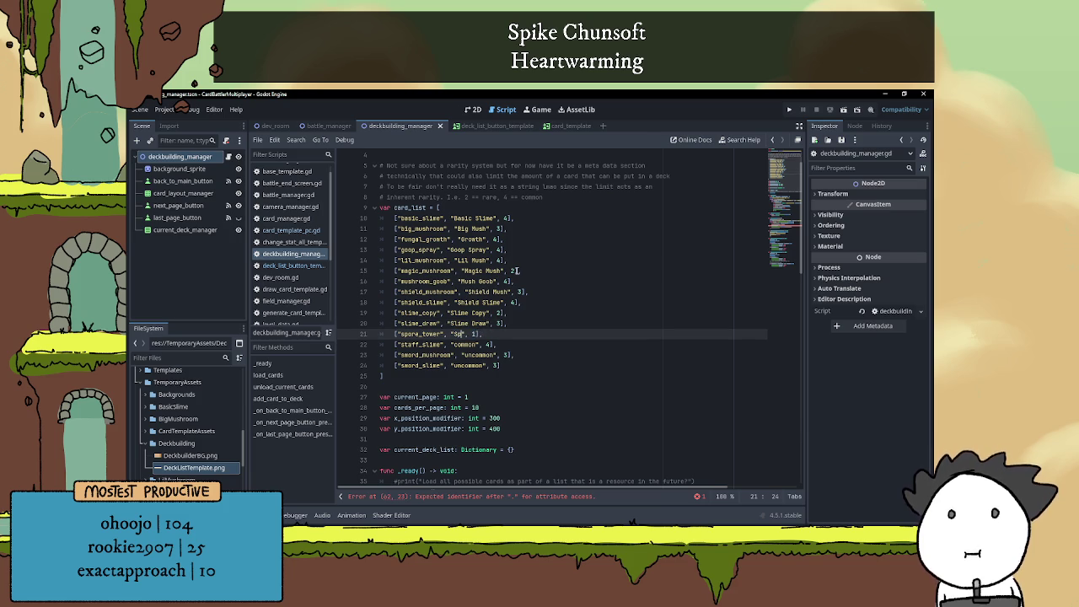
text(Tower)
double_click(462, 344)
scroll(581, 332, down, 2)
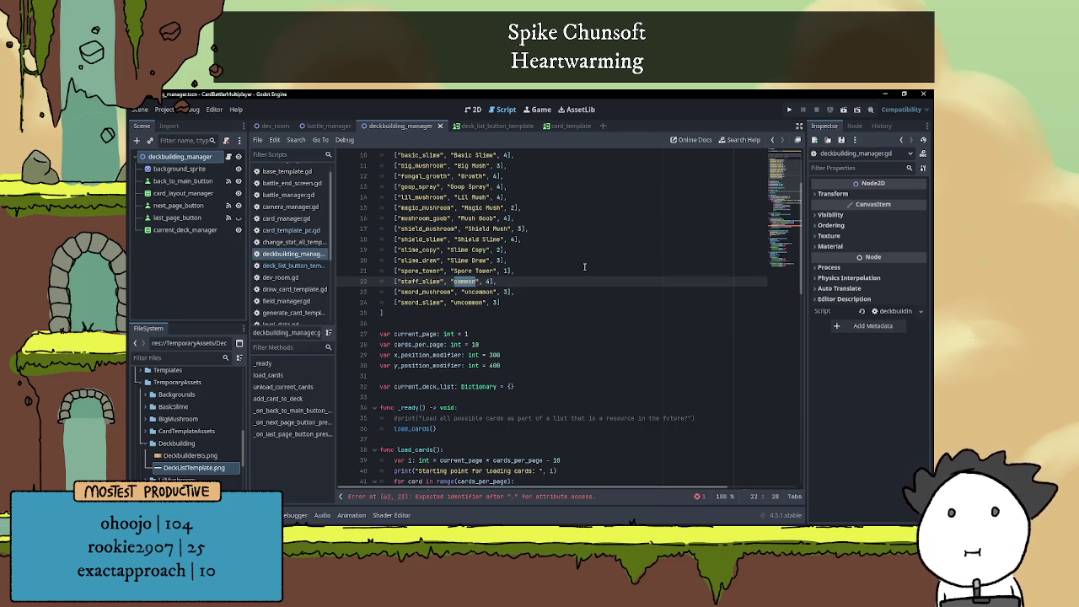
text(Staff Slim)
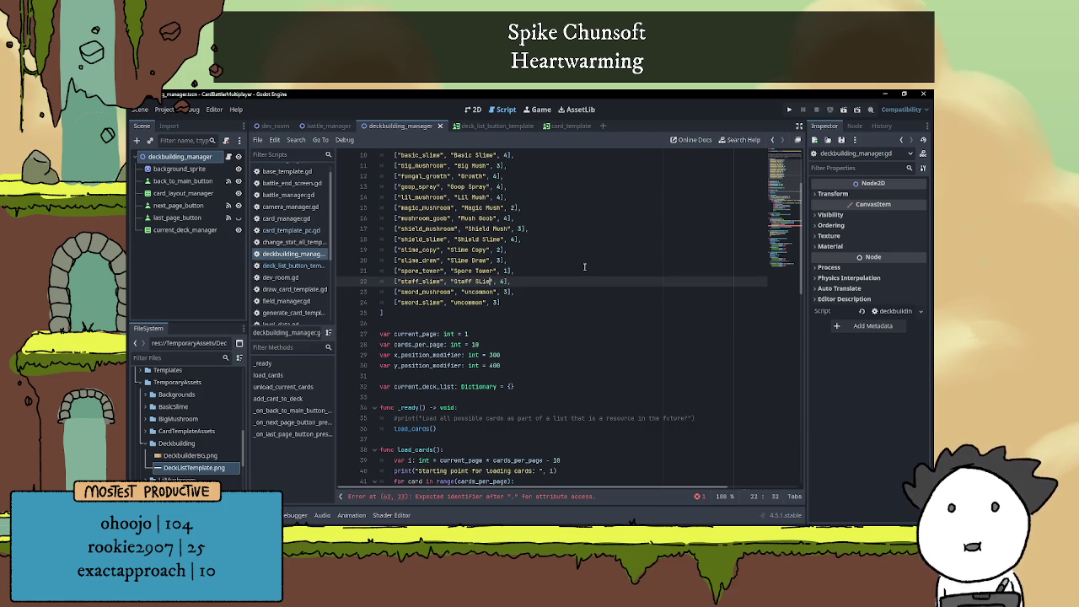
text(e)
double_click(480, 291)
text(Sword)
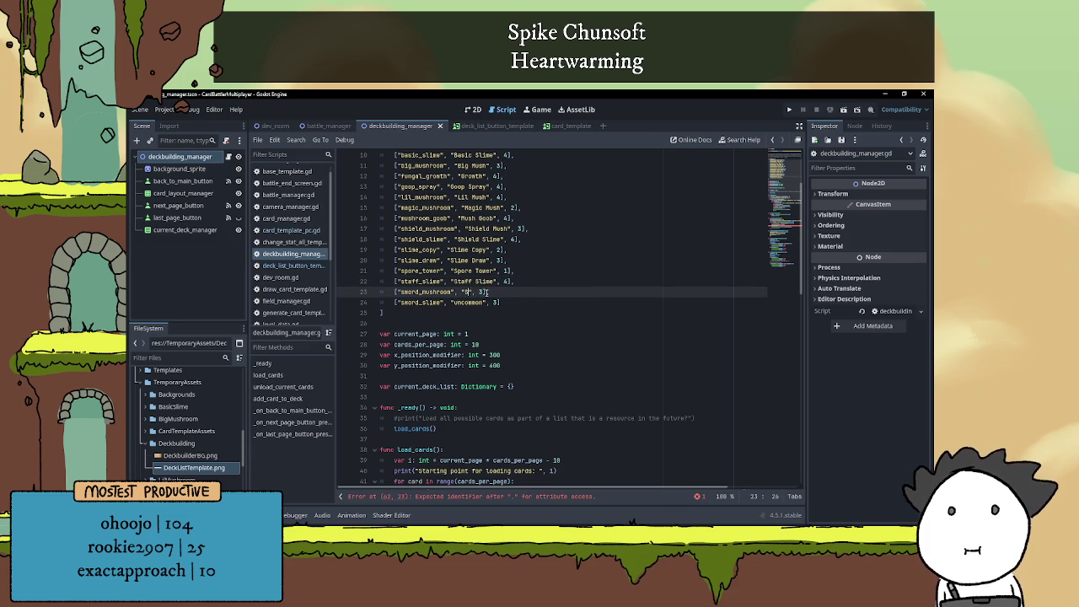
text( Mush)
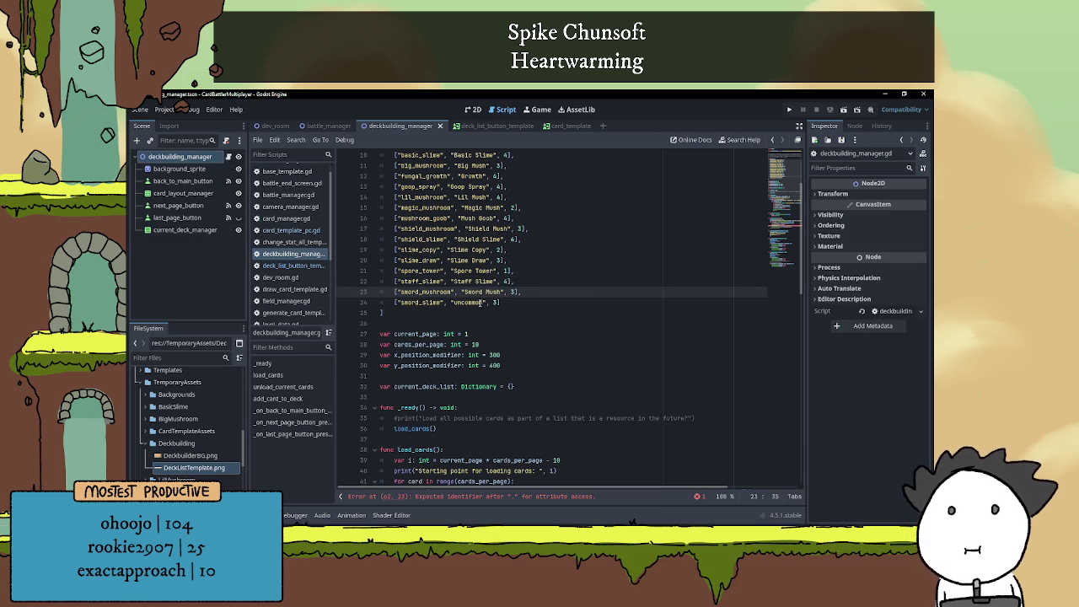
double_click(480, 301)
text(Sword S)
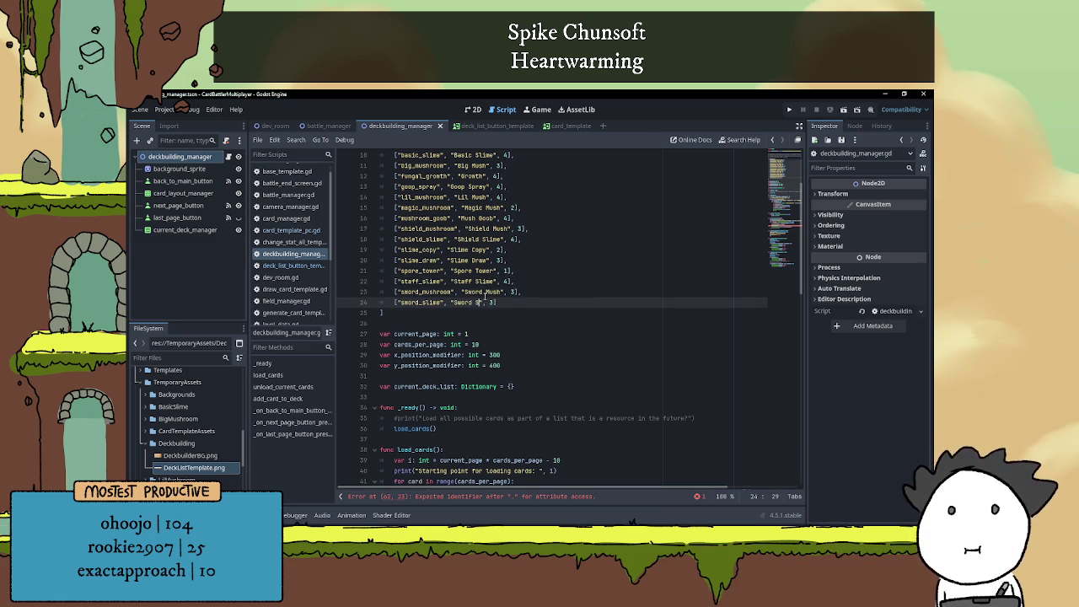
text(lime)
Go to the unfinished new_added_card. line and bring back the available_cards append edits in load_cards
click(517, 313)
scroll(520, 312, down, 2)
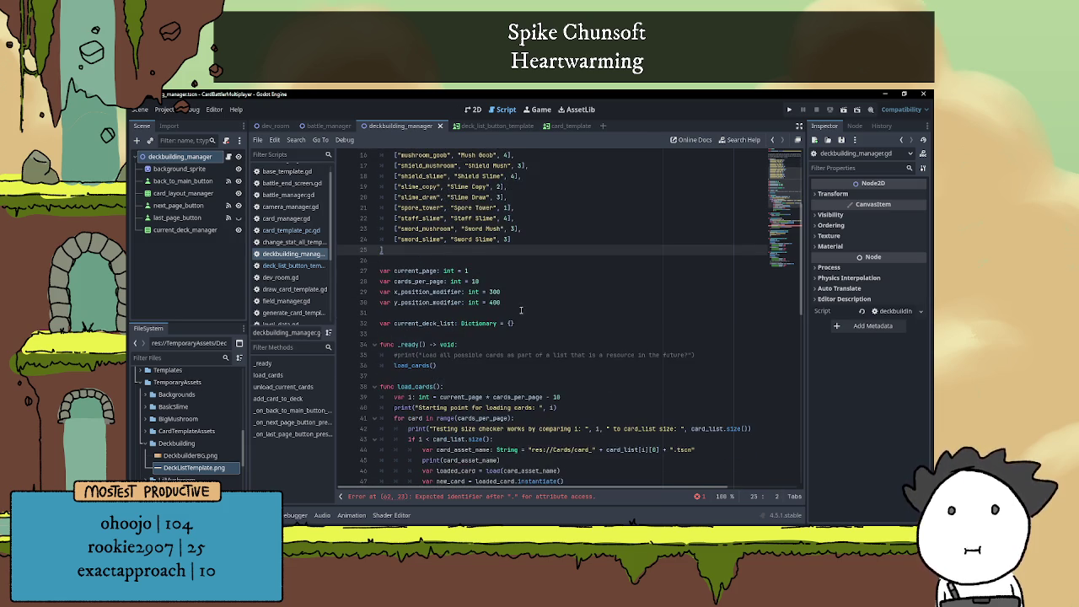
click(503, 261)
scroll(506, 264, down, 4)
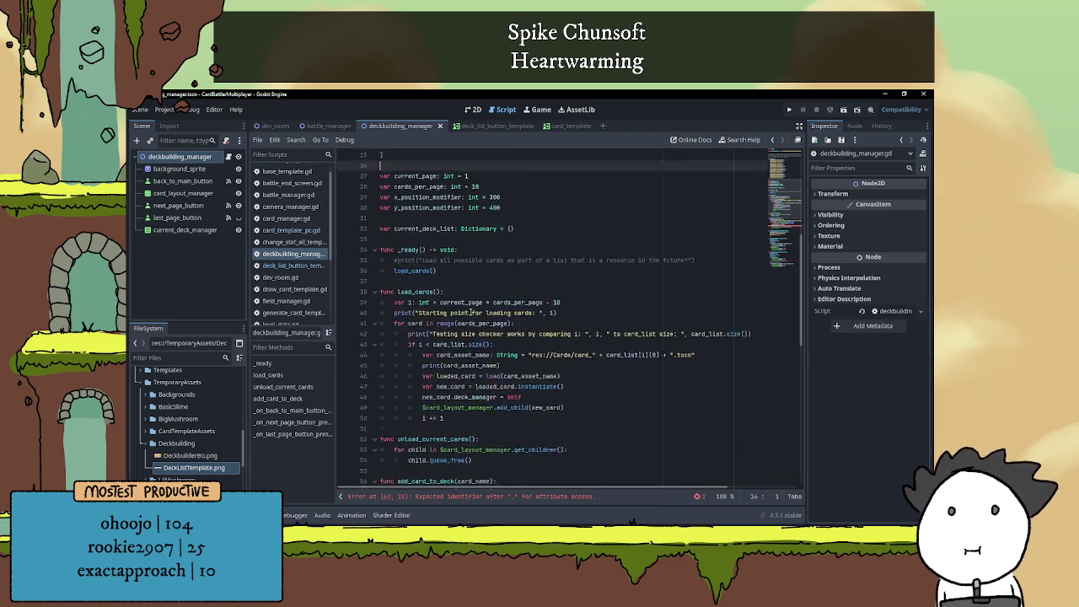
scroll(511, 337, down, 2)
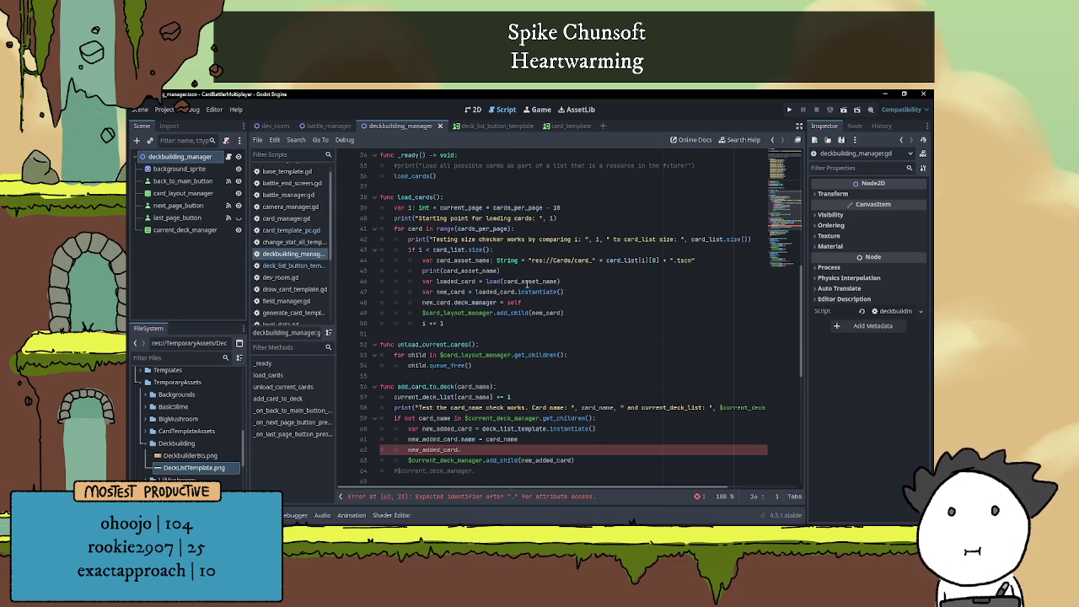
scroll(531, 313, down, 3)
click(514, 353)
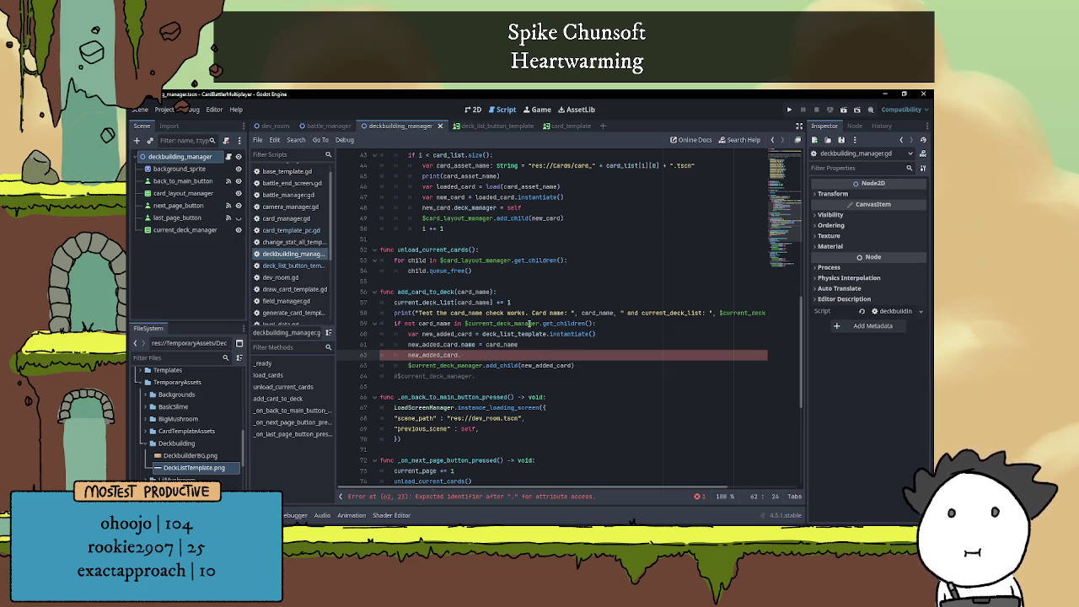
text(lab)
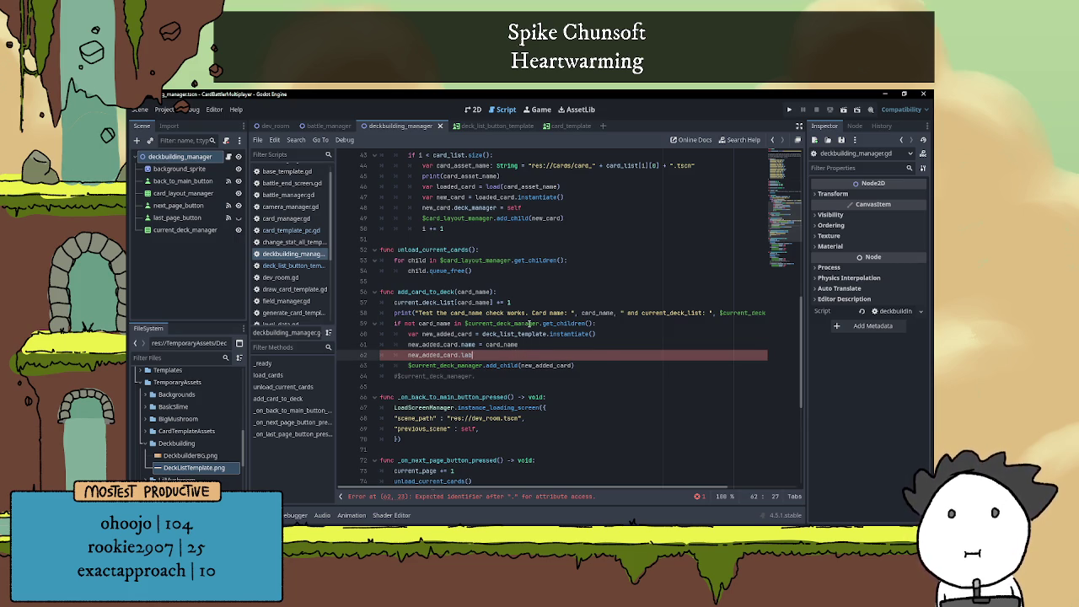
key(BackSpace)
key(BackSpace)
key(BackSpace)
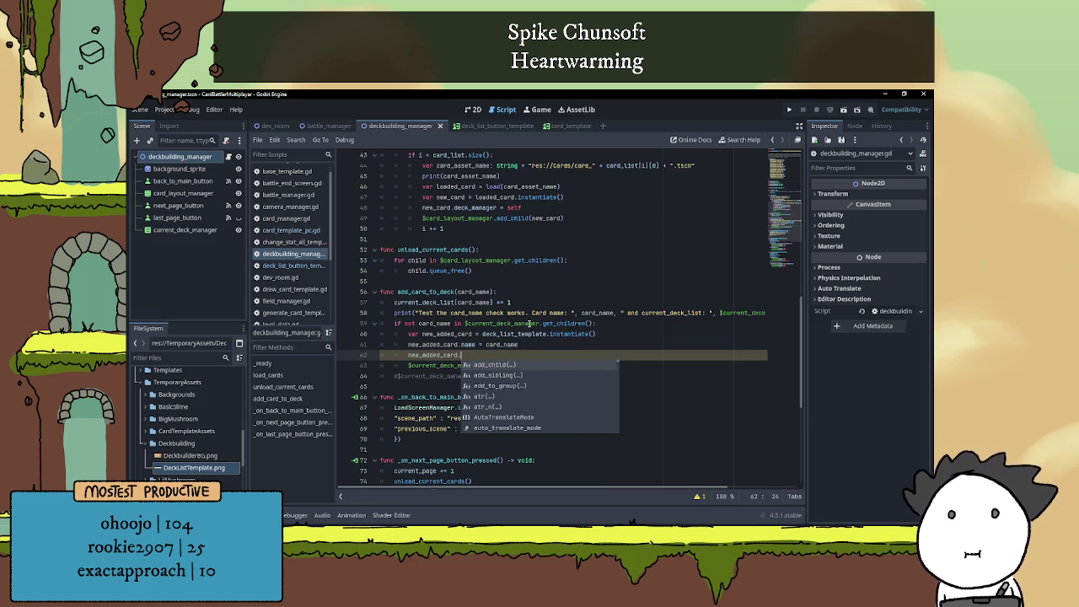
key(ctrl+z)
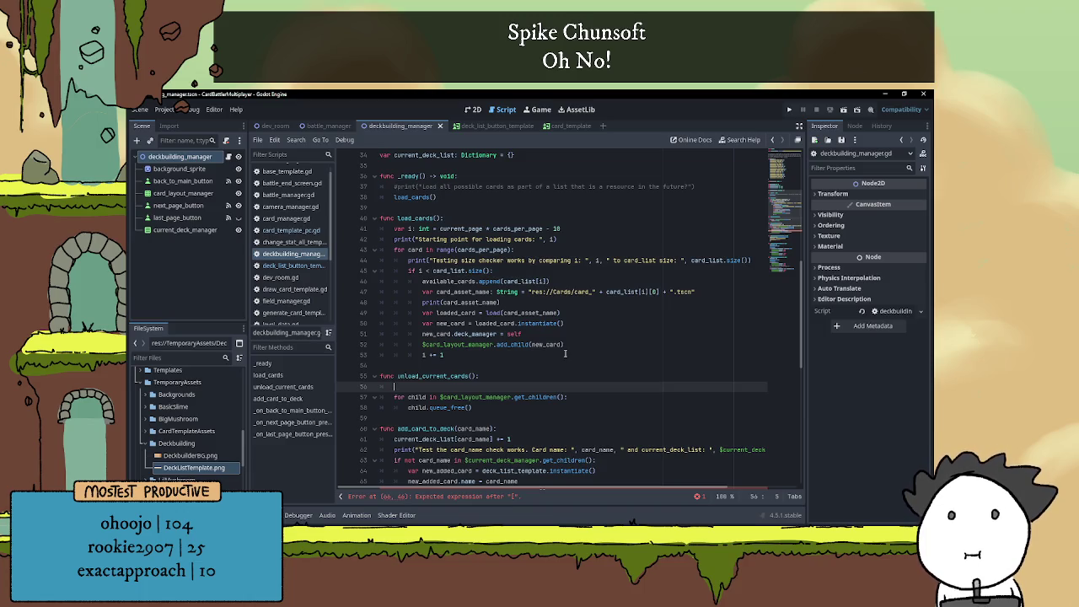
Add an available_cards.clear() call at the start of unload_current_cards
text(ava)
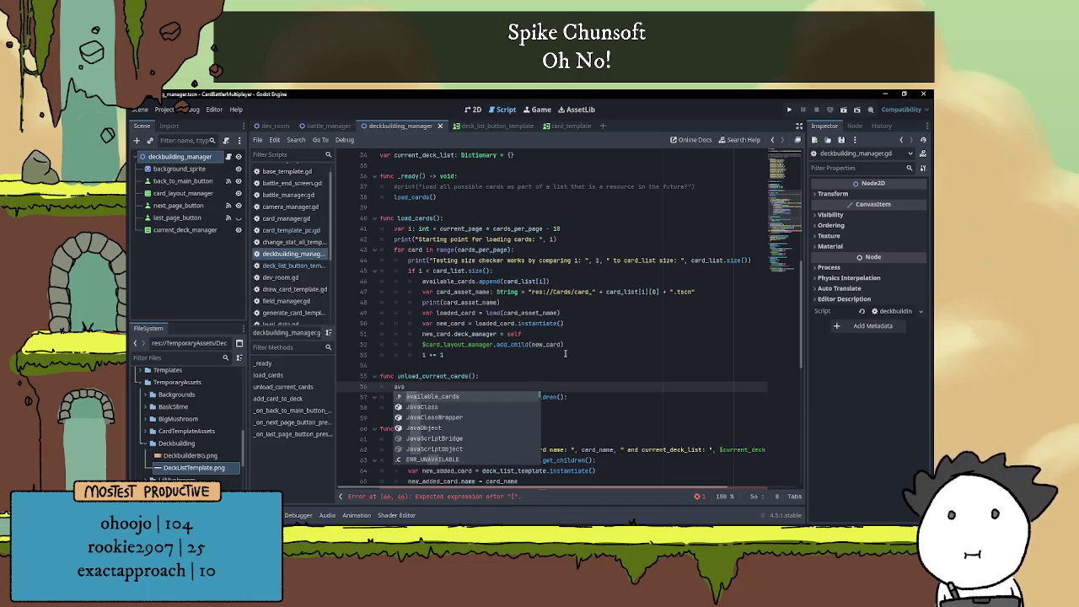
text(ilable_cards.)
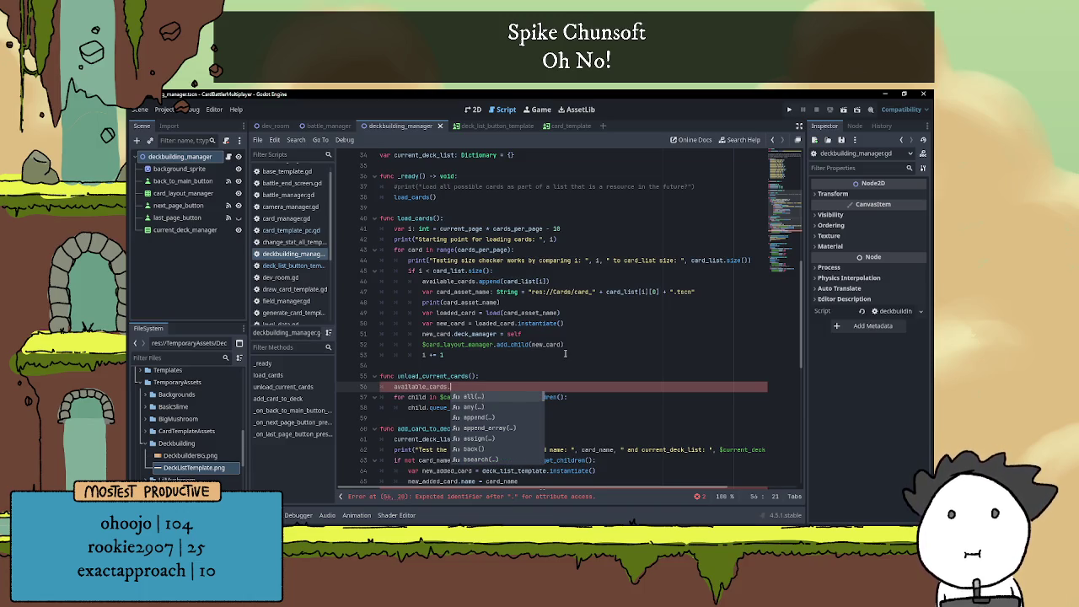
key(Down)
key(Down)
key(Down)
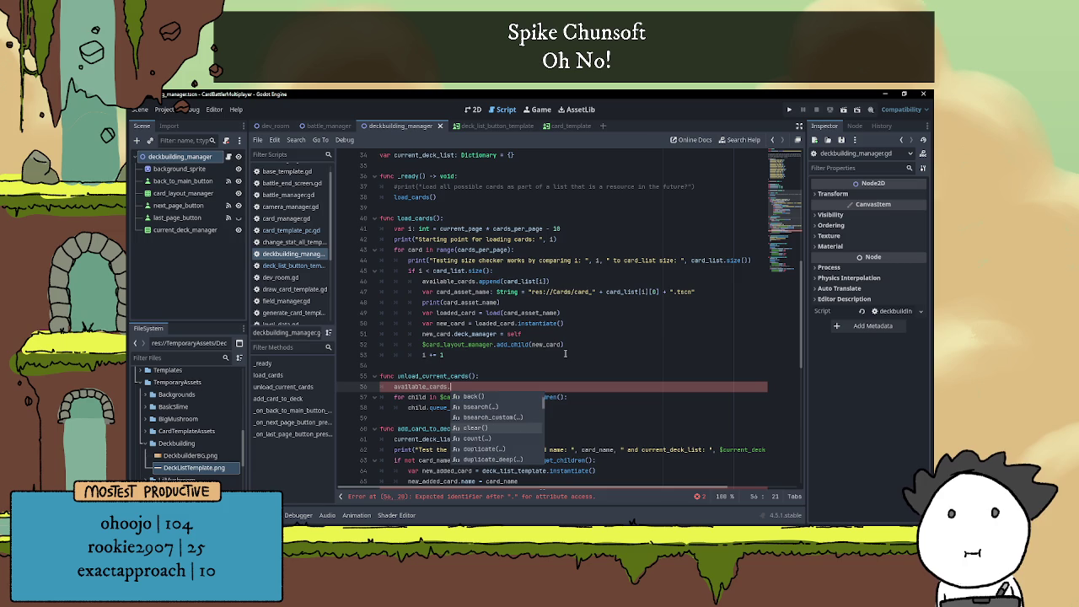
key(Return)
mouse_move(461, 386)
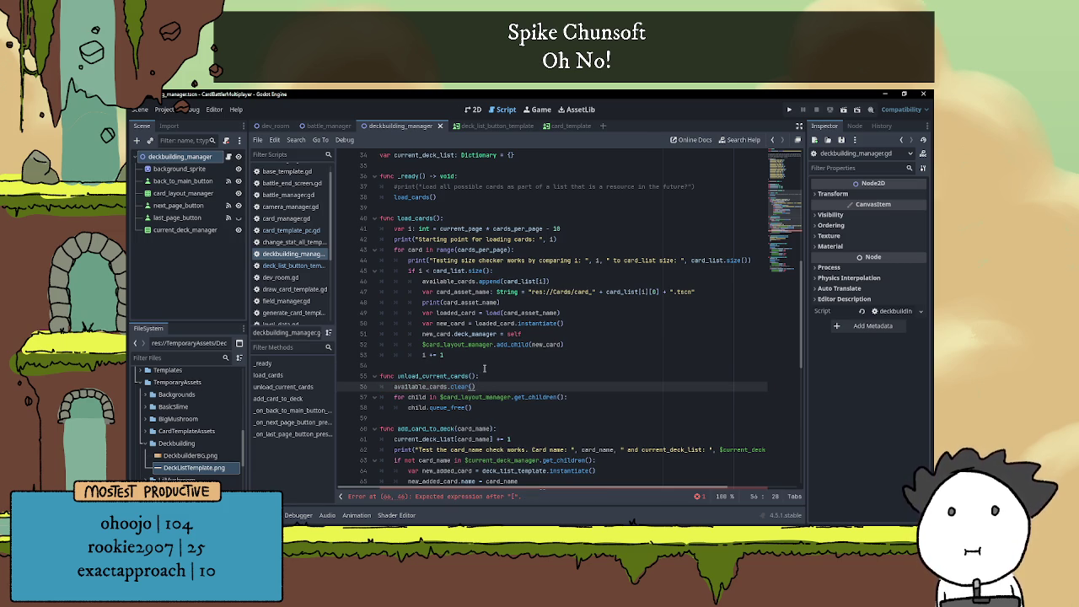
click(484, 366)
scroll(486, 392, up, 1)
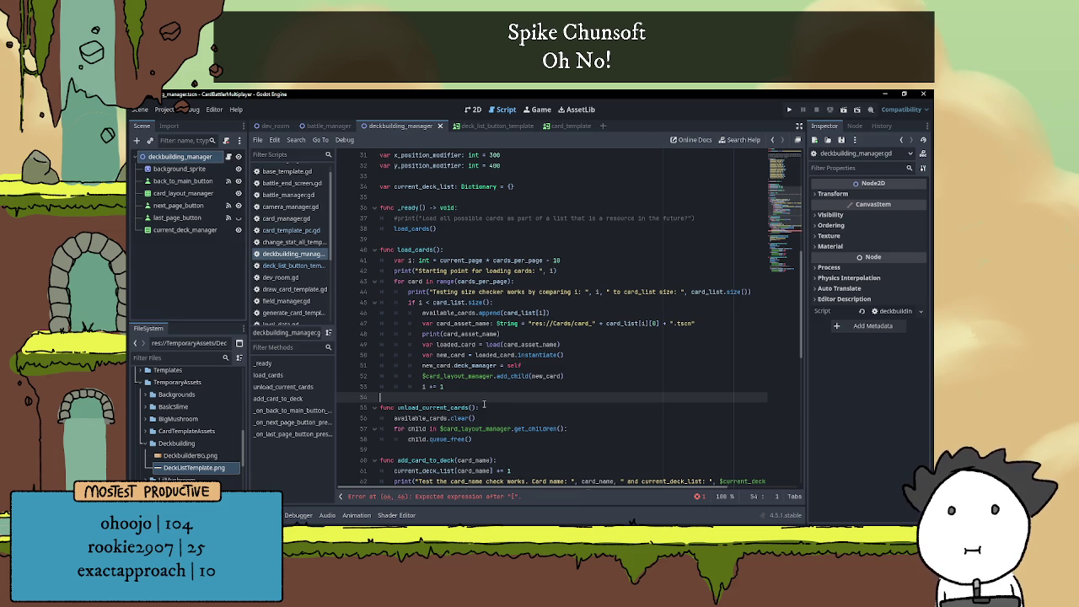
click(486, 417)
Add print("Test before with available aards: ", available_cards) above the clear() call
key(ctrl+shift+Return)
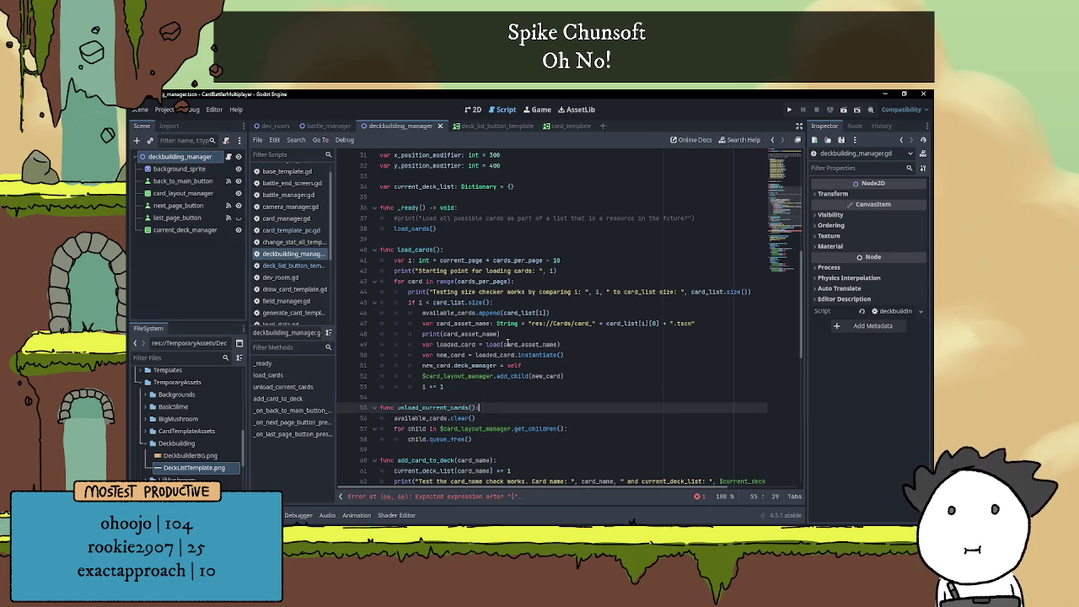
text(prin)
text(t("Test )
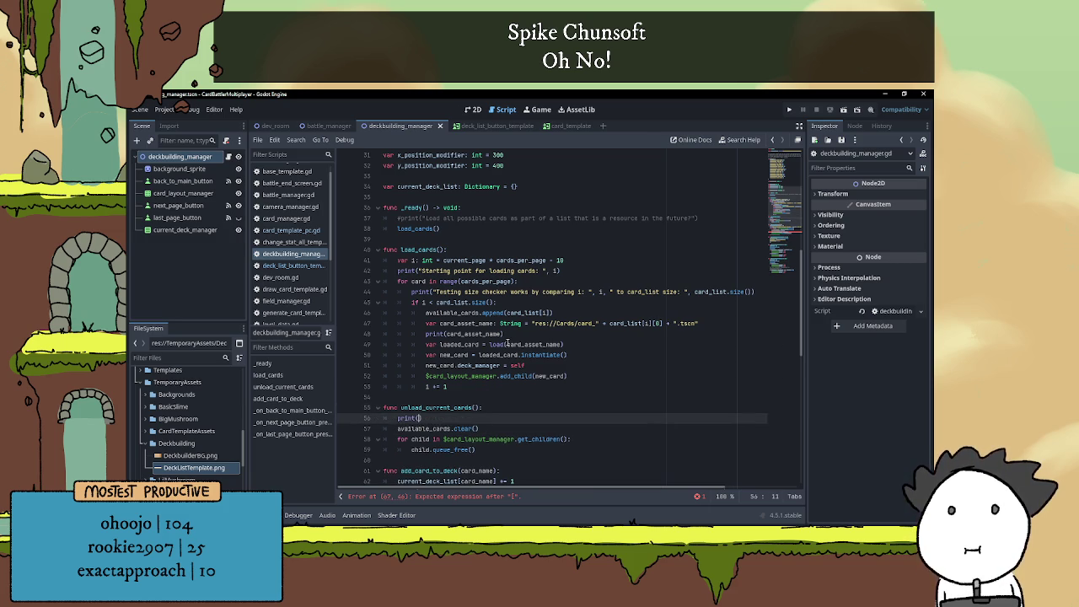
text(before e)
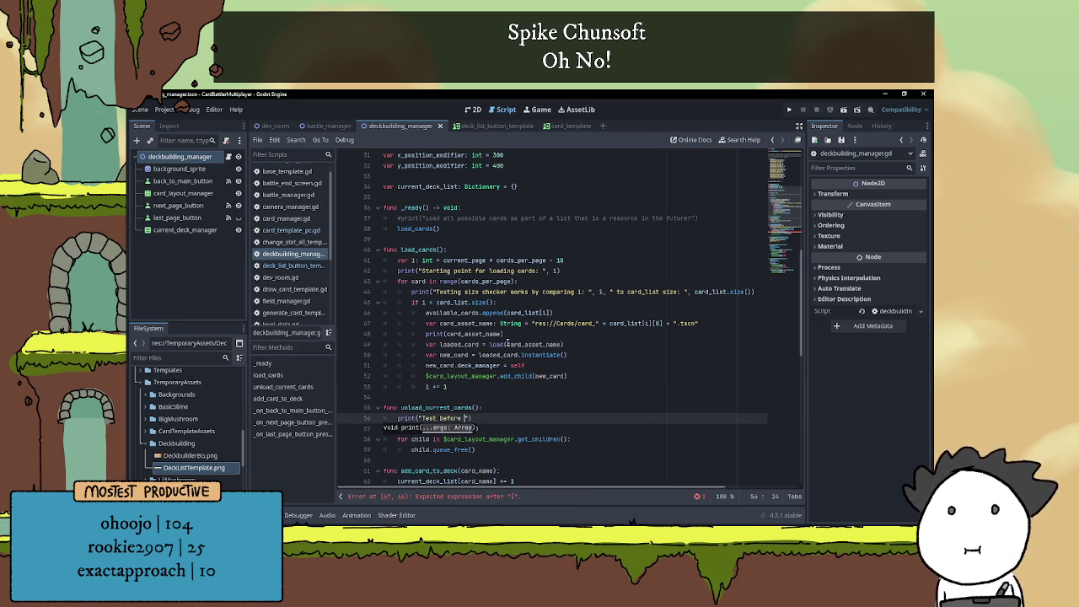
key(BackSpace)
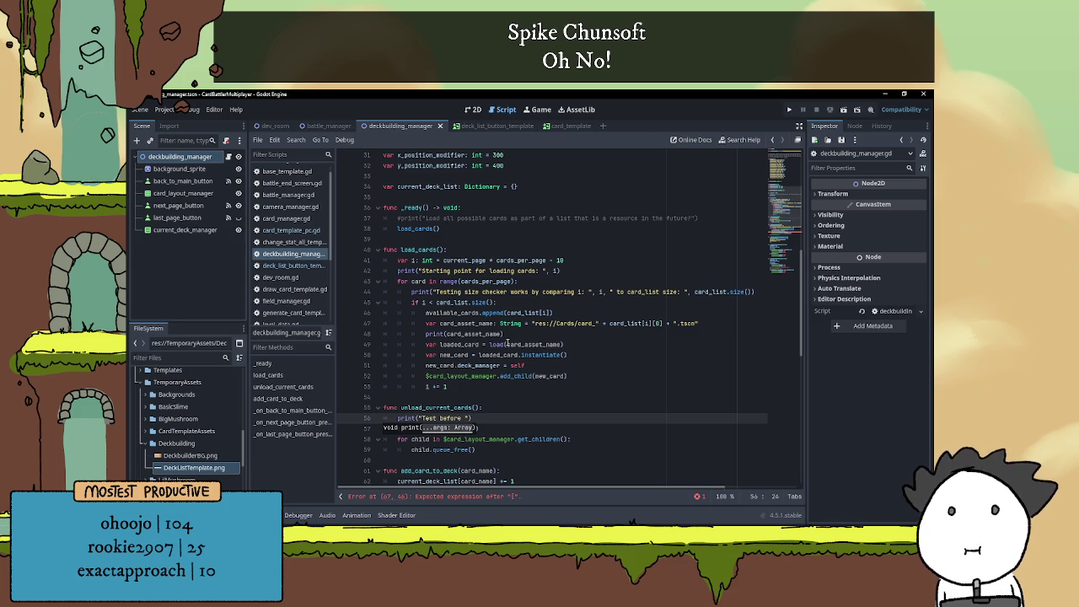
text(with avail)
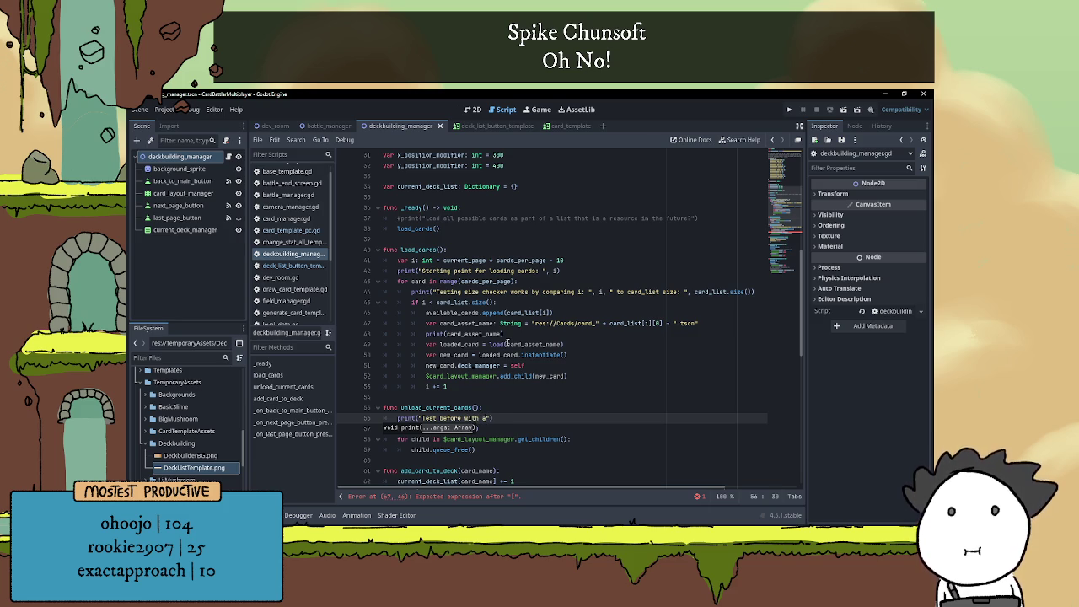
text(able a)
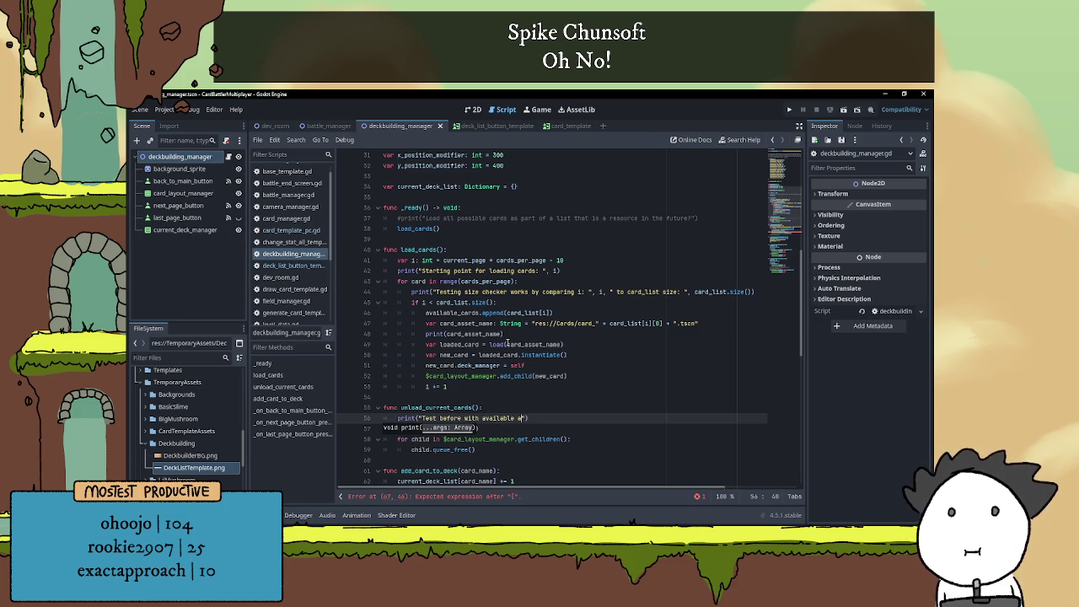
text(ards: ", a)
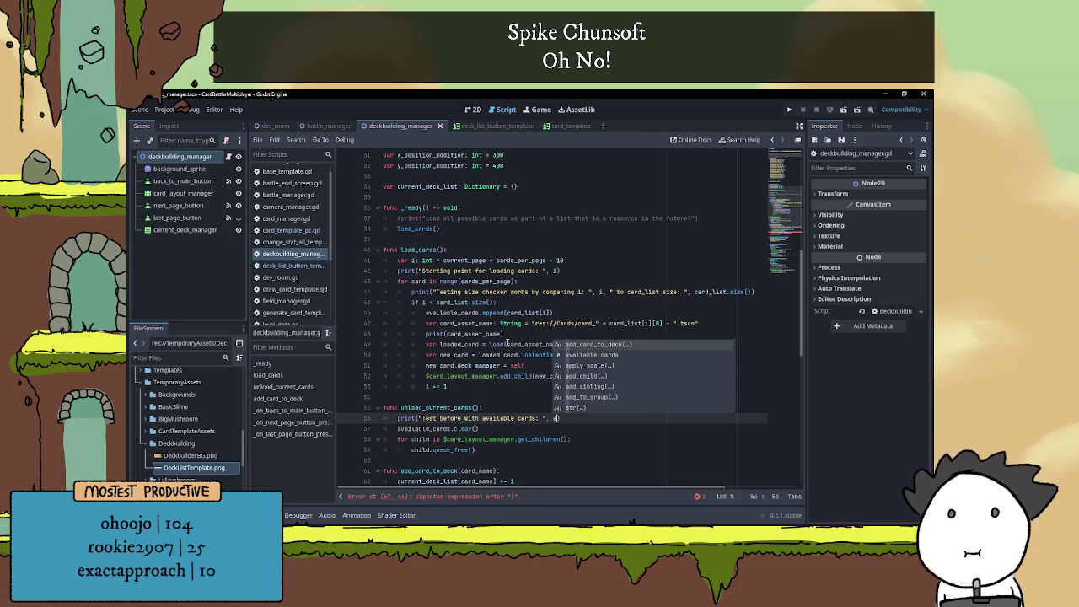
key(Down)
key(Return)
key(Return)
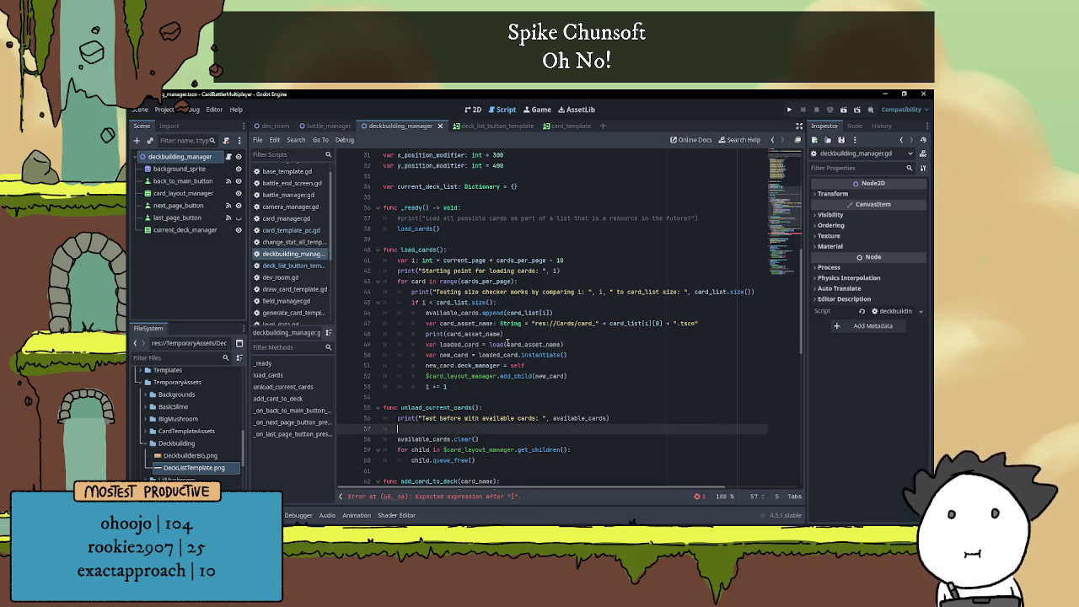
key(BackSpace)
key(BackSpace)
Copy that print below available_cards.clear() and change 'before' to 'after' in the copy
drag(396, 418, 644, 413)
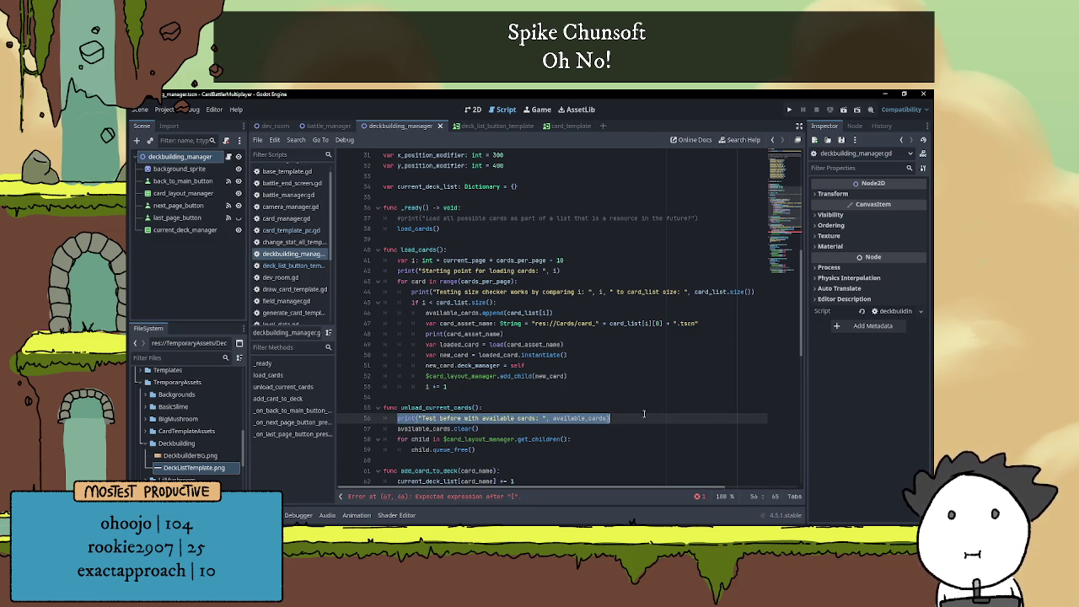
key(ctrl+c)
click(524, 430)
key(Return)
key(ctrl+v)
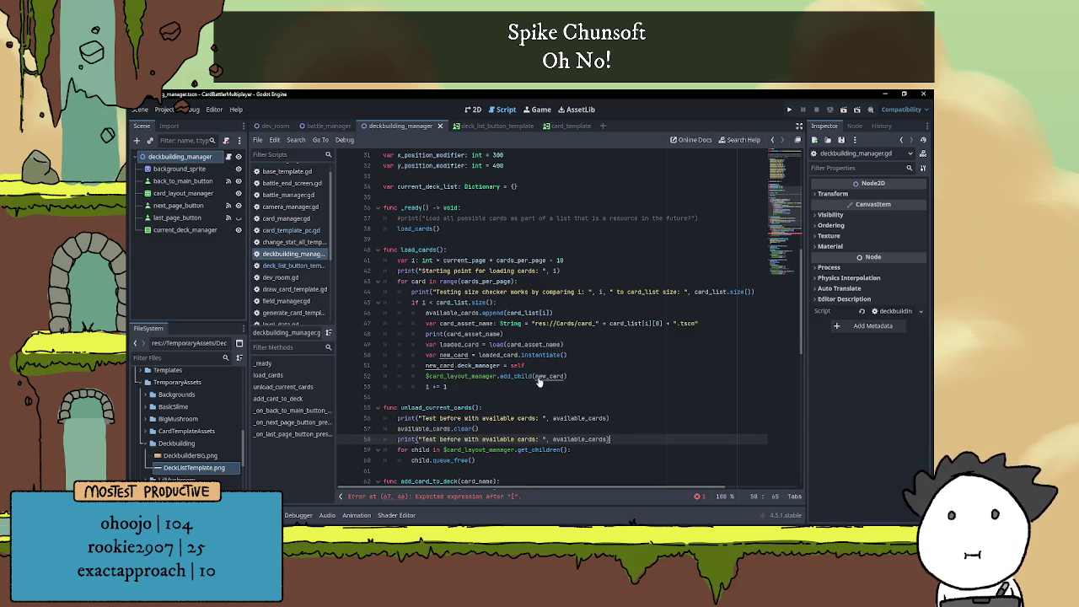
double_click(447, 439)
text(after)
click(604, 440)
Comment out the new_added_card.card_title = card_list[] line with #
scroll(601, 403, up, 5)
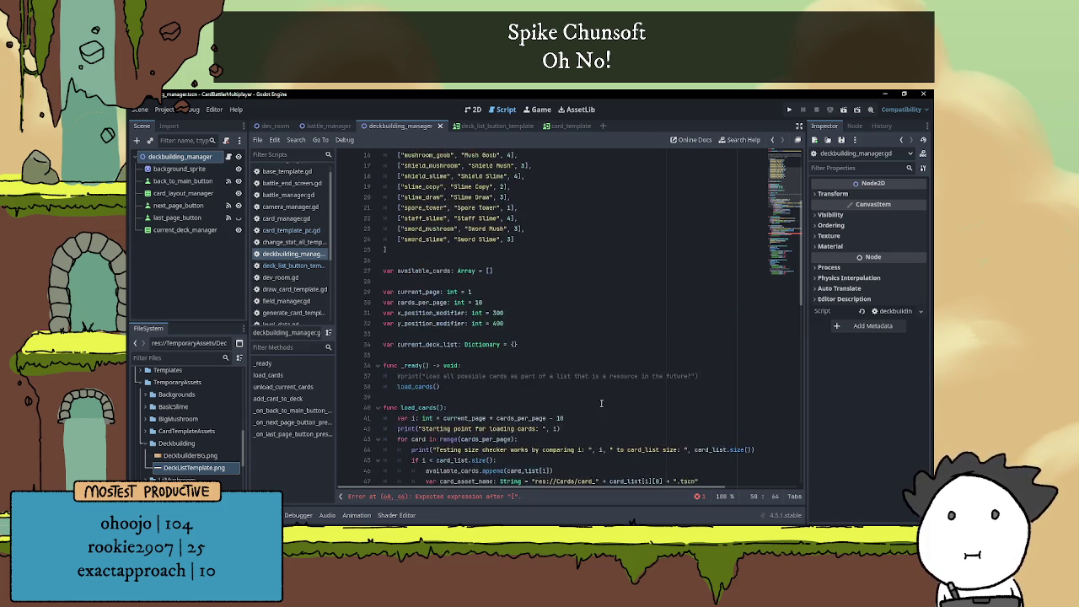
scroll(601, 403, down, 9)
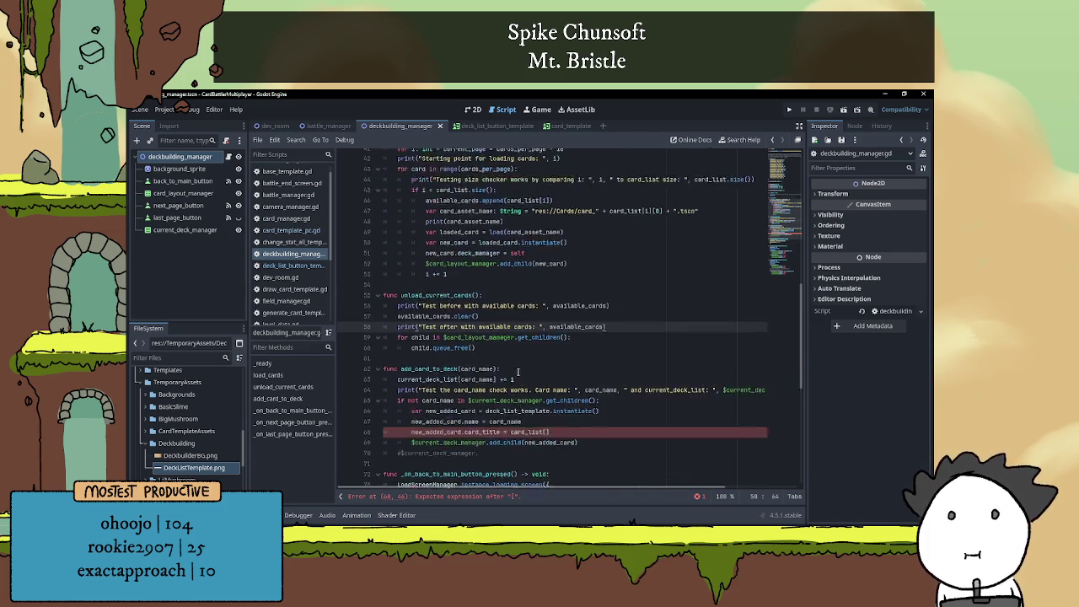
scroll(518, 372, down, 4)
click(411, 291)
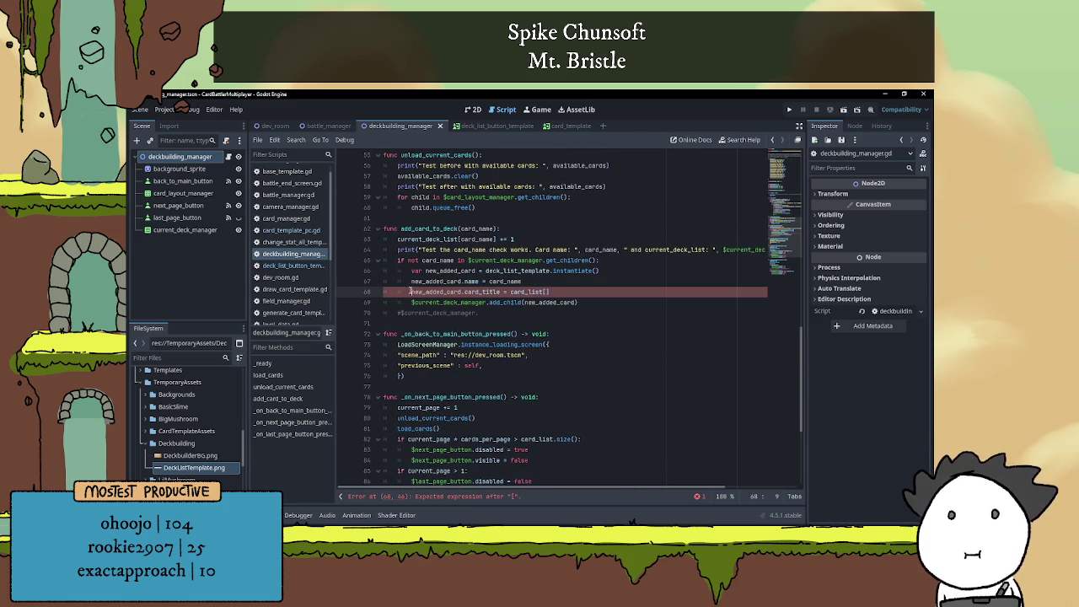
text(#)
click(577, 293)
Run the current scene to test the deckbuilder
scroll(619, 322, up, 3)
click(590, 323)
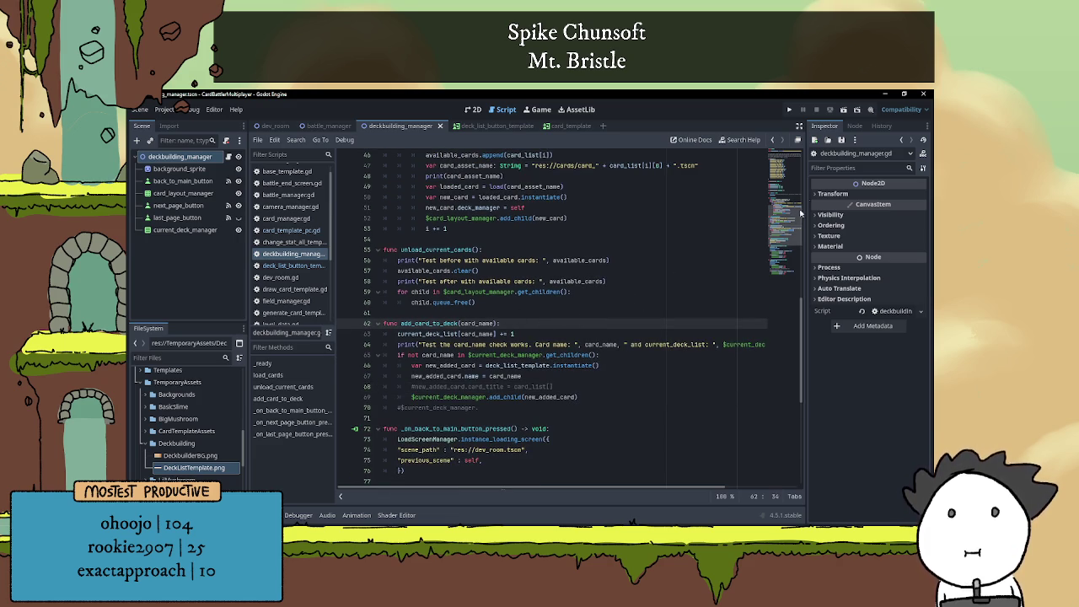
click(842, 112)
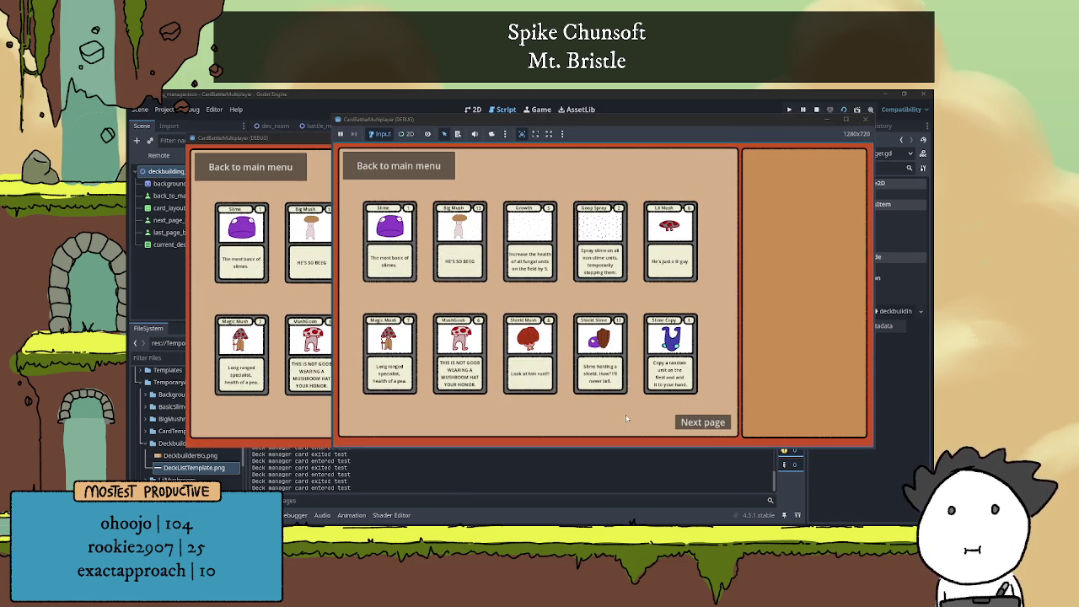
View the second page of cards in the running game, then close it with F8
click(704, 423)
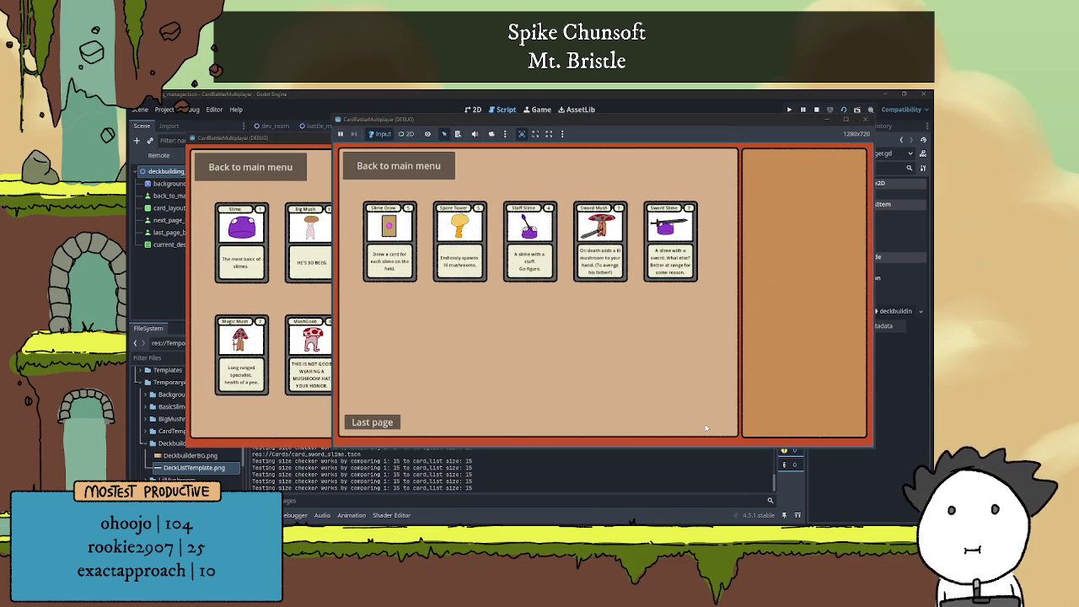
key(F8)
scroll(385, 460, up, 2)
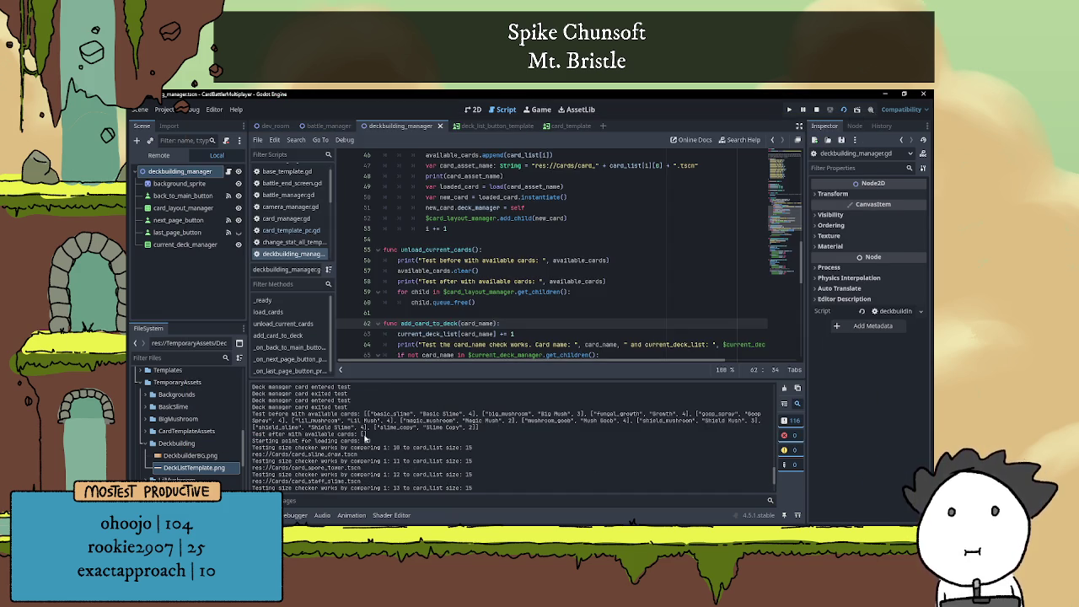
Stop the game and delete the 'Test after' and 'Test before' print lines
click(816, 109)
drag(625, 281, 375, 289)
key(BackSpace)
key(BackSpace)
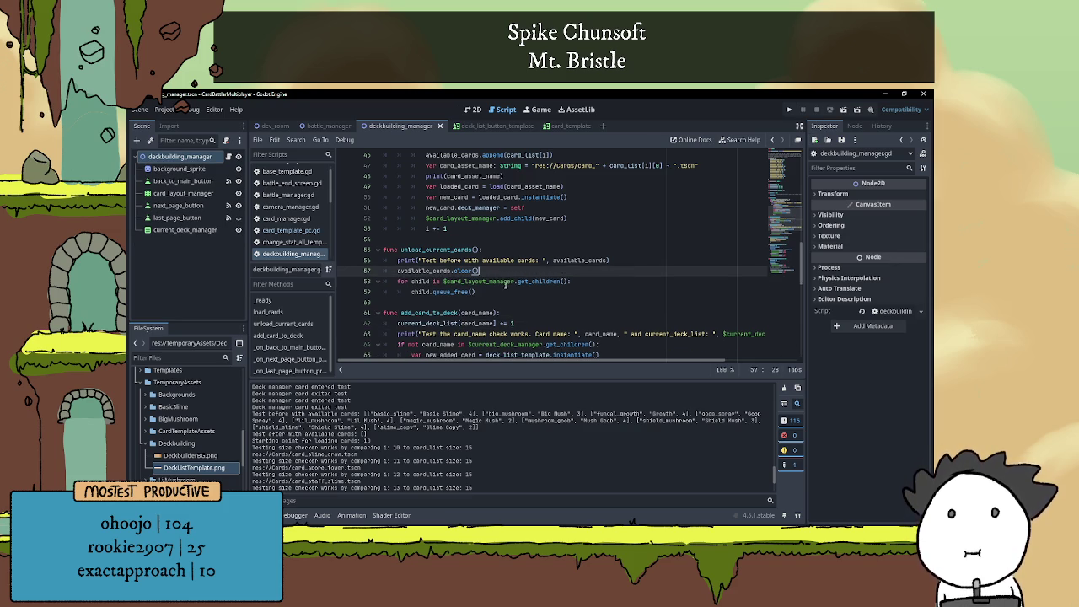
drag(622, 259, 392, 262)
key(BackSpace)
key(BackSpace)
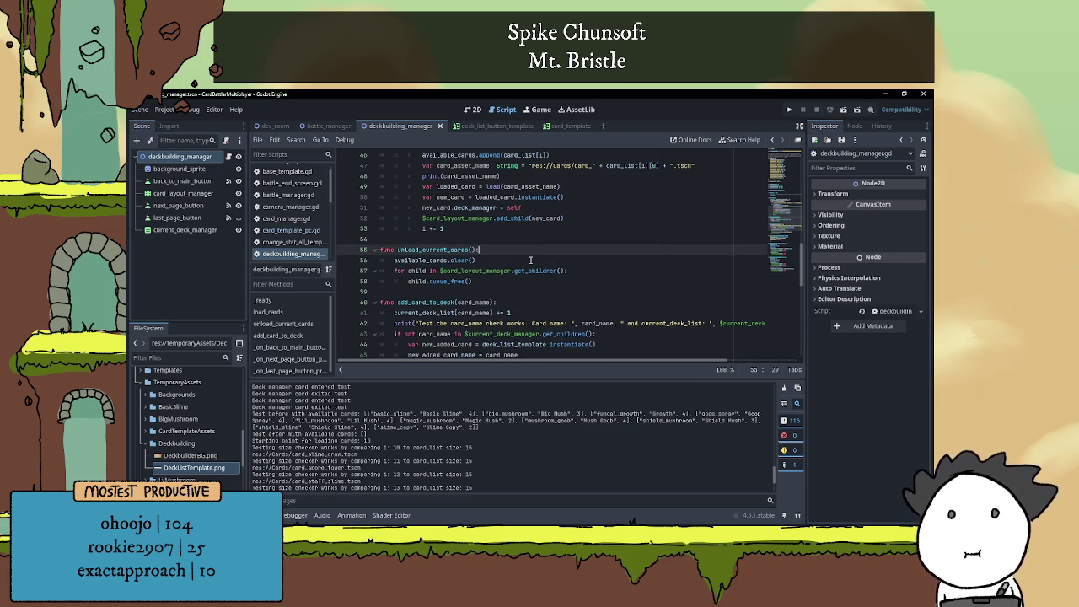
Collapse the Output panel and scroll through the script to review it
scroll(546, 266, up, 3)
click(495, 323)
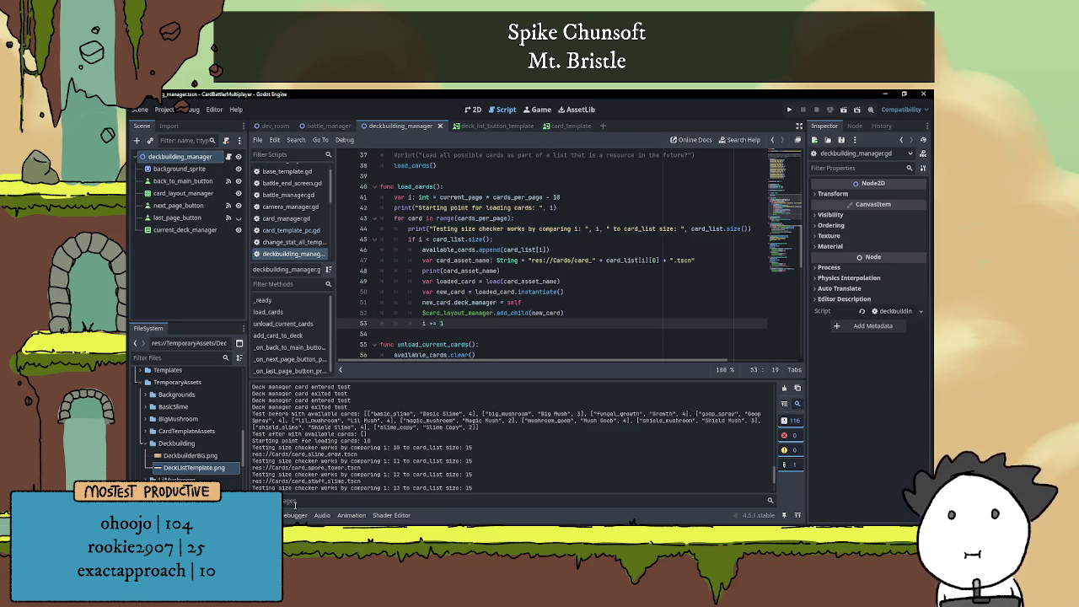
click(294, 504)
scroll(496, 350, up, 6)
scroll(497, 350, up, 2)
scroll(472, 321, down, 4)
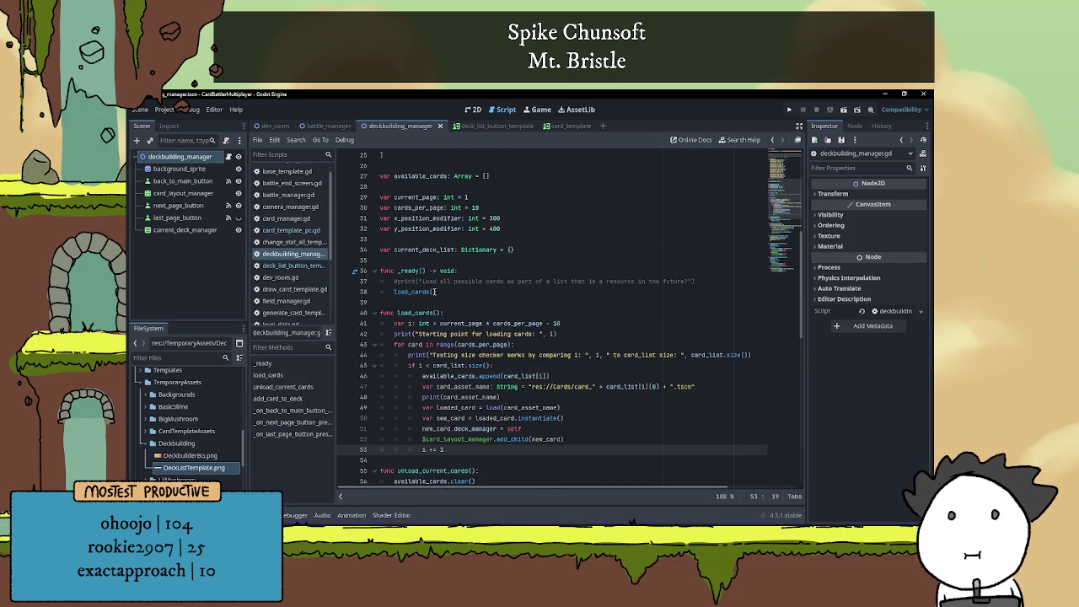
click(429, 249)
double_click(425, 249)
click(480, 263)
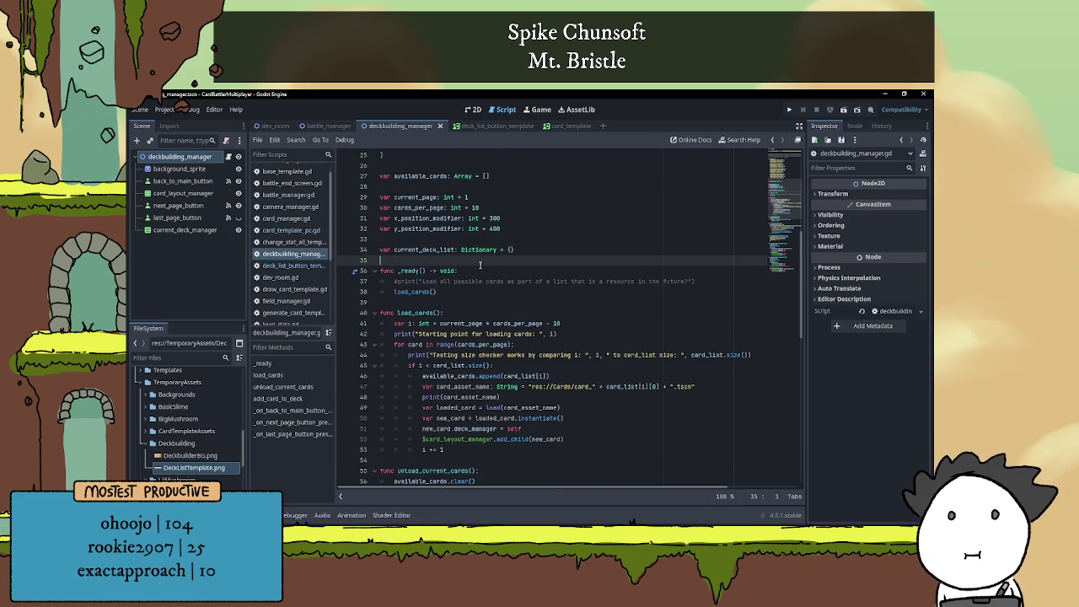
scroll(504, 299, down, 1)
scroll(503, 294, down, 4)
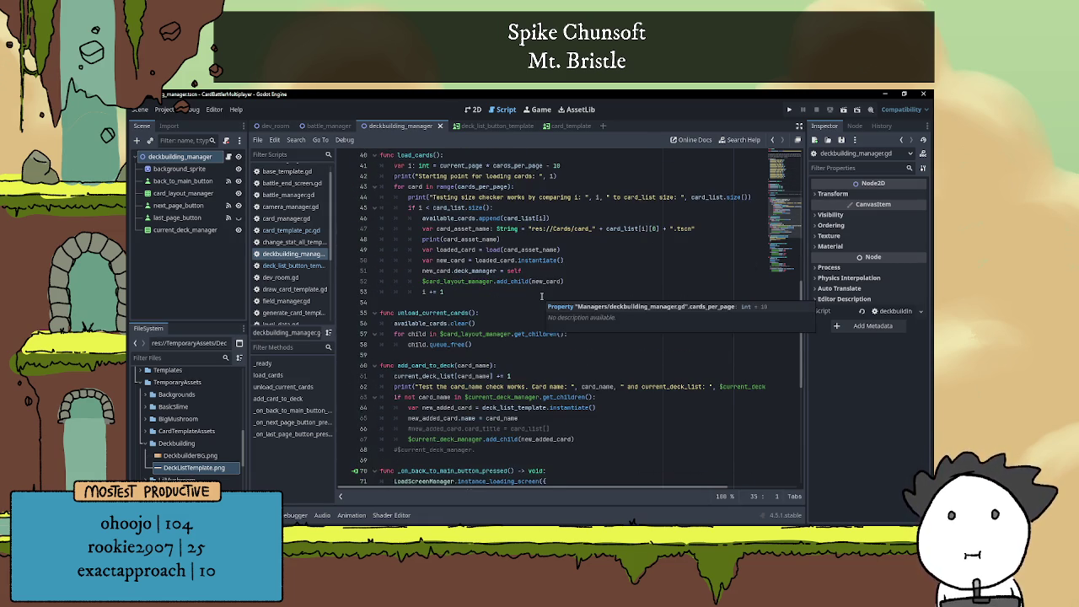
scroll(541, 295, up, 4)
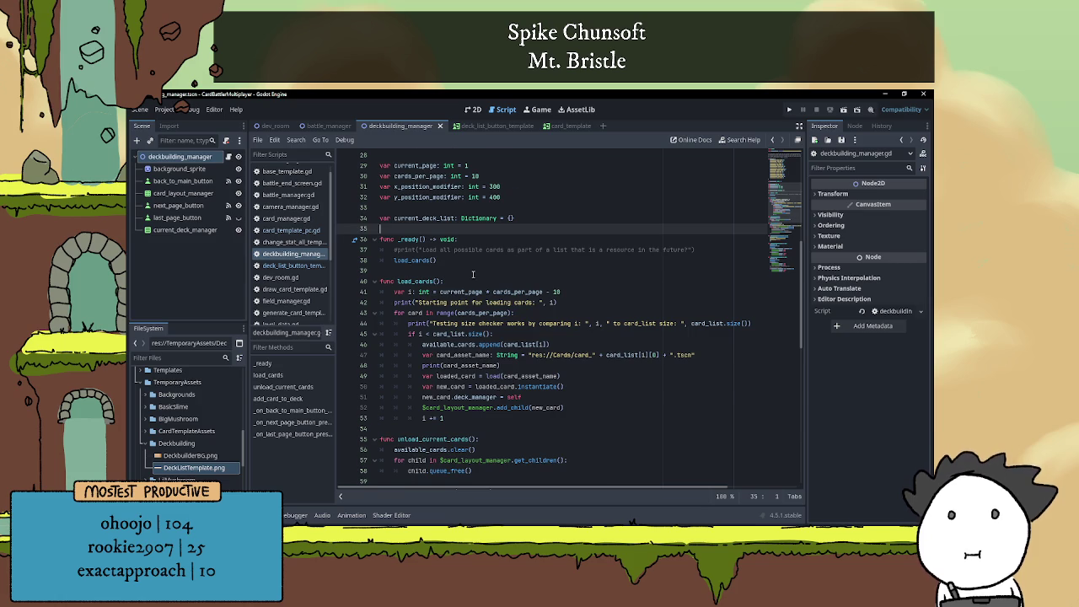
scroll(473, 274, down, 7)
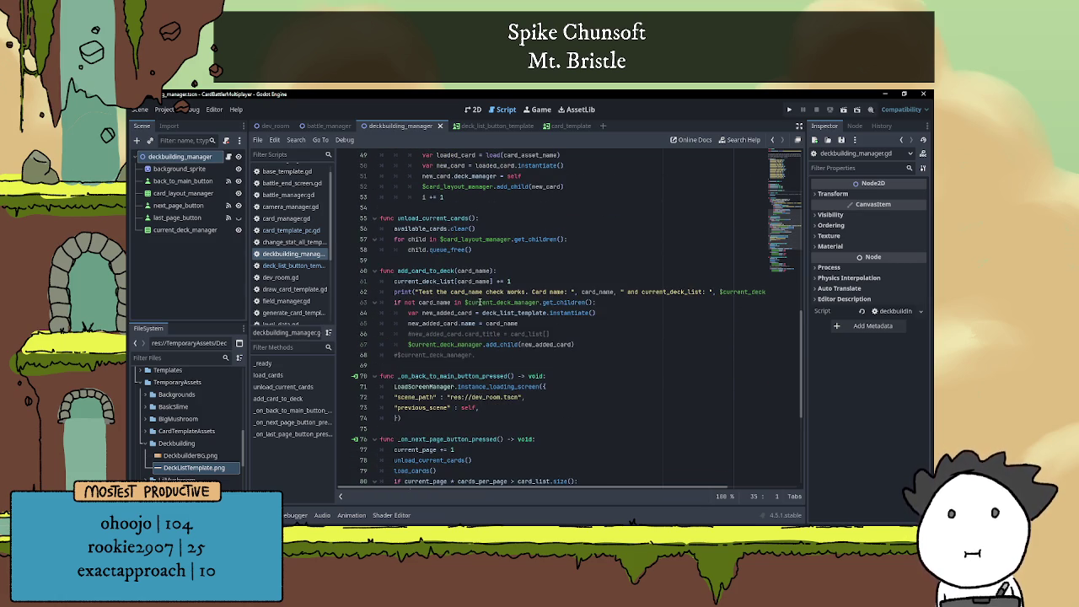
scroll(477, 302, up, 3)
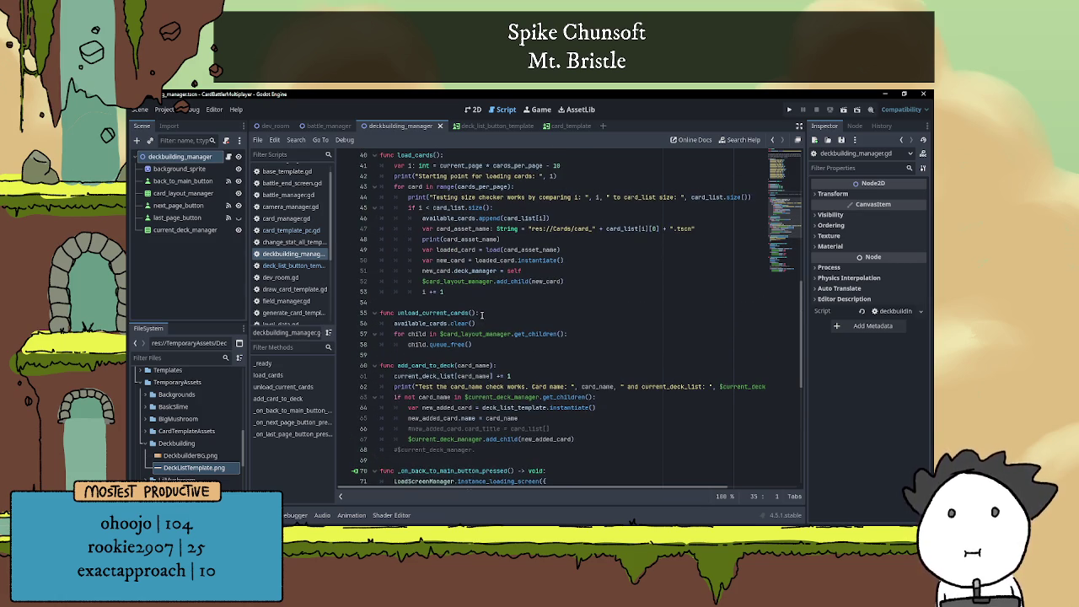
scroll(504, 314, up, 3)
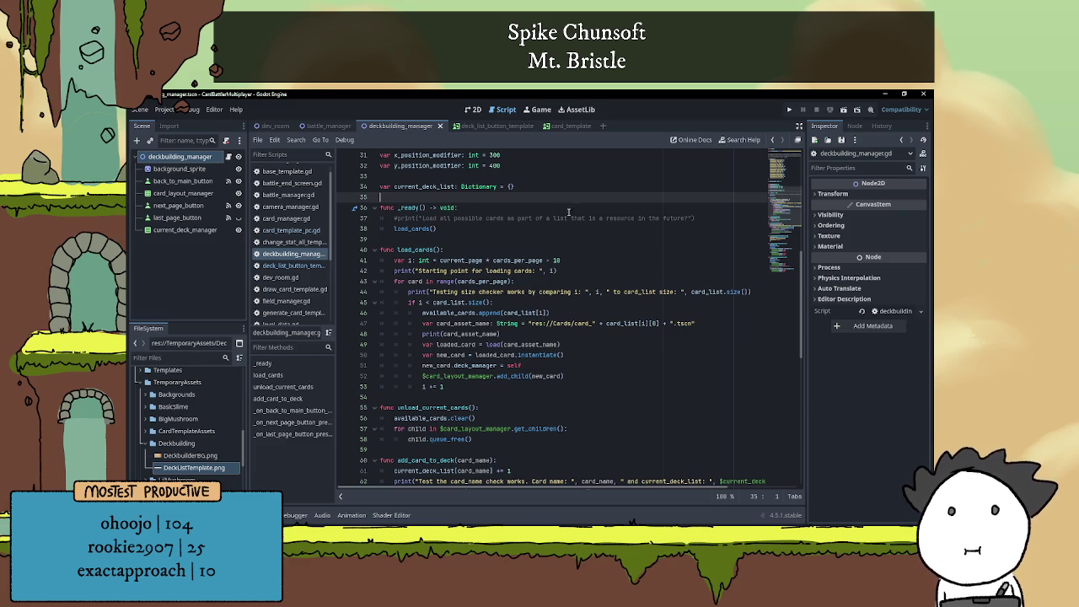
scroll(439, 350, down, 6)
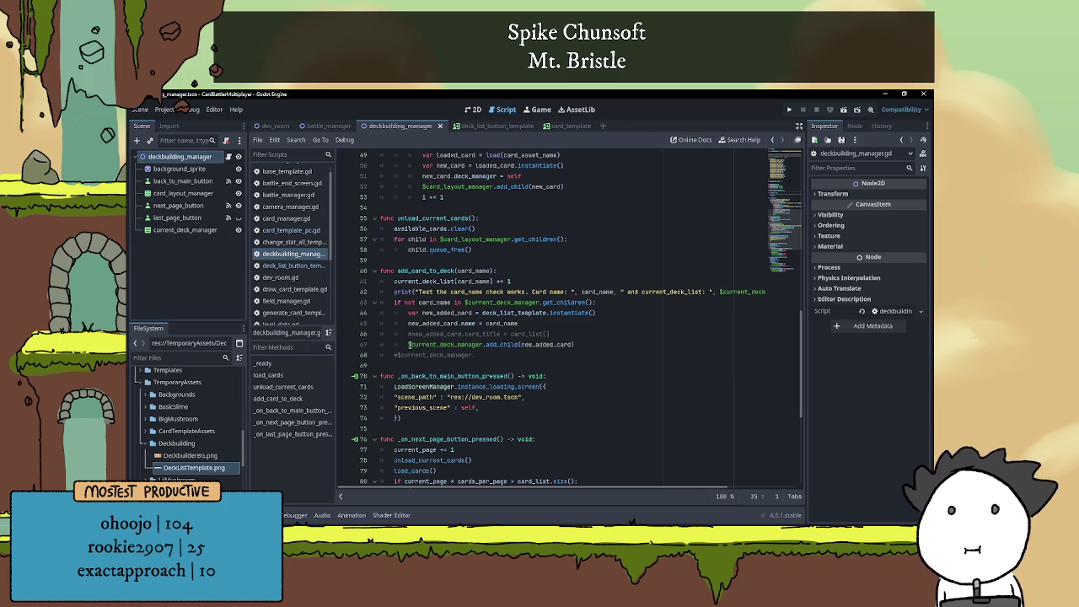
double_click(520, 334)
key(Right)
text([)
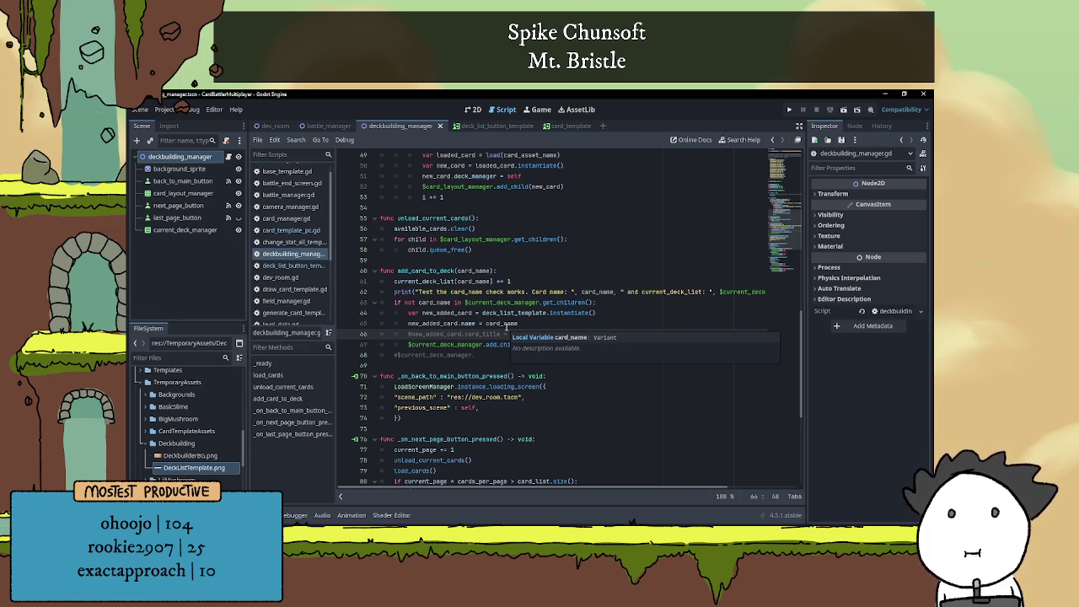
scroll(497, 323, up, 4)
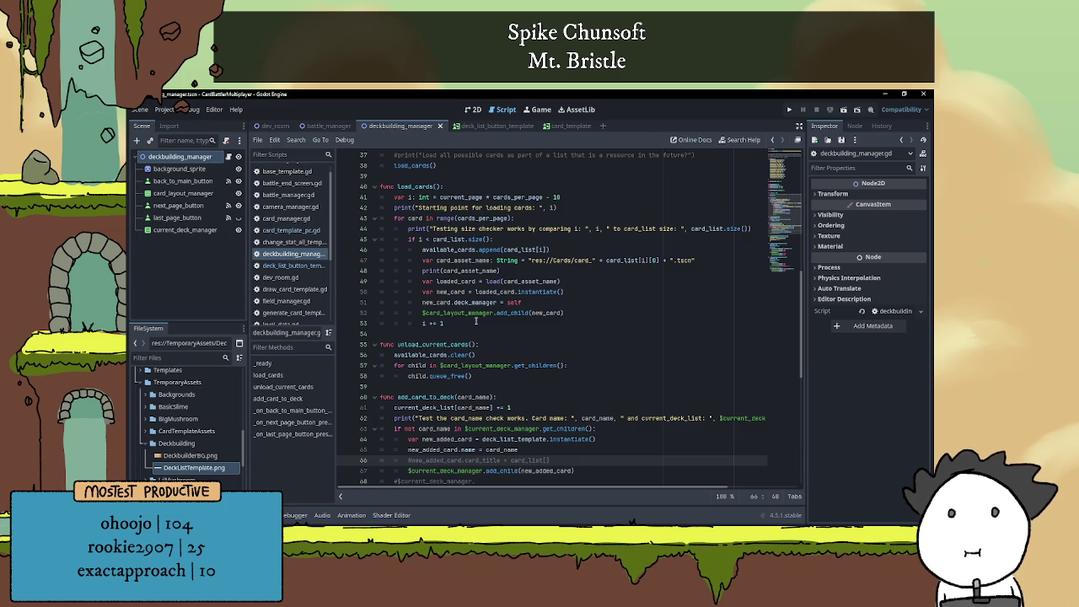
scroll(512, 281, down, 4)
key(Up)
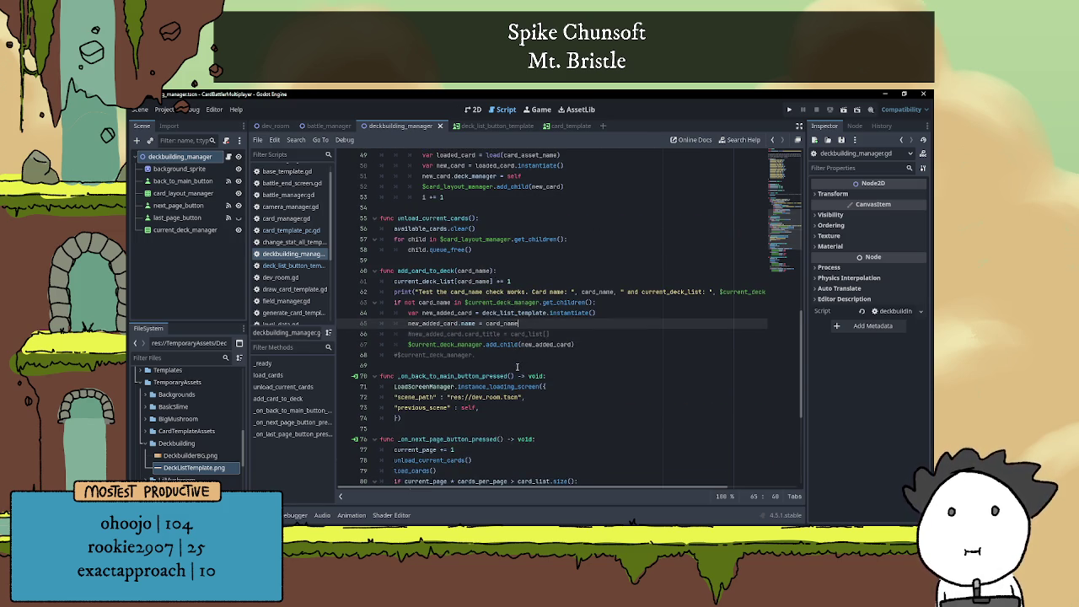
scroll(450, 337, down, 2)
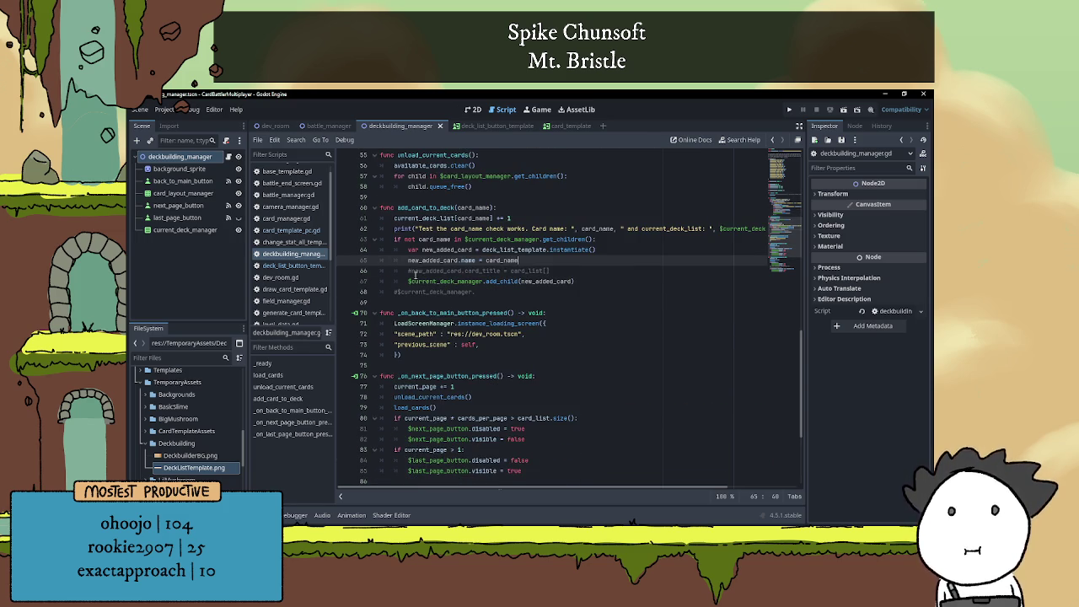
click(415, 277)
click(565, 262)
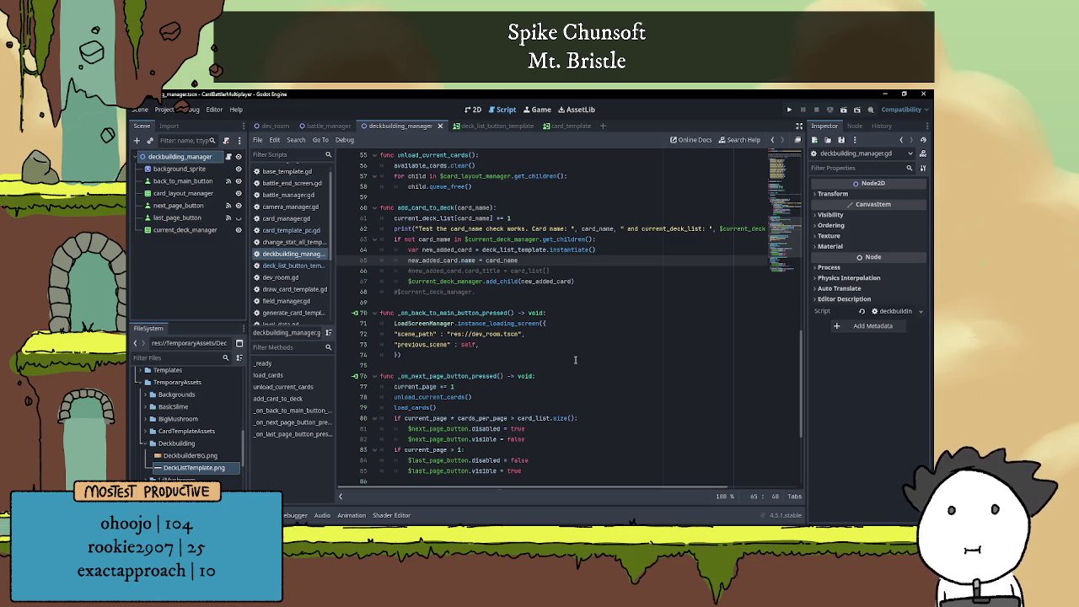
scroll(574, 361, up, 10)
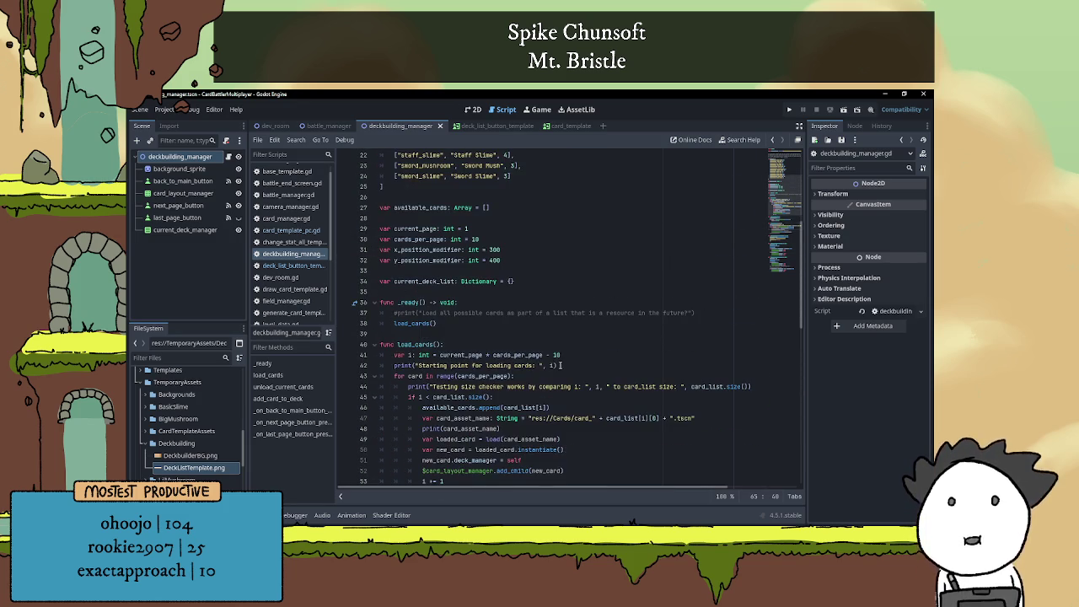
scroll(561, 365, down, 4)
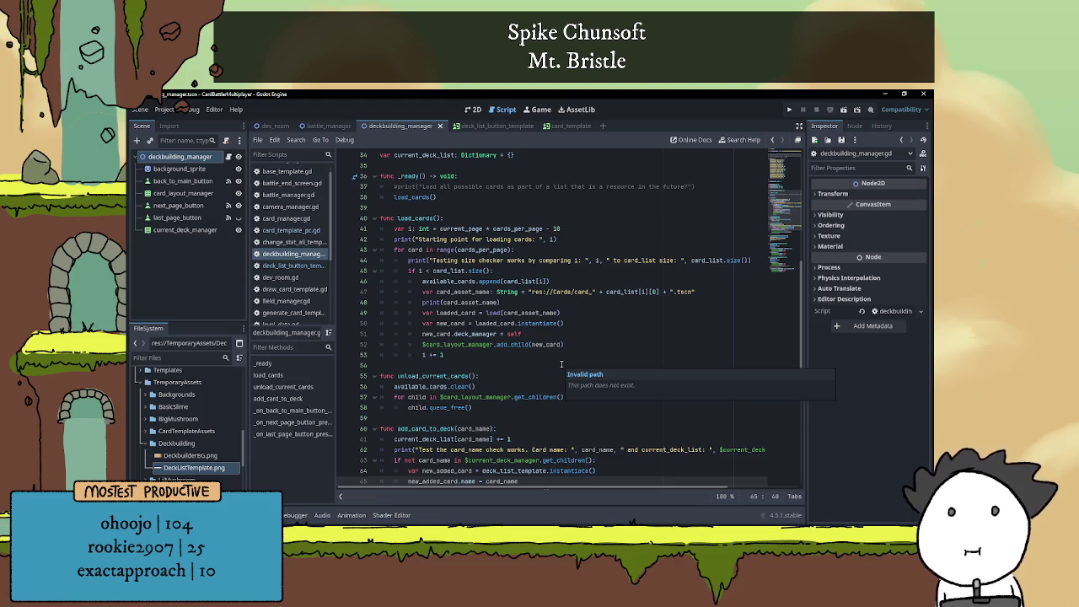
scroll(560, 364, down, 2)
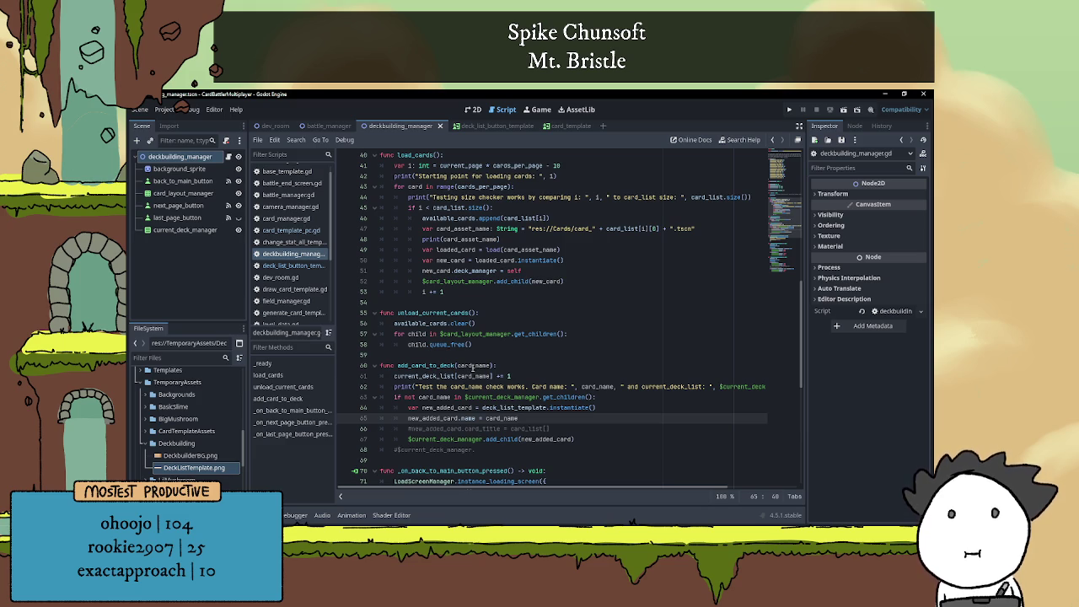
click(457, 365)
drag(456, 366, 492, 365)
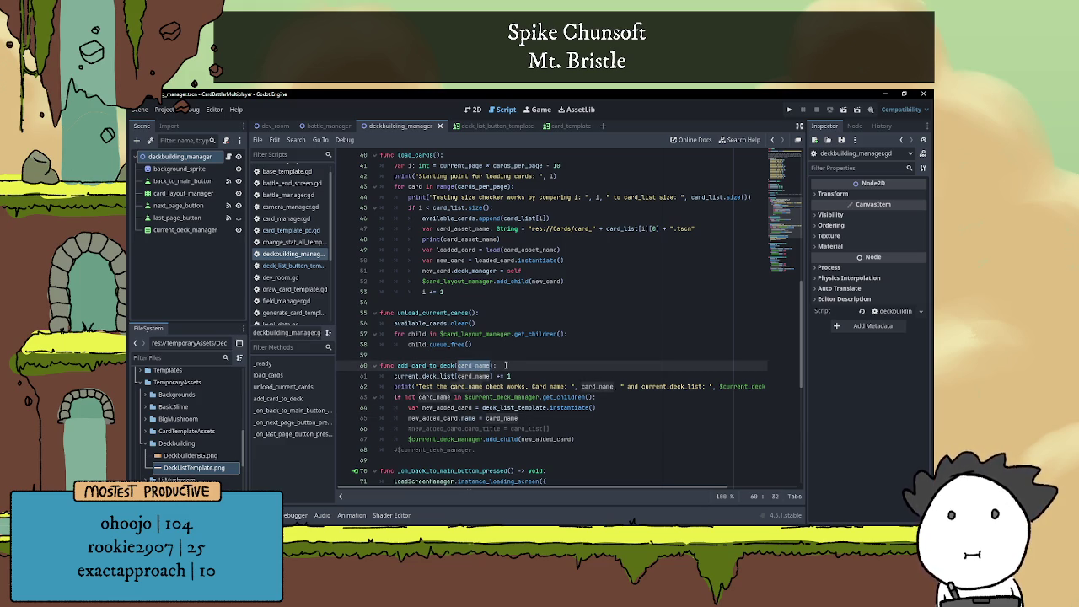
click(506, 365)
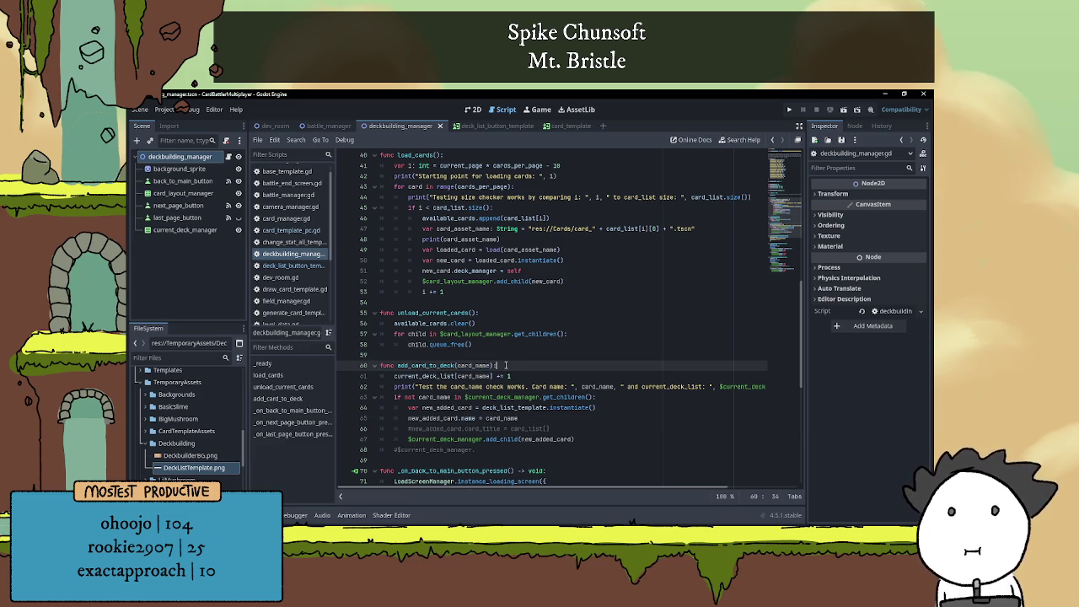
double_click(427, 376)
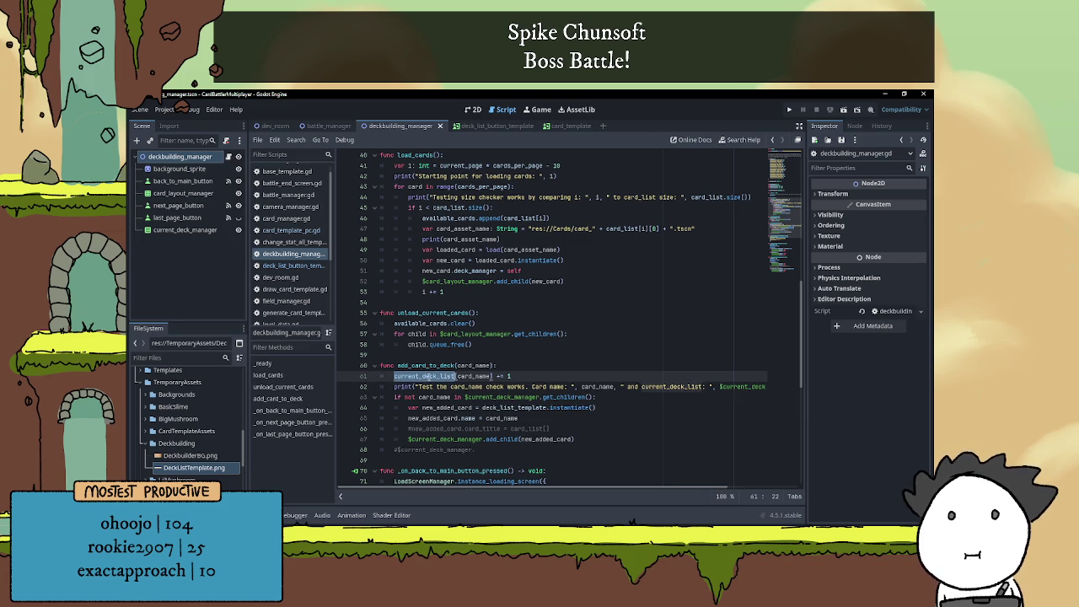
text(a)
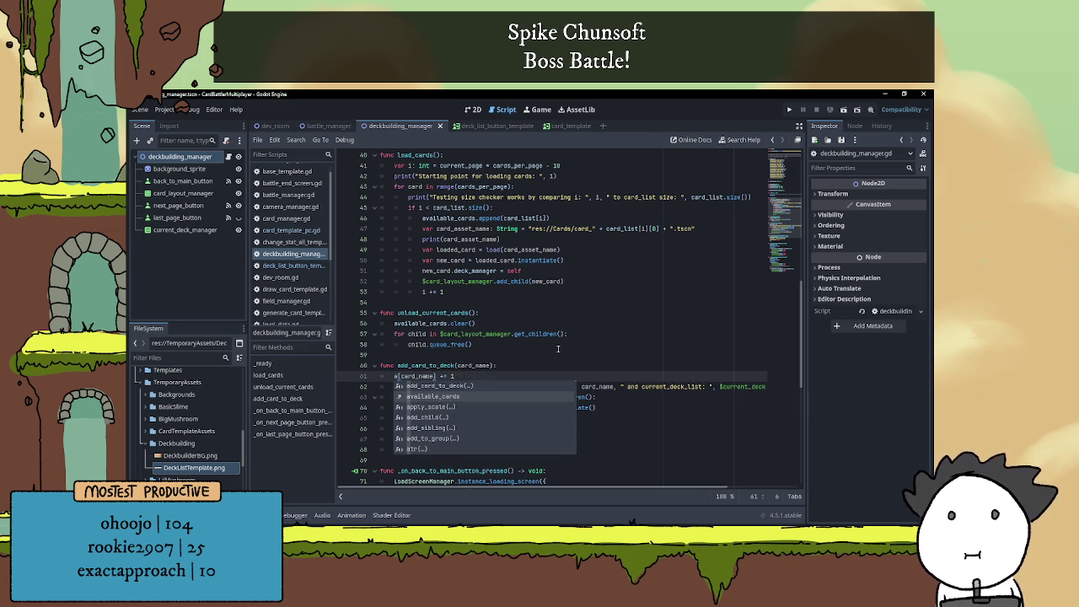
key(ctrl+z)
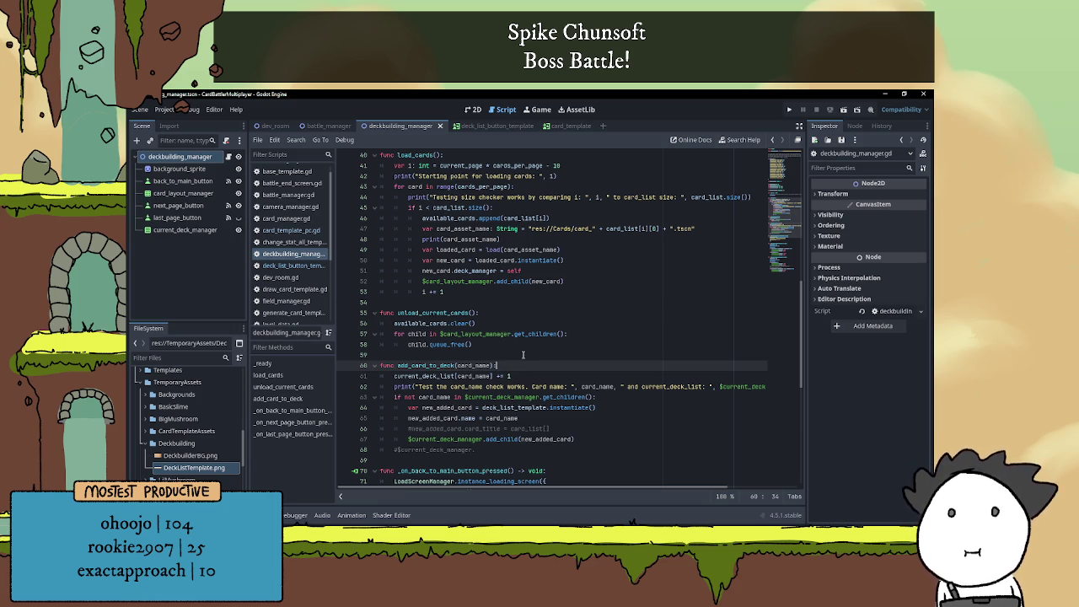
scroll(521, 353, down, 1)
click(509, 345)
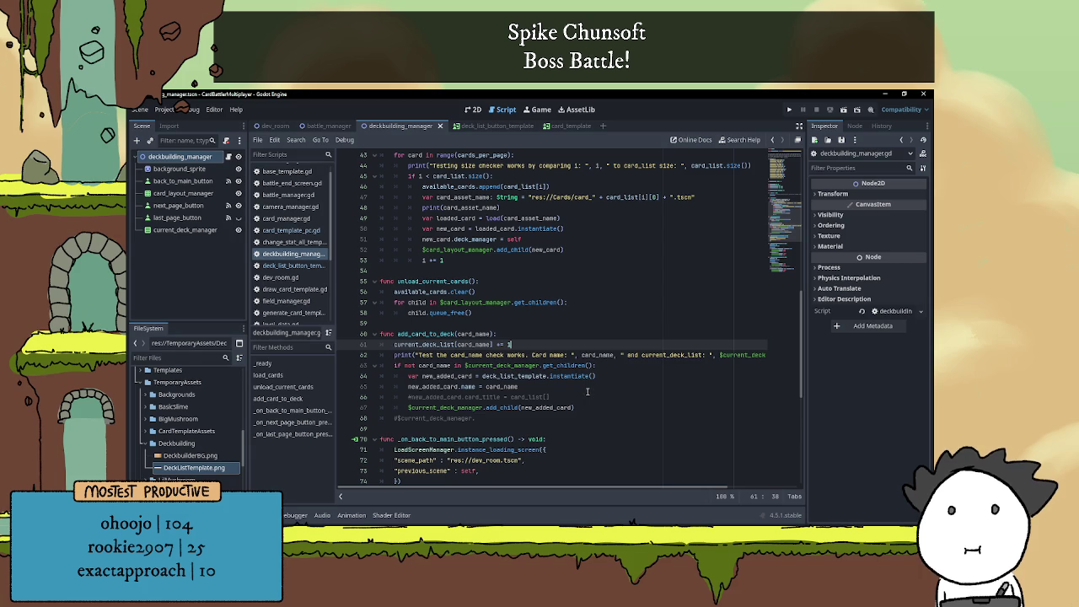
click(578, 333)
text(,)
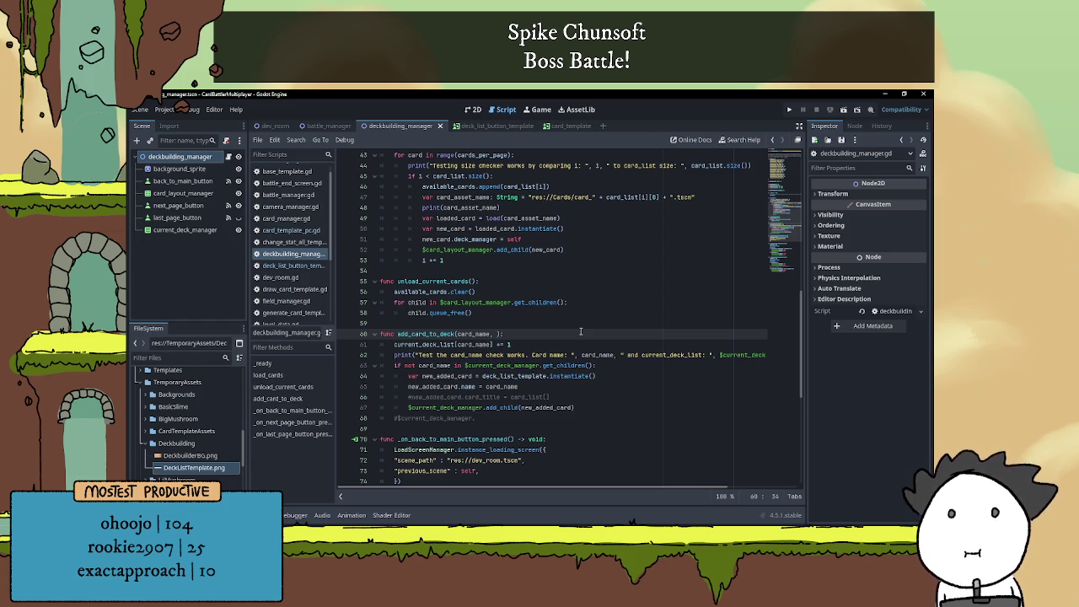
scroll(580, 331, down, 3)
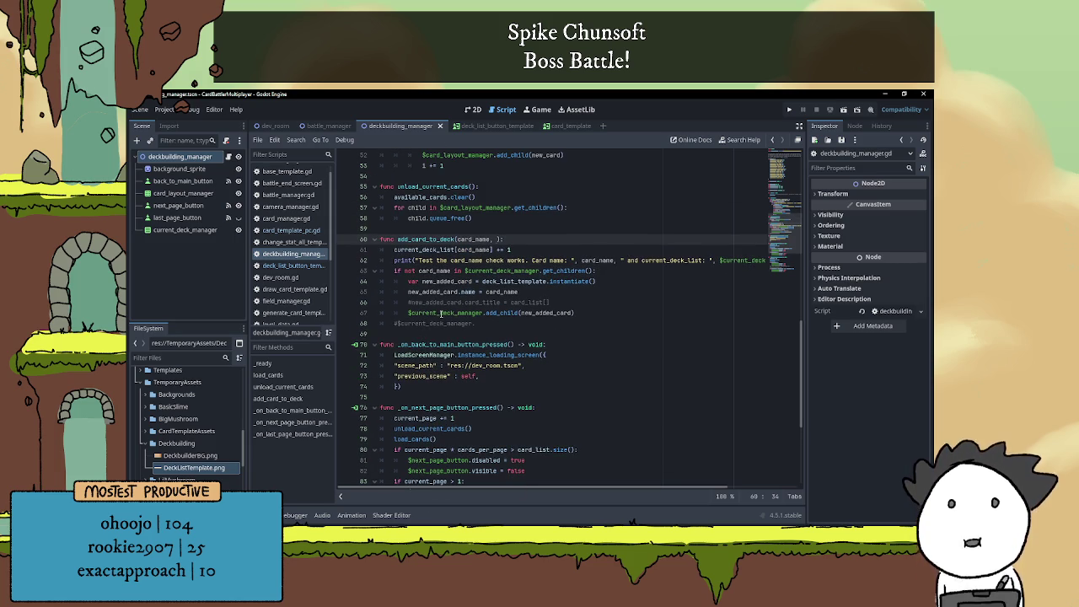
key(BackSpace)
key(BackSpace)
key(Up)
click(539, 247)
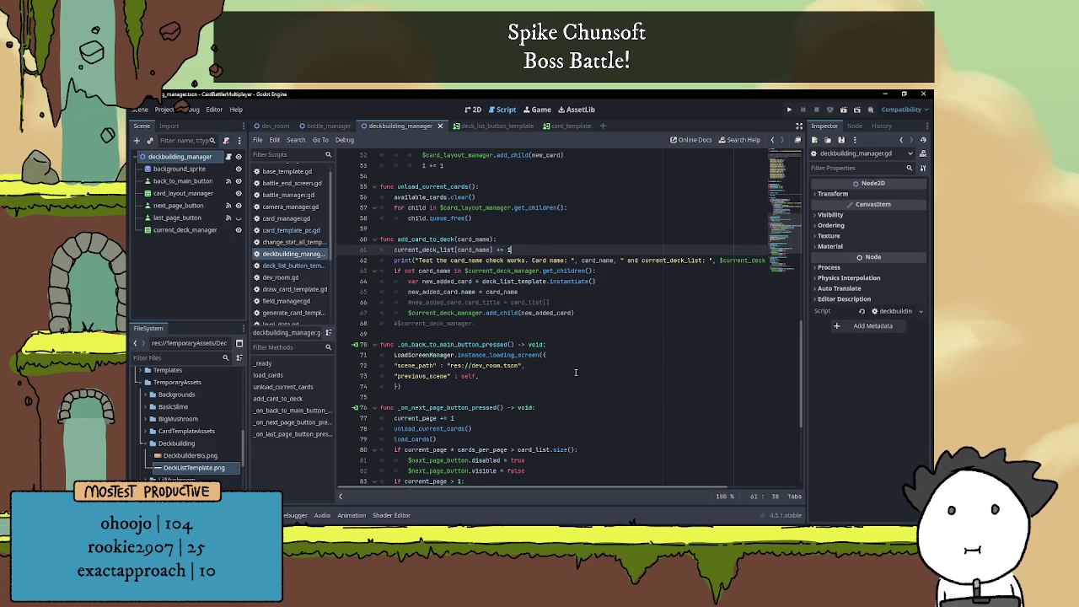
scroll(506, 203, up, 2)
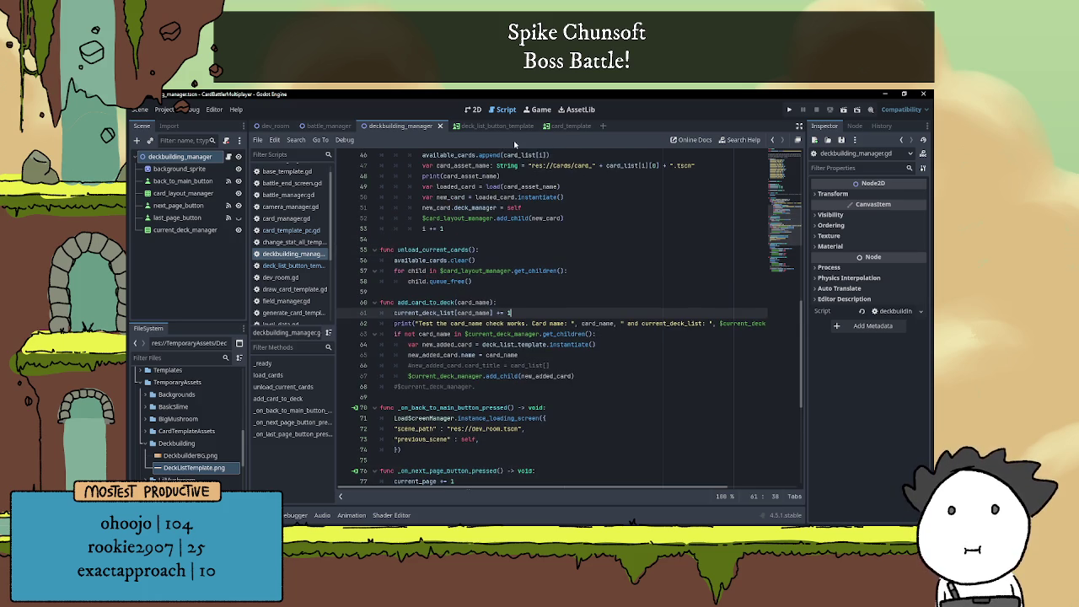
Inspect the card_template script and the deck_list_button_template scene
click(564, 125)
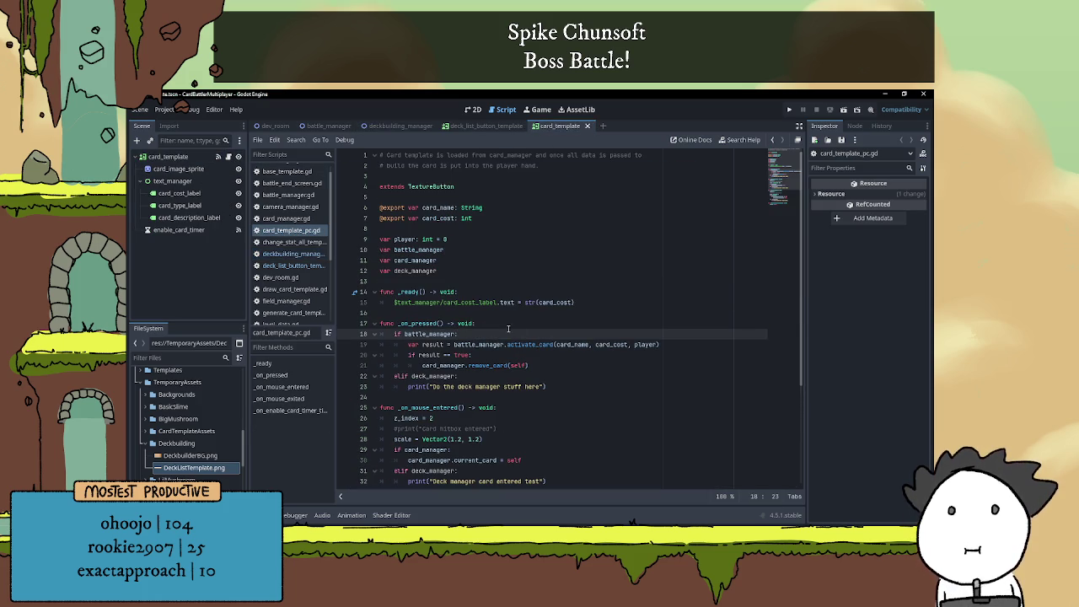
click(458, 241)
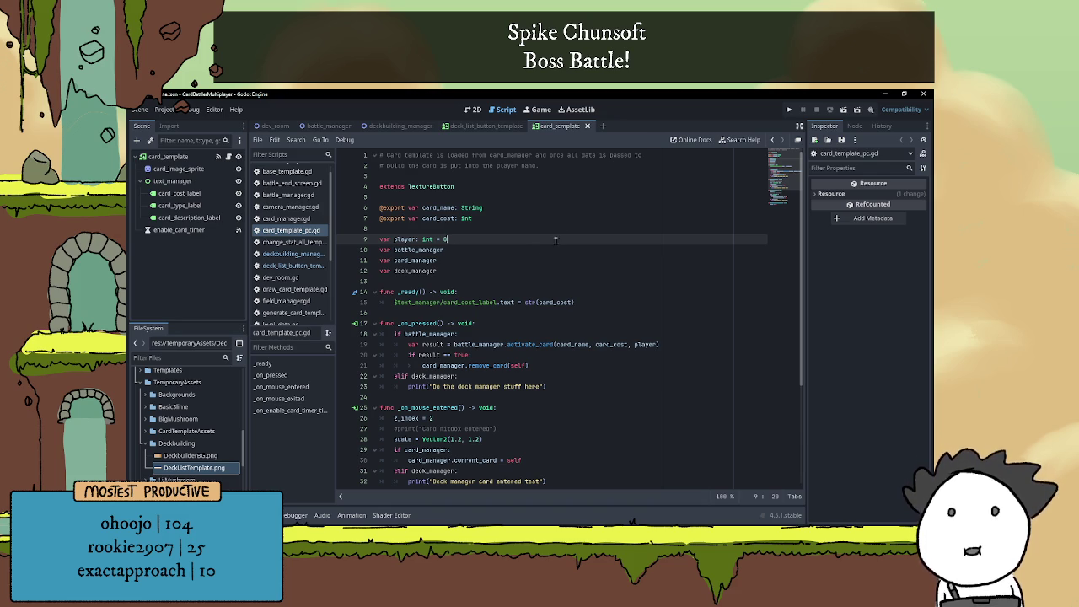
click(497, 126)
click(473, 109)
Return to deckbuilding_manager's unload_current_cards, then switch to Discord's general chat
click(397, 126)
click(228, 156)
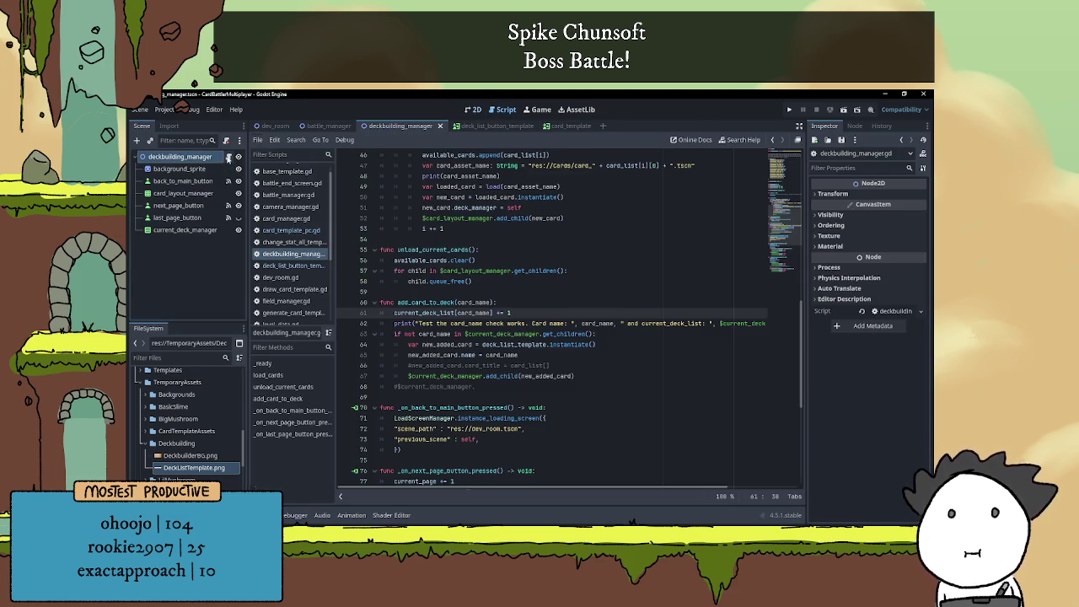
click(579, 249)
click(577, 270)
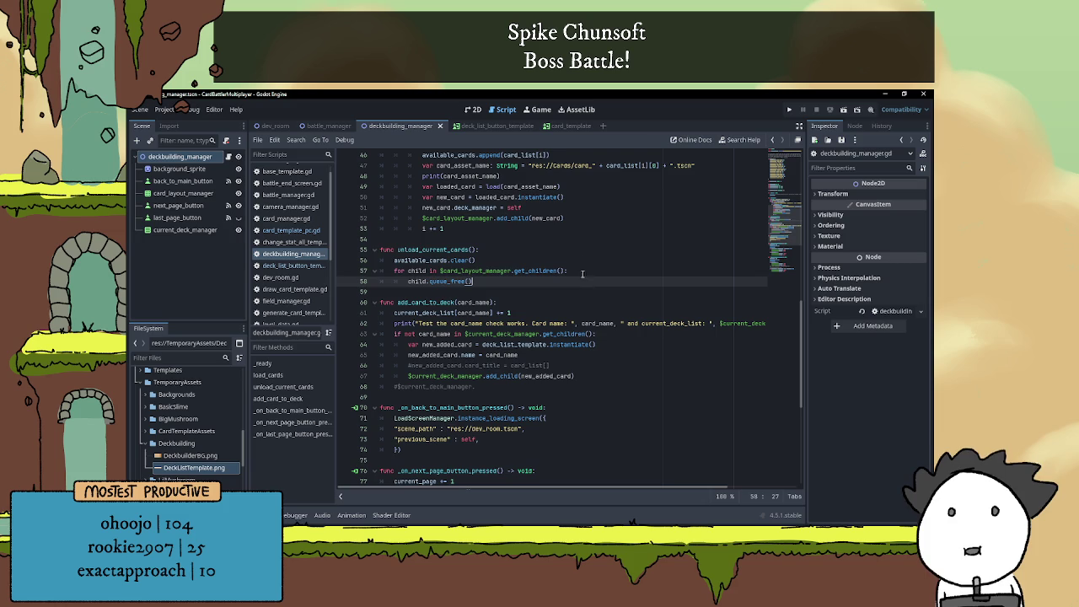
click(577, 259)
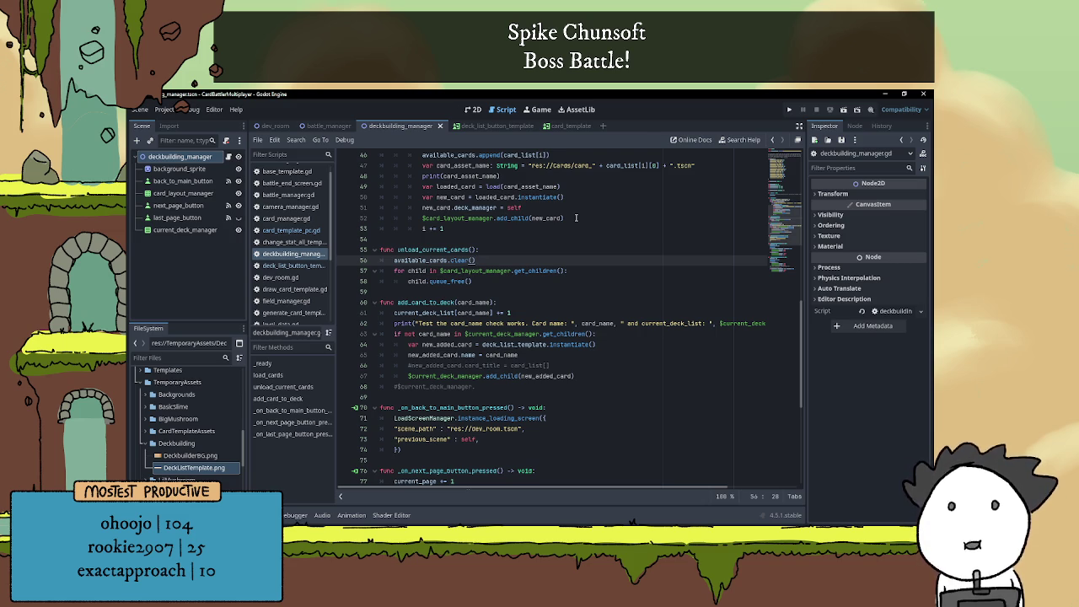
click(520, 241)
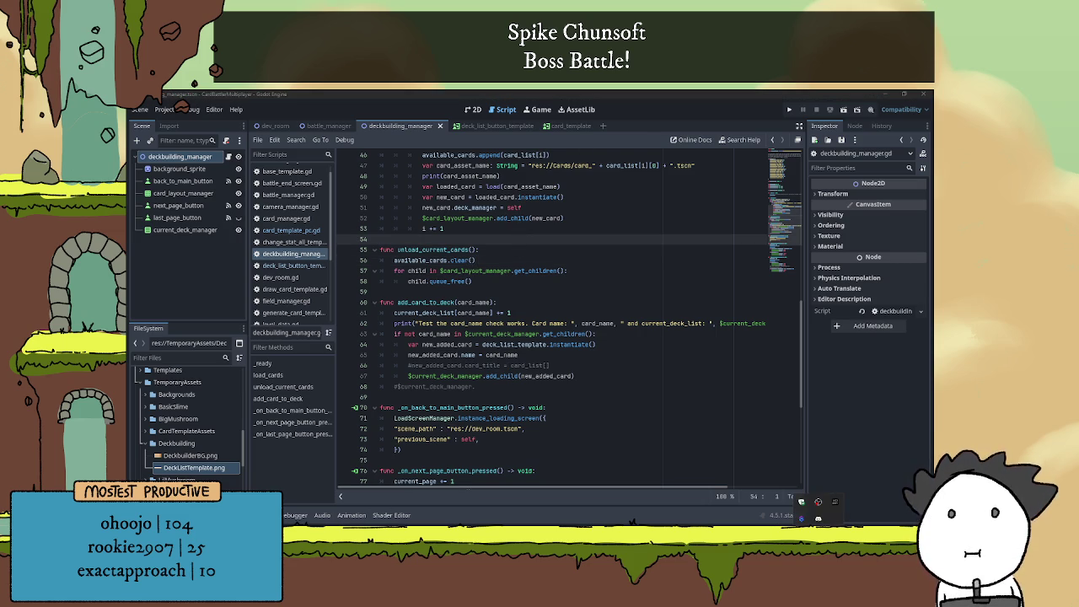
click(817, 505)
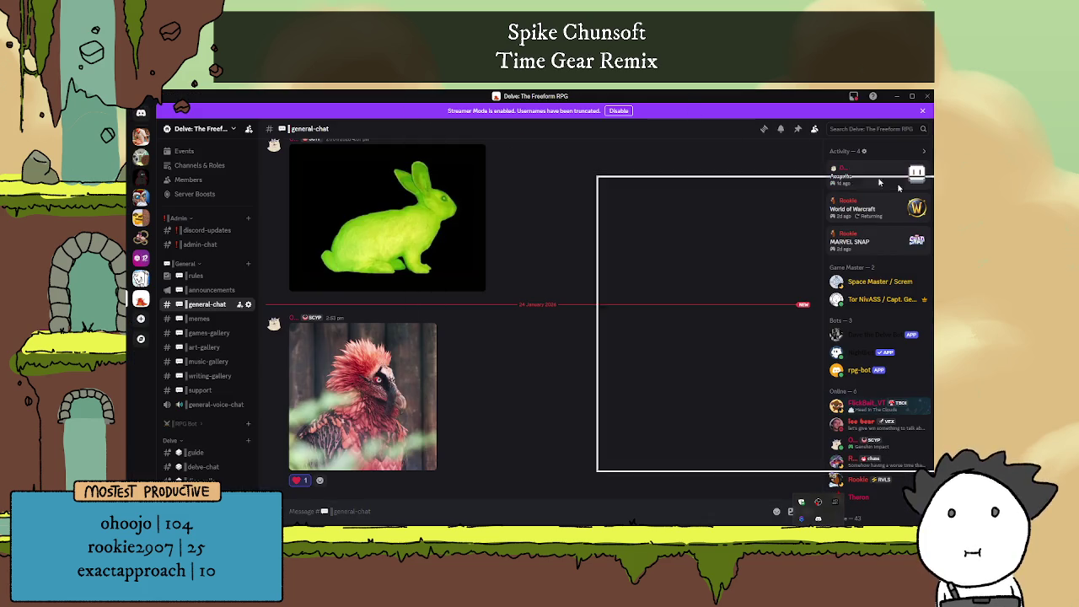
Switch from Discord to Godot and place the caret on empty line 59 of deckbuilding_manager.gd
key(alt+Tab)
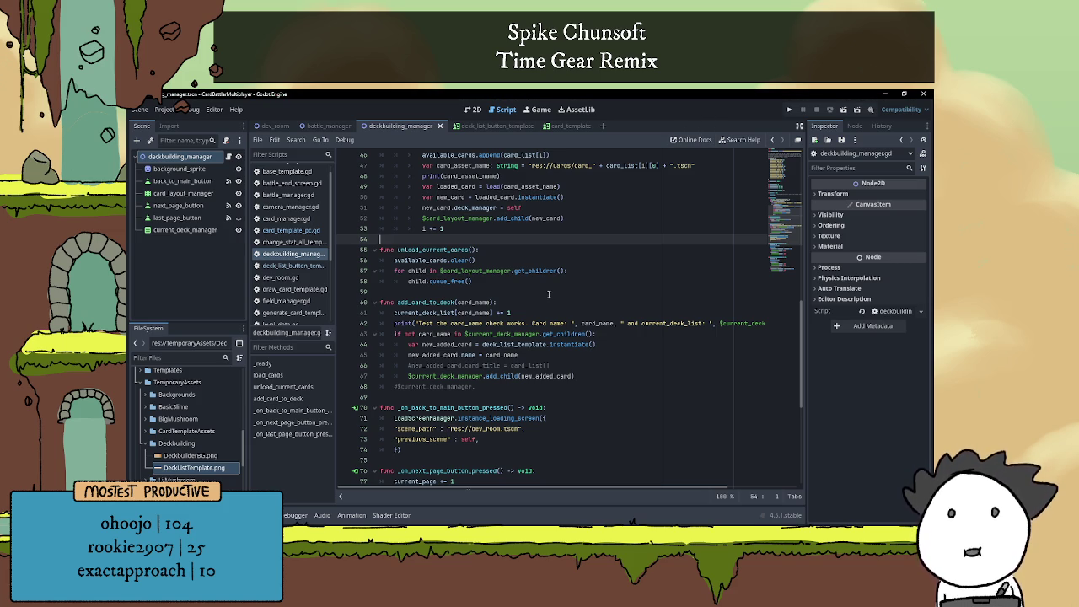
click(553, 295)
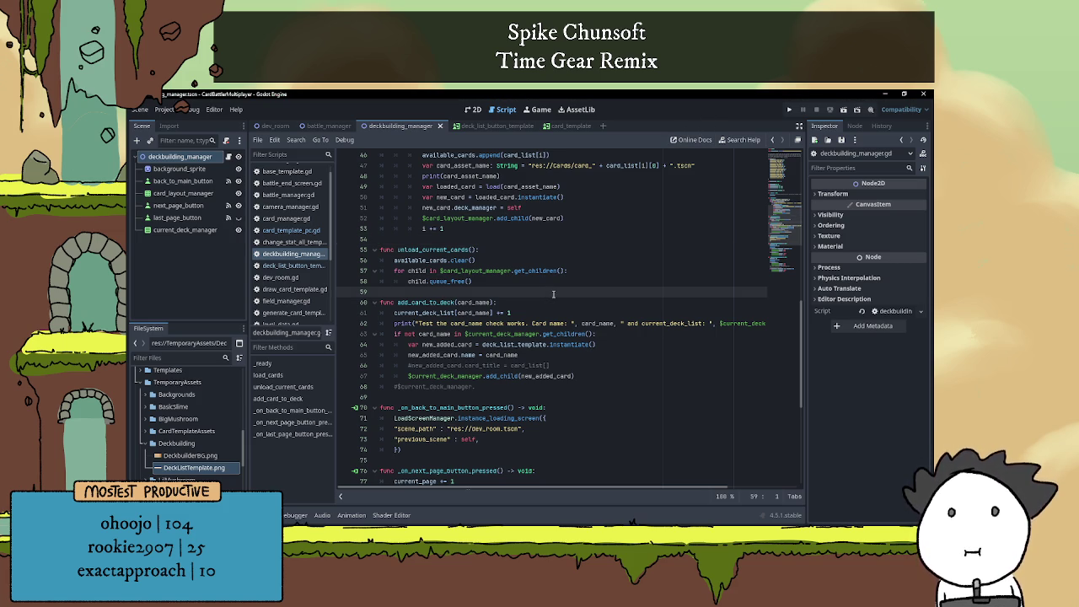
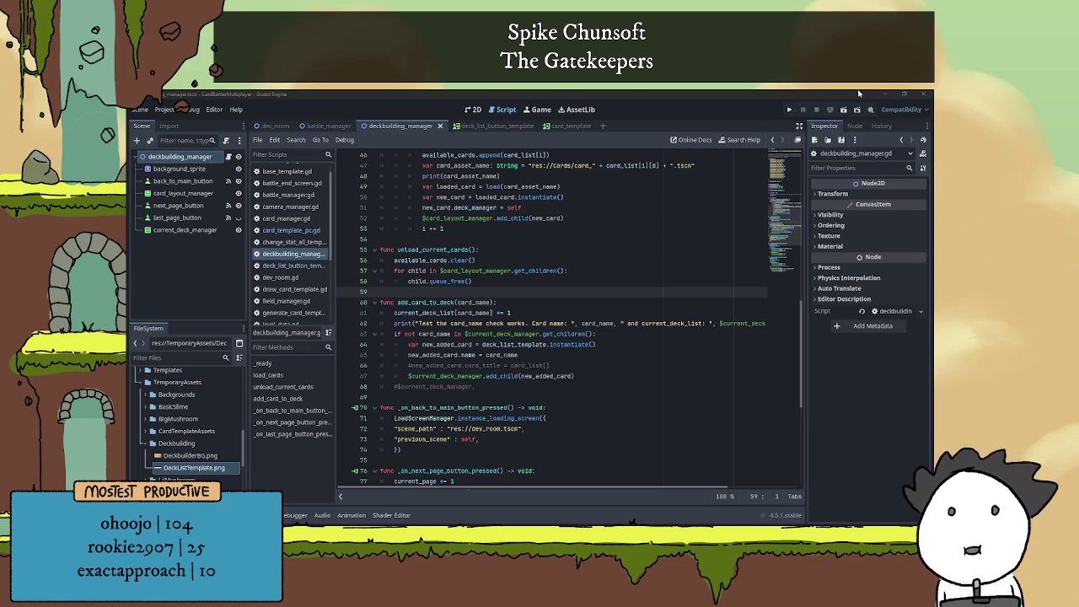
Switch between the deck_list_button_template and deckbuilding_manager scene tabs in the Godot editor
click(711, 296)
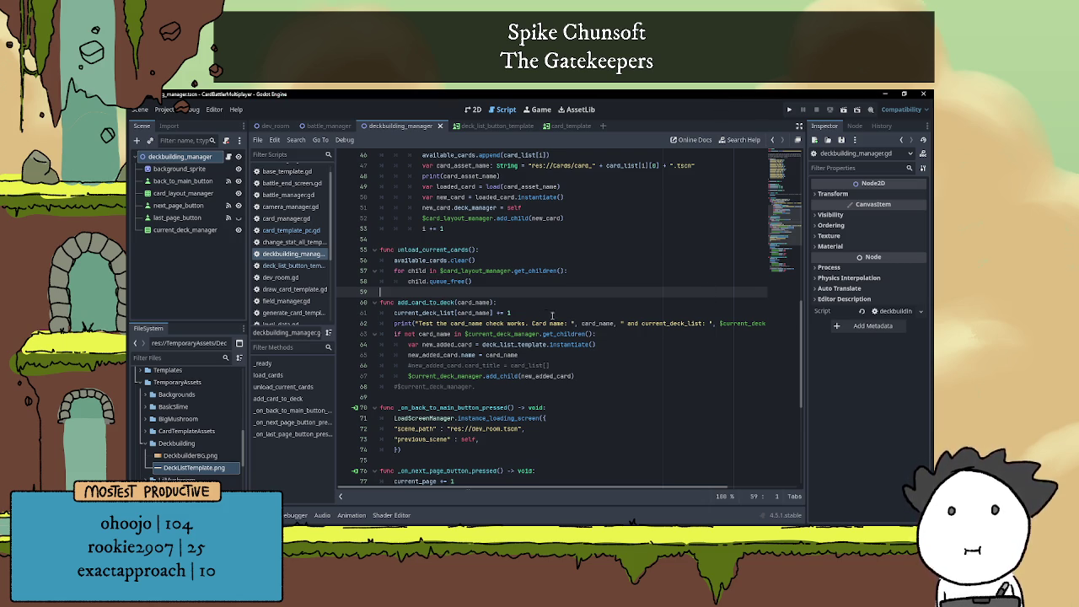
scroll(552, 314, down, 2)
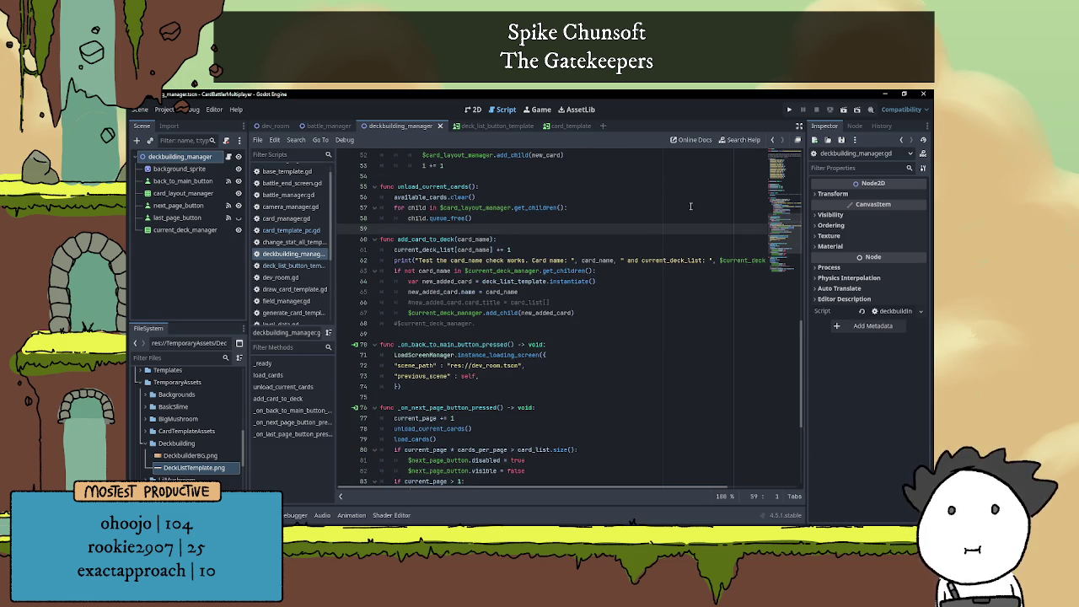
click(487, 125)
click(401, 126)
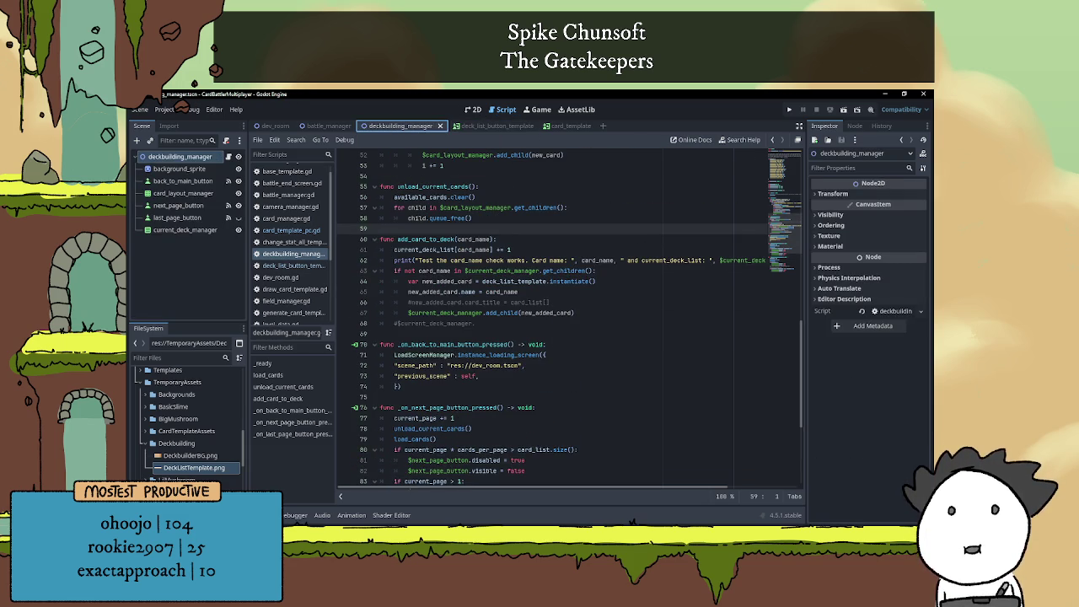
click(472, 126)
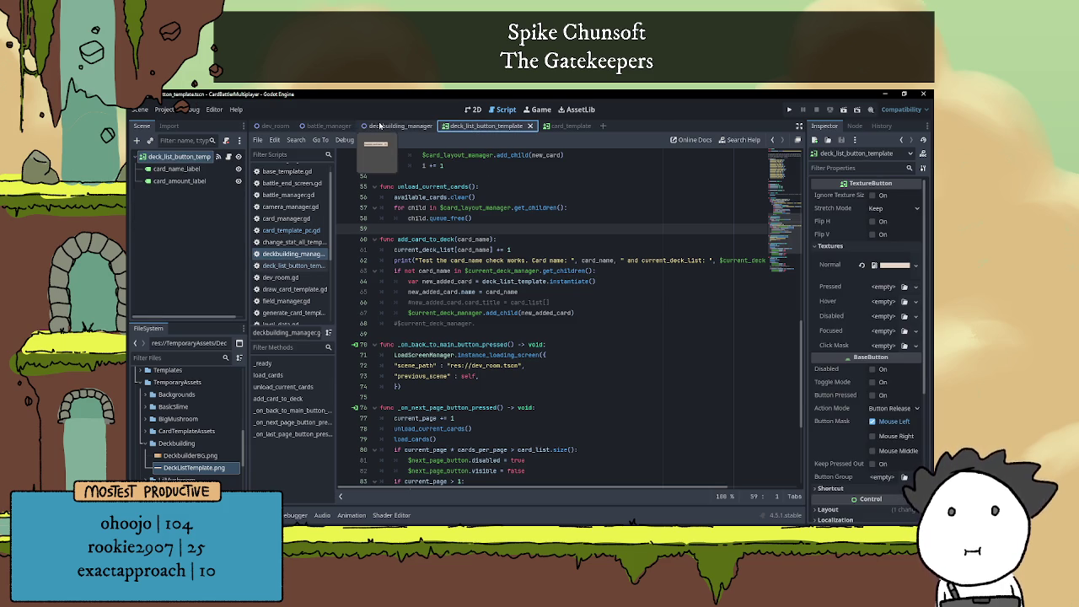
click(380, 125)
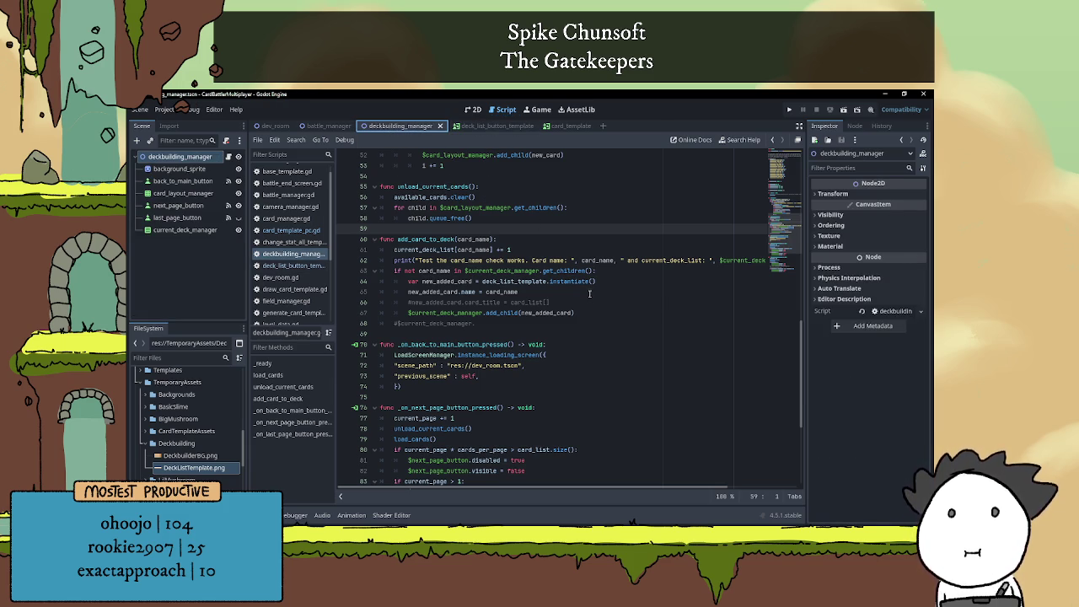
mouse_move(589, 286)
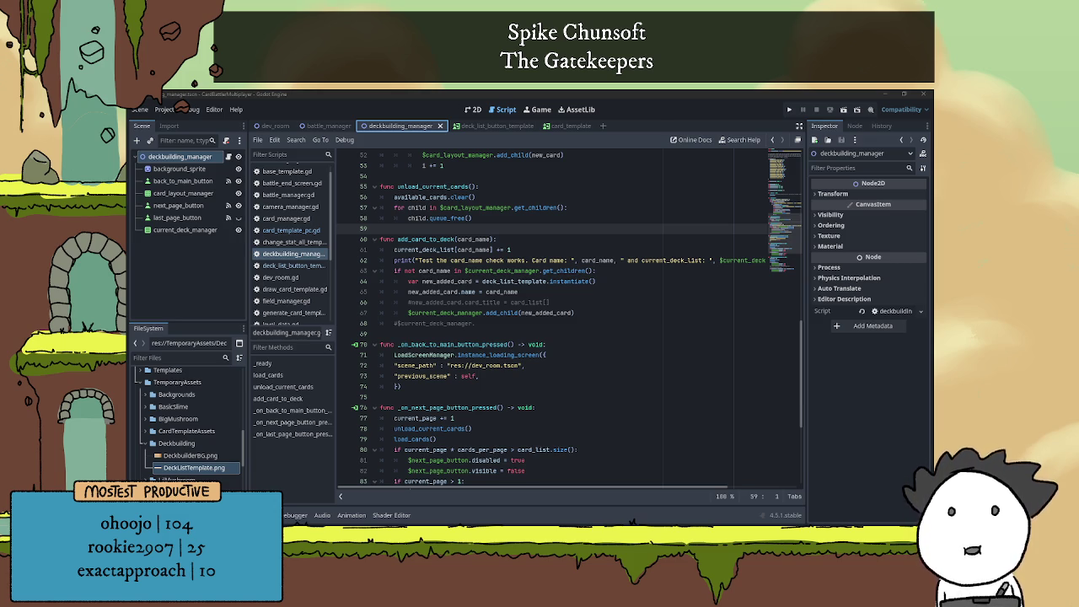
In Brave, browse the proton results and Wikipedia article, then close the browser window
key(alt+Tab)
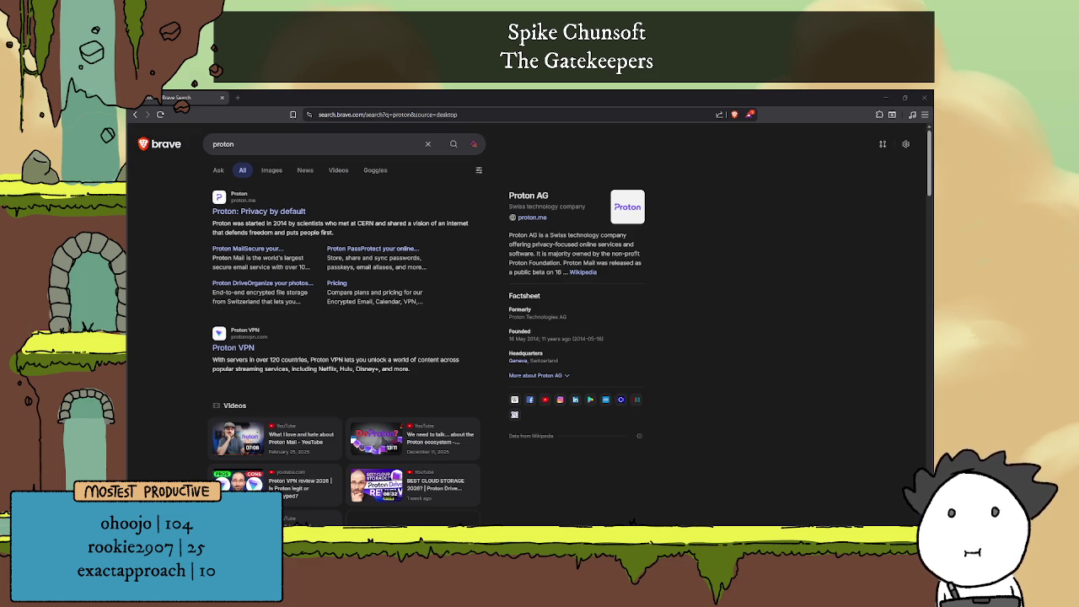
scroll(471, 263, down, 10)
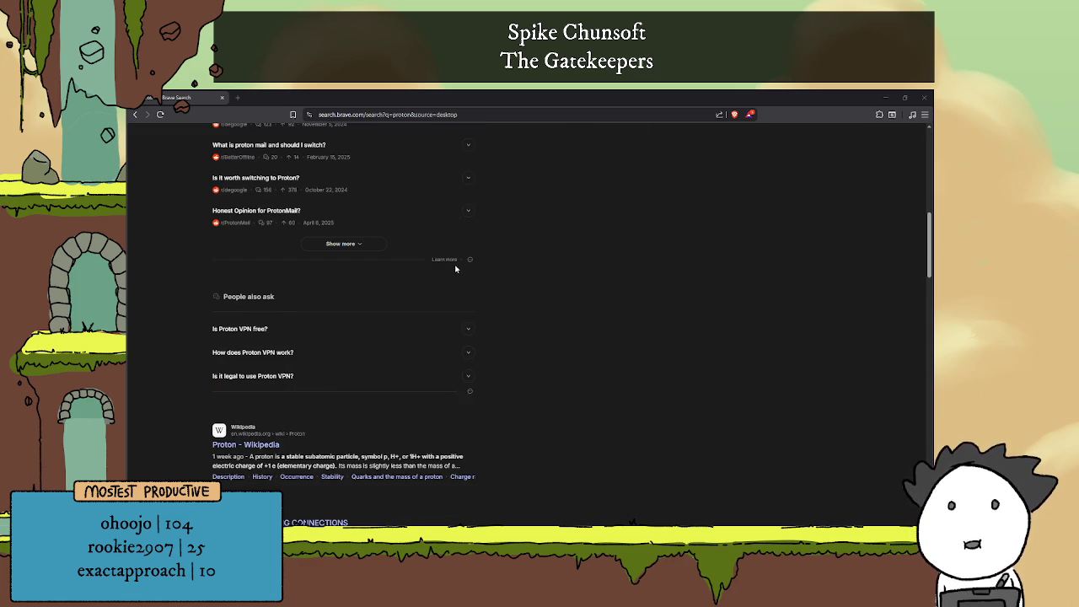
scroll(455, 268, down, 3)
click(270, 239)
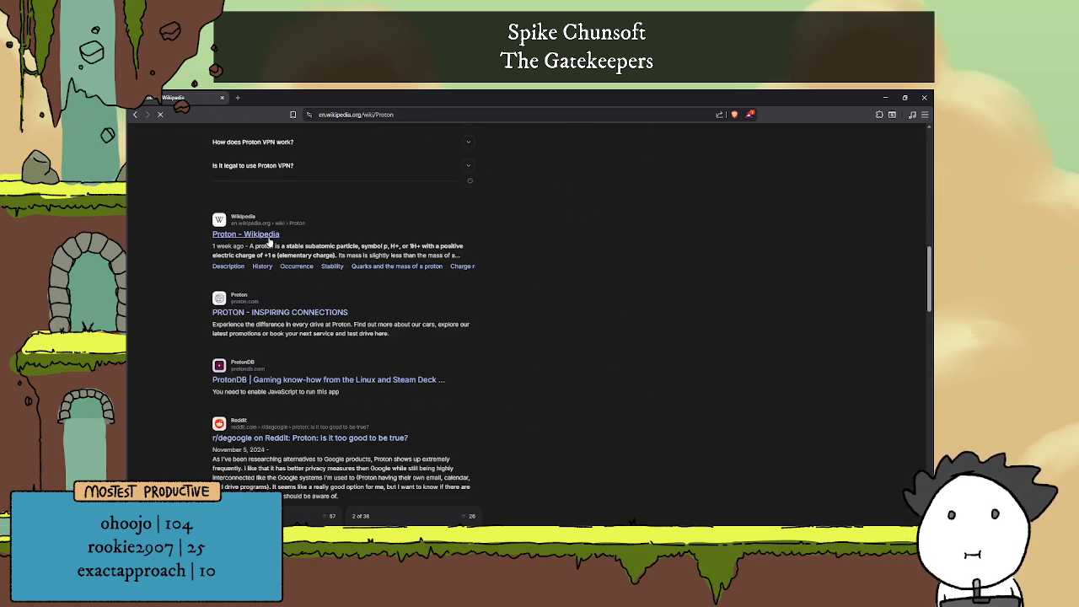
key(alt+Left)
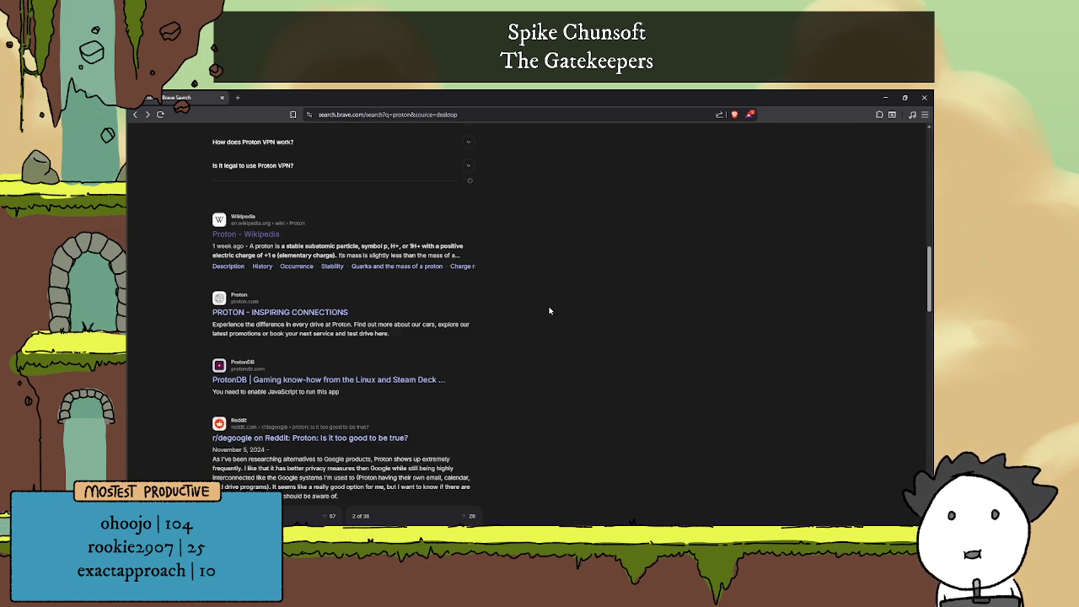
scroll(588, 300, down, 2)
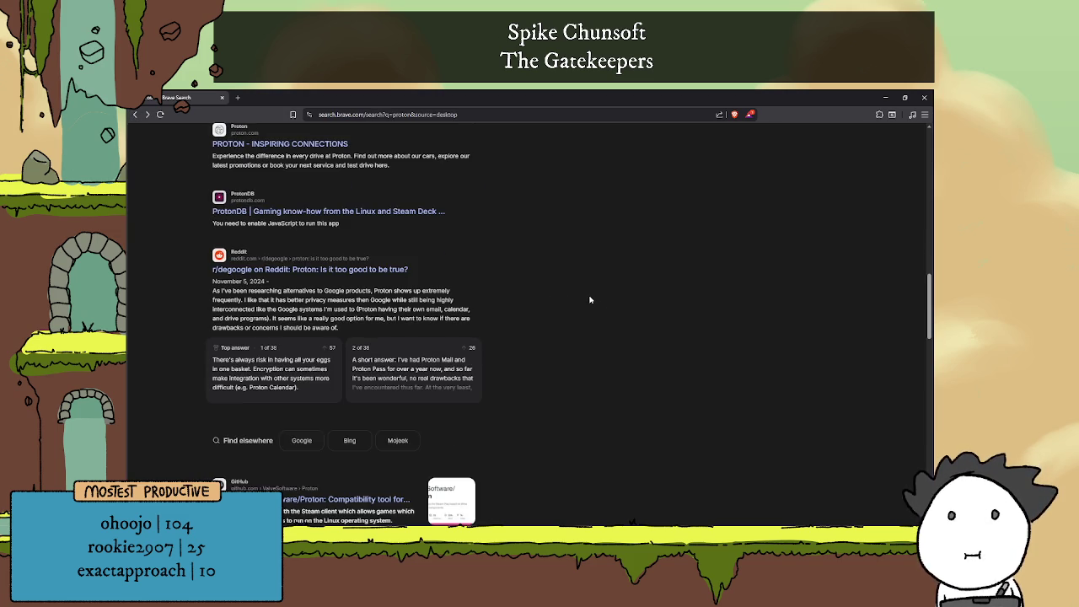
scroll(594, 297, down, 2)
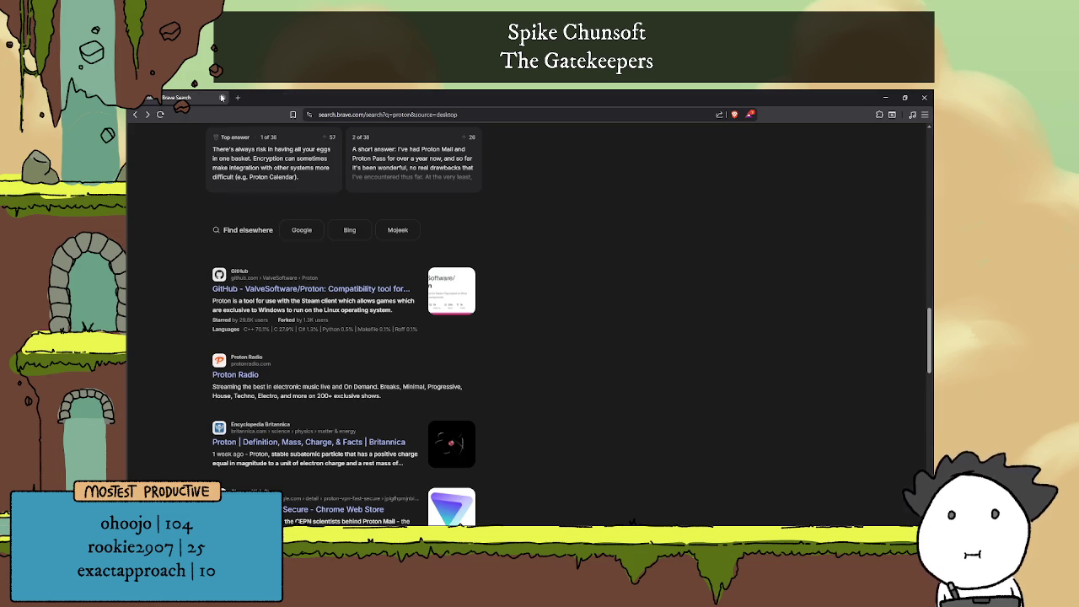
click(222, 98)
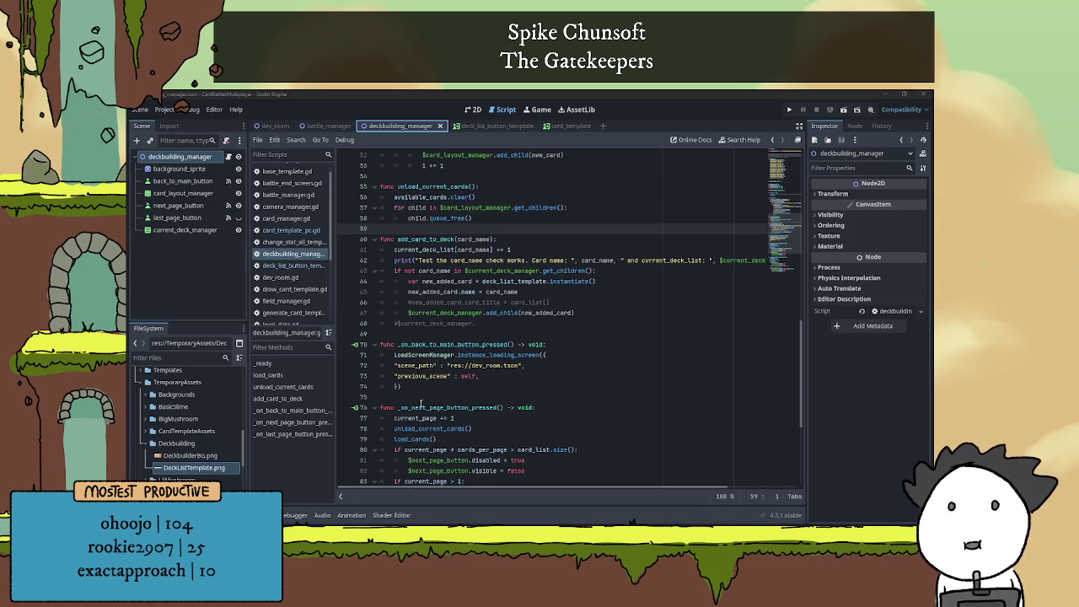
Scroll through deckbuilding_manager.gd, placing the caret on lines 69, 9 and 26
click(503, 336)
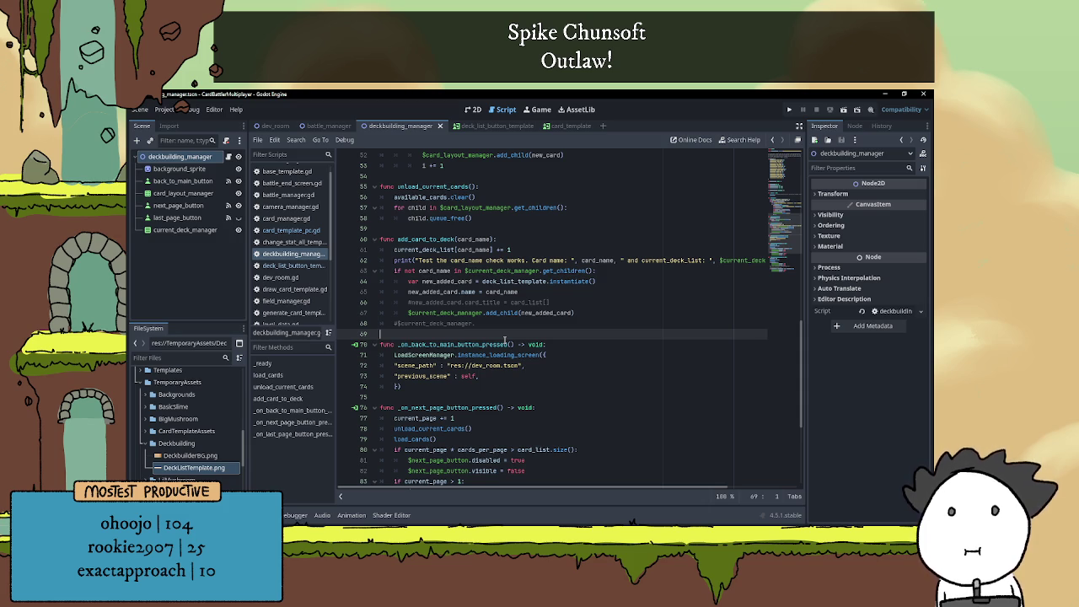
scroll(527, 321, up, 15)
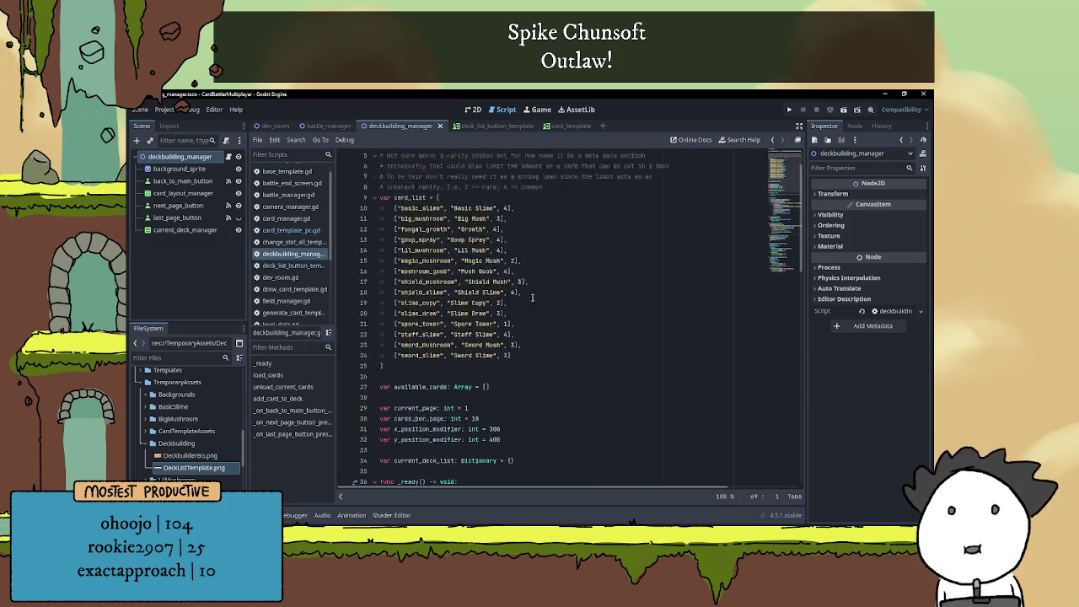
scroll(532, 297, up, 2)
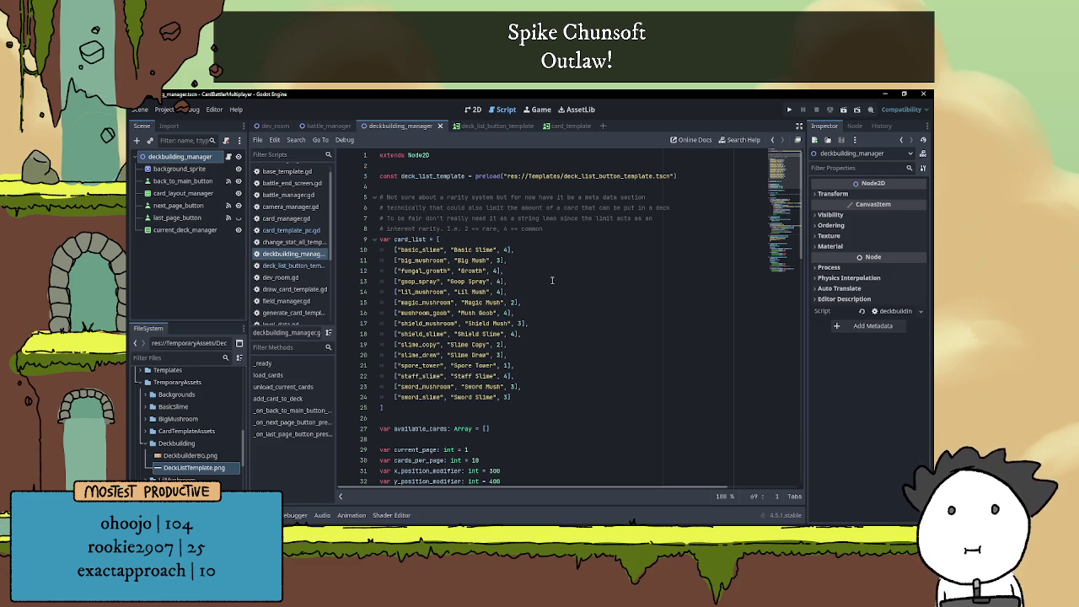
click(524, 239)
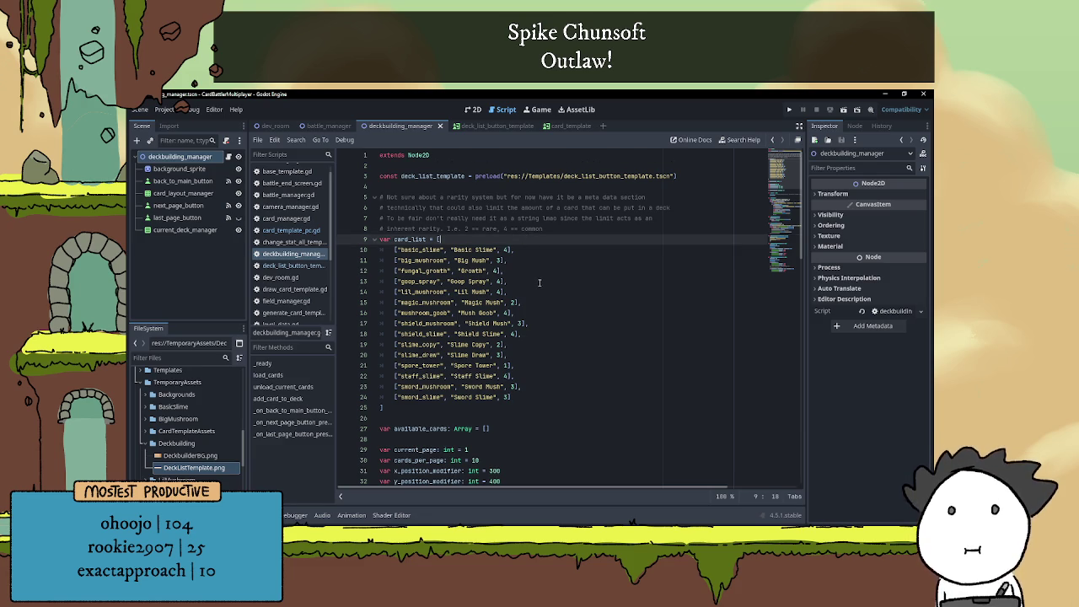
scroll(527, 289, down, 3)
click(463, 323)
scroll(422, 444, up, 3)
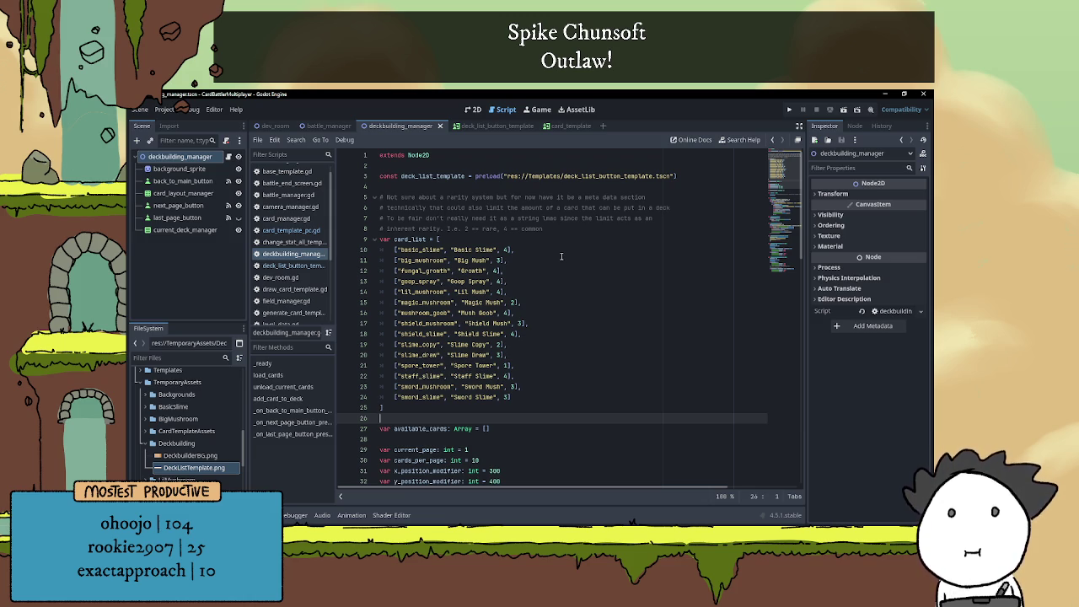
Inspect the card_list array entries, then minimize the Godot editor
scroll(561, 256, down, 5)
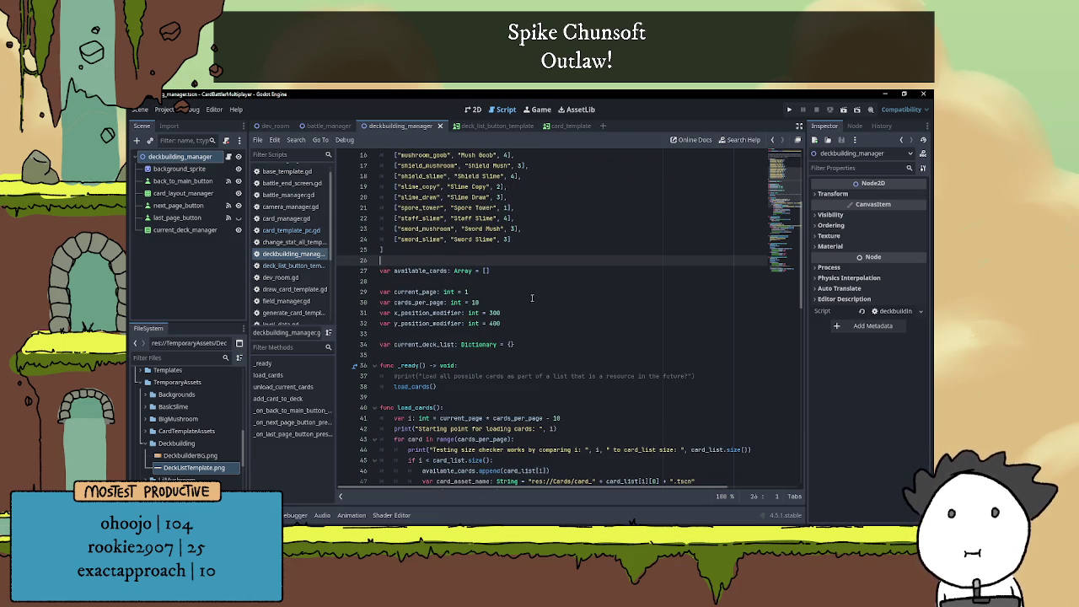
scroll(534, 294, down, 4)
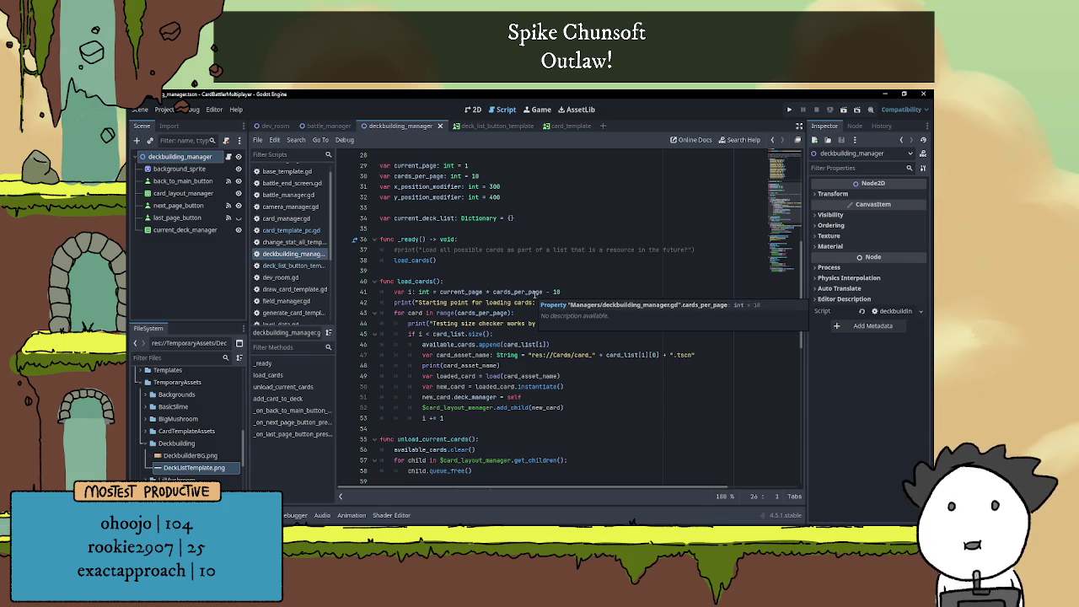
scroll(536, 292, up, 9)
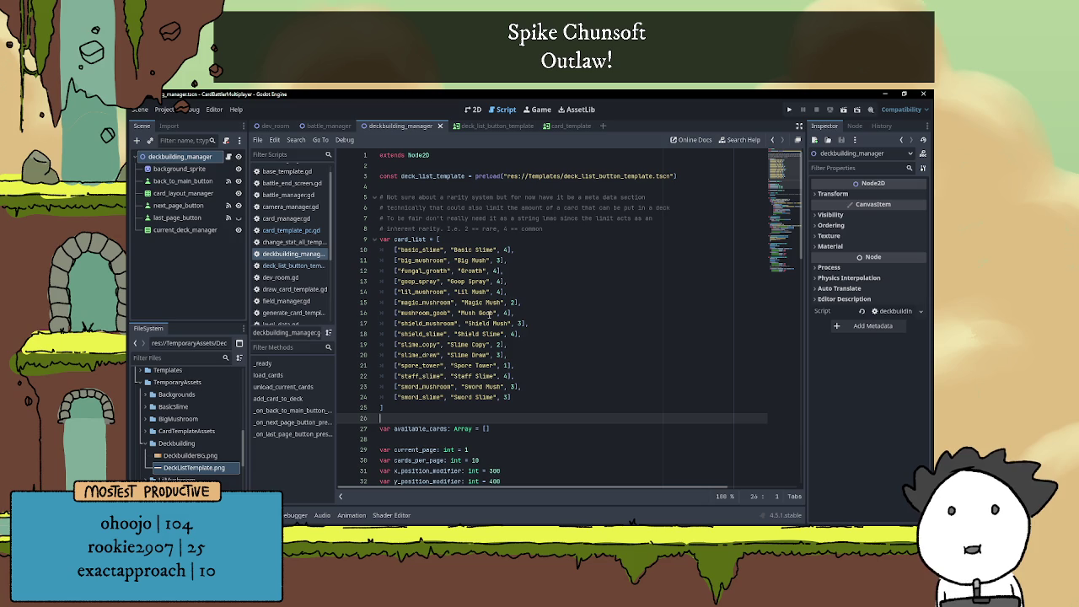
click(556, 260)
click(554, 241)
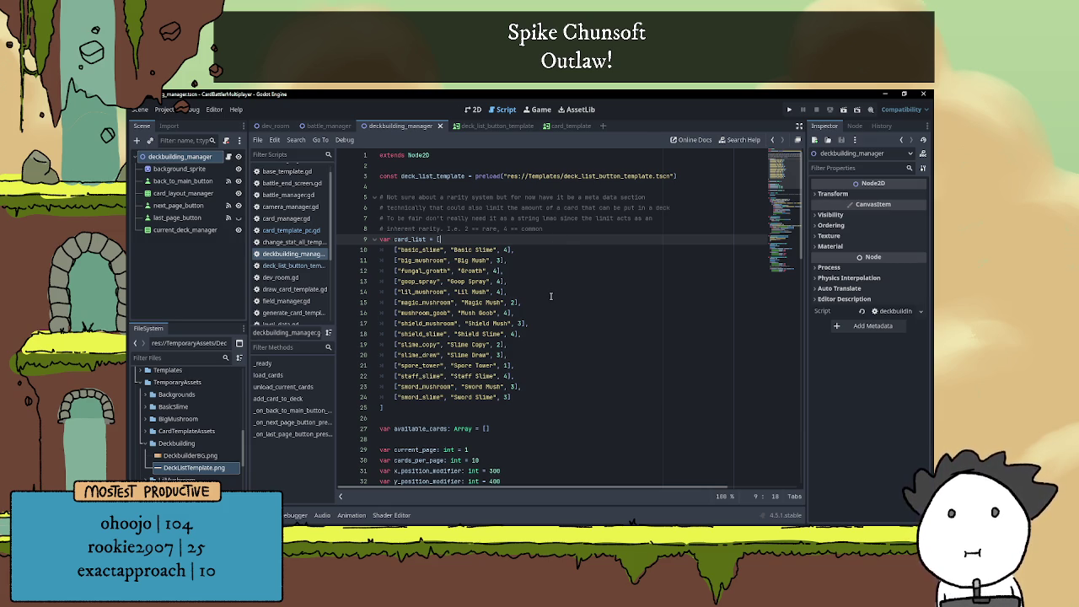
click(884, 94)
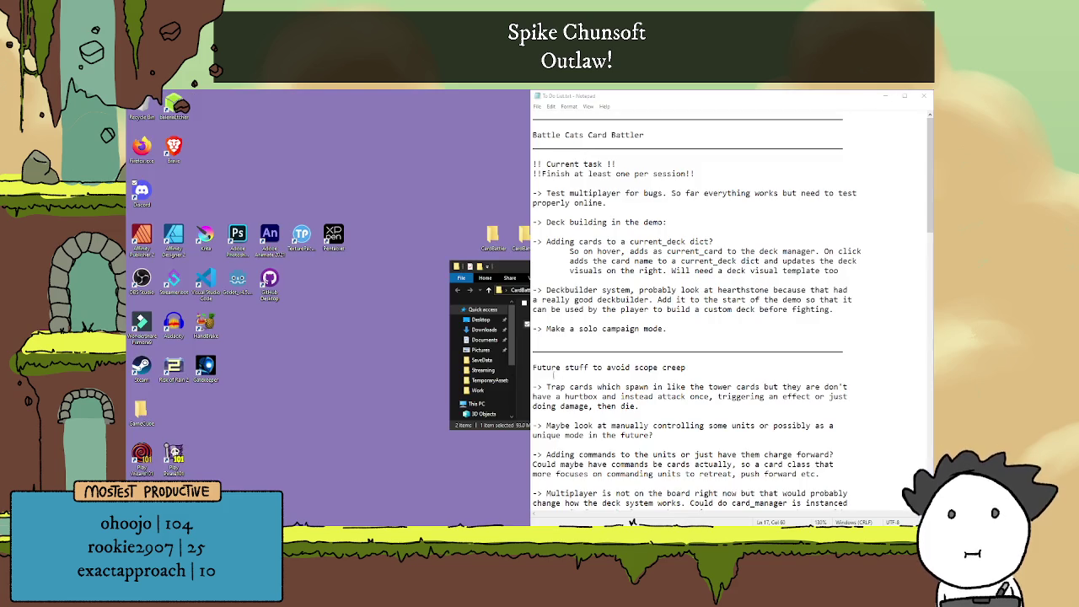
Reposition File Explorer and launch CardBattleMultiplayer.exe
click(524, 374)
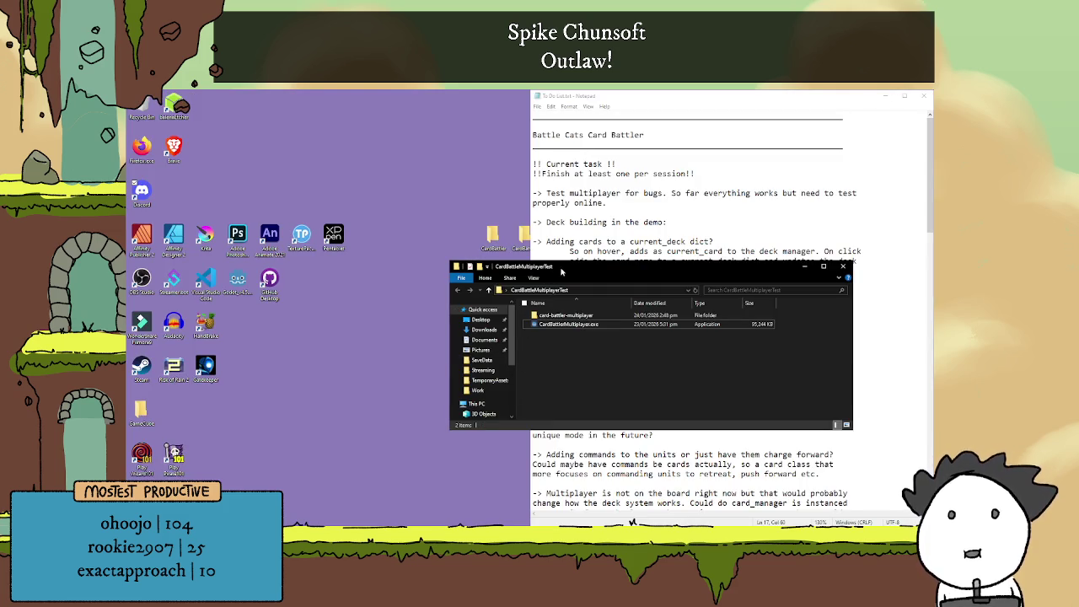
drag(561, 271, 451, 233)
double_click(459, 285)
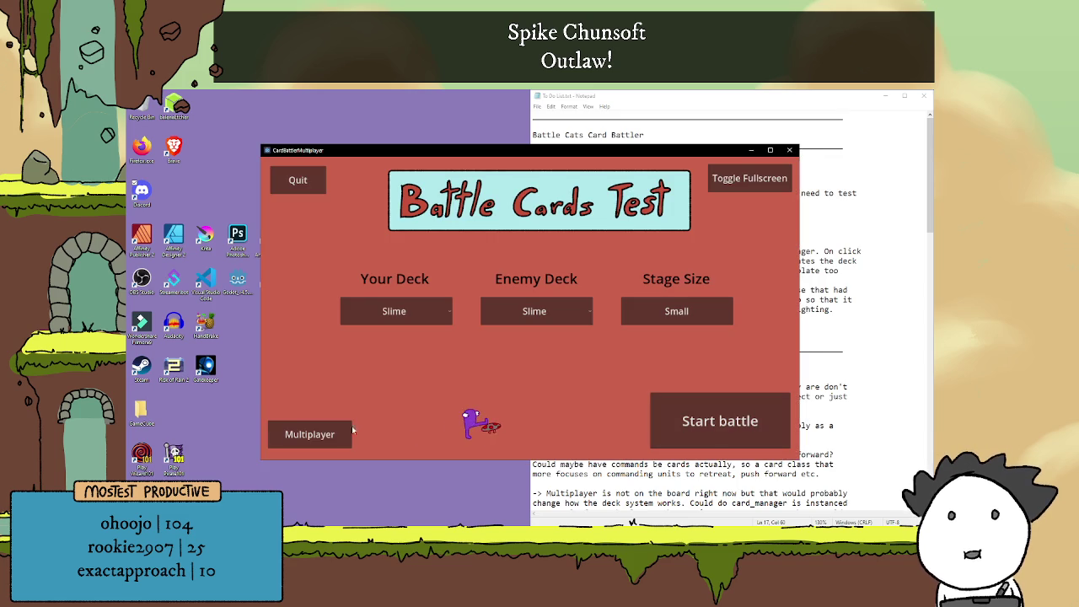
Toggle the game to fullscreen and back to windowed, then open the multiplayer setup screen
click(747, 177)
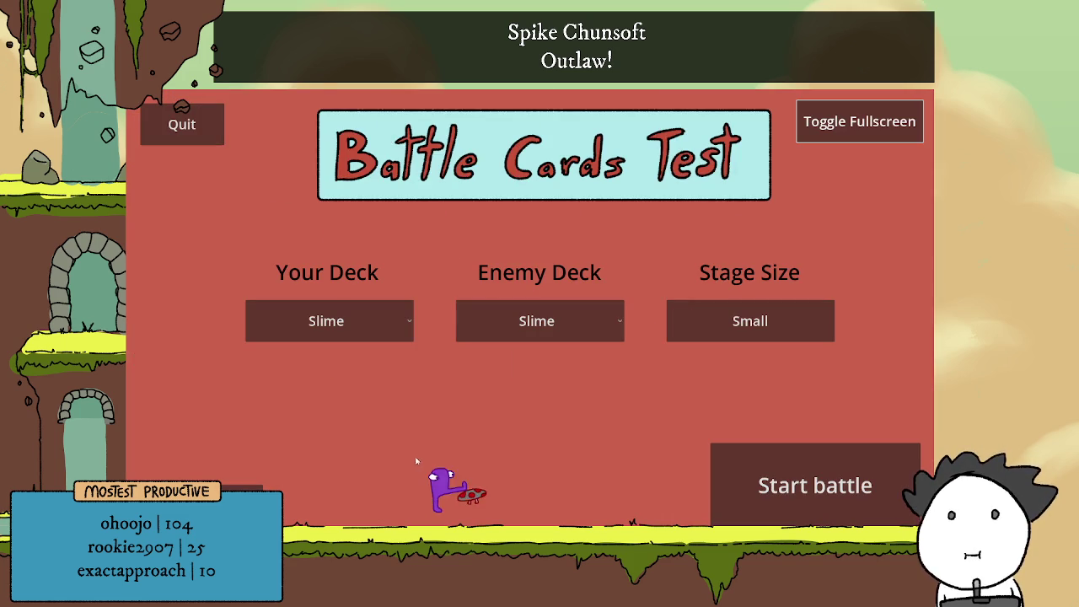
click(858, 122)
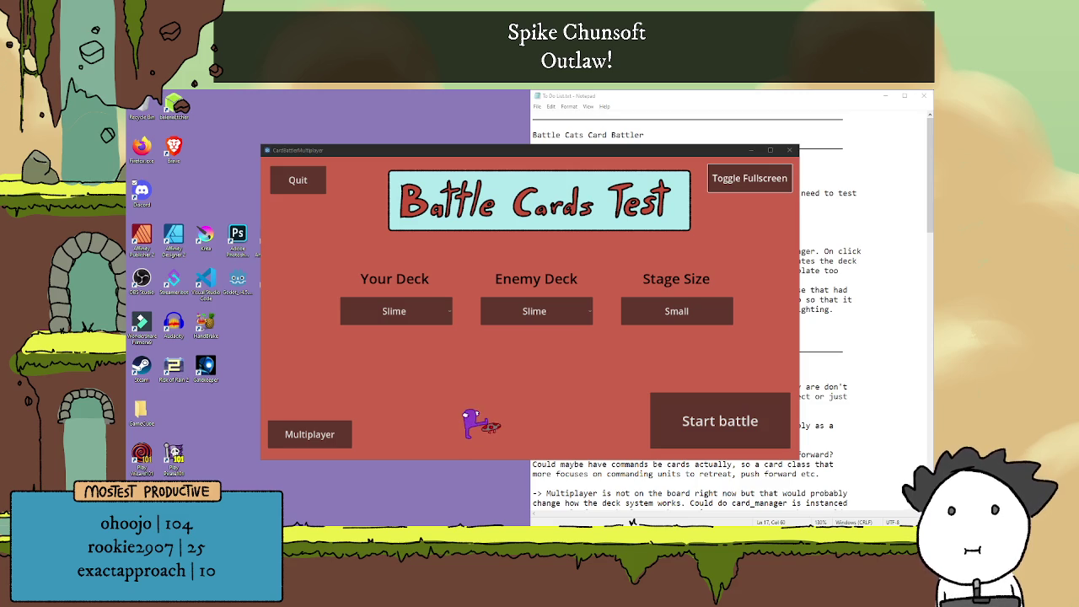
click(337, 434)
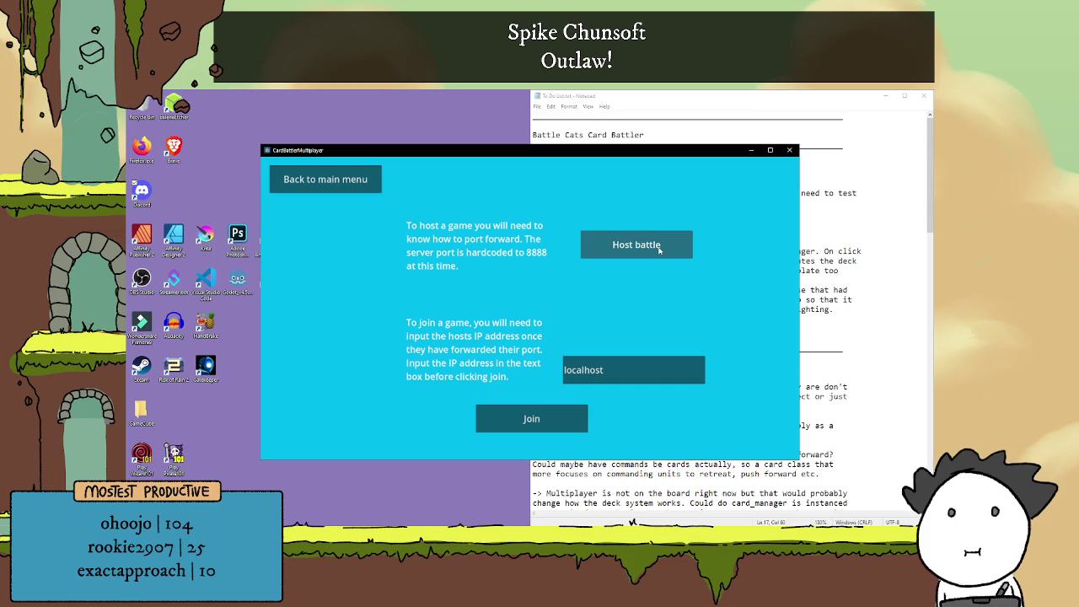
Host a multiplayer battle, reposition the game window, and try the Copy! deck for player 1
click(659, 250)
mouse_move(607, 153)
mouse_down()
mouse_move(596, 149)
mouse_move(616, 141)
mouse_up()
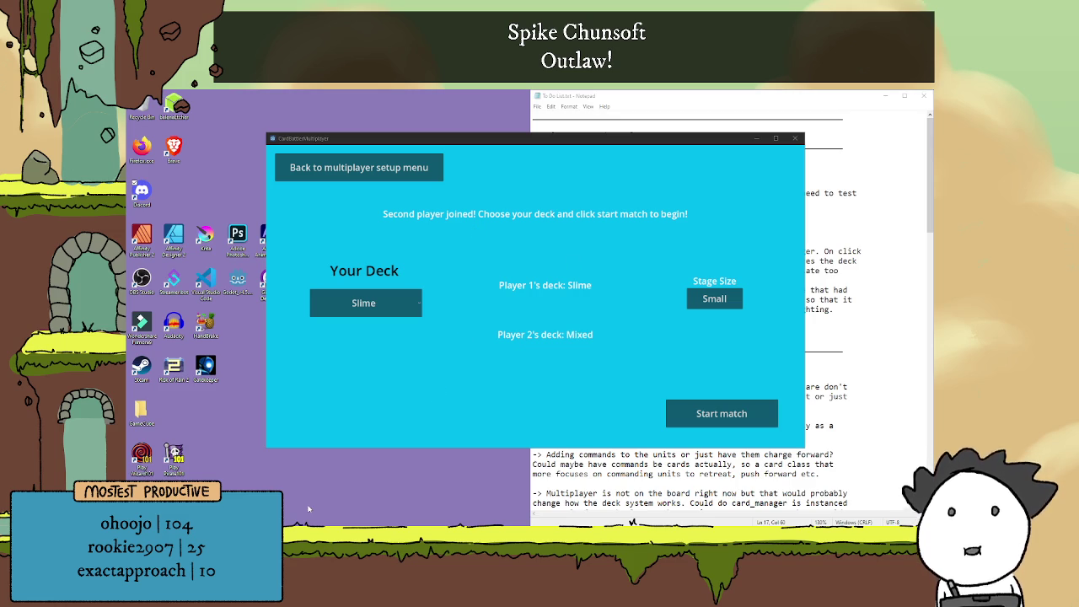
key(alt+Tab)
key(alt+Tab)
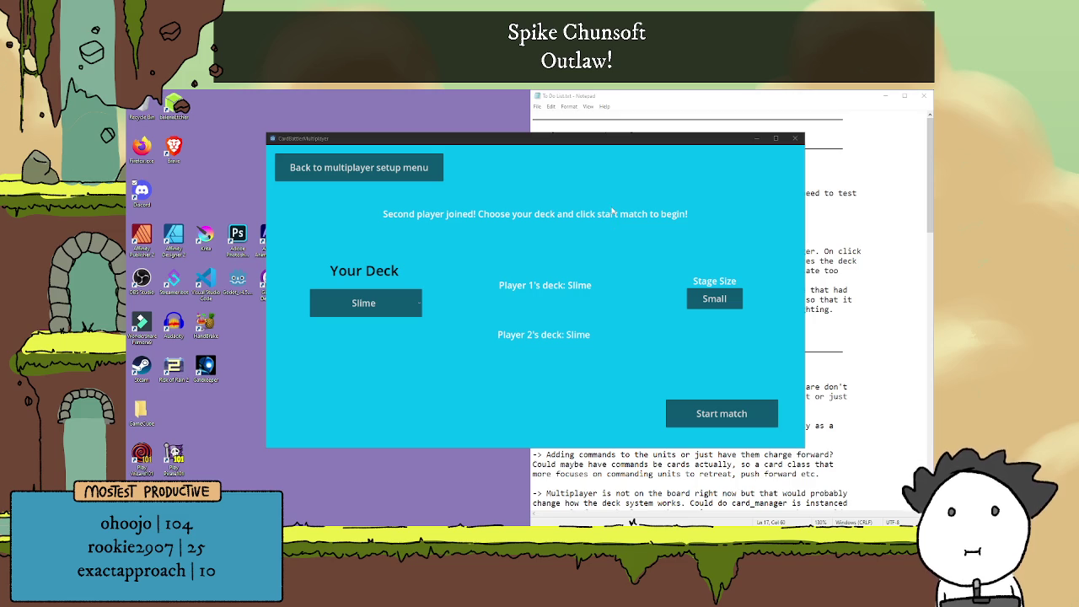
click(360, 311)
click(359, 312)
click(374, 354)
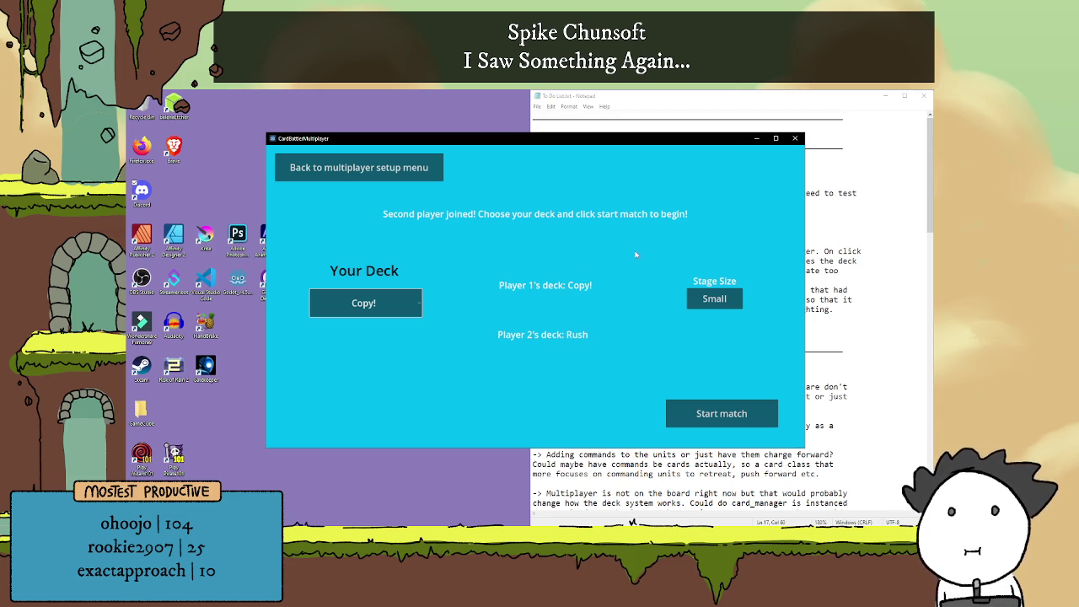
Switch player 1 to the Fungi deck and leave the stage size at Big
click(698, 304)
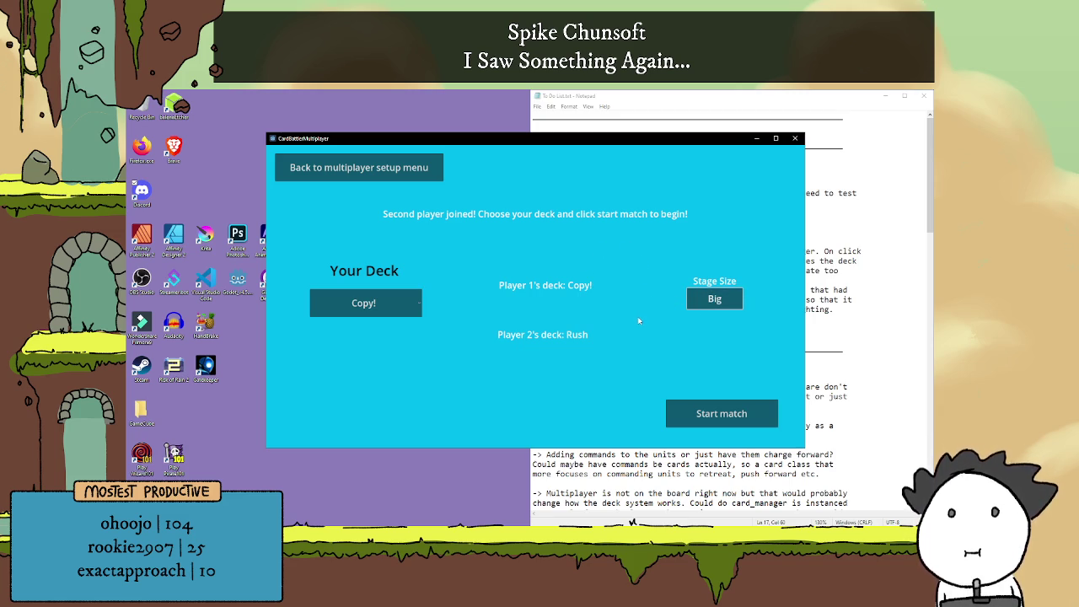
click(402, 306)
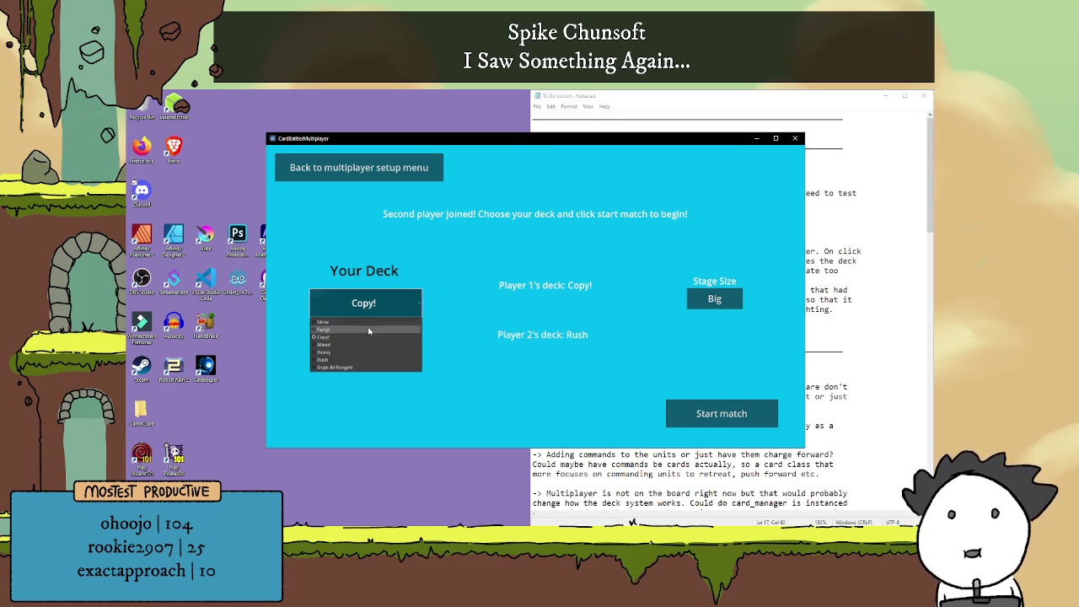
click(370, 330)
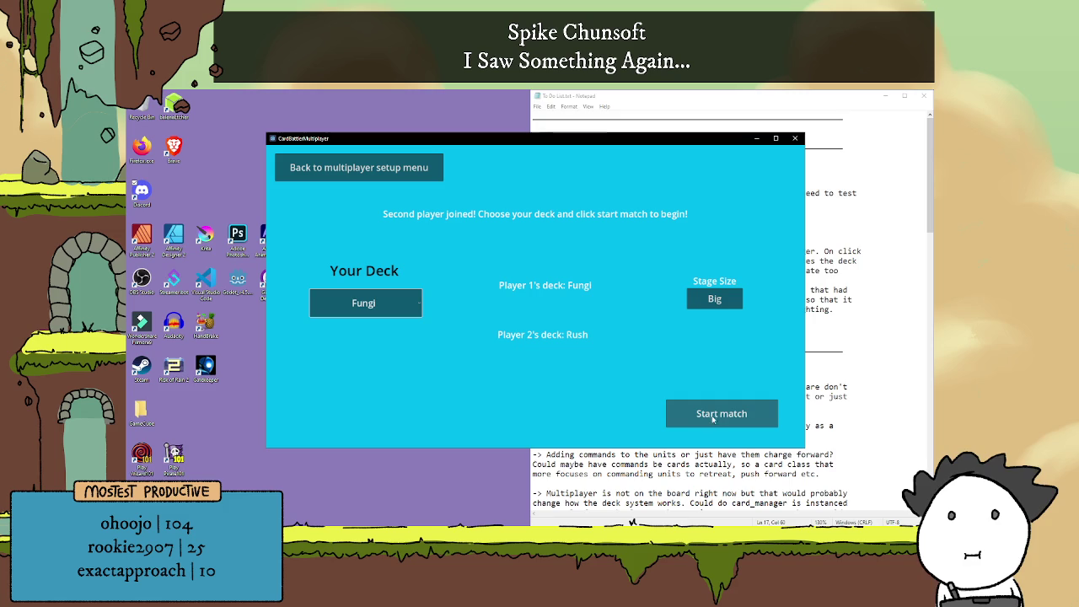
click(714, 302)
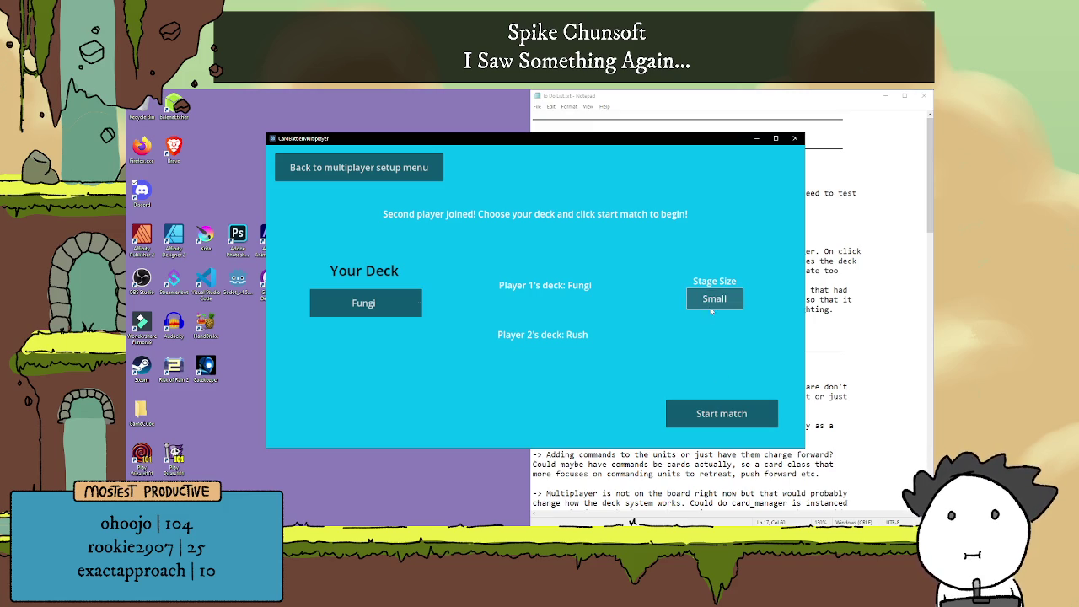
click(714, 302)
Start the match and play Spore Tower, Big Mush, Magic Mush, Sword Mush, Shield Mush, then another Big Mush
click(707, 413)
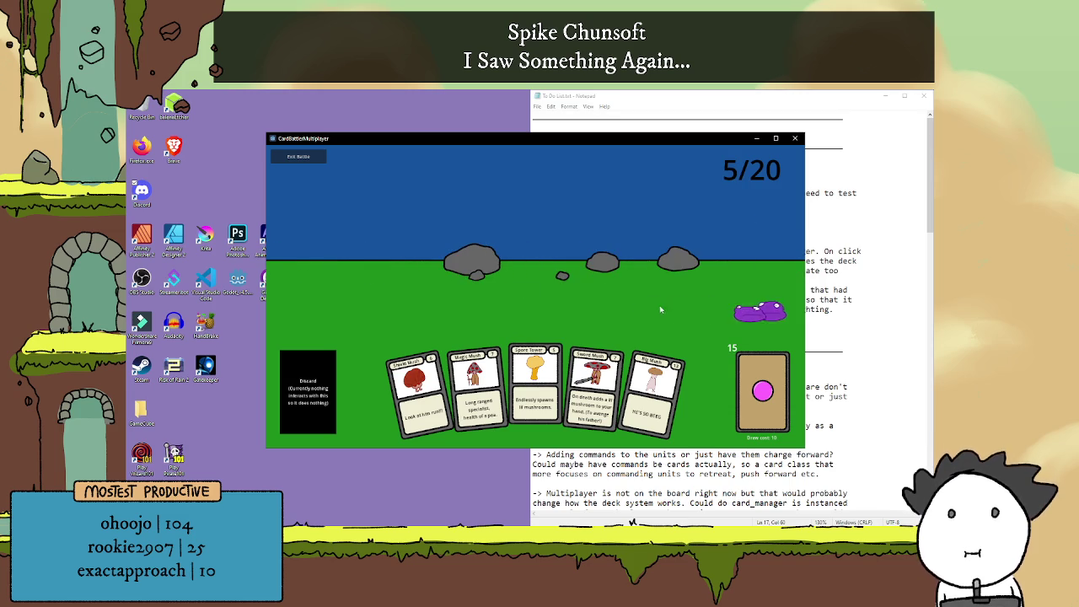
click(535, 384)
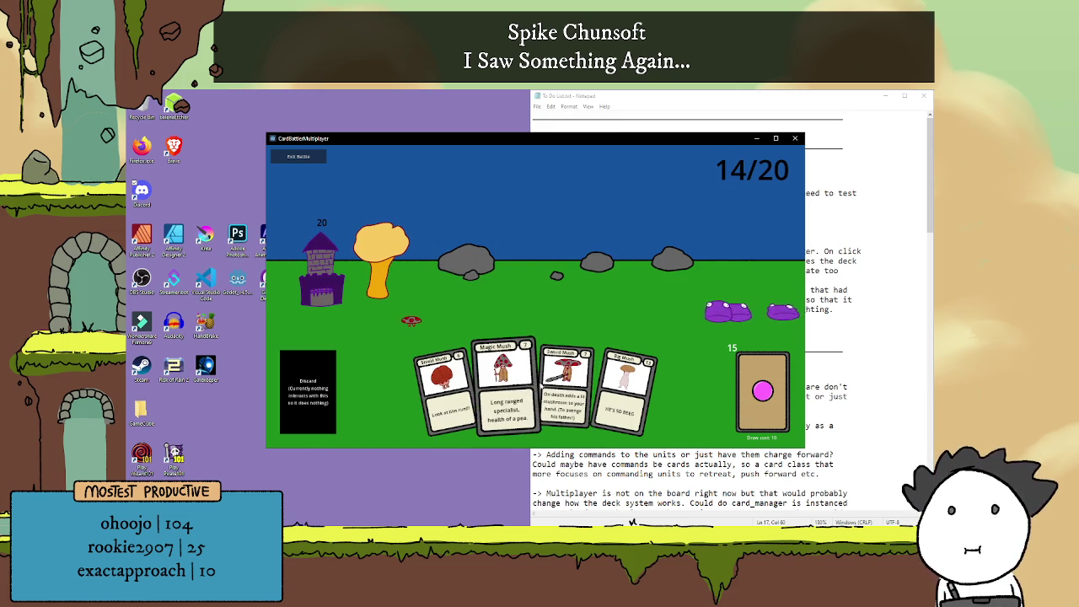
click(594, 386)
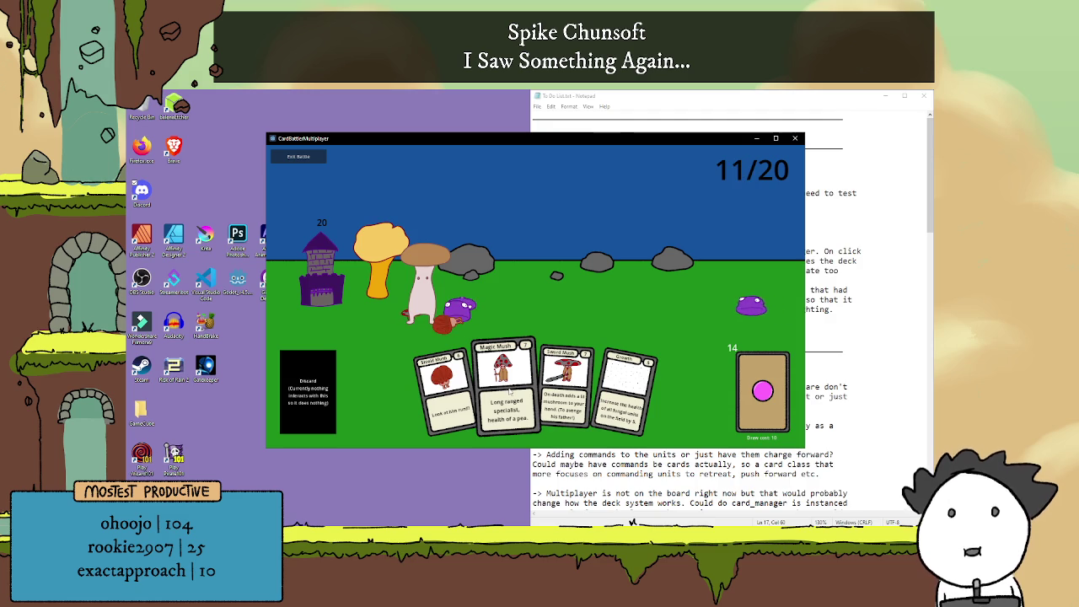
click(509, 389)
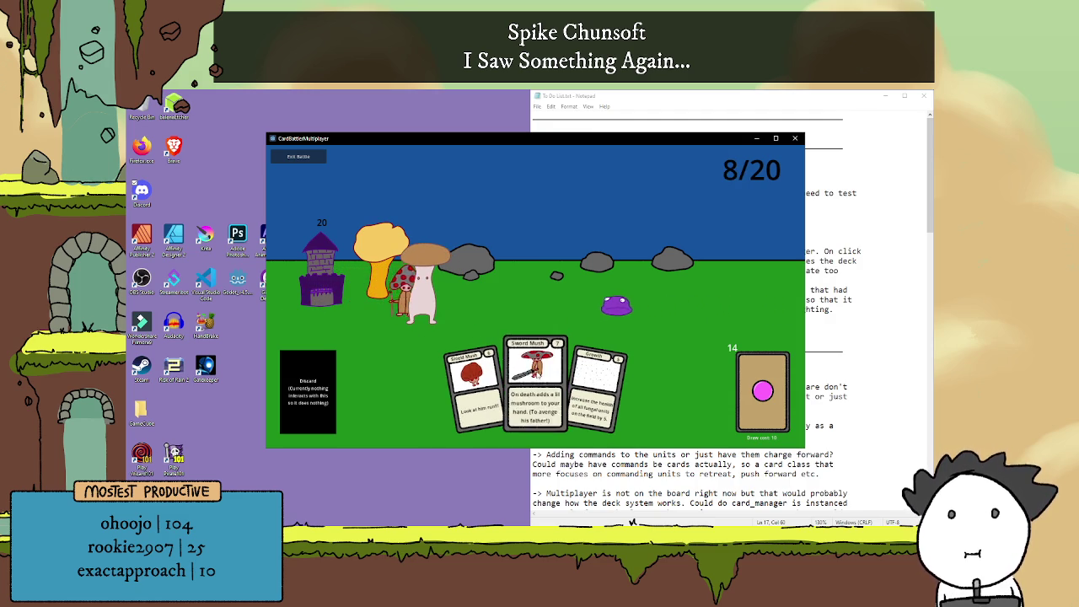
click(531, 381)
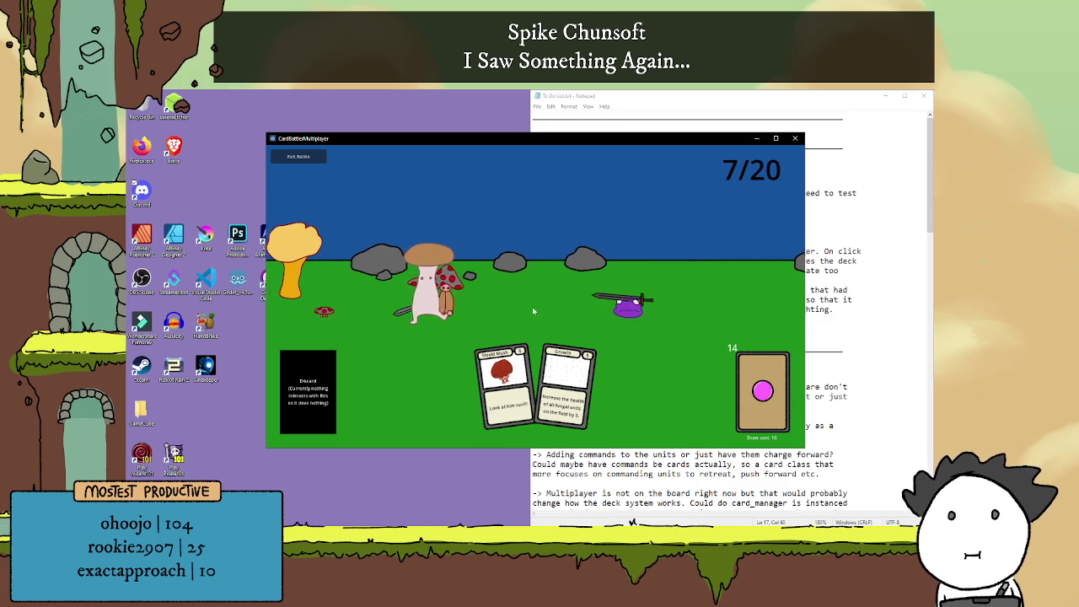
click(504, 375)
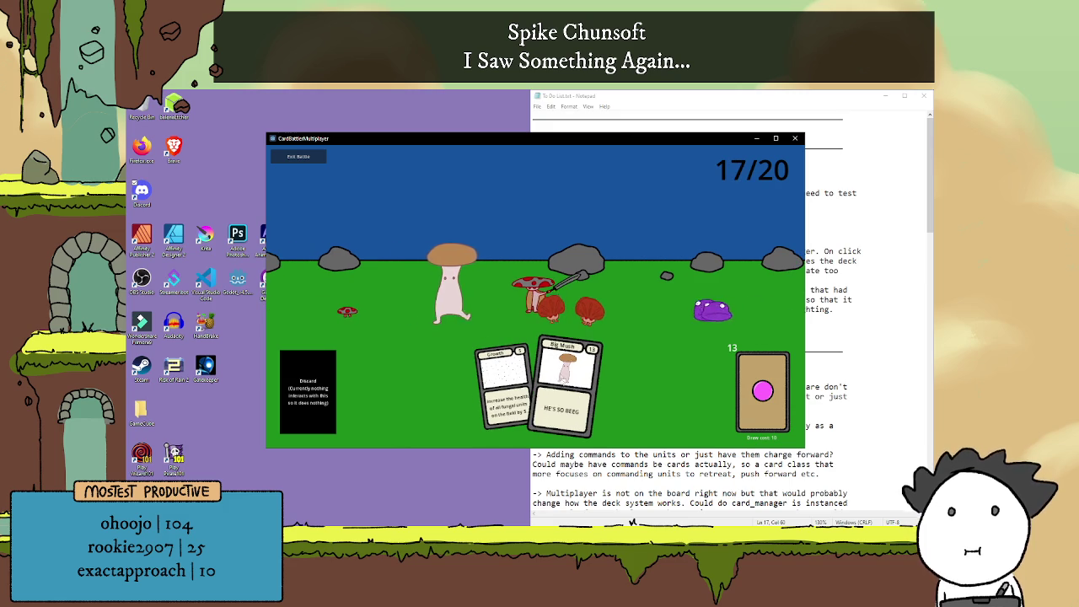
click(573, 363)
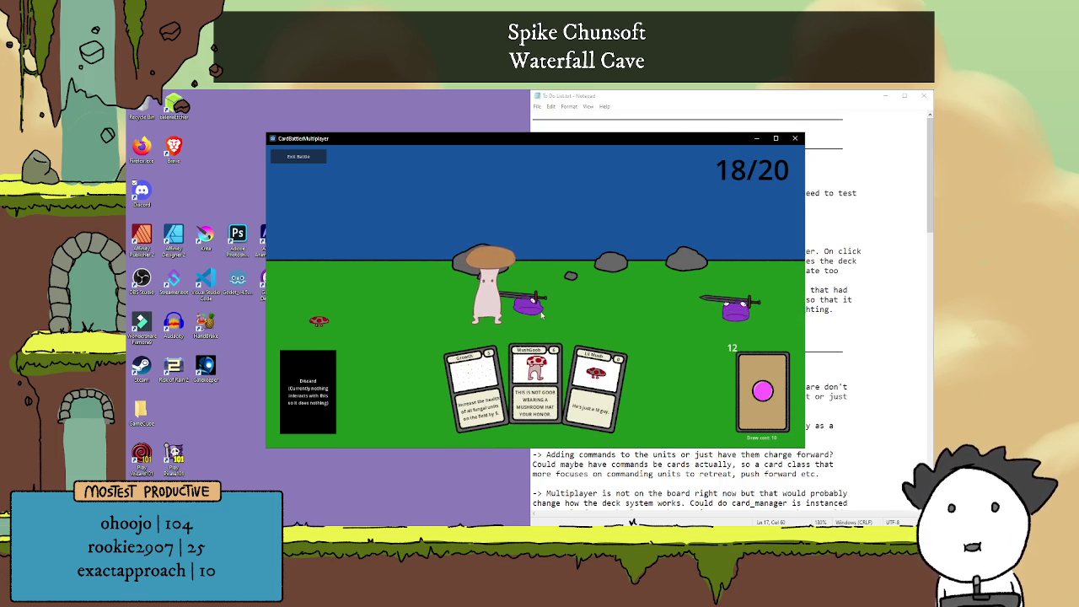
Play Growth, two MushGoobs, Shield Mush, Lil Mush and Growth, then draw until Player 1 wins
click(475, 387)
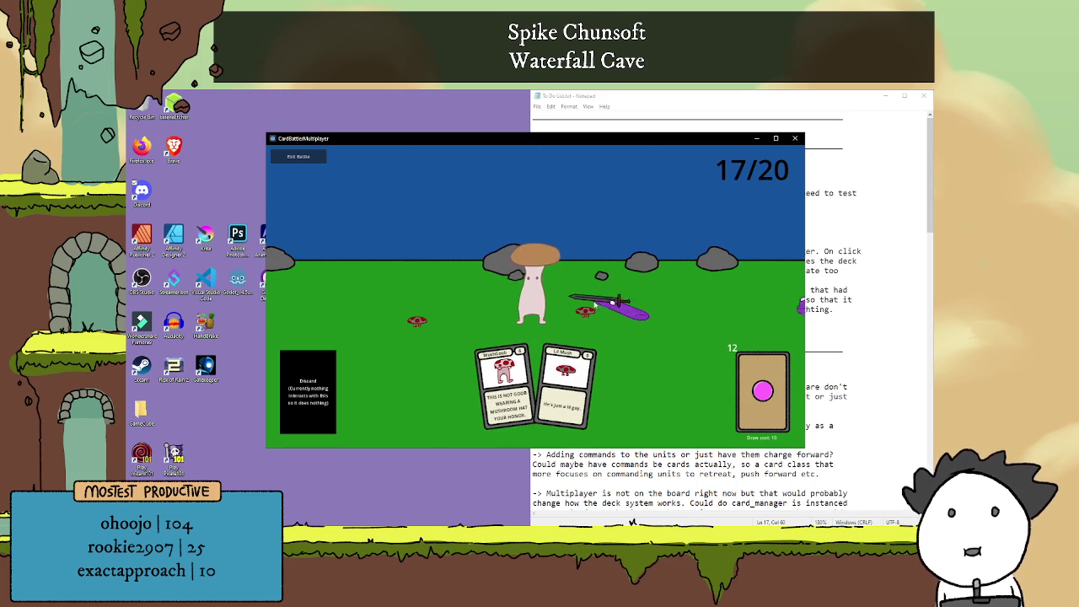
click(525, 387)
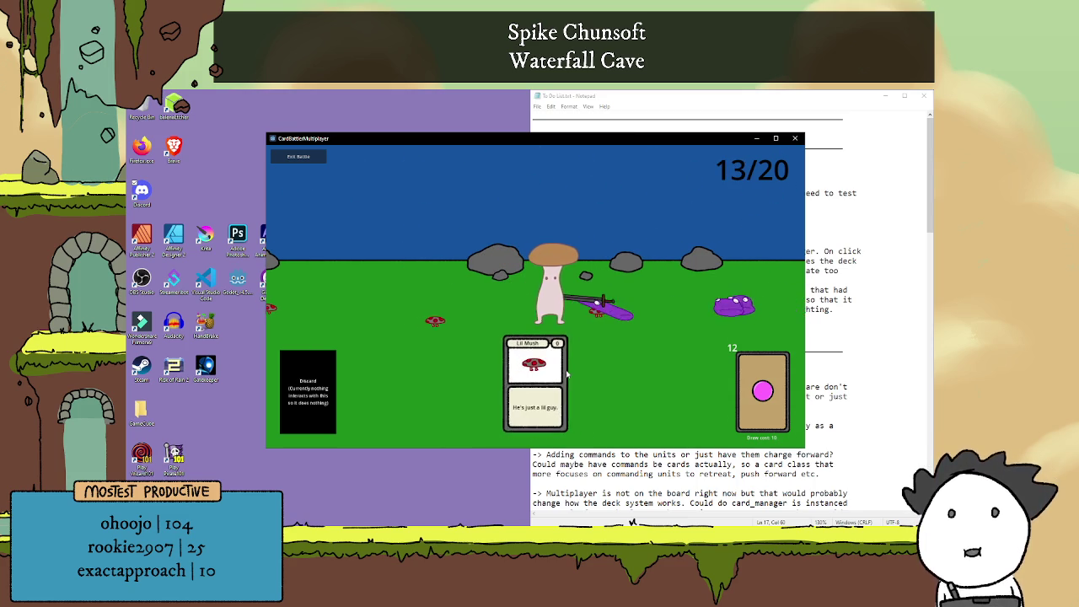
click(762, 391)
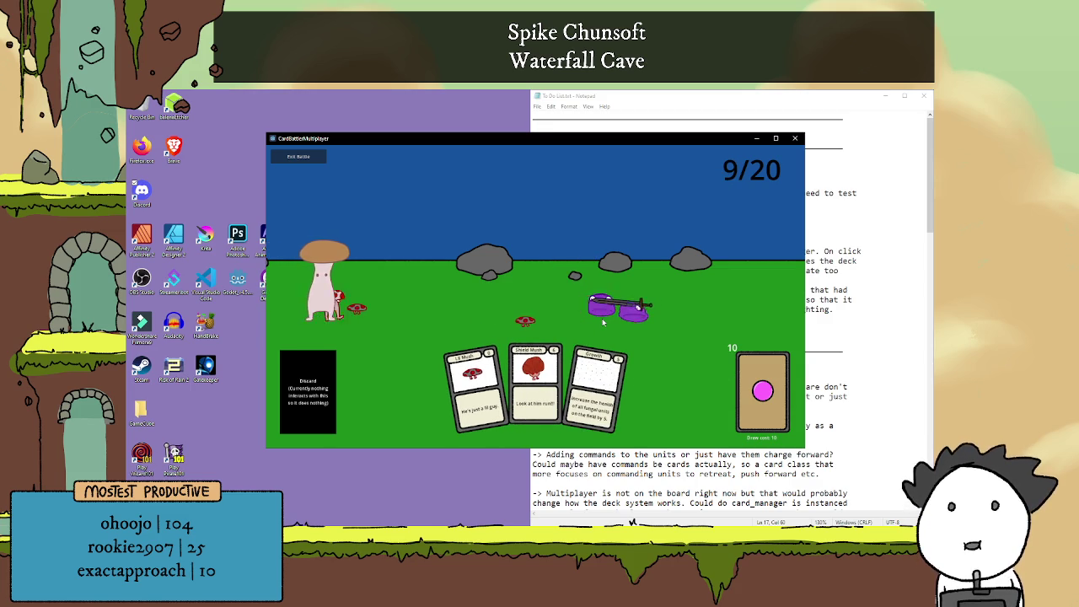
click(539, 376)
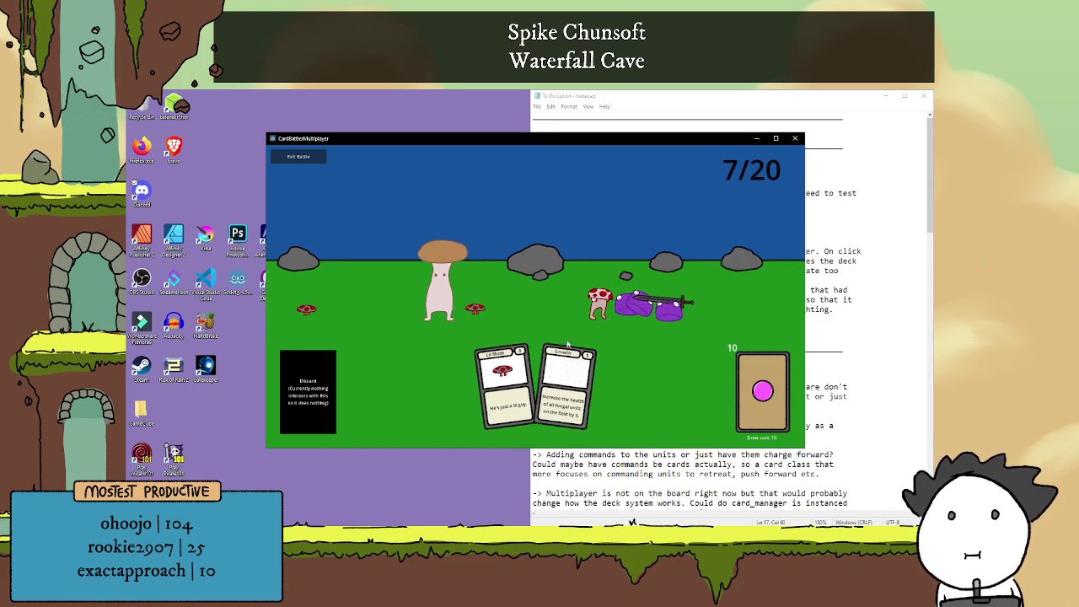
click(499, 378)
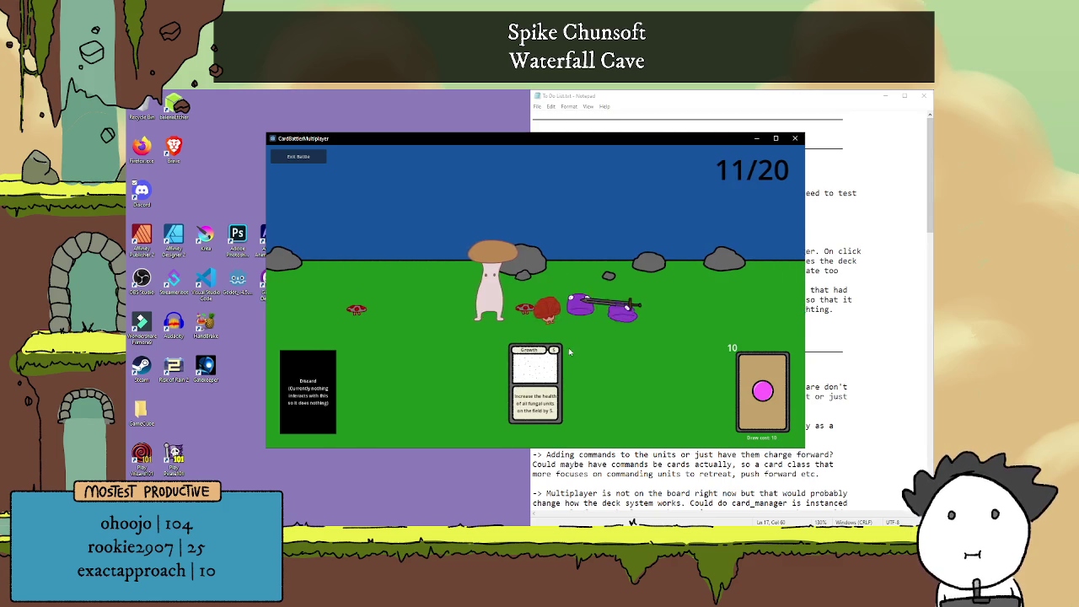
click(551, 377)
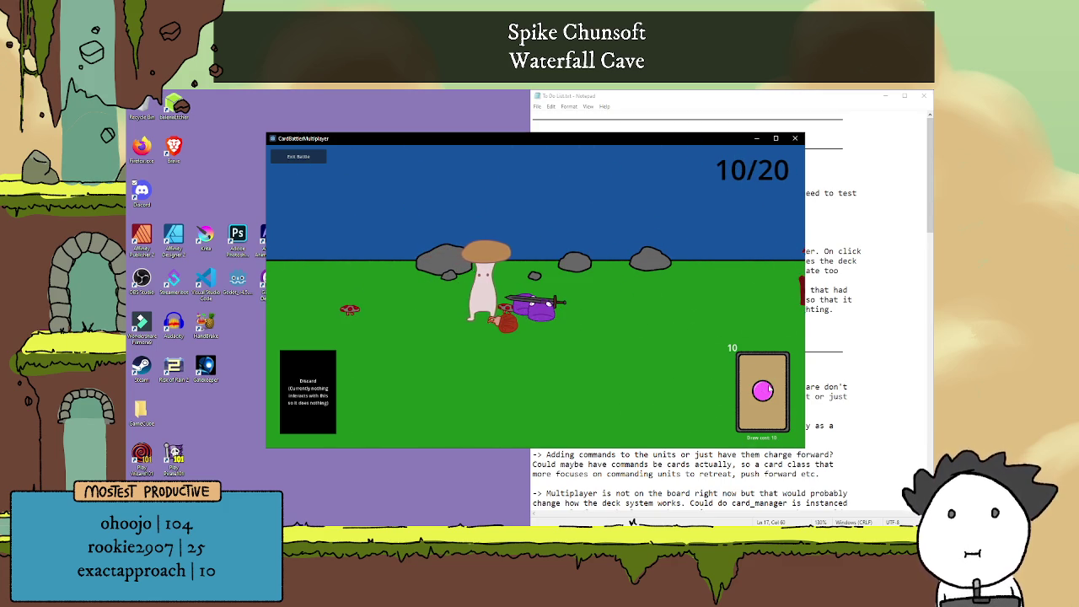
click(742, 391)
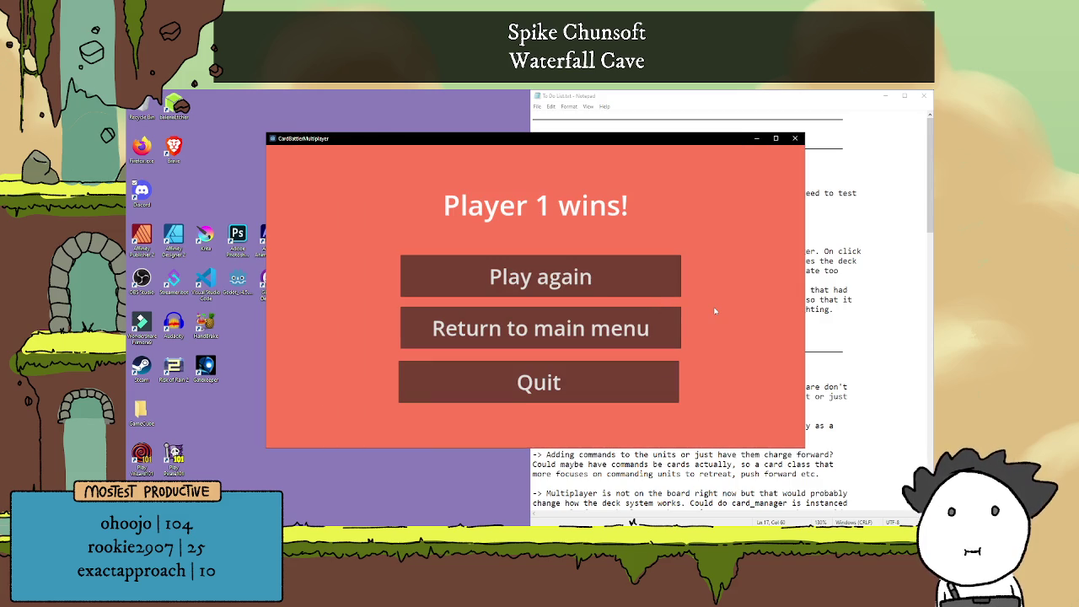
Play again, keep Slime as player 1's deck against Oops All Ranged, and start the match
click(633, 293)
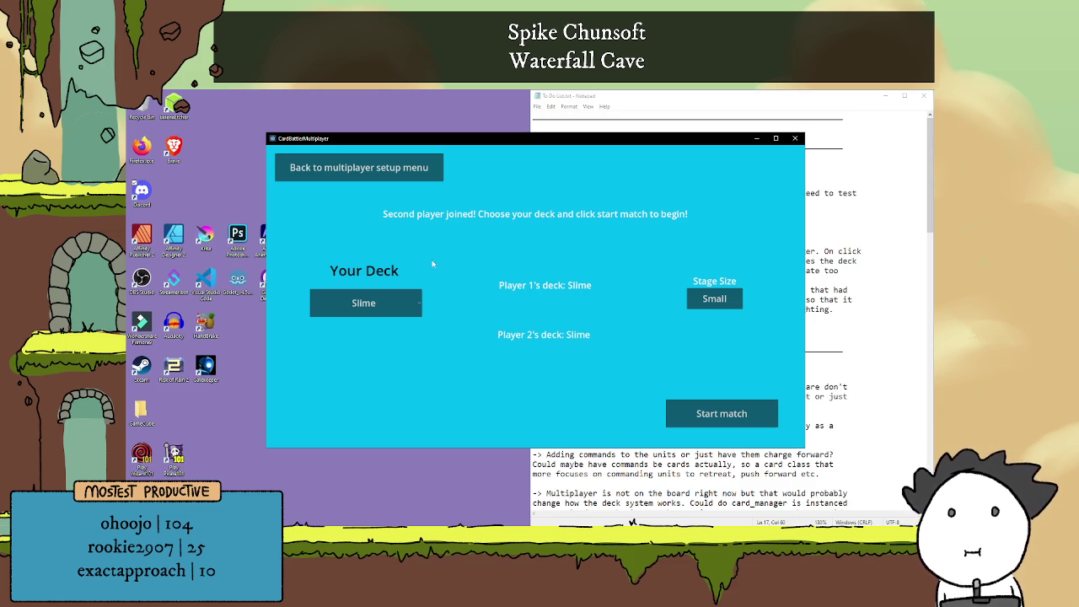
click(401, 303)
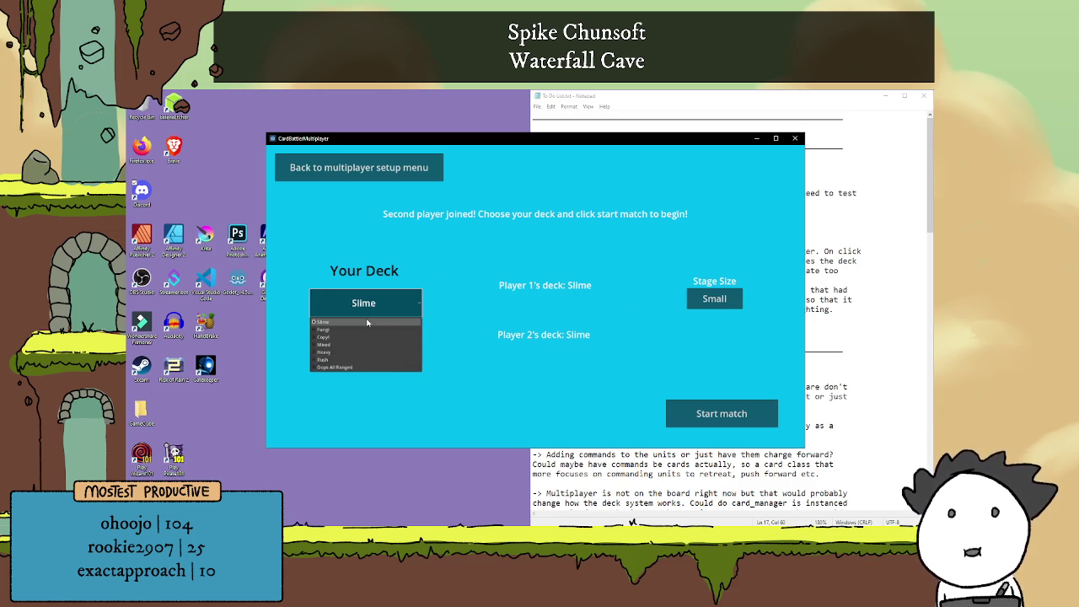
click(354, 366)
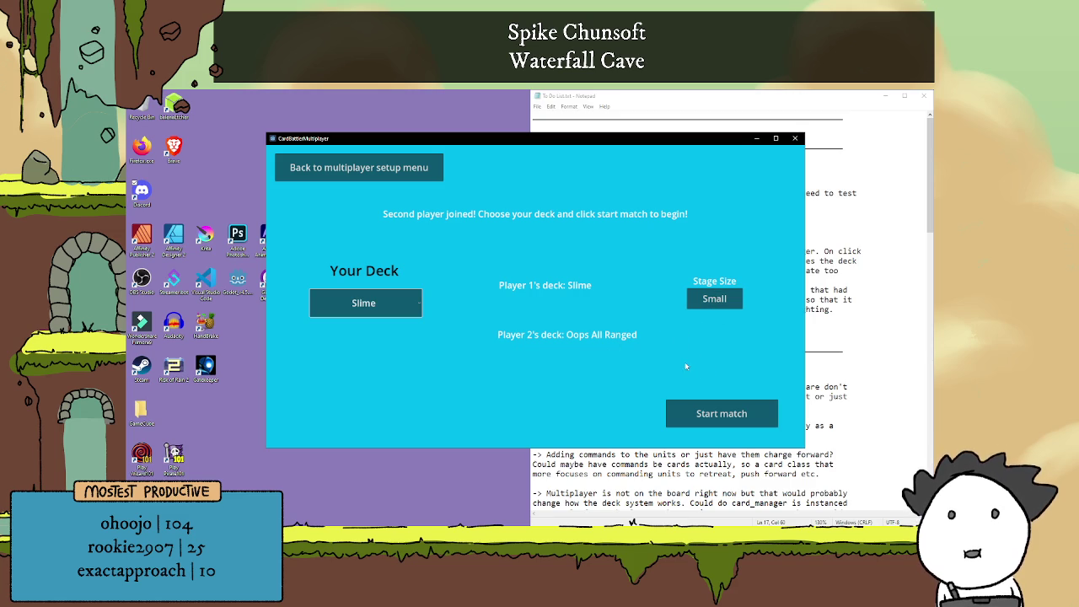
click(707, 416)
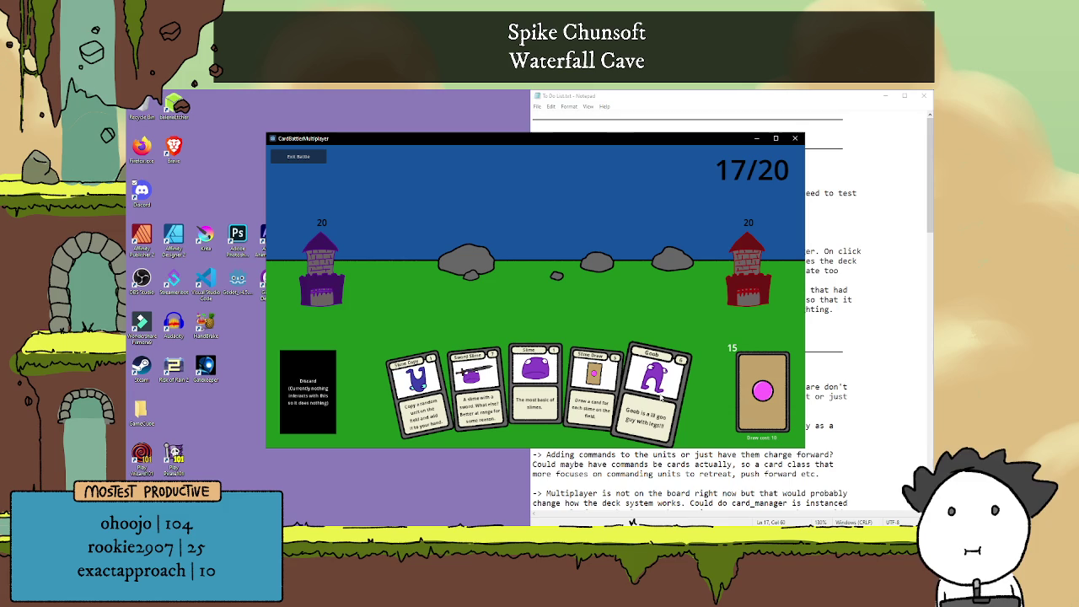
Play Goob, Slime Draw, Magic Mush, Sword Slime and Slime Copy from the hand
click(655, 388)
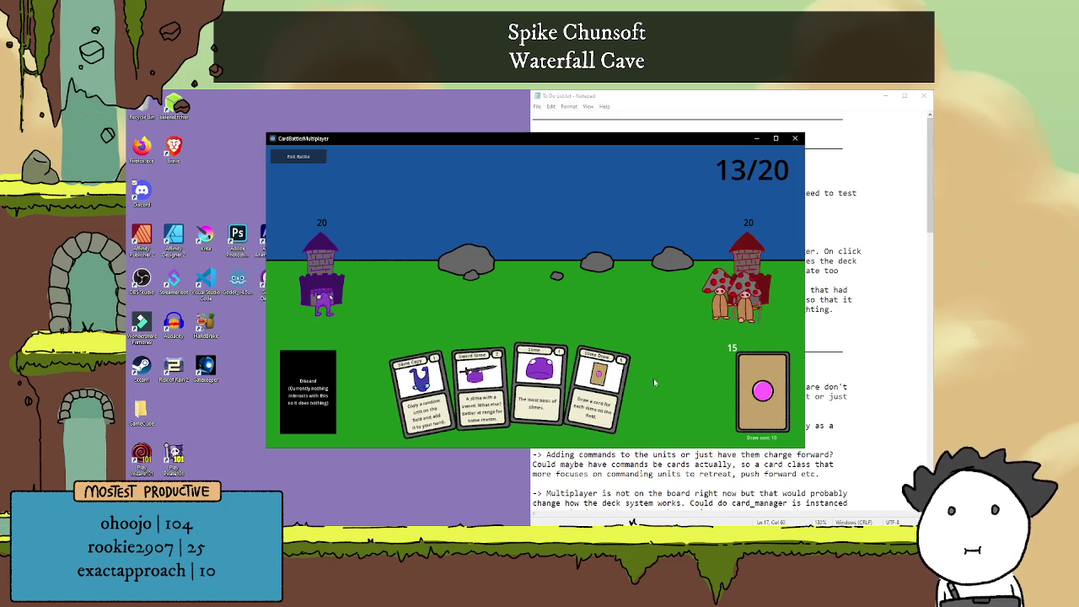
click(594, 390)
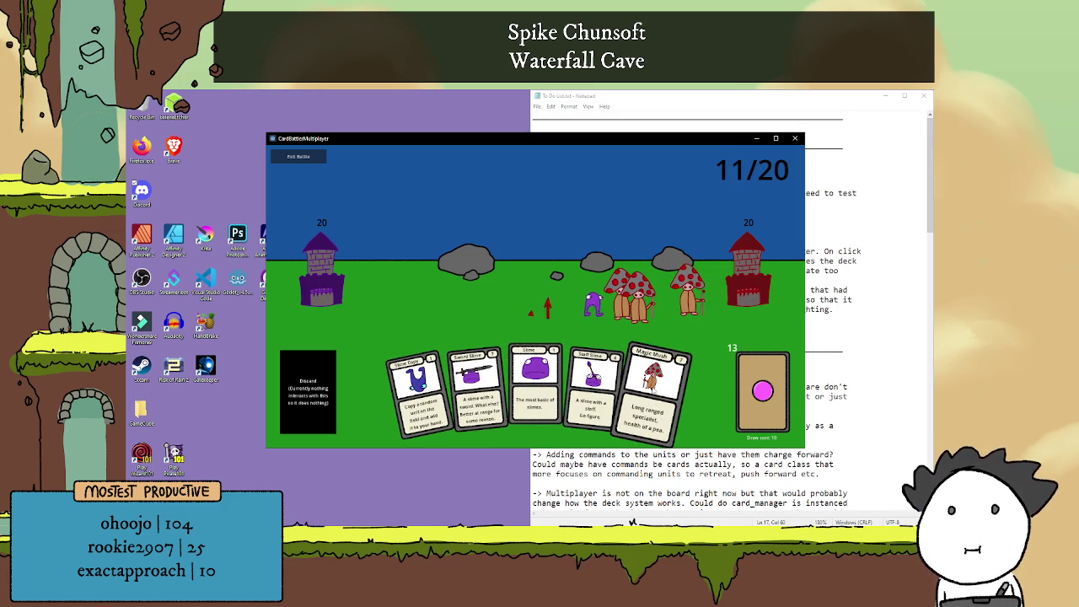
click(654, 390)
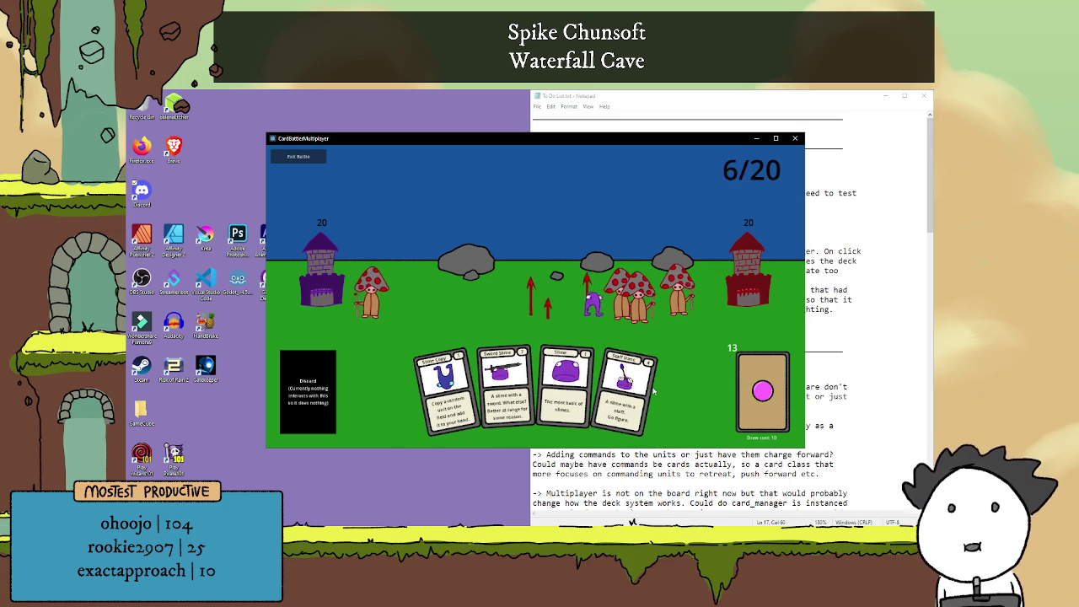
click(505, 386)
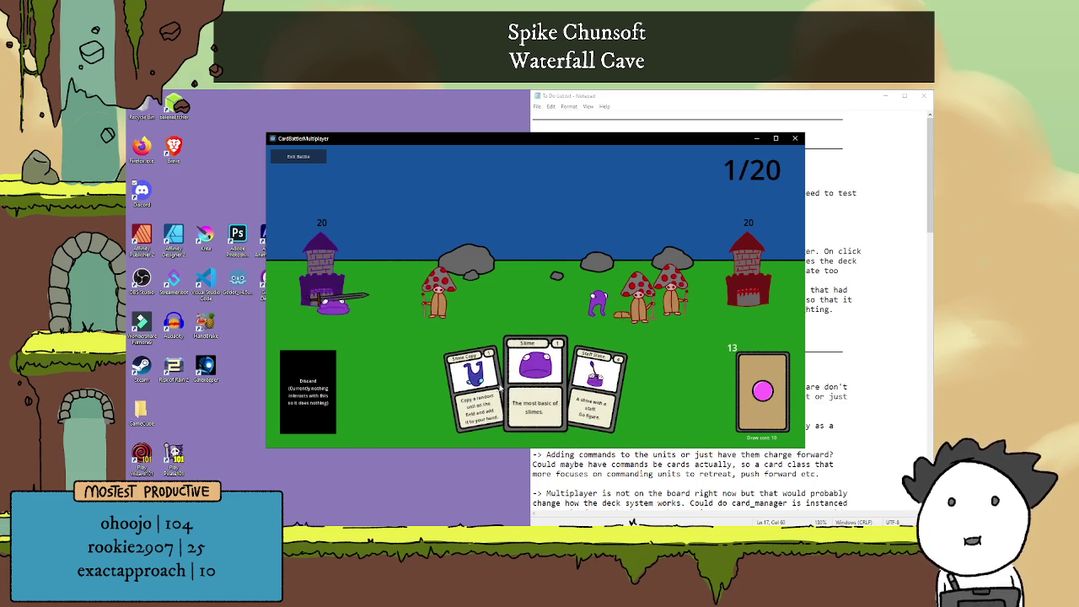
click(481, 383)
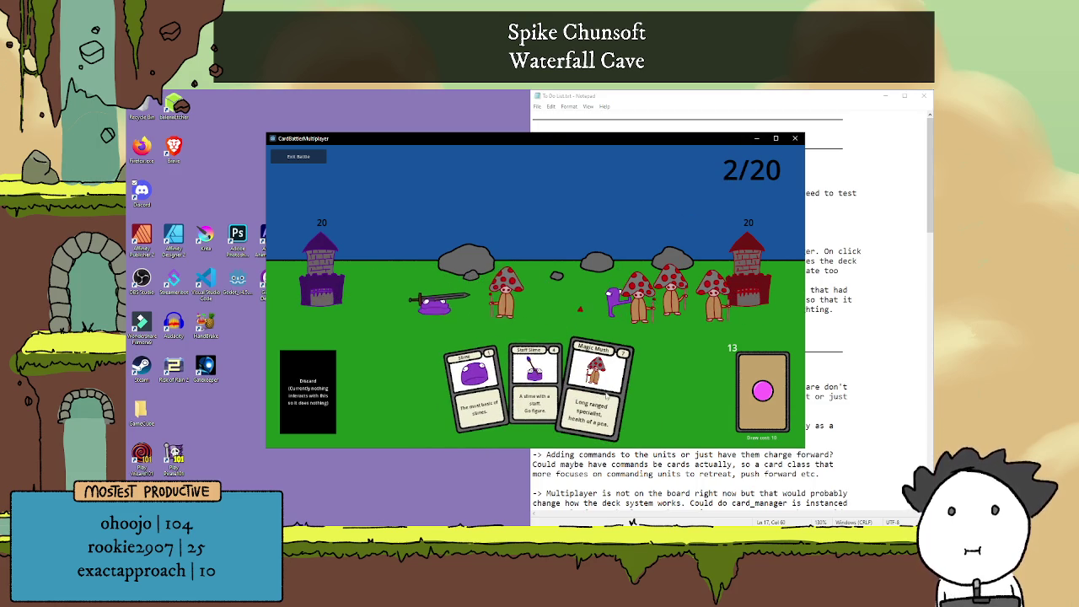